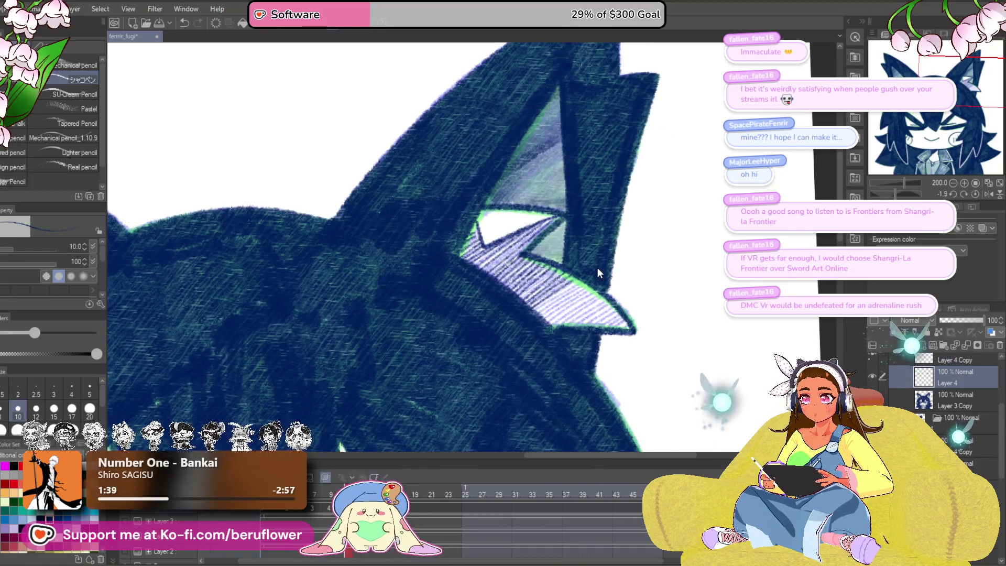
Step: Undo the stray ear hatching strokes and move Layer 4 Copy back into the frame folder
key(ctrl+z)
key(ctrl+z)
key(ctrl+z)
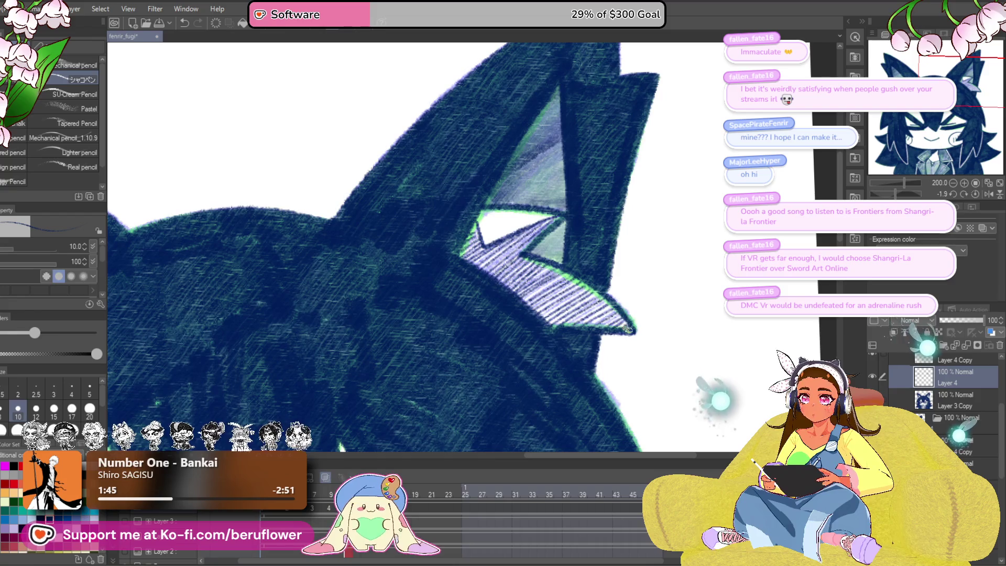
key(minus)
scroll(523, 301, down, 5)
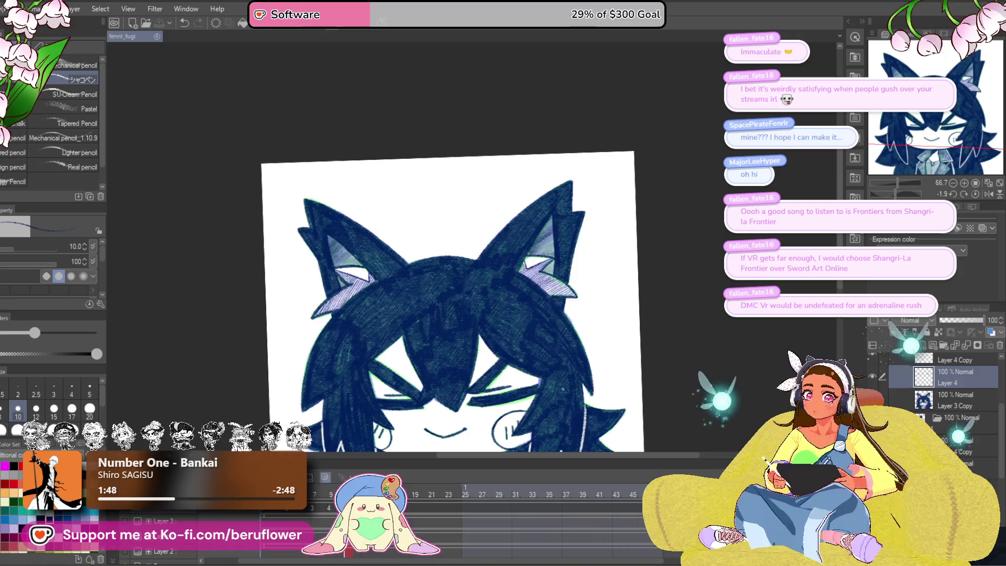
drag(519, 417, 517, 409)
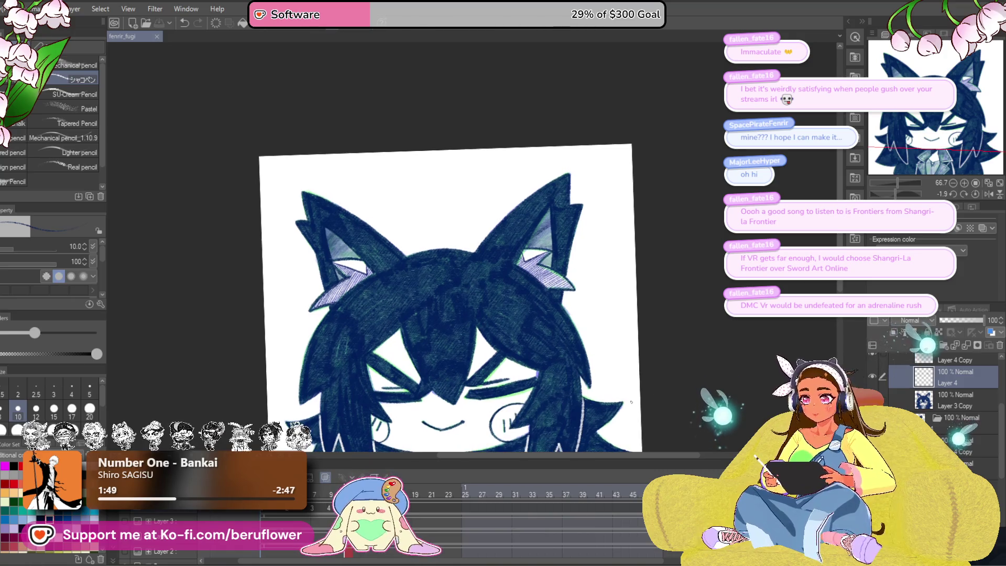
right_click(946, 383)
click(958, 343)
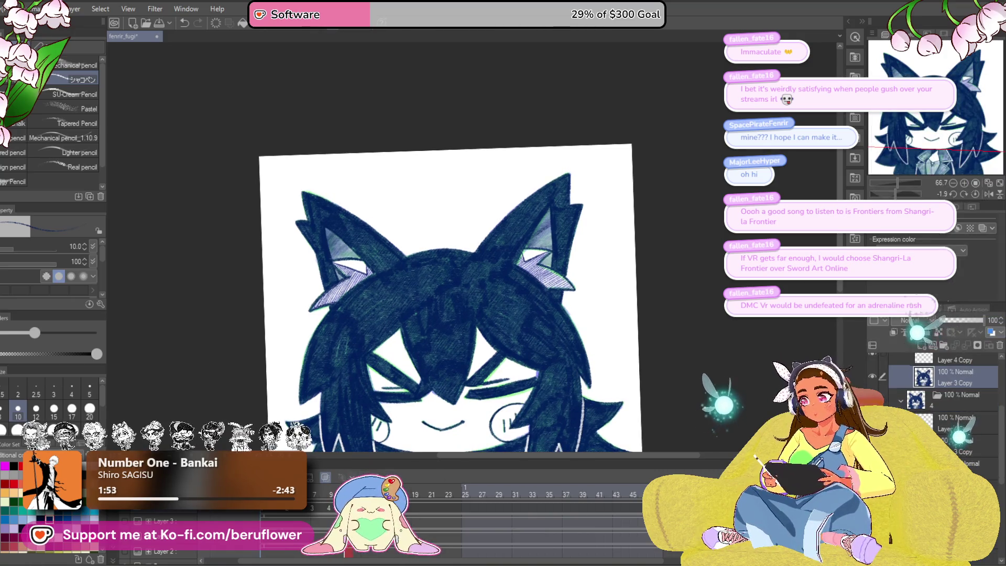
key(ctrl+z)
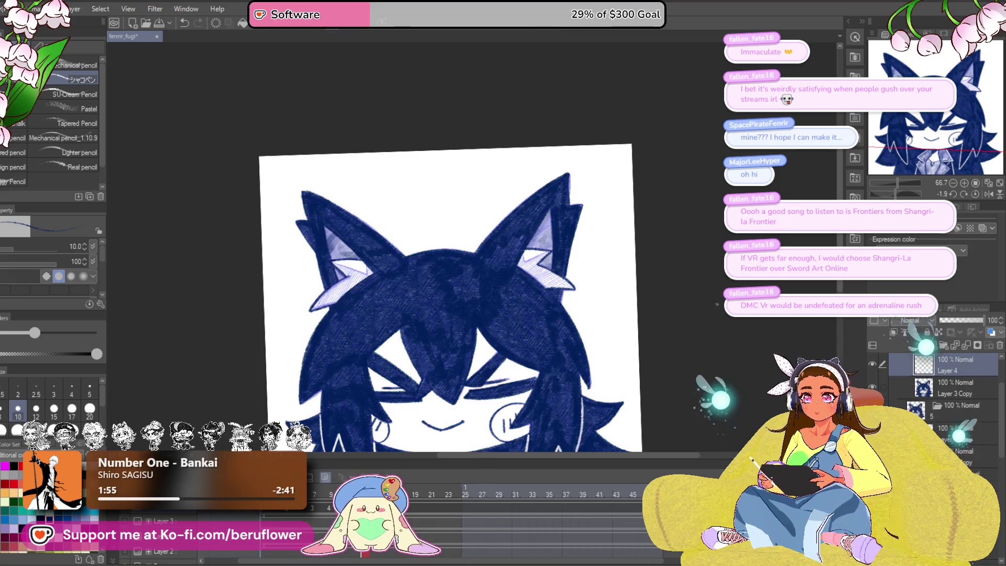
Step: Zoom and rotate onto the inner-ear hatching, then reset rotation and zoom out to the head
scroll(511, 268, up, 5)
scroll(511, 268, up, 3)
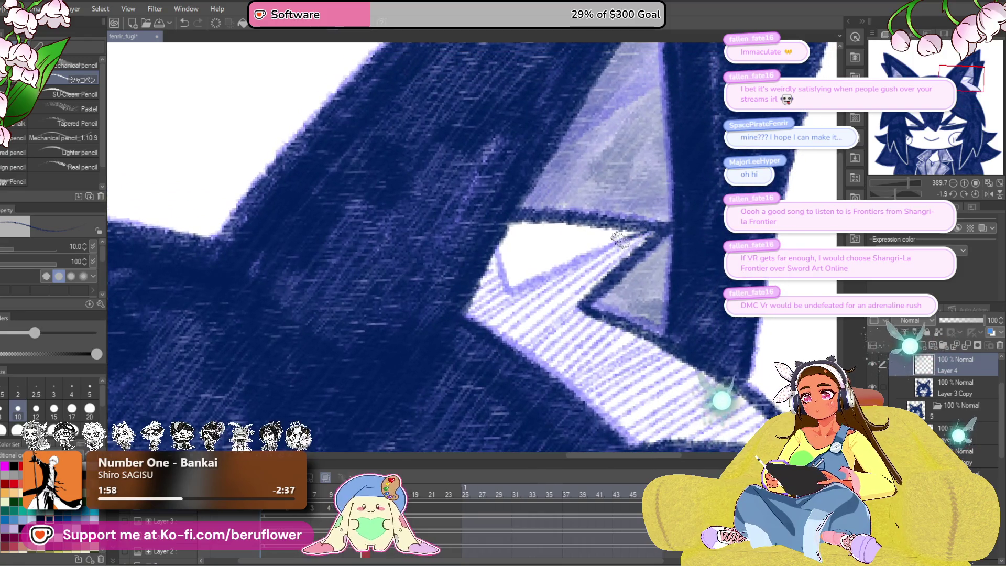
scroll(593, 257, down, 1)
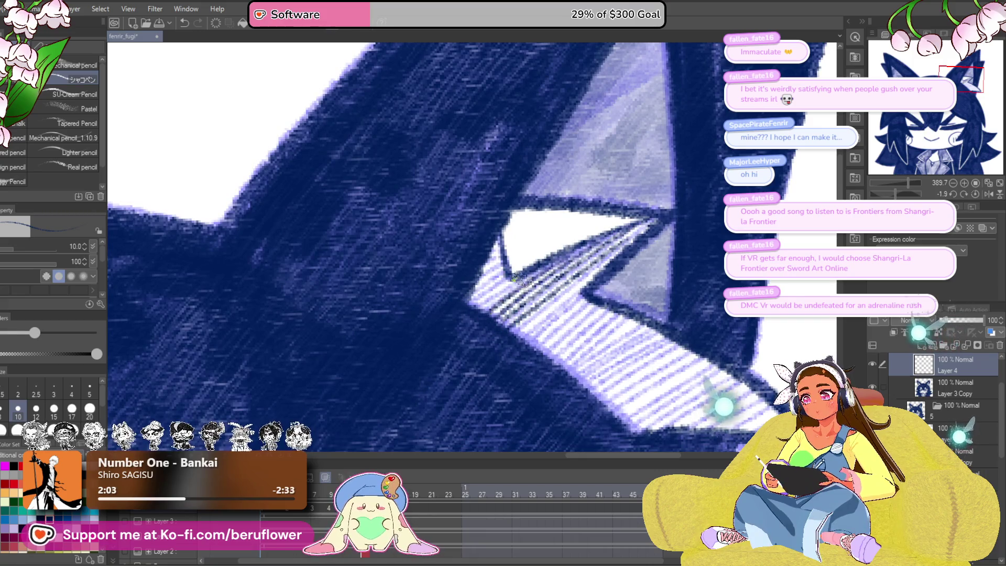
mouse_move(598, 312)
mouse_down()
mouse_move(584, 303)
mouse_move(616, 286)
mouse_move(618, 257)
mouse_up()
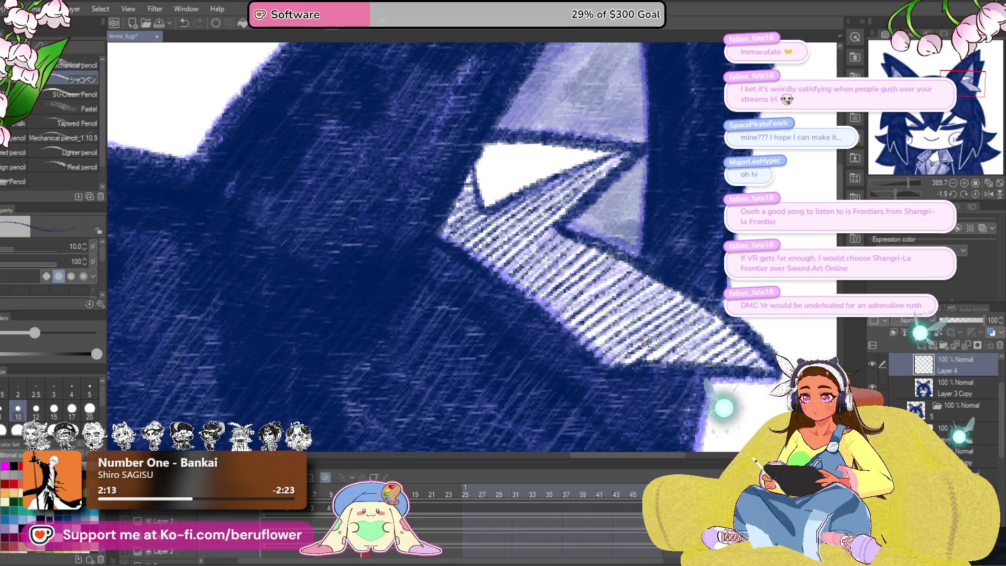
scroll(653, 338, down, 5)
scroll(473, 330, up, 1)
scroll(473, 330, up, 5)
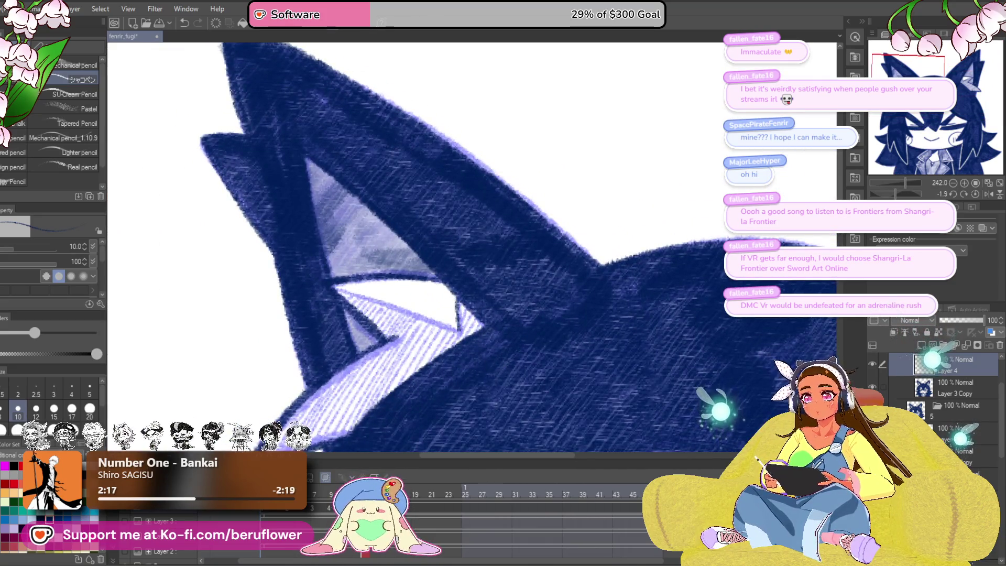
drag(895, 194, 885, 195)
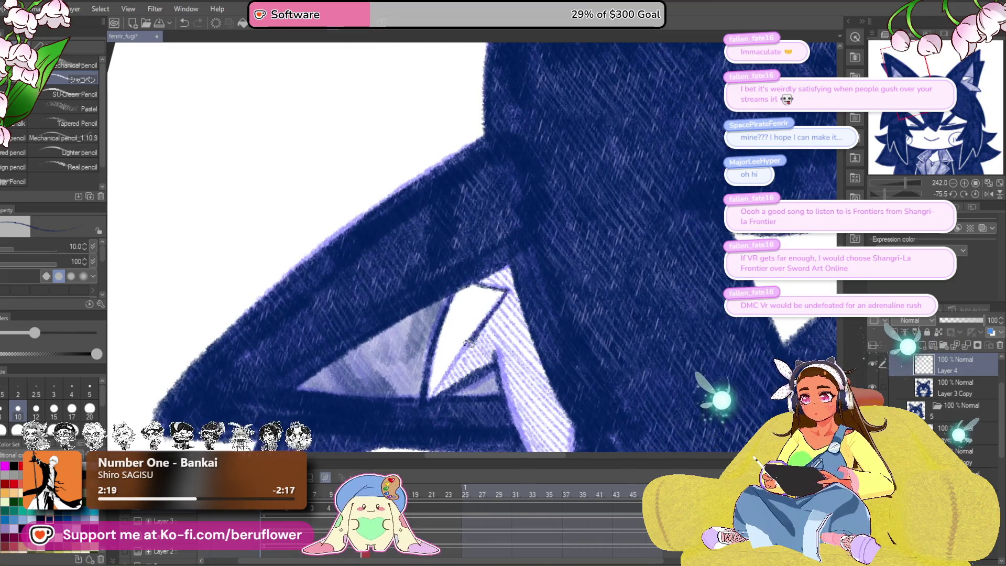
click(975, 194)
drag(655, 294, 553, 288)
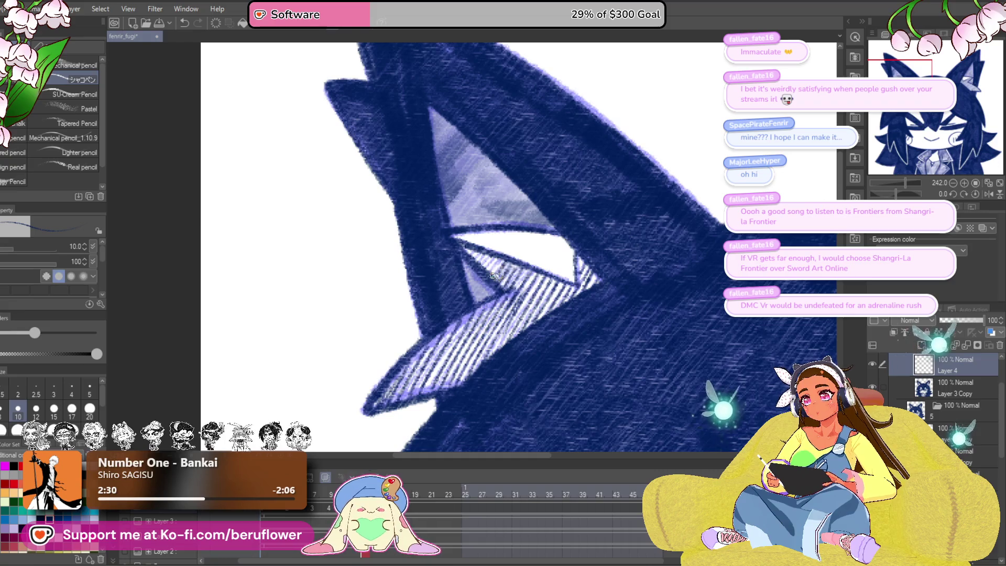
key(ctrl+minus)
key(ctrl+minus)
key(ctrl+minus)
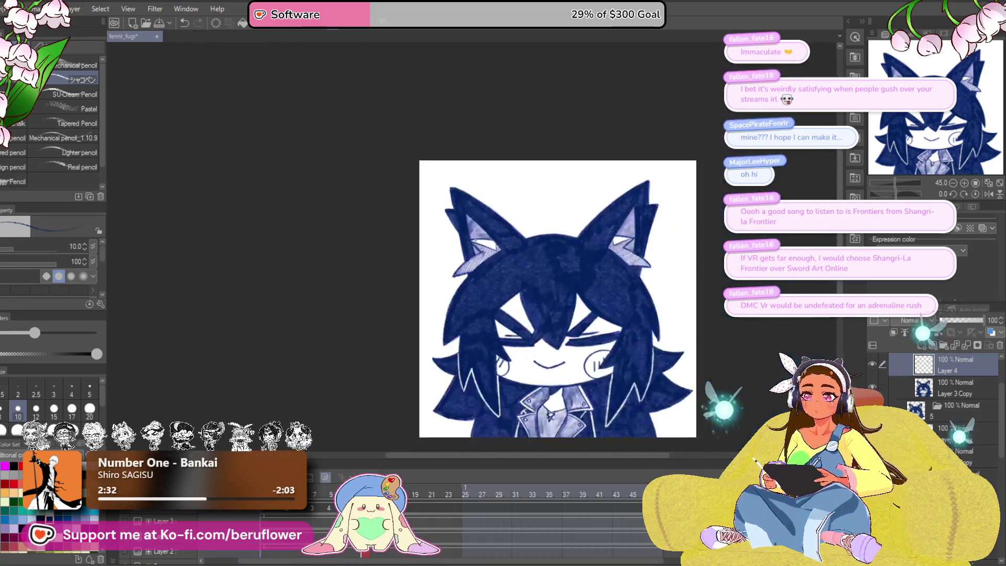
Step: Select Layer 3 Copy and delete Layer 4 from the frame
click(957, 385)
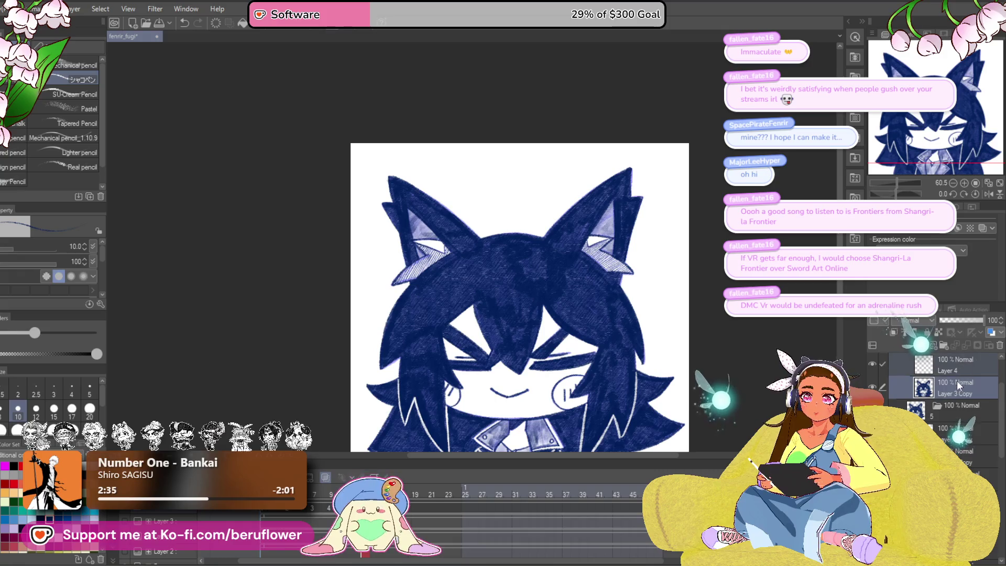
right_click(963, 369)
click(922, 294)
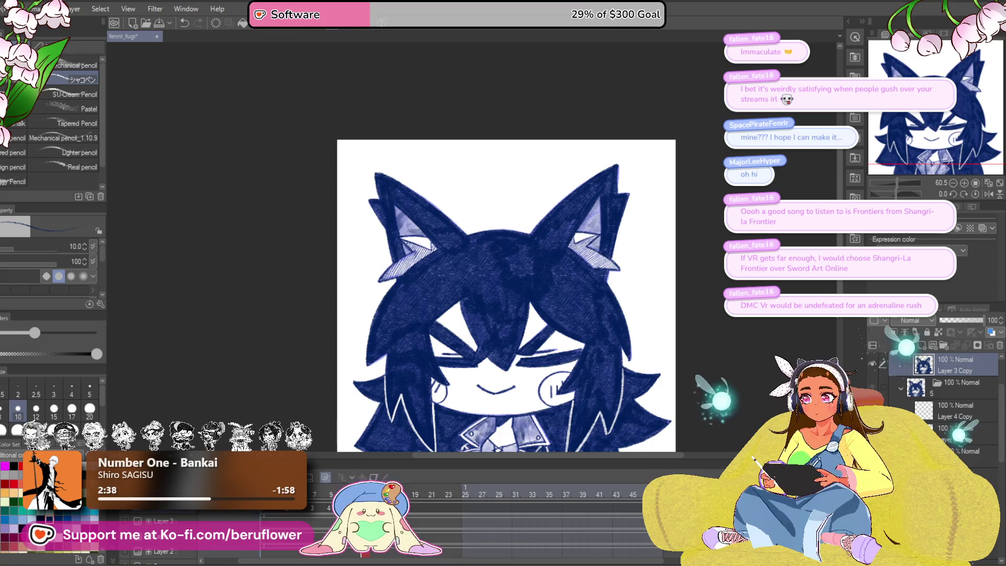
Step: Play the animation, then step through the open- and closed-eye frames to the empty 'mouth closed : 7' cel
click(325, 477)
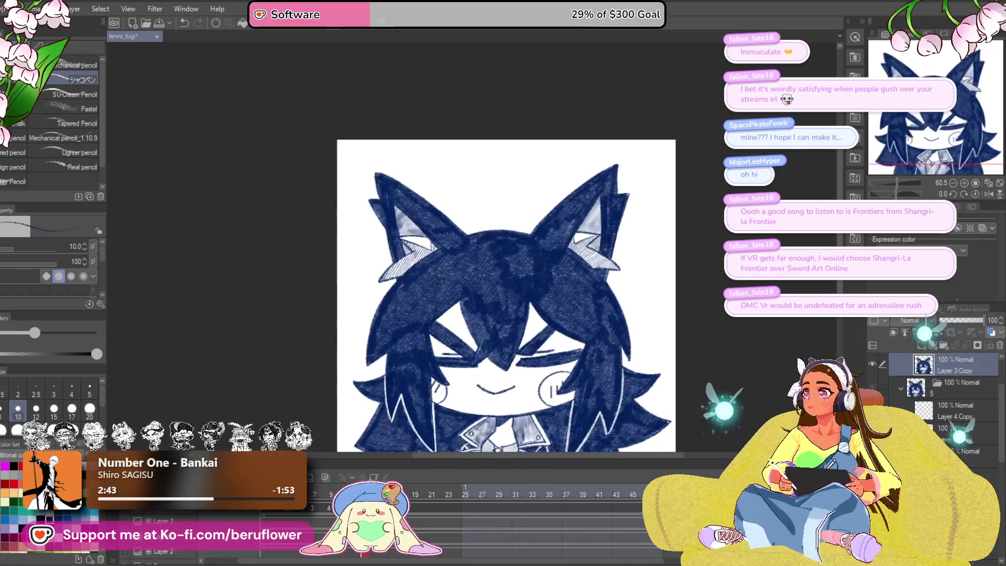
scroll(500, 267, down, 2)
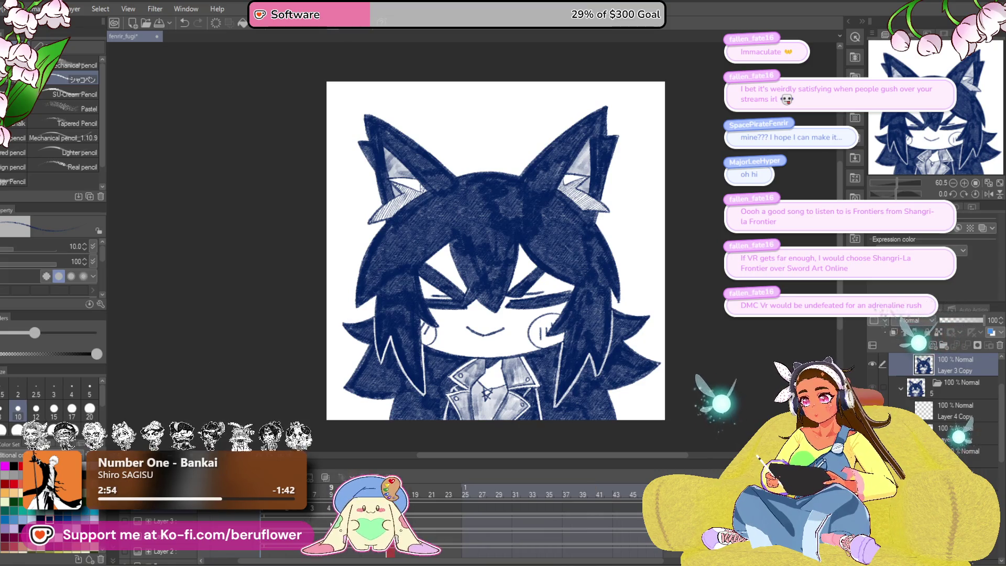
click(312, 508)
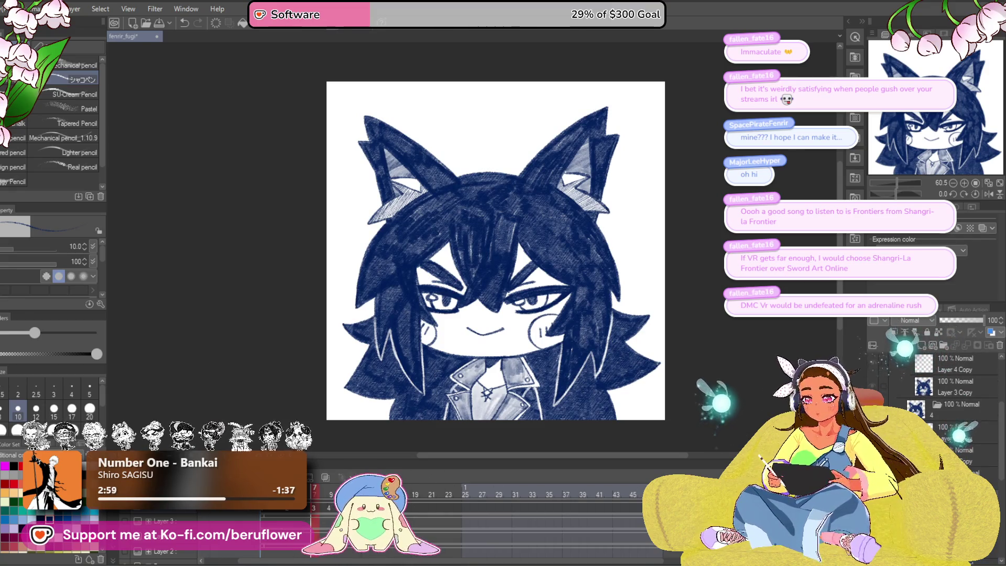
click(414, 518)
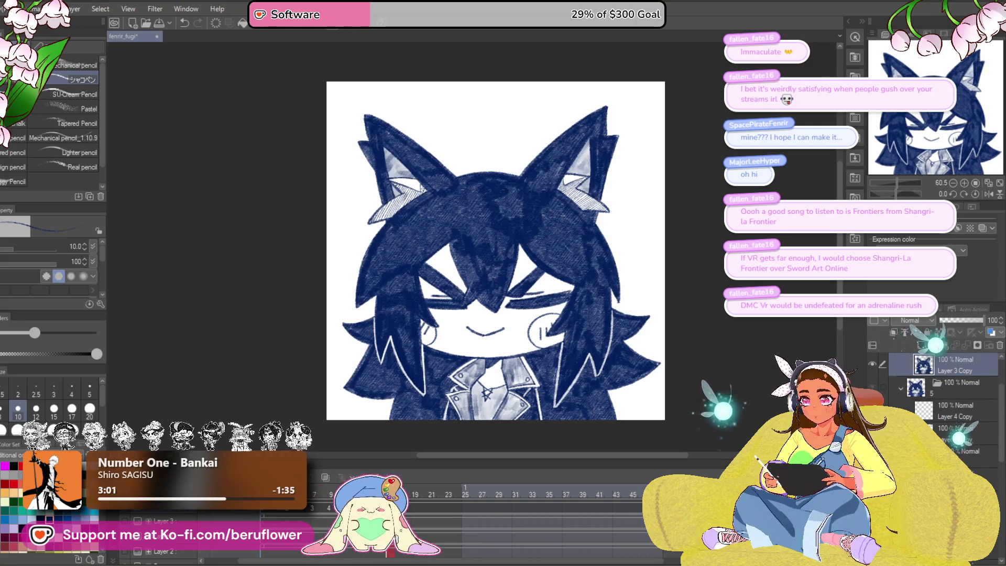
click(942, 379)
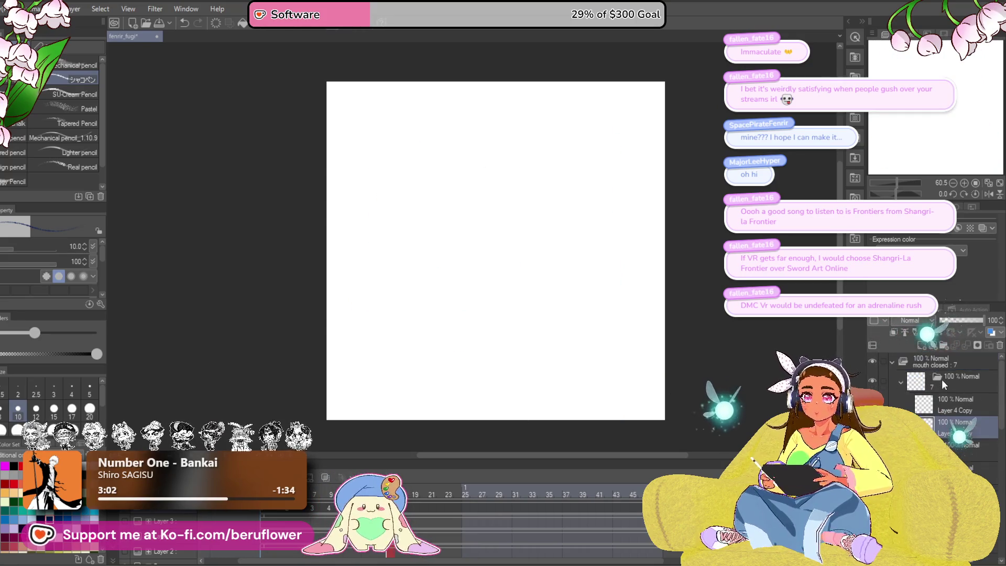
Step: Paste the wolf boy drawing into cel 7, delete the extra copy, and paste it into a new cel at frame 19
key(ctrl+v)
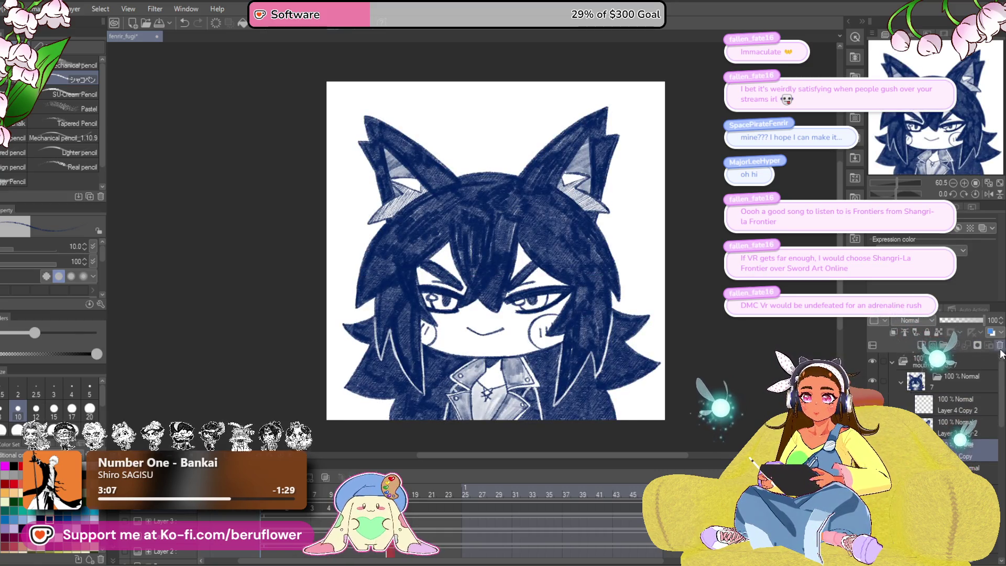
click(999, 346)
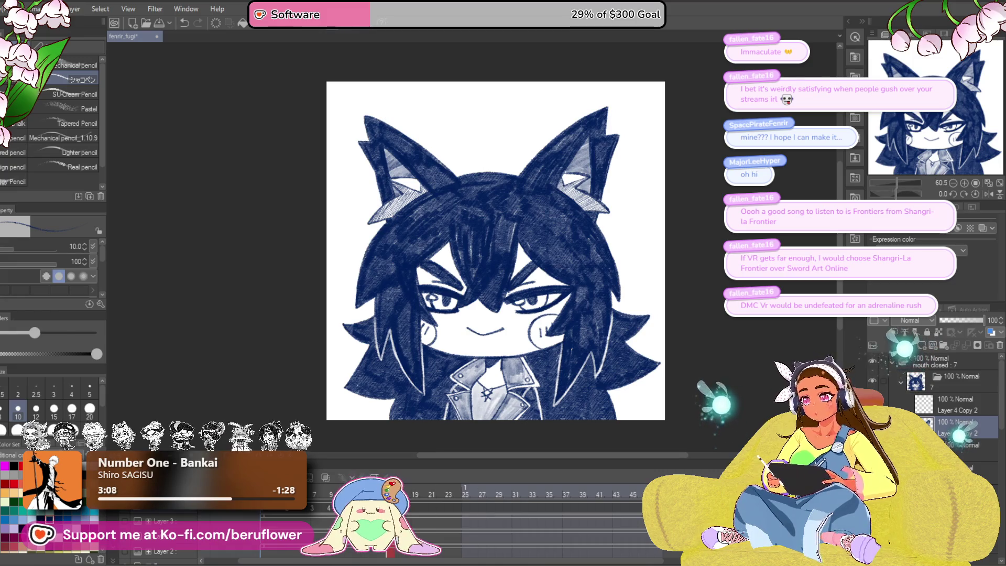
click(415, 494)
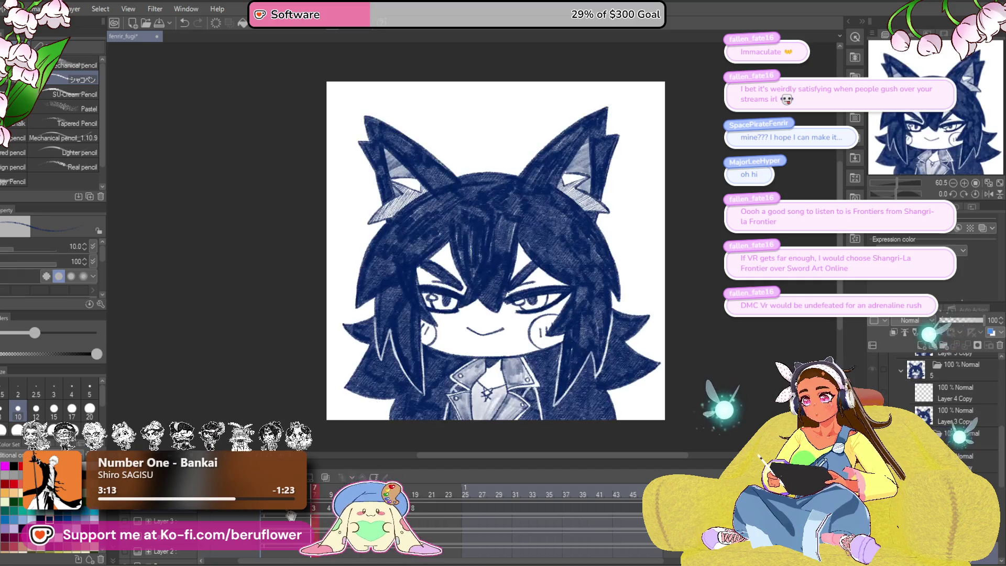
scroll(949, 408, down, 1)
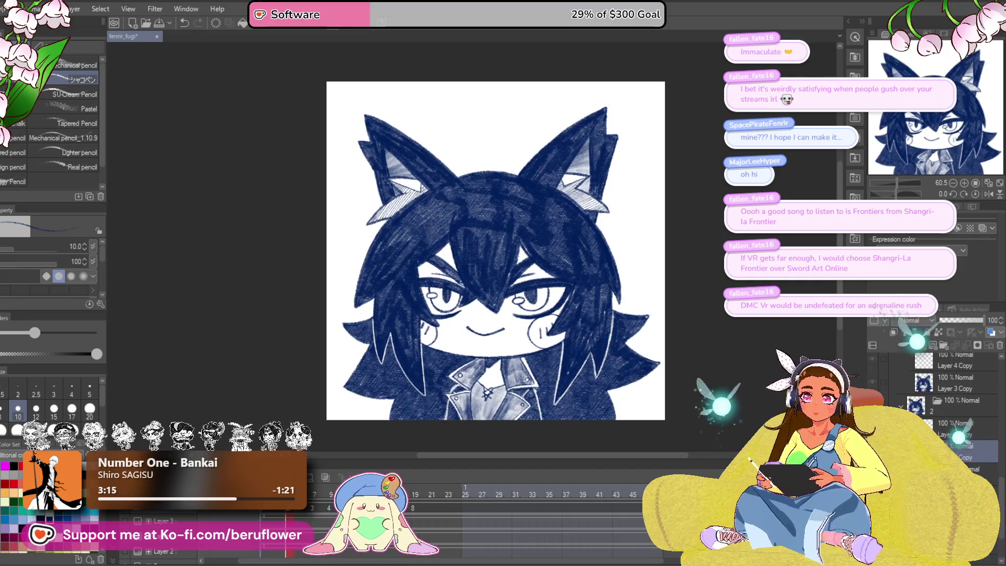
click(938, 388)
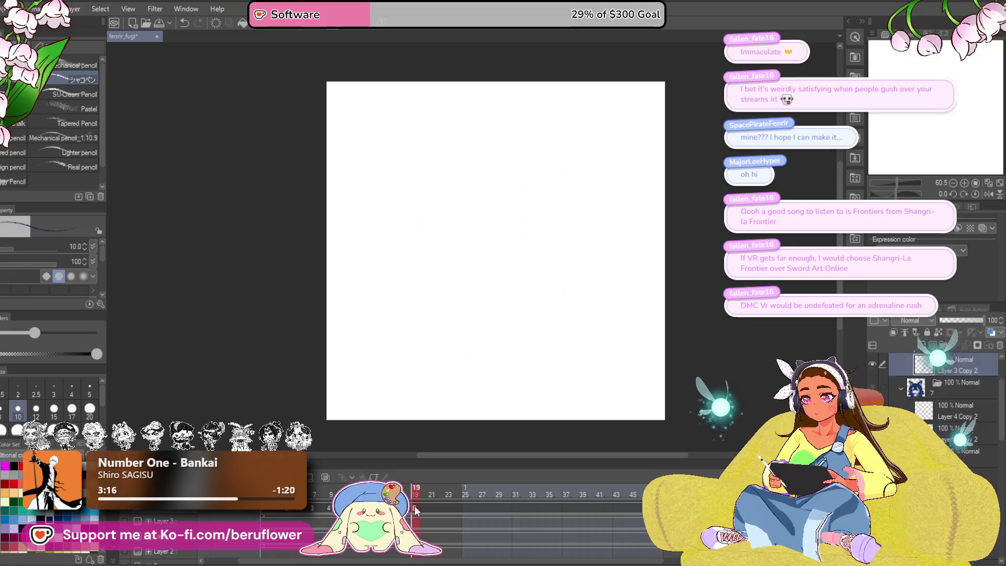
click(947, 404)
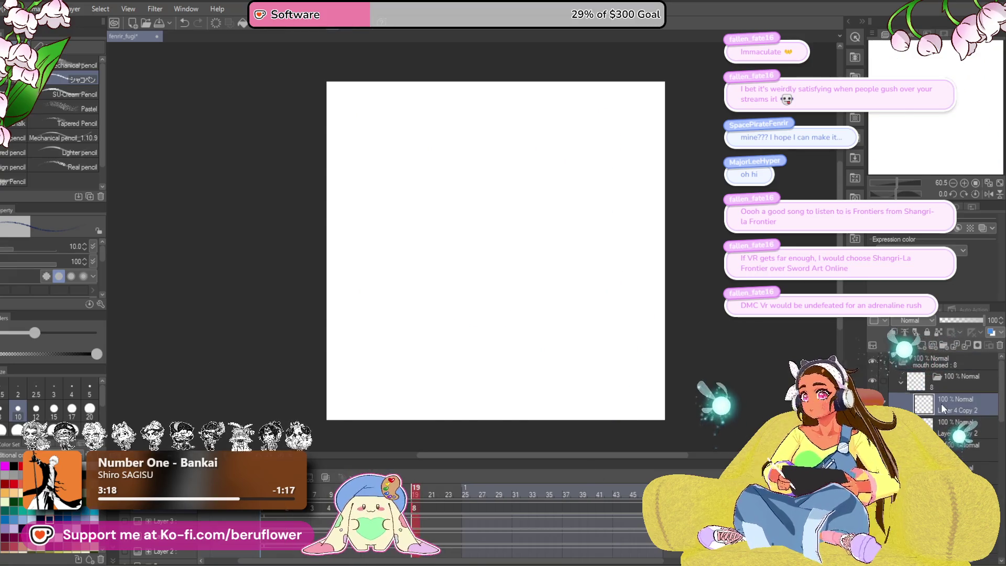
click(953, 427)
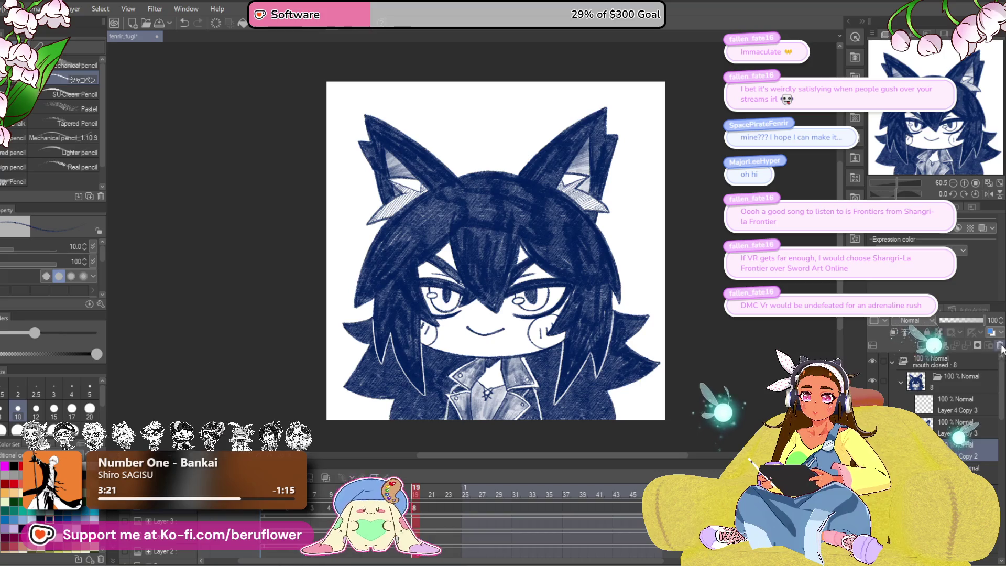
Step: Compare the eyes across frames 1, 19, 20 and 22, then add a new blank cel at frame 22
drag(419, 495, 419, 495)
click(426, 495)
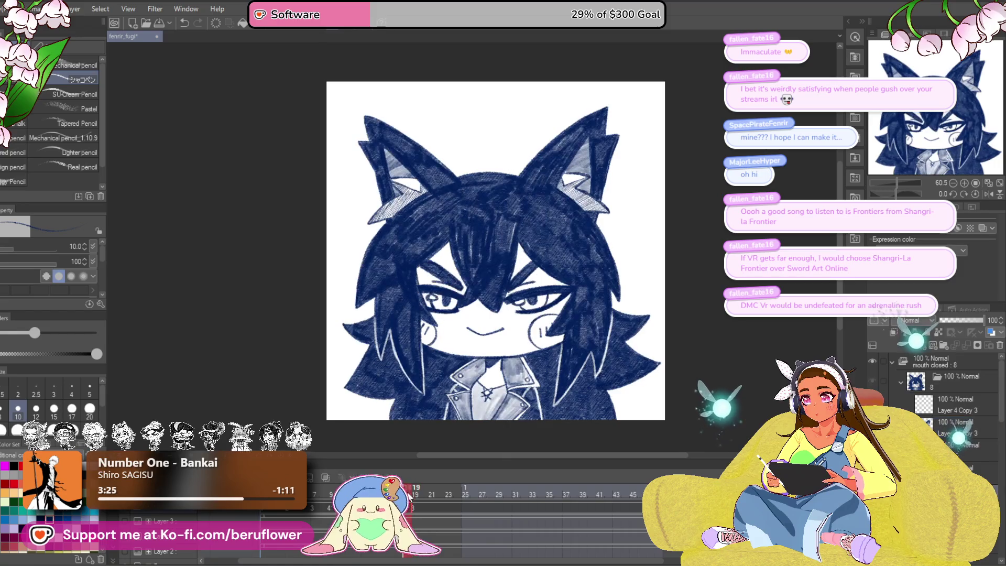
click(422, 496)
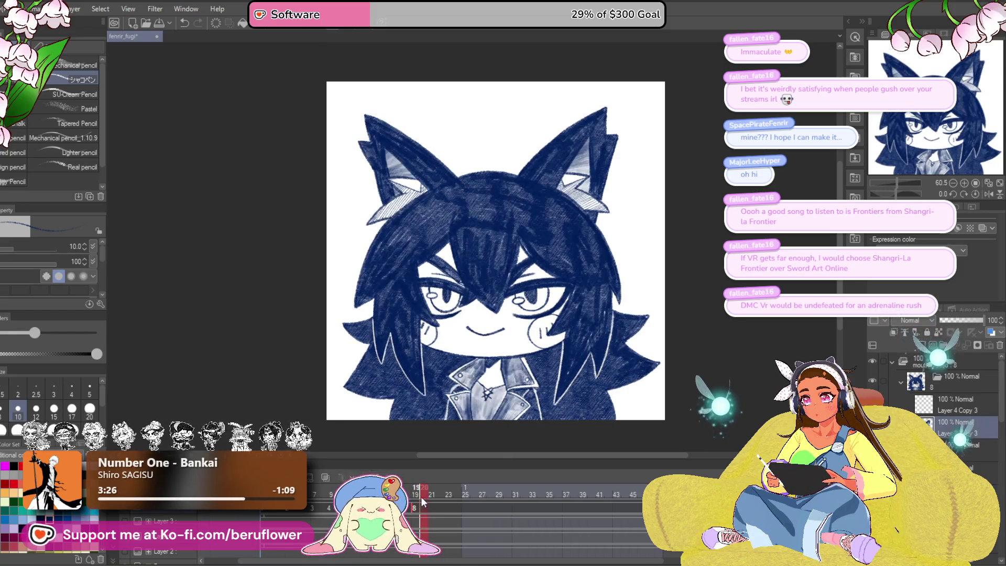
click(438, 495)
click(264, 495)
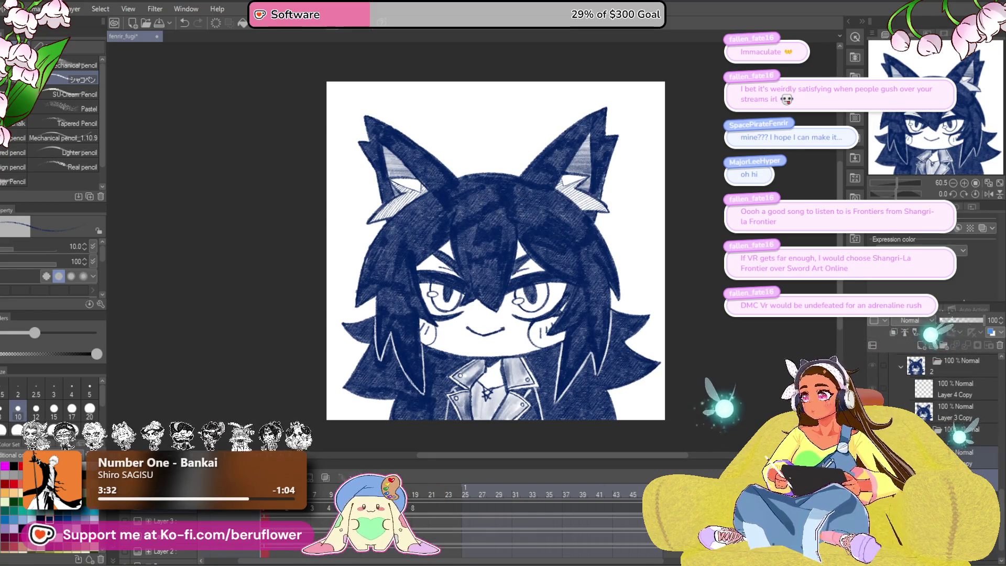
click(416, 508)
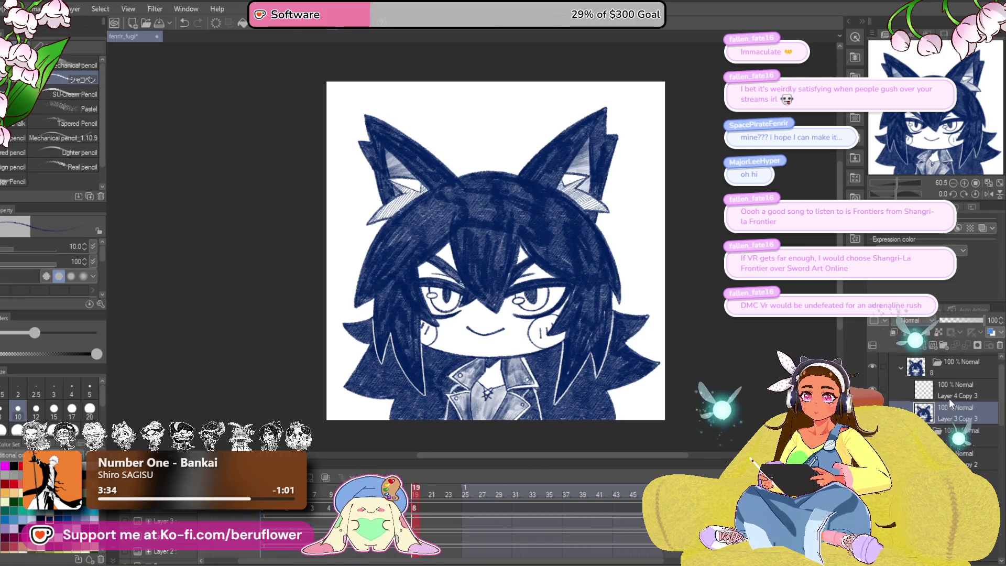
click(440, 493)
key(ctrl+shift+alt+n)
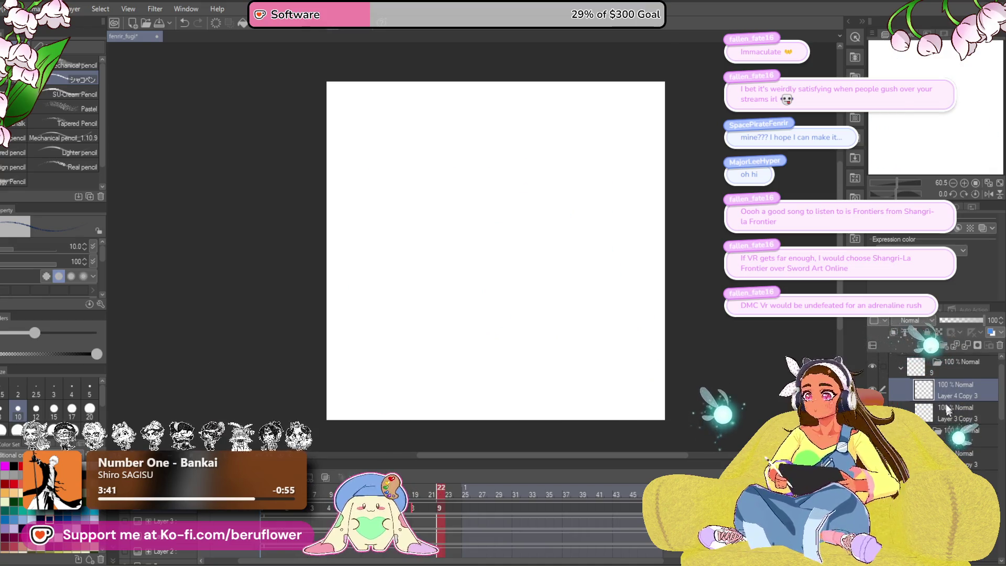
Step: Paste the drawing into cel 9, then review frames 18–22 and play back the animation
key(ctrl+v)
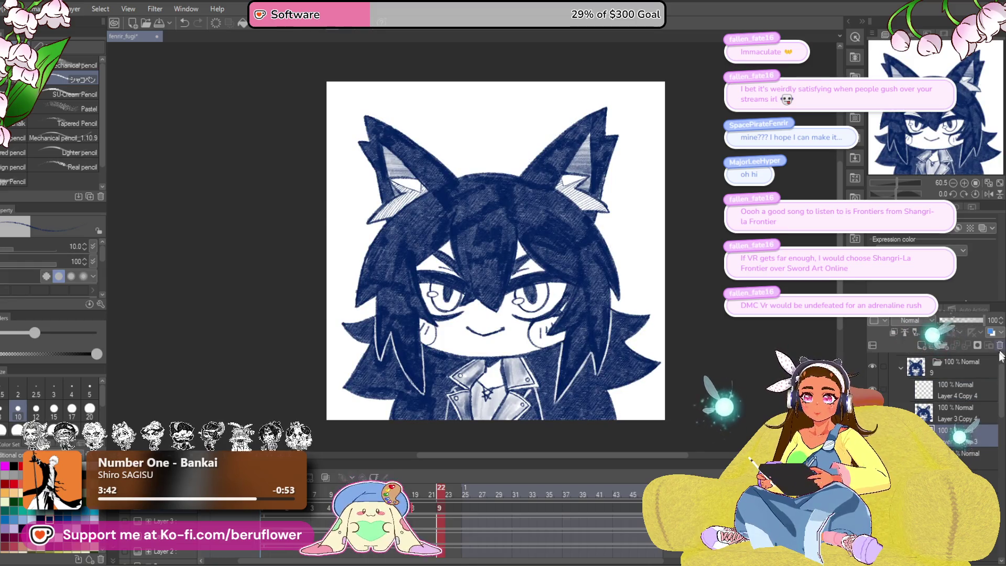
click(415, 492)
key(Home)
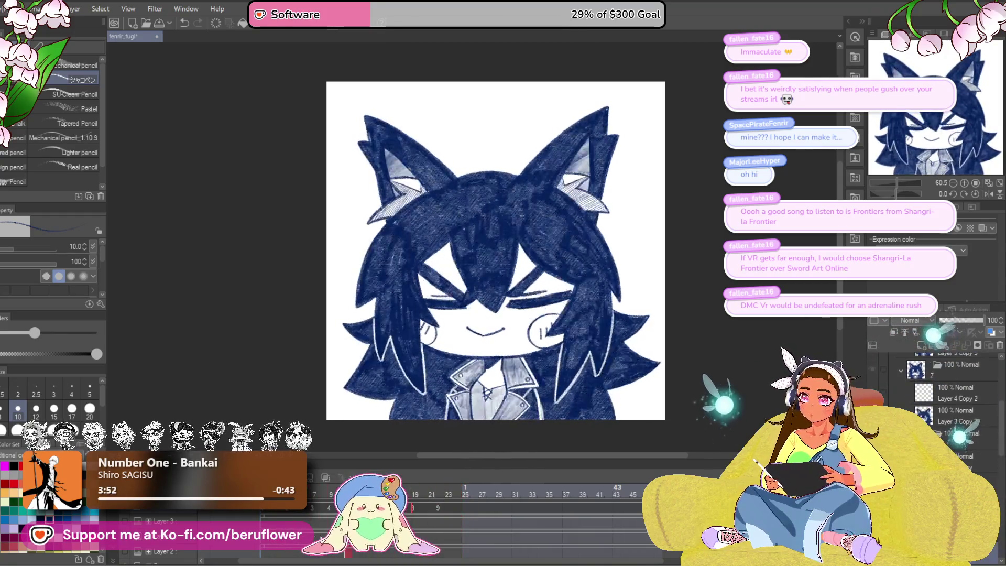
click(428, 524)
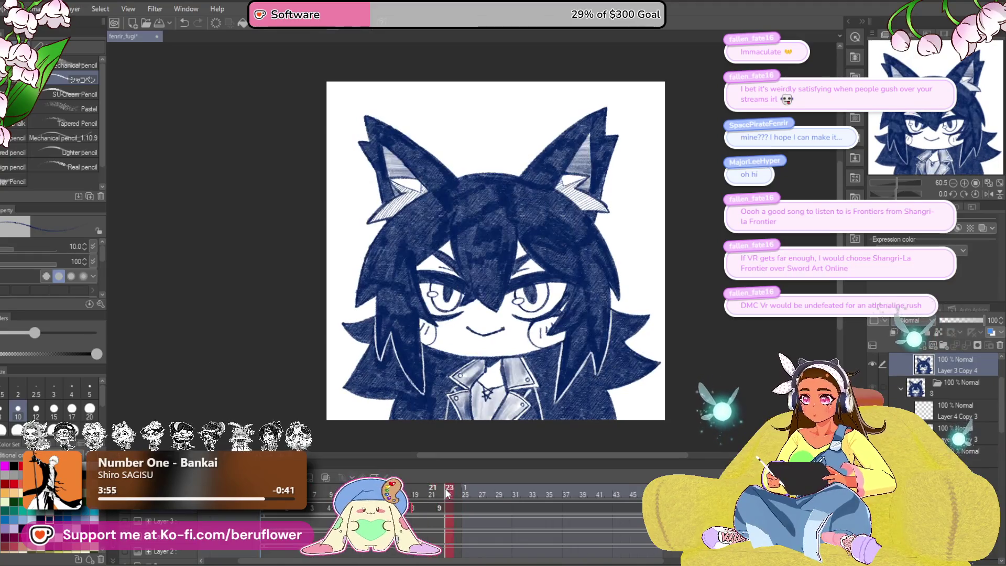
click(266, 524)
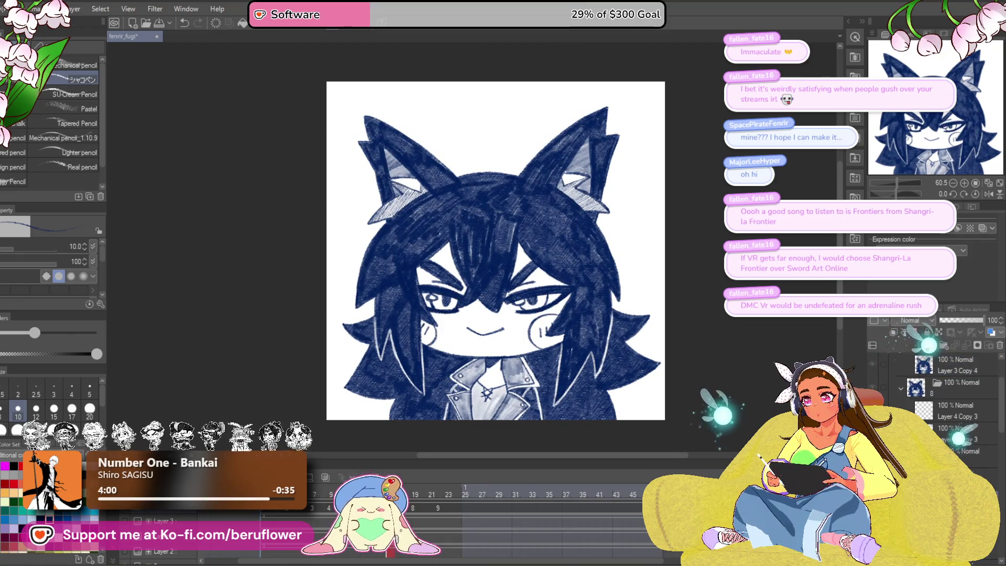
click(412, 512)
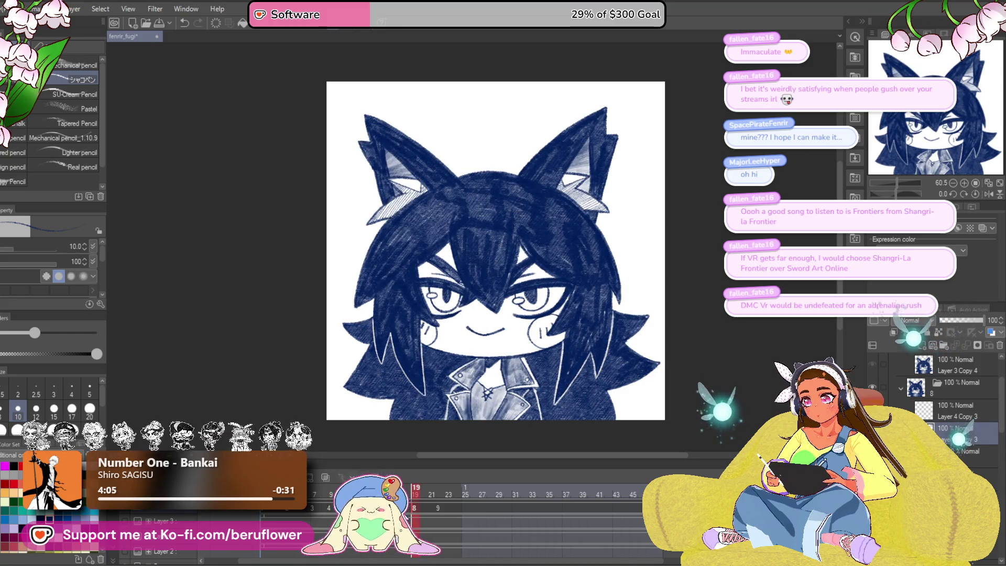
click(419, 493)
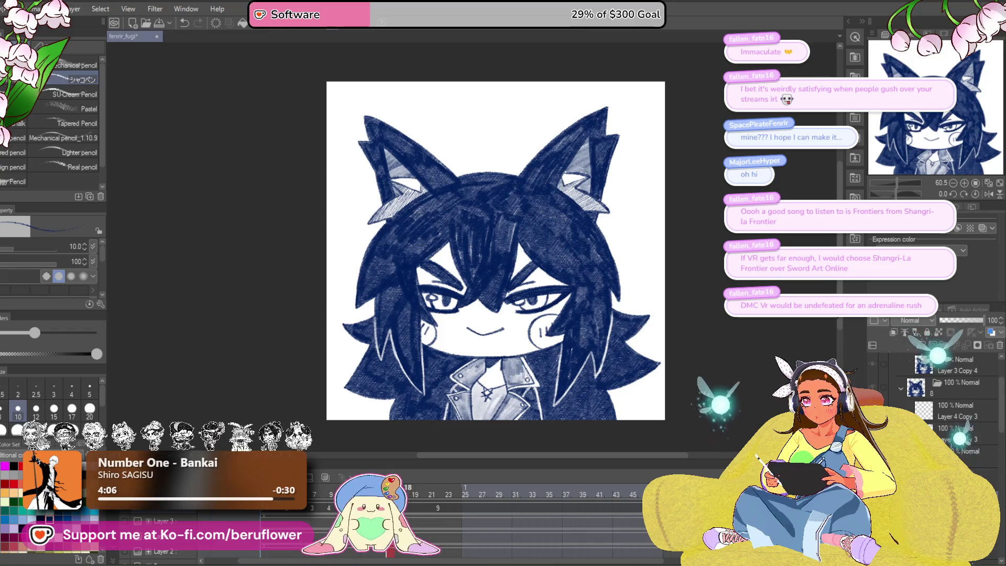
click(411, 494)
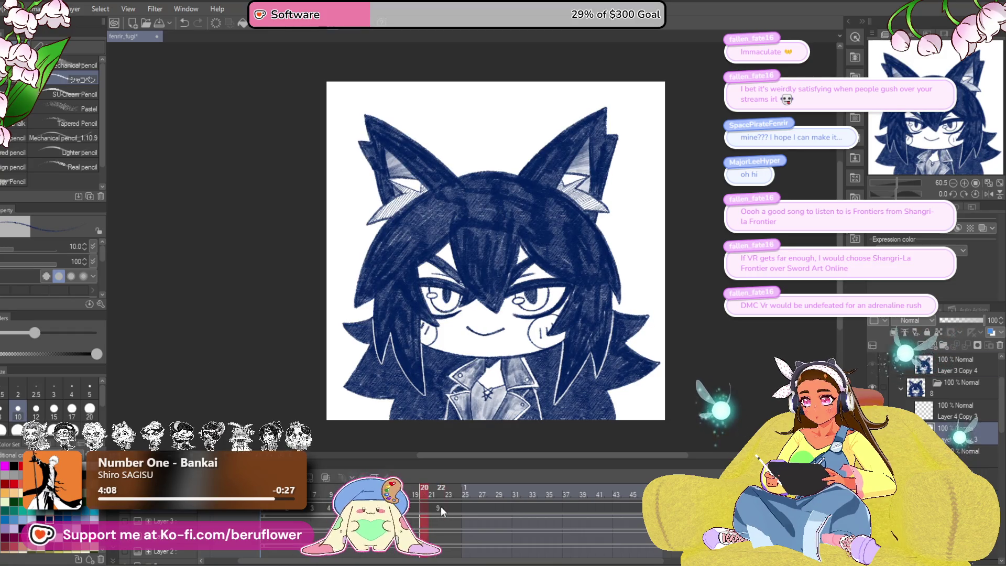
click(441, 490)
key(space)
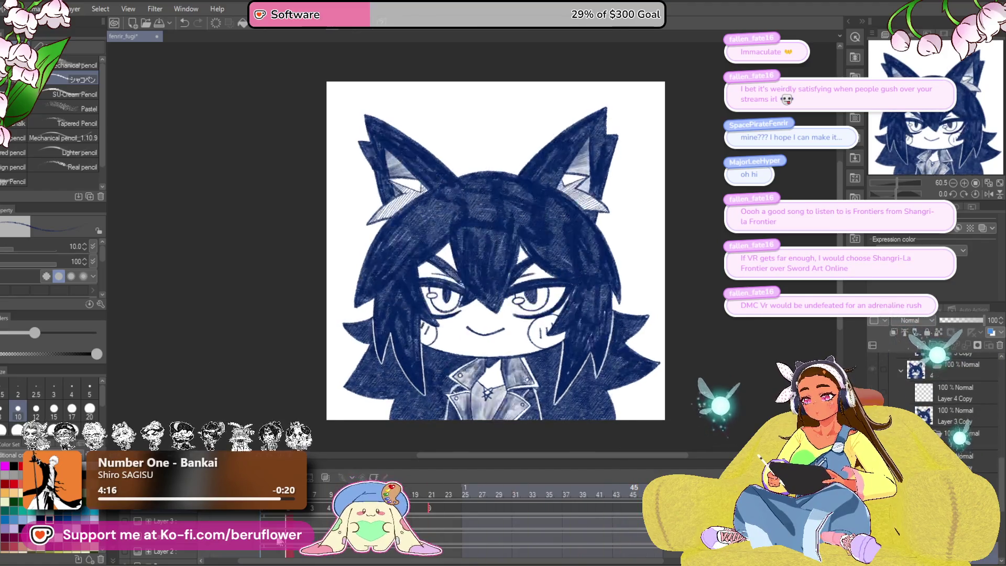
Step: Save the file and add a new cel at frame 24 holding the pasted hair-over-eyes layers
key(ctrl+s)
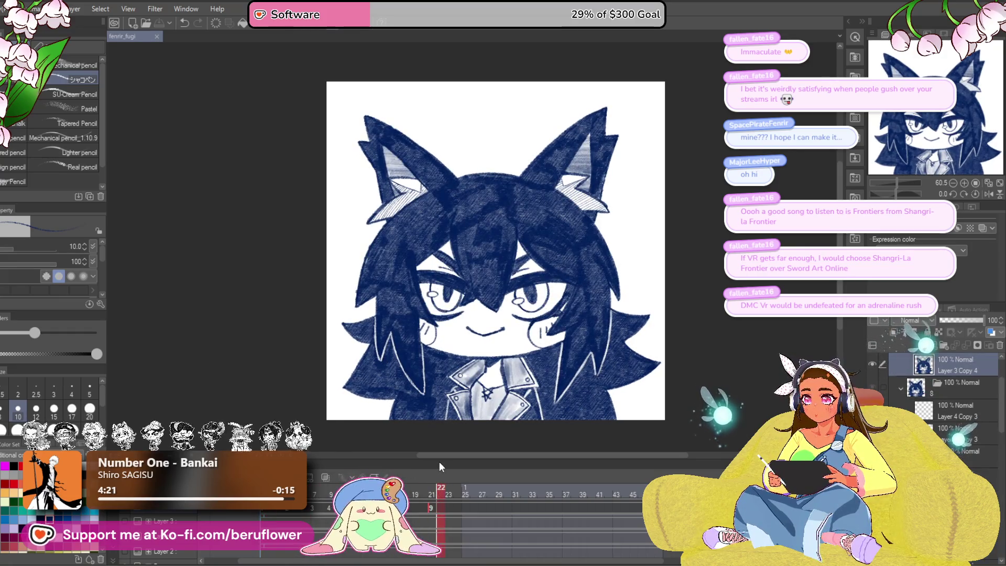
click(457, 493)
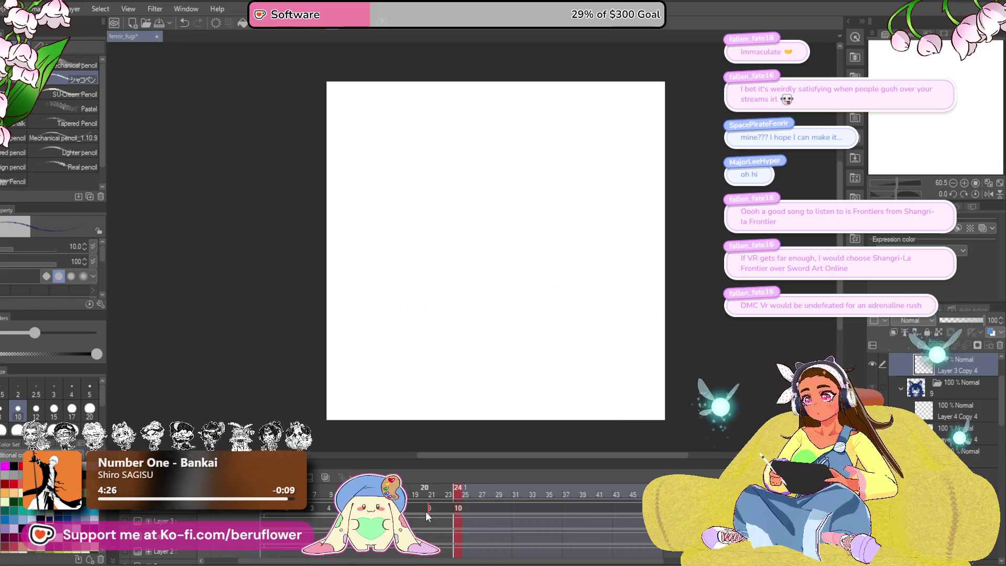
key(ctrl+z)
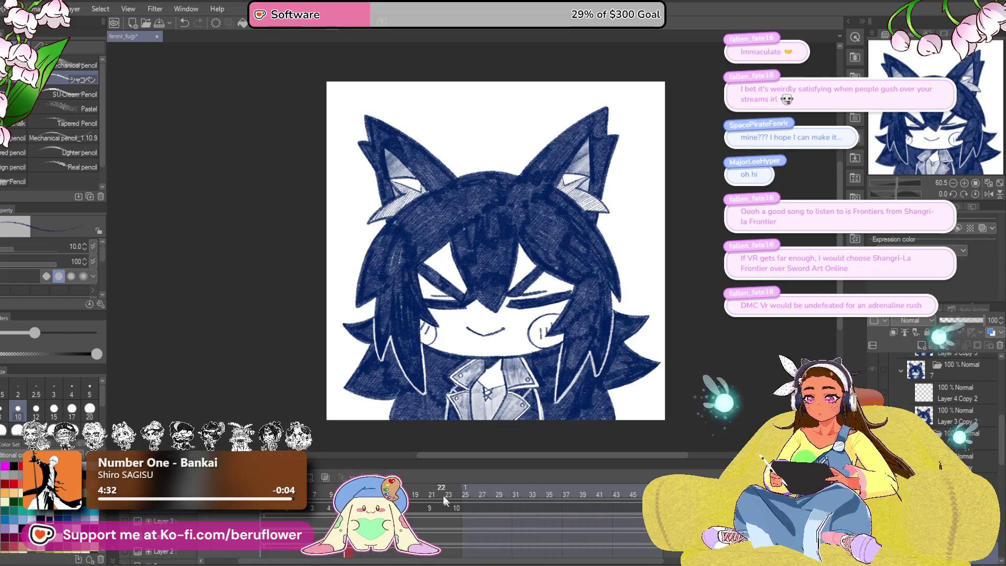
key(ctrl+y)
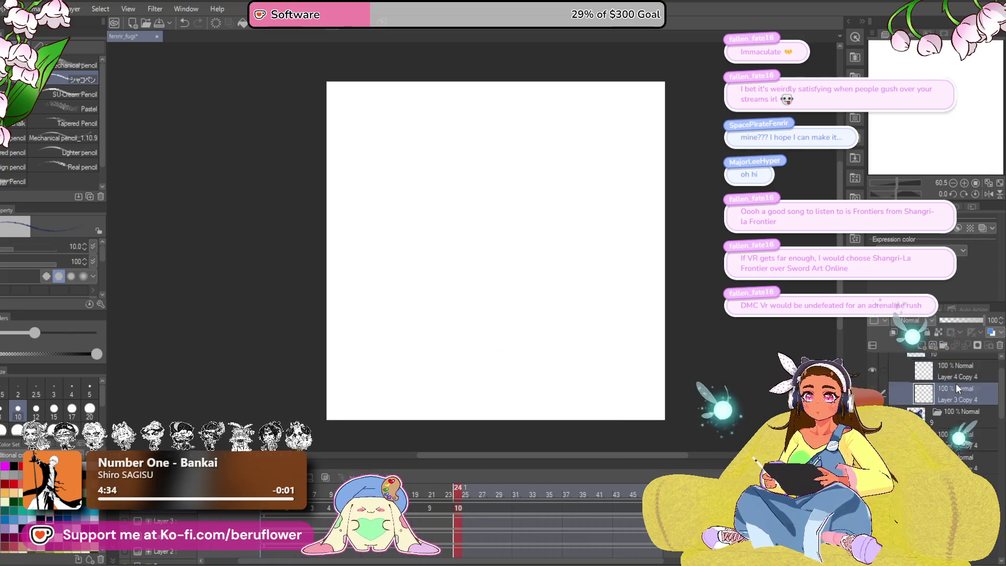
key(ctrl+z)
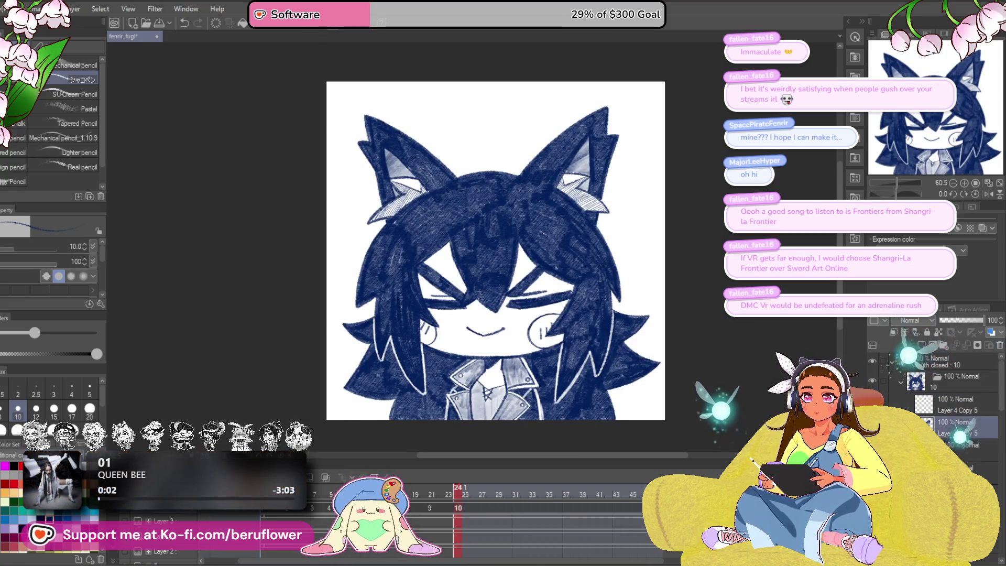
key(ctrl+z)
key(ctrl+y)
click(950, 424)
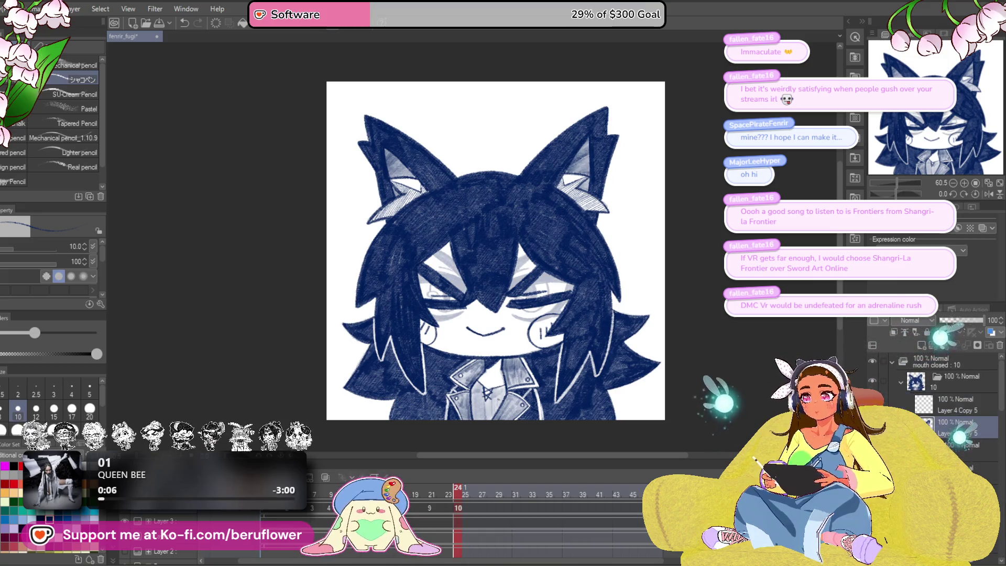
scroll(535, 261, up, 3)
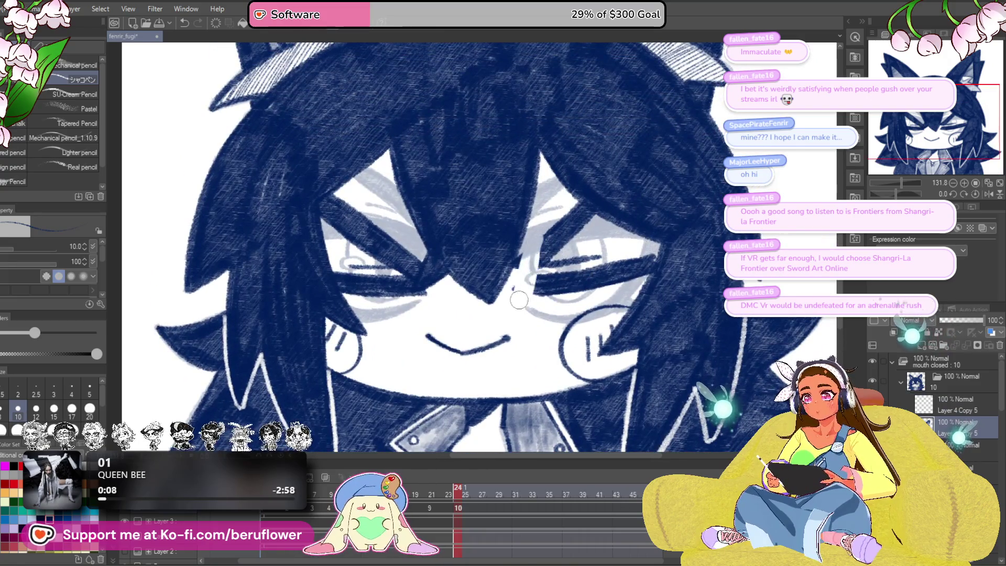
Step: Erase the bangs covering the right eye and draw a dark line along the eye's upper edge
mouse_move(544, 231)
mouse_down()
mouse_move(556, 293)
mouse_move(617, 281)
mouse_move(624, 290)
mouse_up()
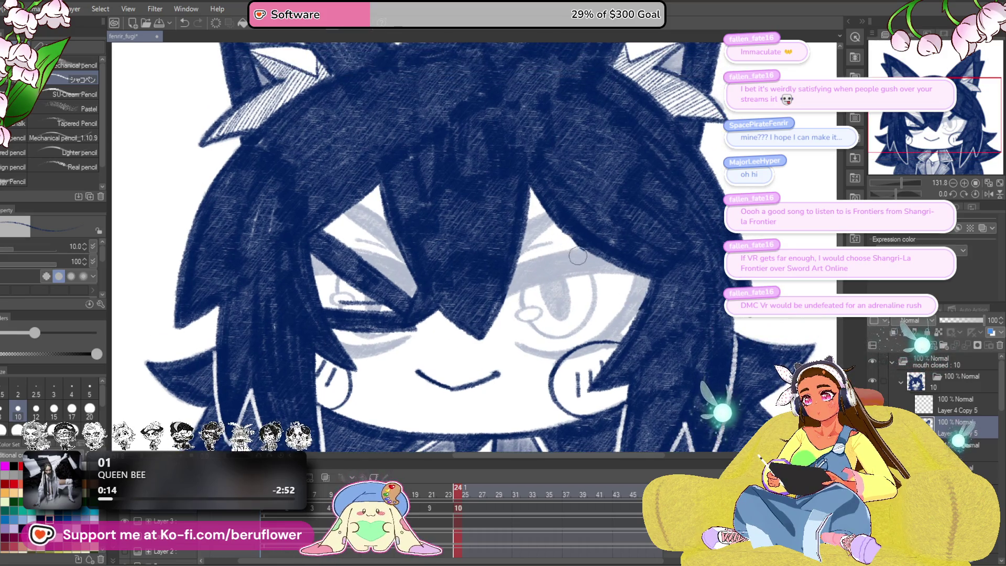
drag(513, 270, 560, 294)
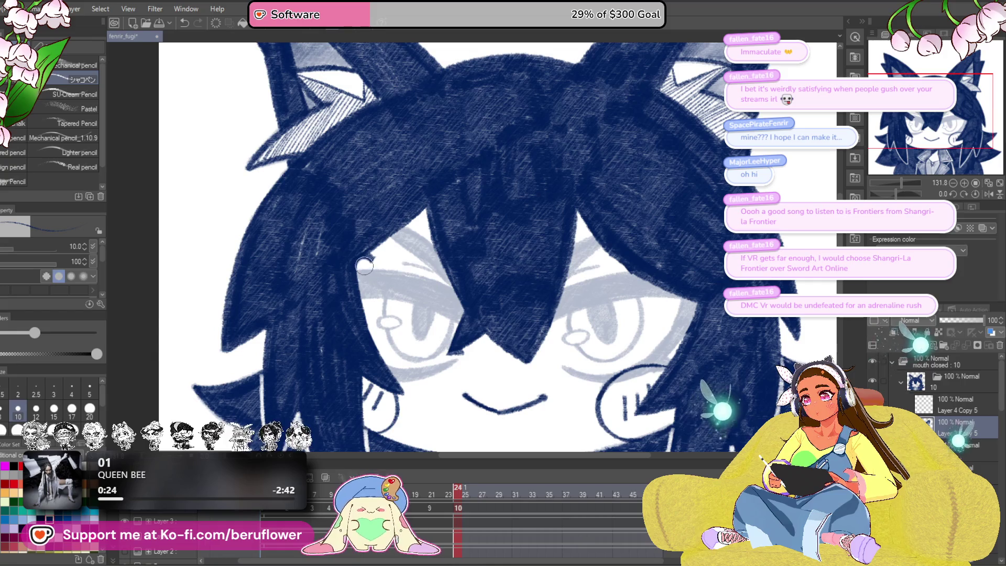
drag(535, 266, 539, 257)
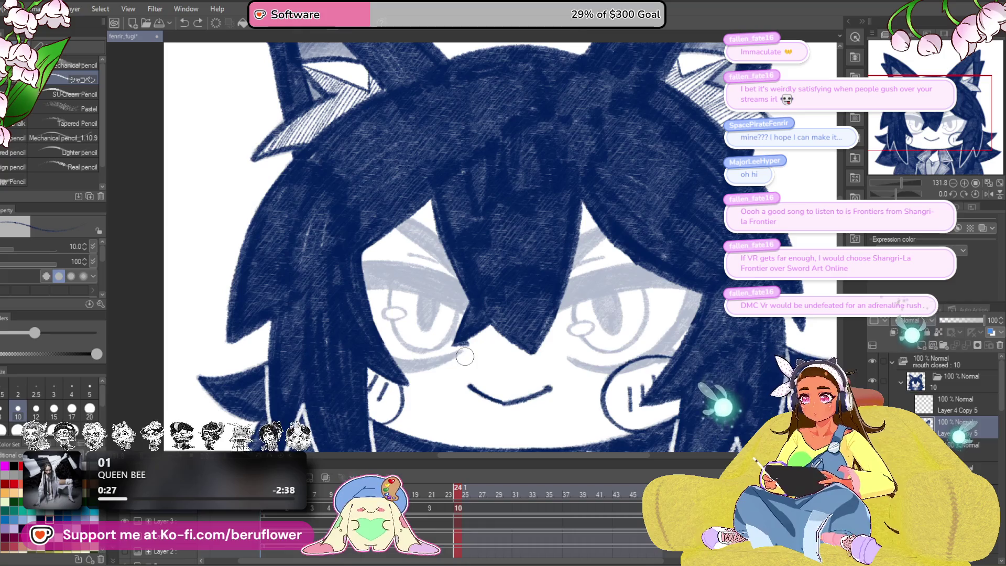
scroll(474, 344, up, 5)
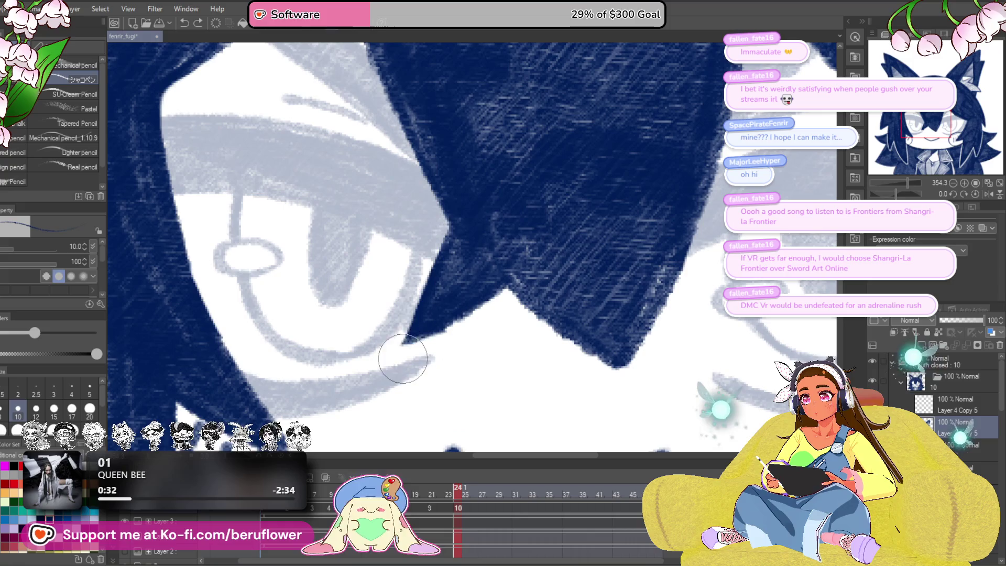
scroll(437, 349, down, 5)
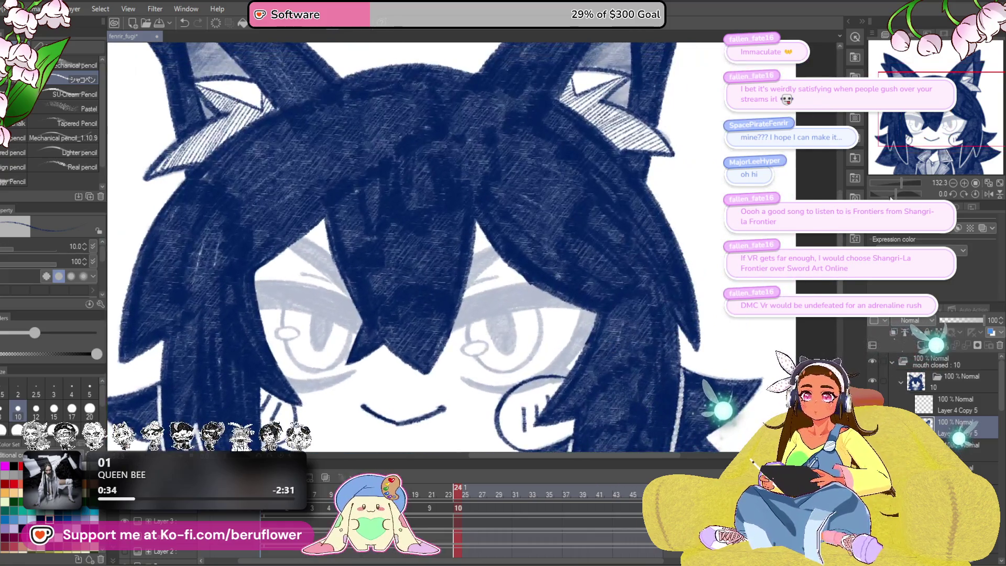
drag(891, 197, 891, 198)
scroll(512, 279, up, 5)
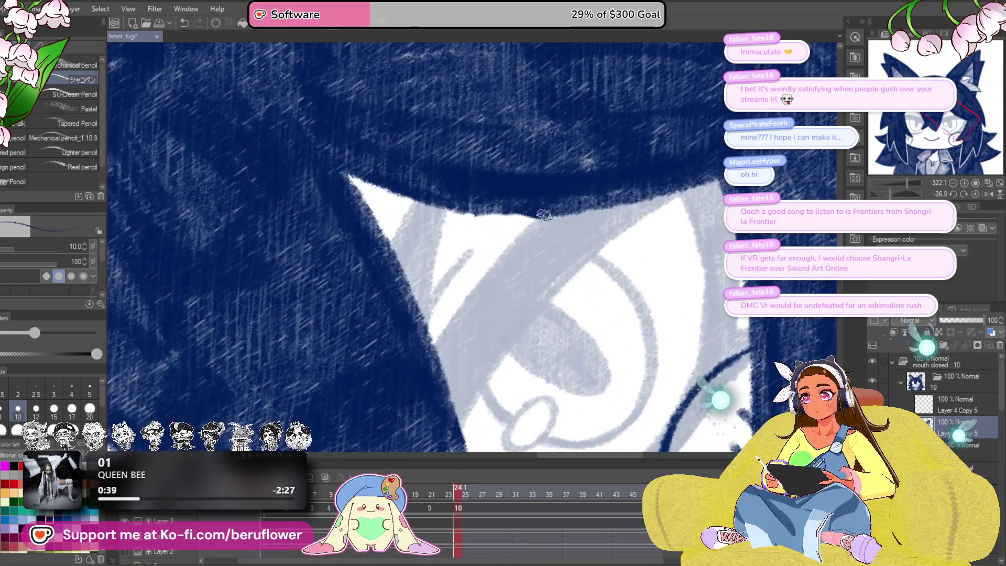
drag(534, 223, 433, 349)
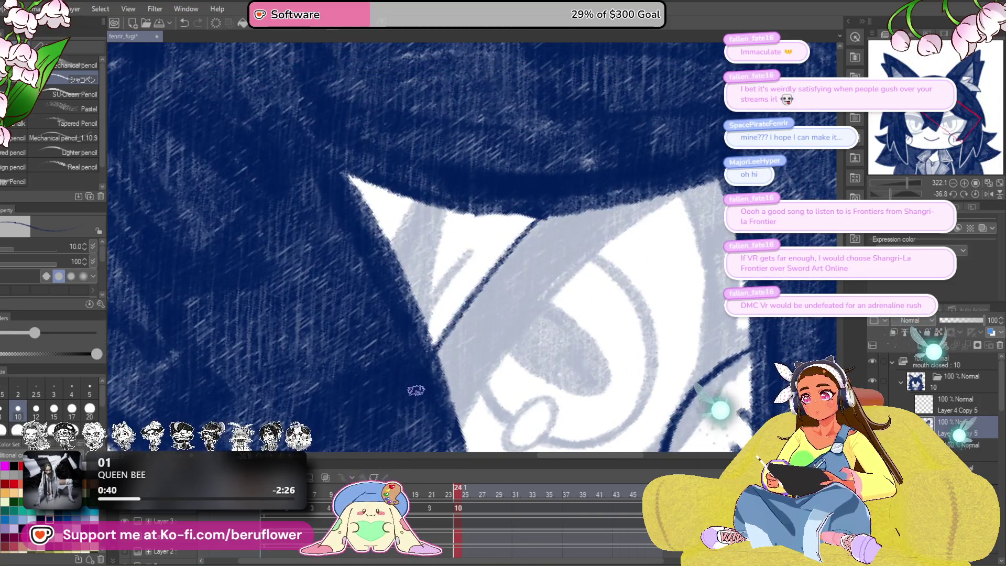
Step: Draw dark lid lines along the eye's upper and left edges, covering stray lines in light grey
drag(620, 179, 512, 169)
mouse_move(359, 402)
mouse_down()
mouse_move(435, 305)
mouse_move(602, 157)
mouse_up()
drag(339, 281, 424, 299)
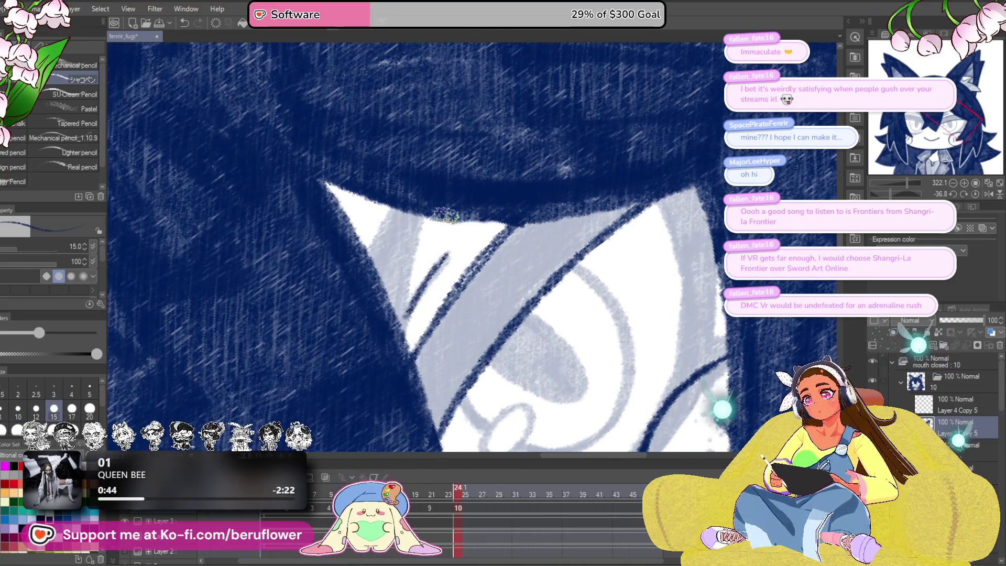
drag(421, 219, 403, 334)
drag(706, 362, 548, 311)
drag(505, 151, 526, 287)
drag(542, 360, 550, 332)
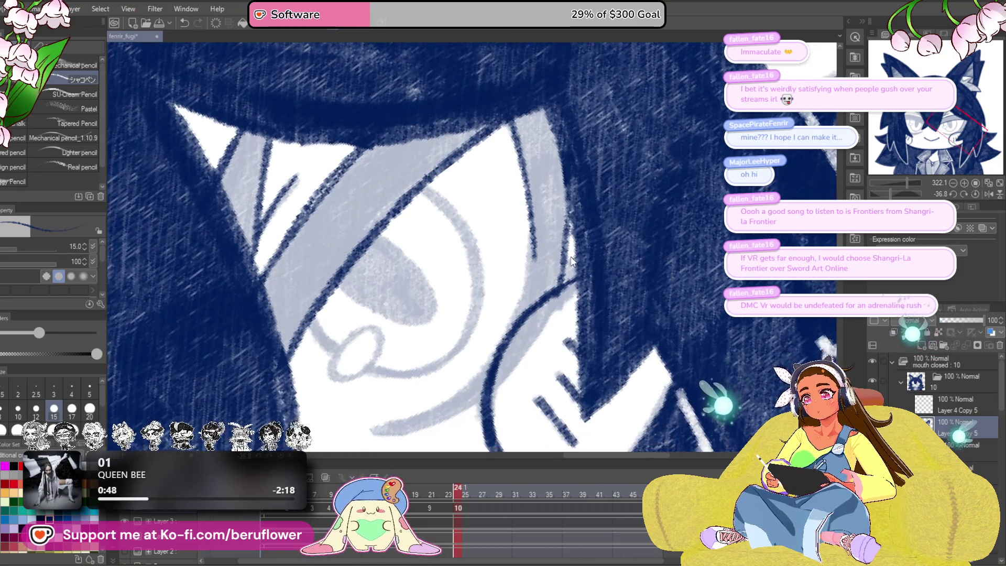
drag(495, 389, 556, 327)
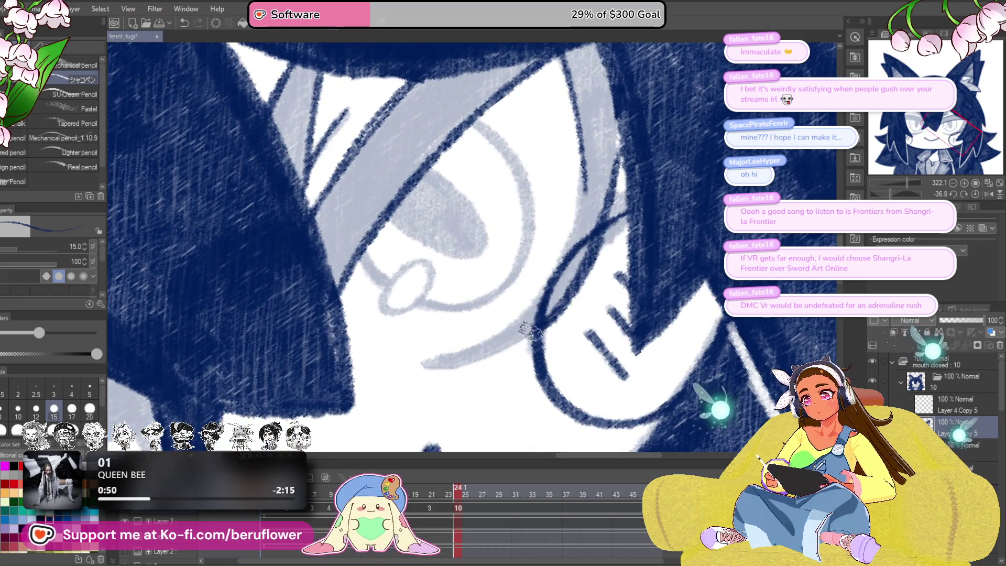
drag(449, 360, 589, 235)
drag(579, 297, 539, 328)
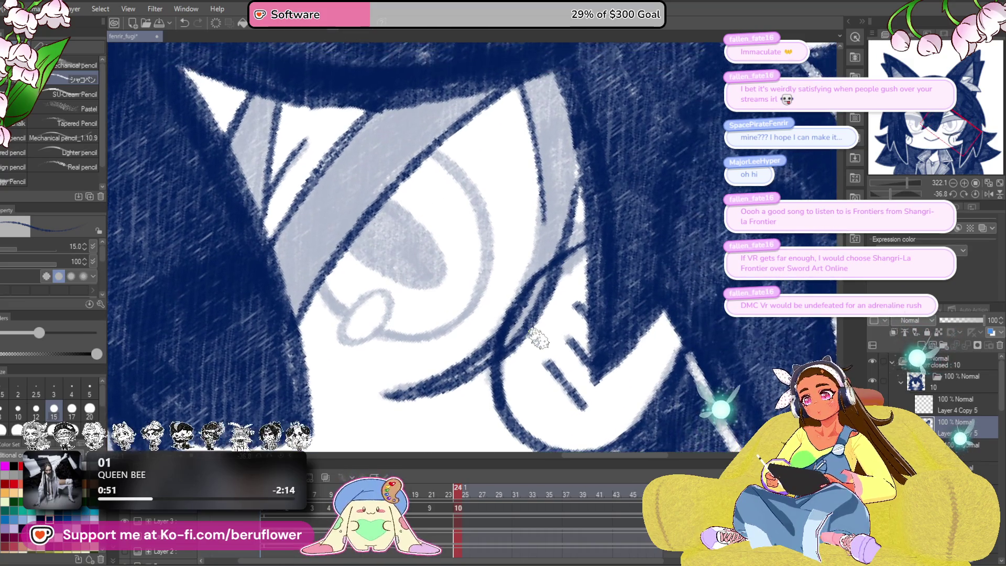
drag(536, 283, 480, 349)
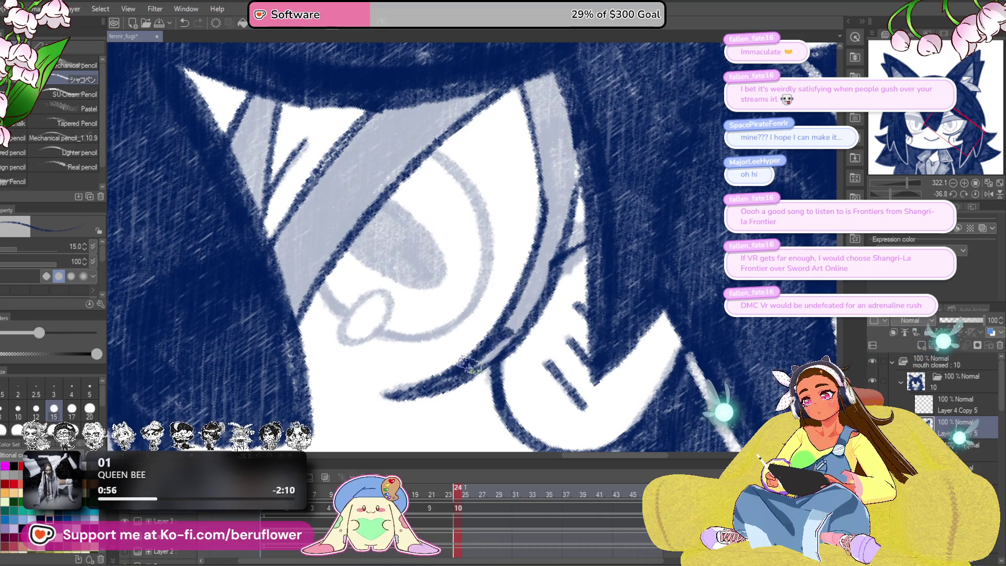
Step: Repaint the grey hair strands across the eye in dark blue and straighten the canvas rotation
drag(524, 288, 663, 384)
mouse_move(388, 252)
mouse_down()
mouse_move(382, 178)
mouse_move(398, 235)
mouse_move(370, 299)
mouse_move(401, 204)
mouse_up()
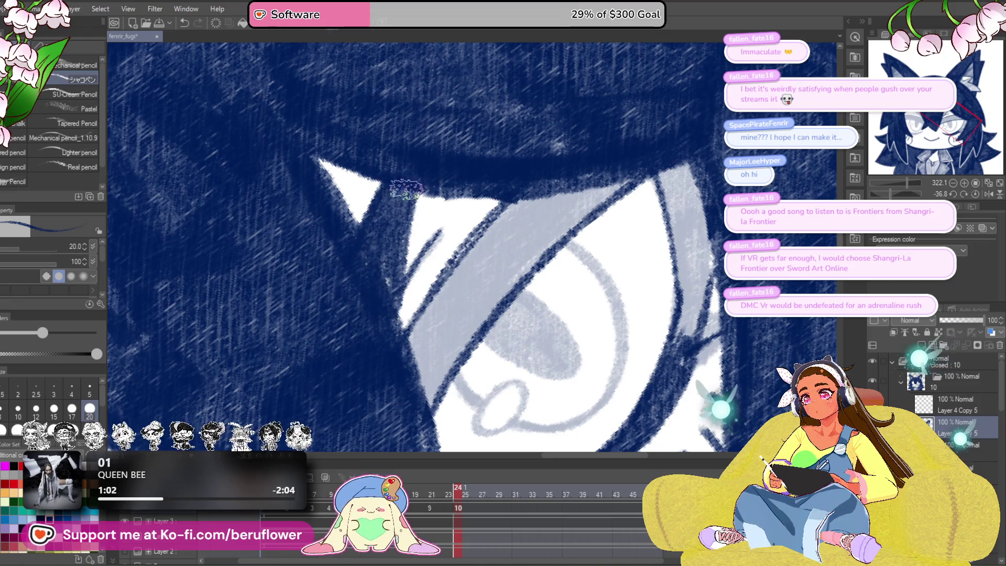
mouse_move(398, 356)
mouse_down()
mouse_move(429, 335)
mouse_move(503, 225)
mouse_move(420, 314)
mouse_move(576, 200)
mouse_move(482, 296)
mouse_move(582, 196)
mouse_move(524, 231)
mouse_move(466, 313)
mouse_move(390, 379)
mouse_move(444, 333)
mouse_up()
mouse_move(503, 262)
mouse_down()
mouse_move(576, 218)
mouse_move(592, 157)
mouse_up()
mouse_move(659, 187)
mouse_down()
mouse_move(626, 214)
mouse_move(665, 268)
mouse_up()
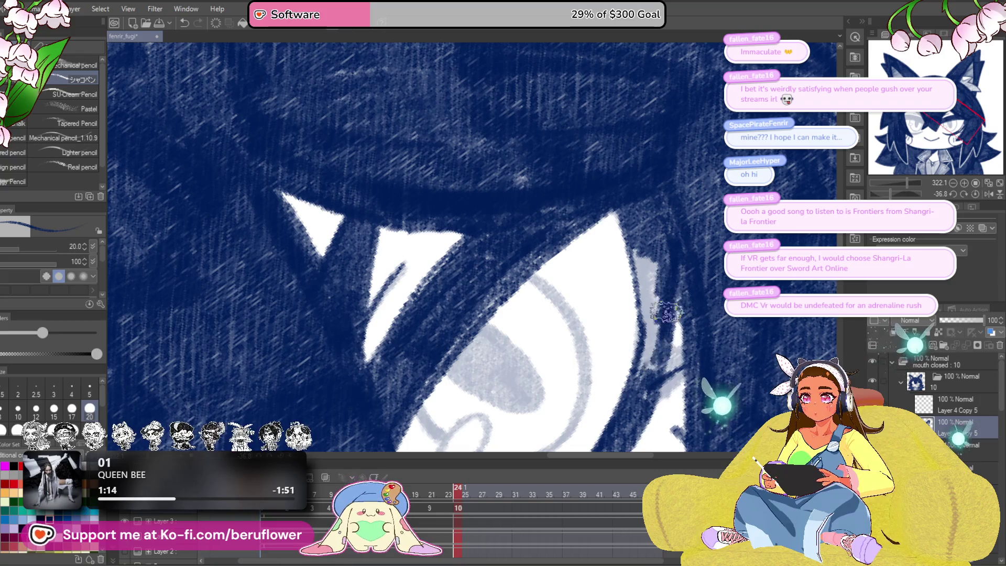
drag(648, 342, 643, 294)
scroll(655, 244, down, 2)
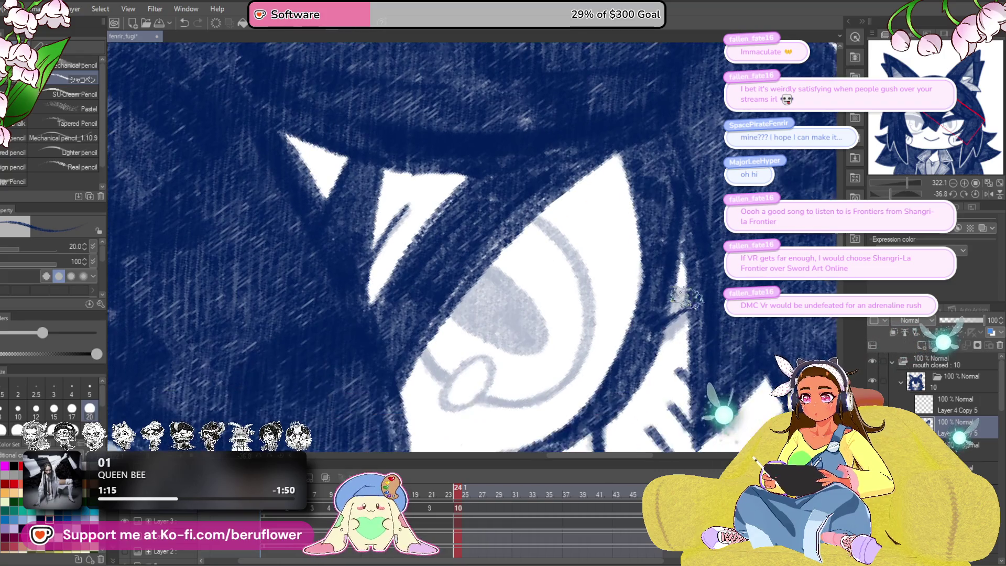
scroll(665, 296, down, 1)
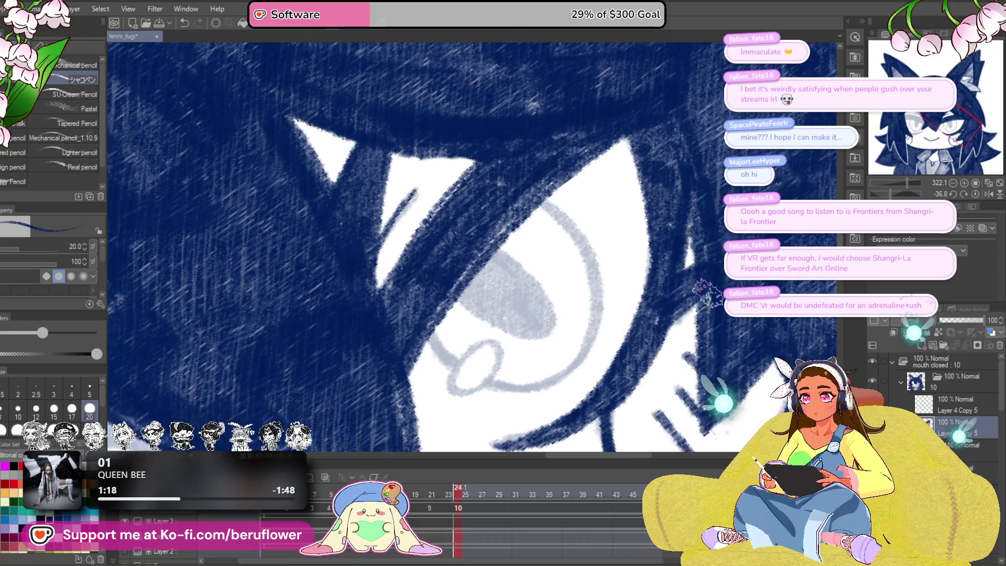
drag(644, 354, 628, 373)
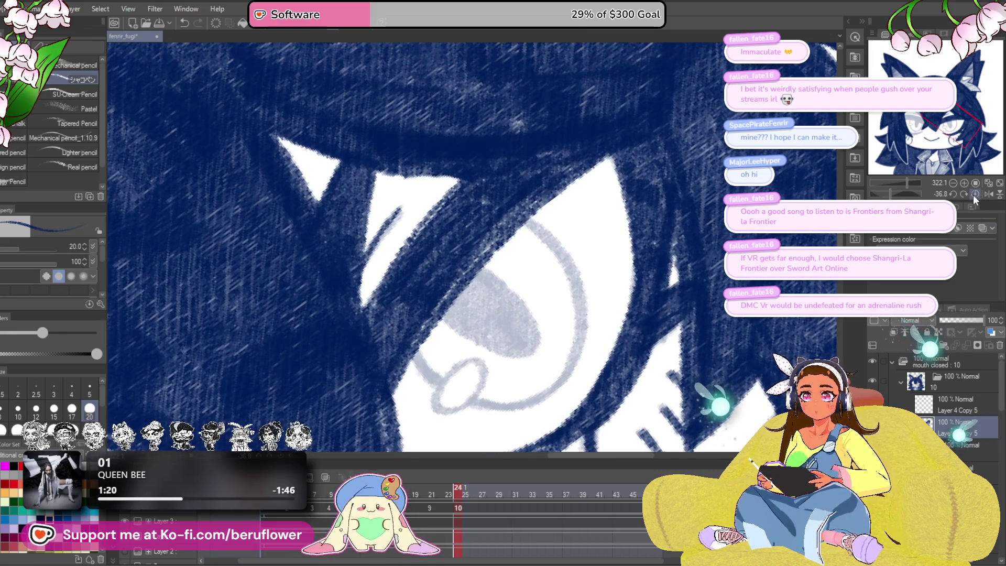
click(974, 194)
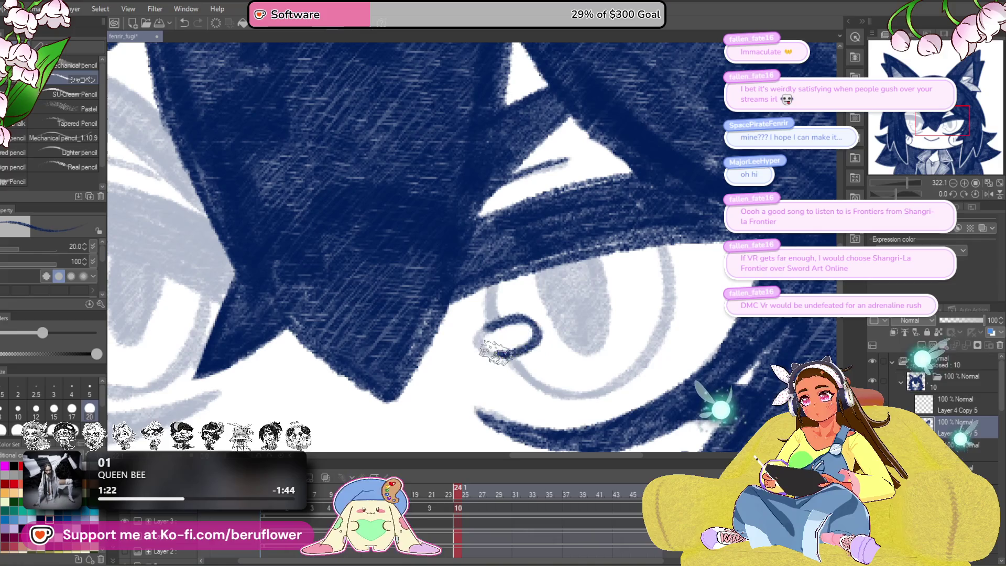
Step: Darken the hair edge beside the ring and fill the grey eye shape with dark pencil
drag(518, 262, 530, 316)
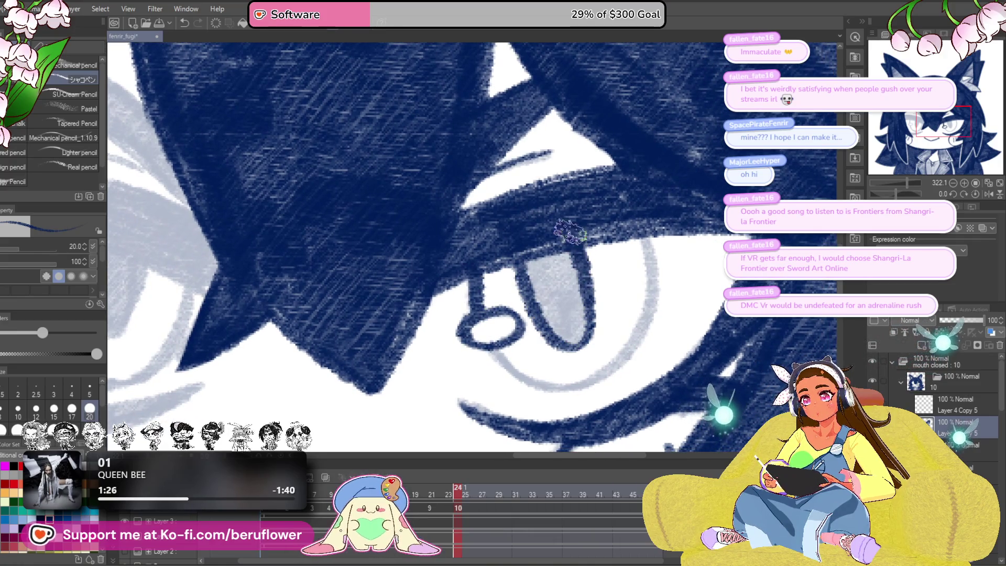
drag(570, 237, 630, 224)
drag(704, 259, 693, 261)
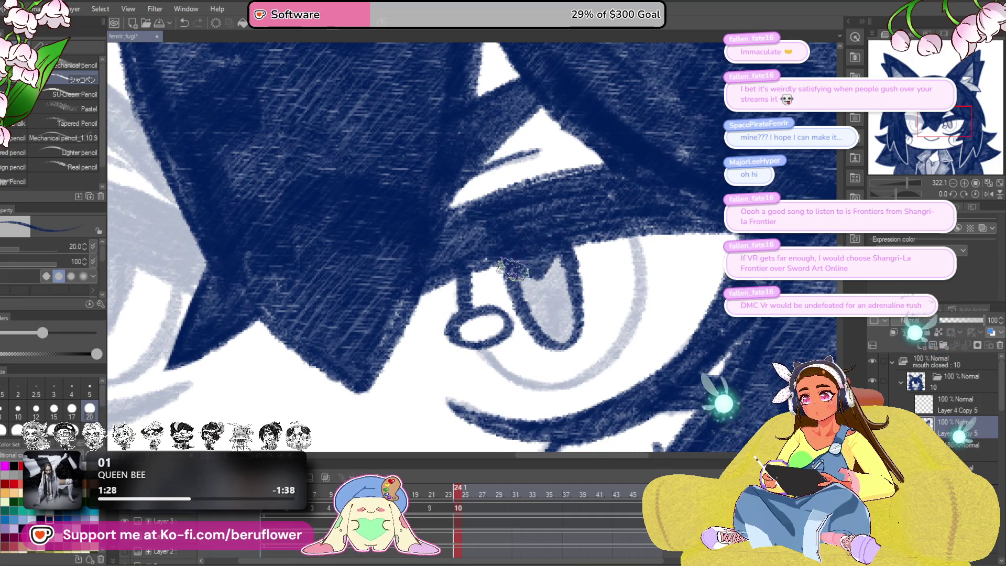
drag(561, 338, 547, 264)
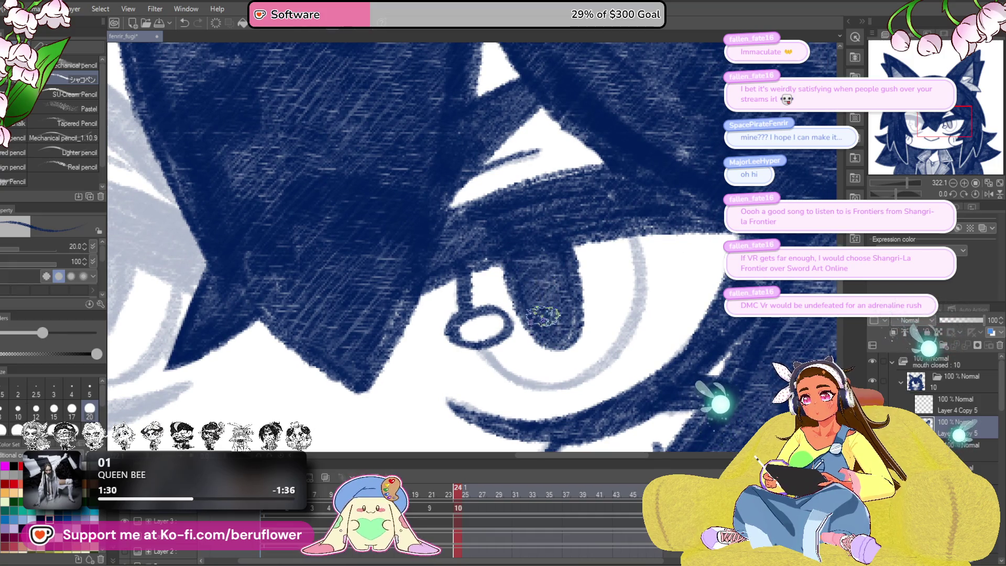
drag(543, 318, 547, 229)
drag(590, 283, 577, 280)
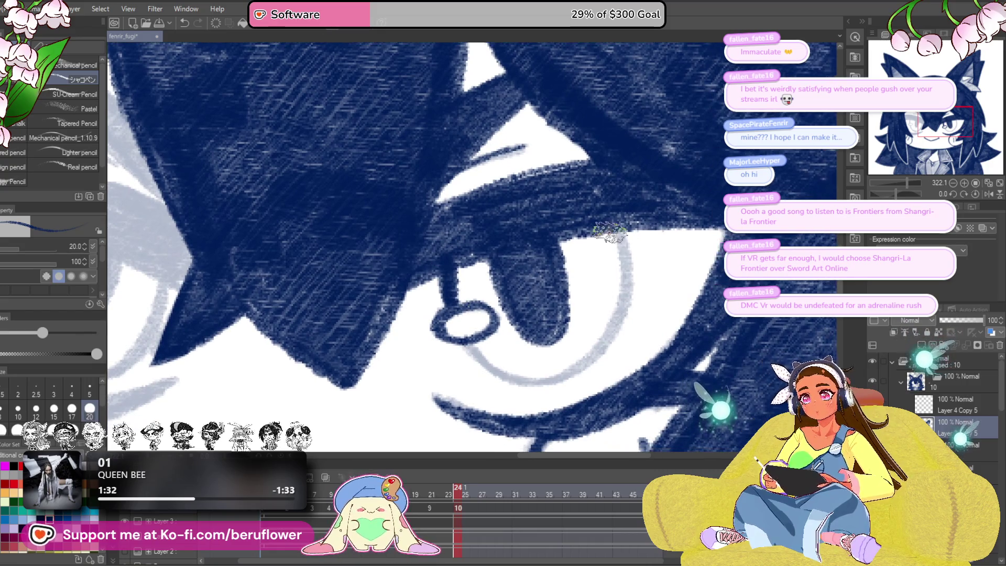
drag(614, 223, 623, 312)
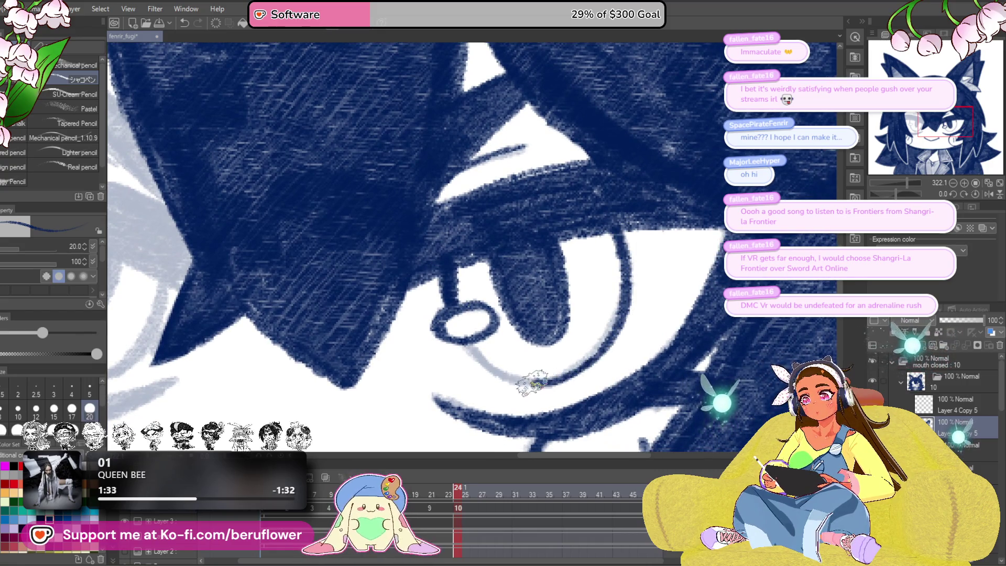
scroll(467, 343, down, 5)
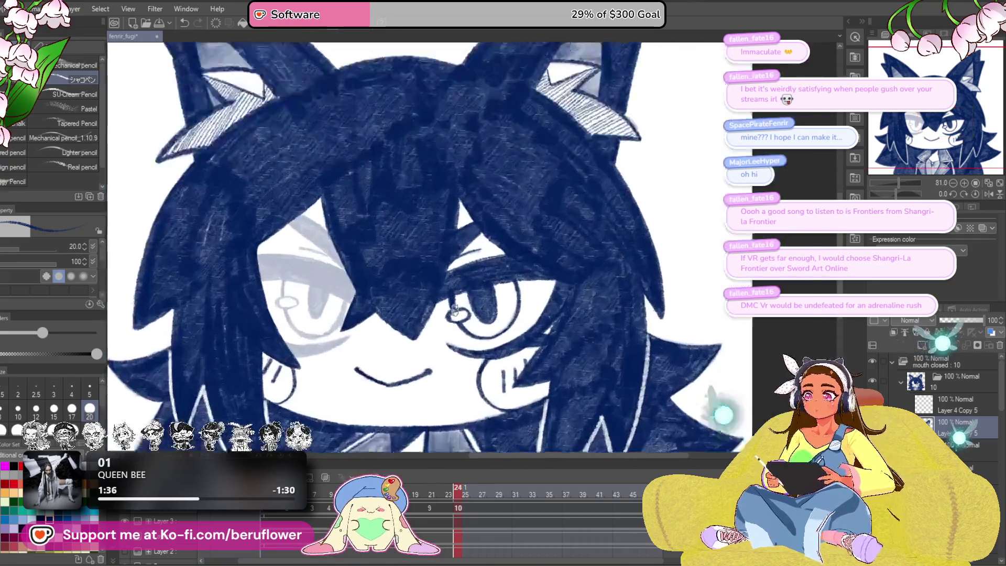
Step: Tilt the canvas steeply and trace the grey eye outline in dark pencil, thickening the line beneath
scroll(466, 343, up, 4)
click(942, 193)
click(942, 194)
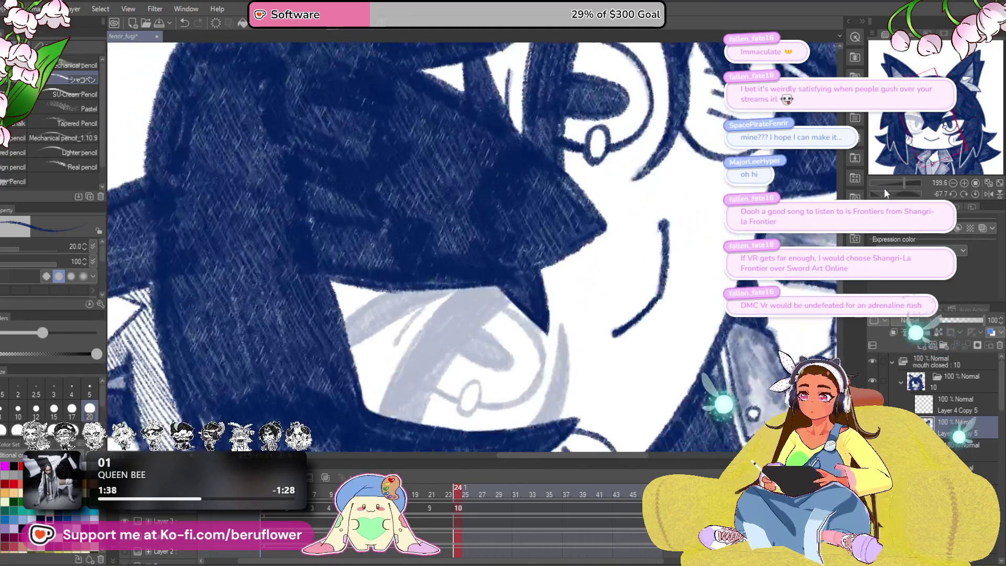
click(941, 194)
click(941, 194)
mouse_move(470, 207)
mouse_down()
mouse_move(404, 309)
mouse_move(525, 209)
mouse_up()
drag(520, 267, 496, 292)
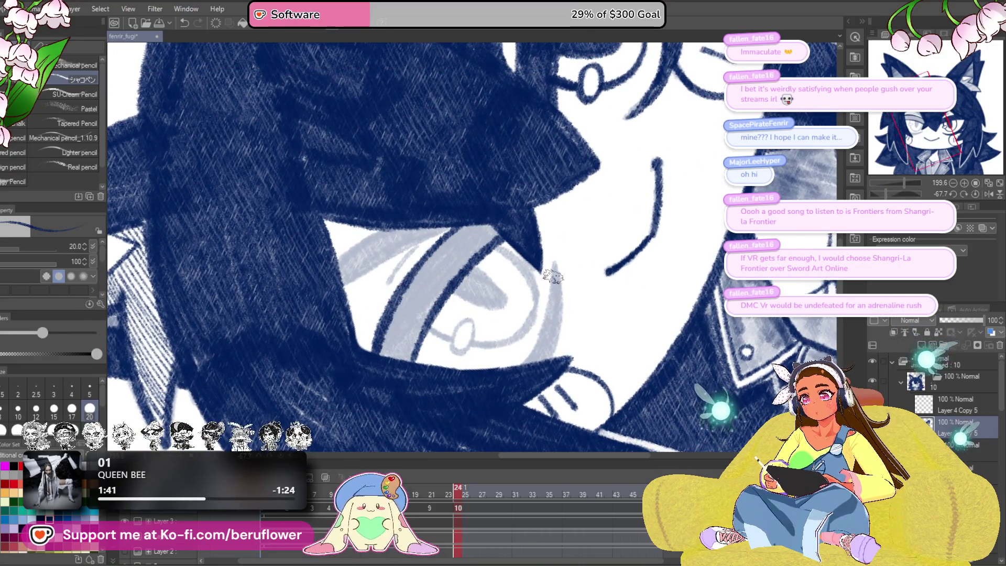
drag(554, 268, 523, 373)
drag(417, 261, 461, 281)
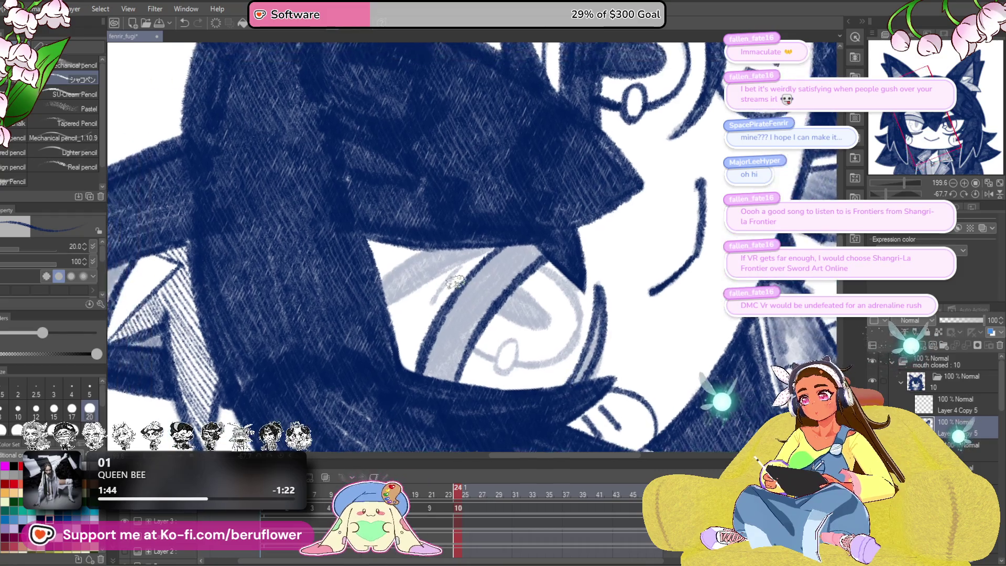
Step: Pan over the face, mouth and collar, then reset the view to fit, 100% zoom and upright
mouse_move(607, 273)
mouse_down()
mouse_move(553, 261)
mouse_move(579, 254)
mouse_up()
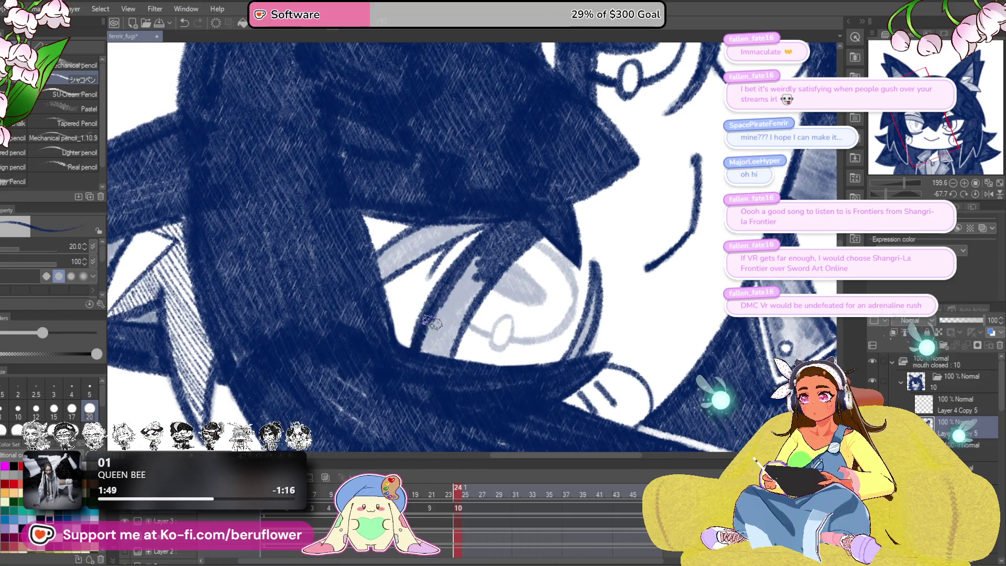
drag(463, 297, 546, 296)
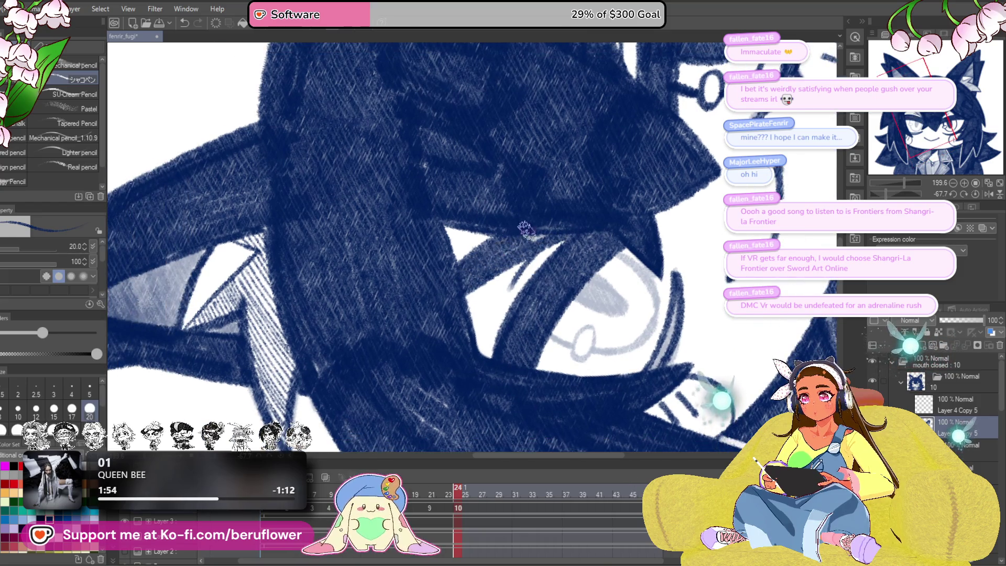
mouse_move(668, 210)
mouse_down()
mouse_move(658, 292)
mouse_move(543, 332)
mouse_move(516, 331)
mouse_up()
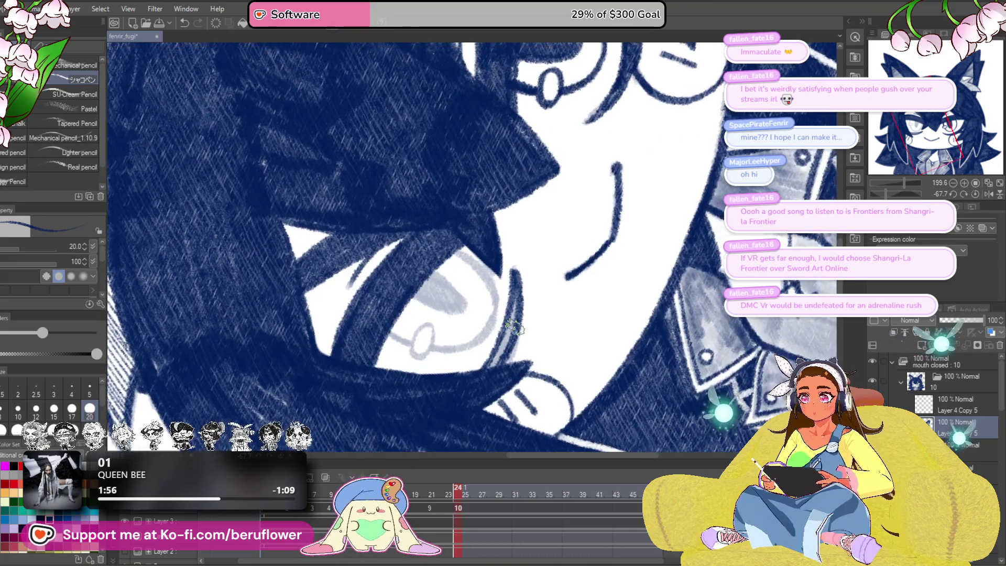
key(ctrl+0)
key(ctrl+alt+0)
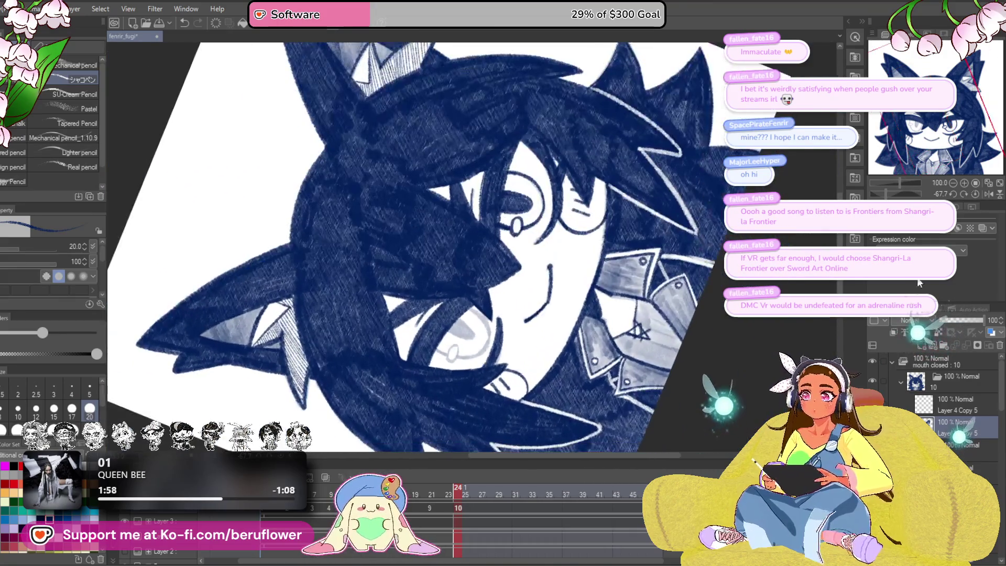
key(ctrl+0)
Step: Zoom in on the eye and add hatching to the surrounding hair
key(ctrl+alt+0)
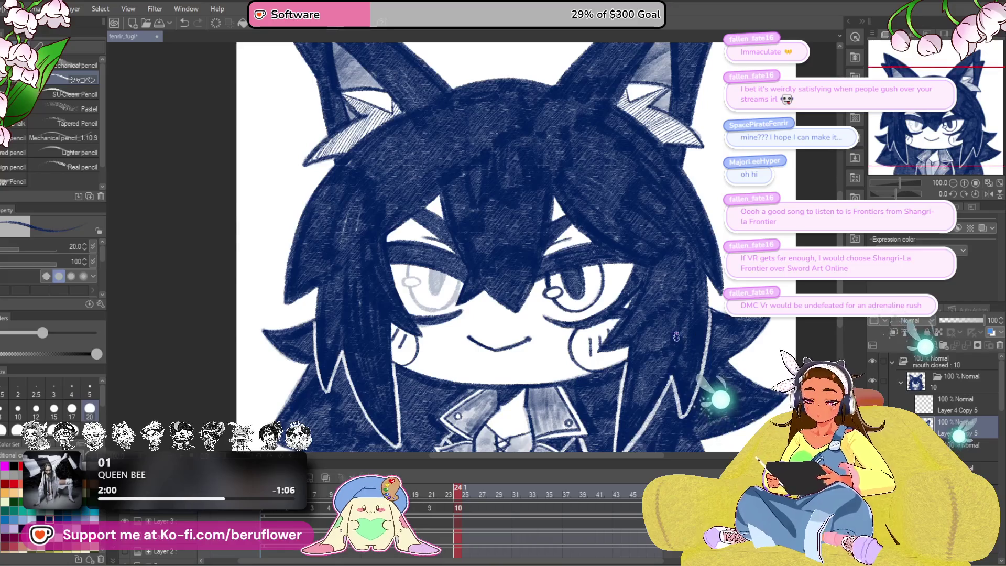
scroll(428, 261, up, 5)
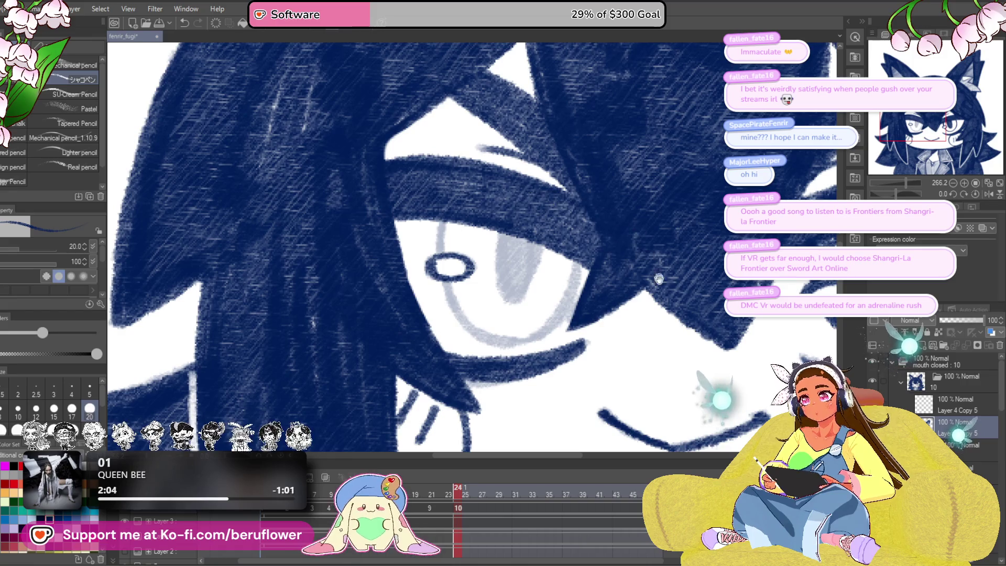
drag(656, 273, 641, 288)
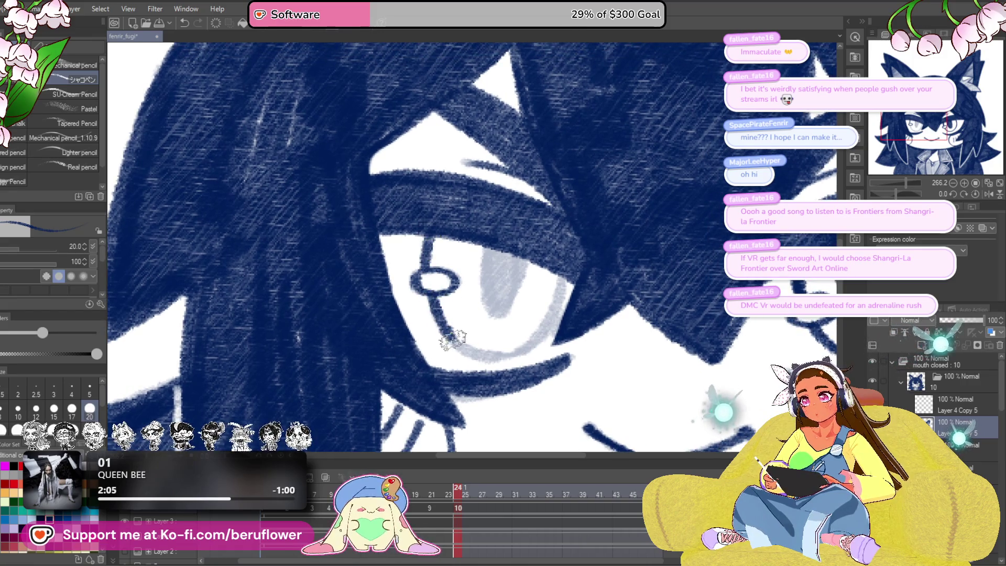
drag(578, 327, 561, 278)
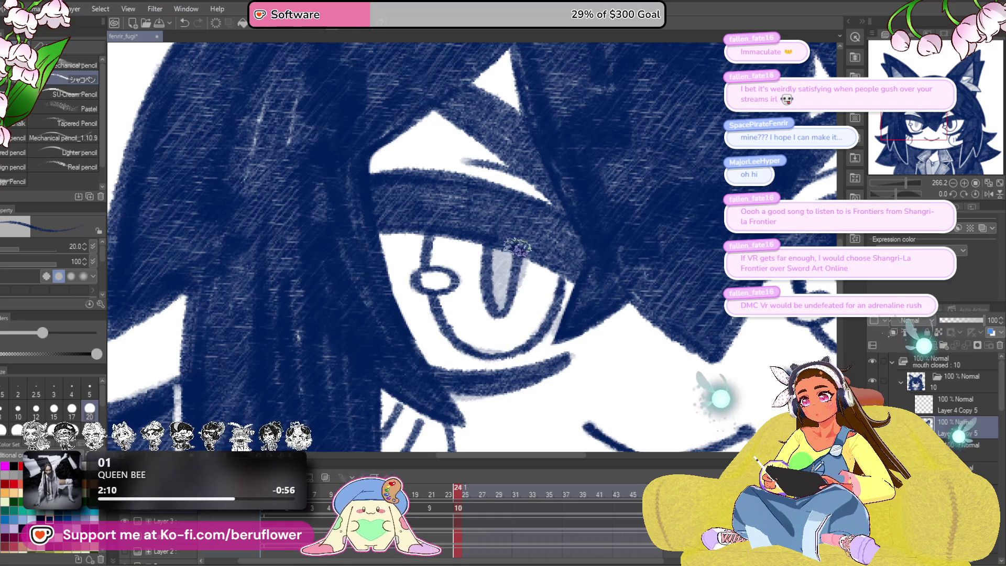
Step: Recentre the face and check frames 25 and 27, the narrowed-eye frame and open-eye frame 7
drag(465, 248, 496, 263)
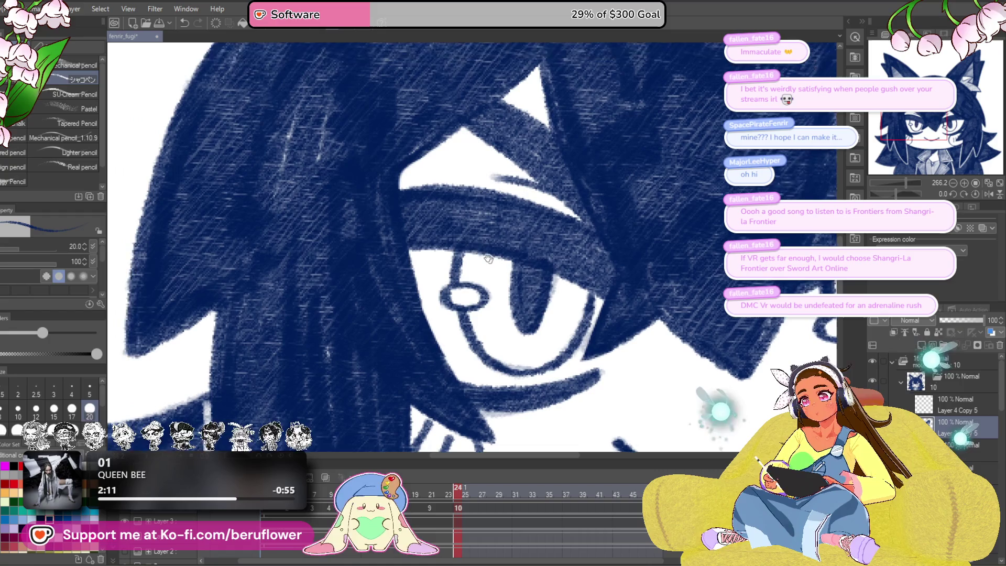
scroll(580, 261, down, 5)
drag(638, 331, 577, 355)
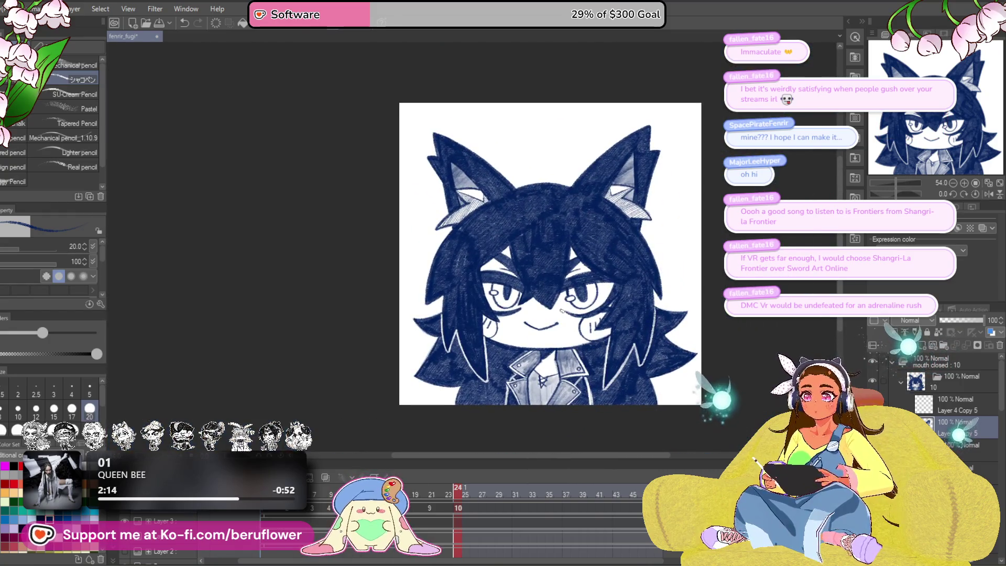
scroll(562, 309, up, 3)
drag(589, 392, 567, 404)
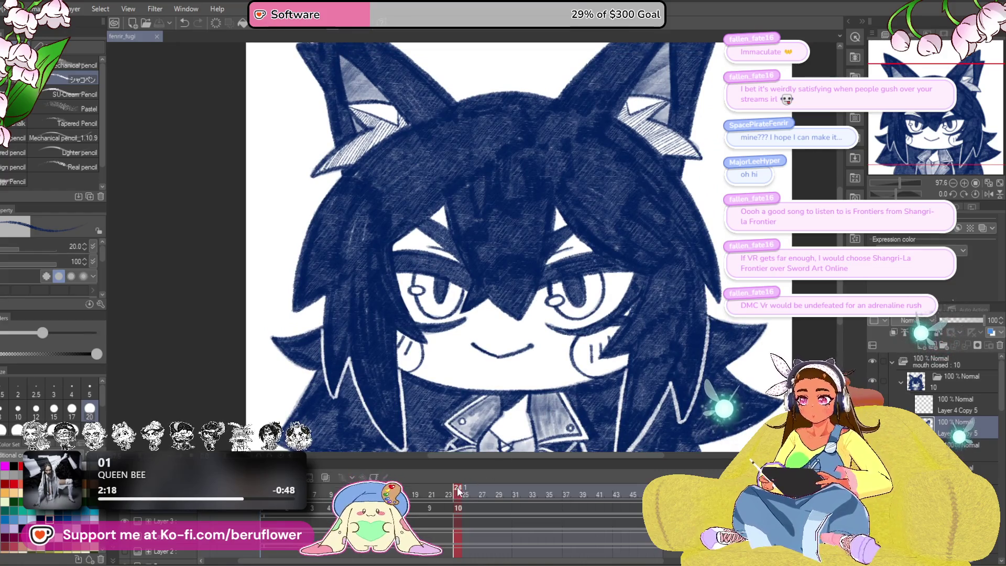
click(469, 498)
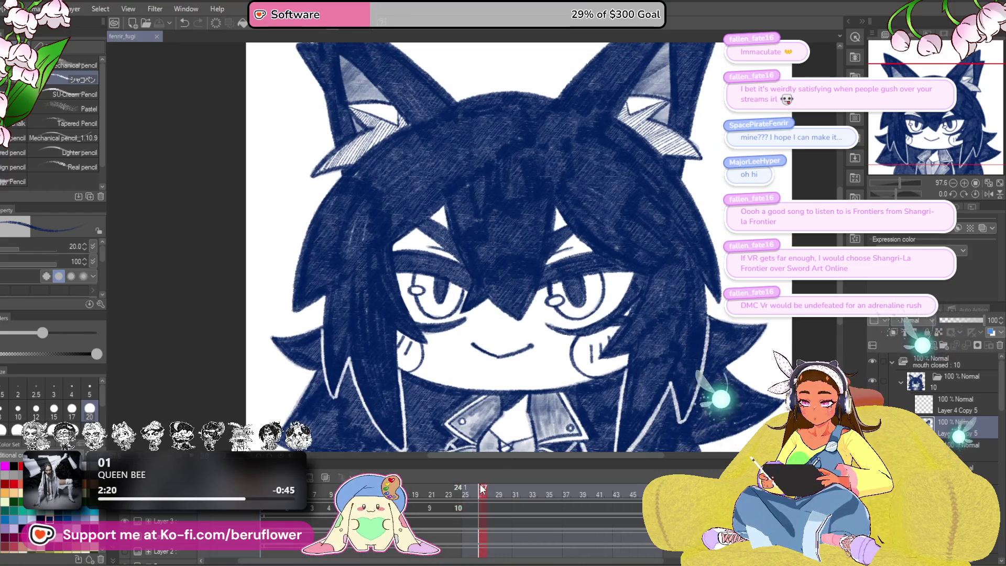
click(482, 495)
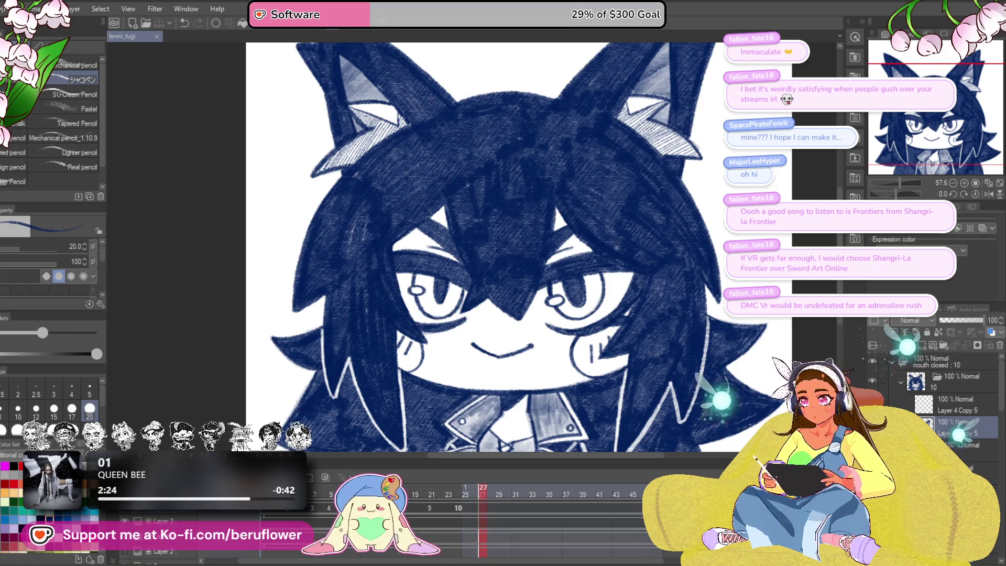
drag(472, 262, 454, 218)
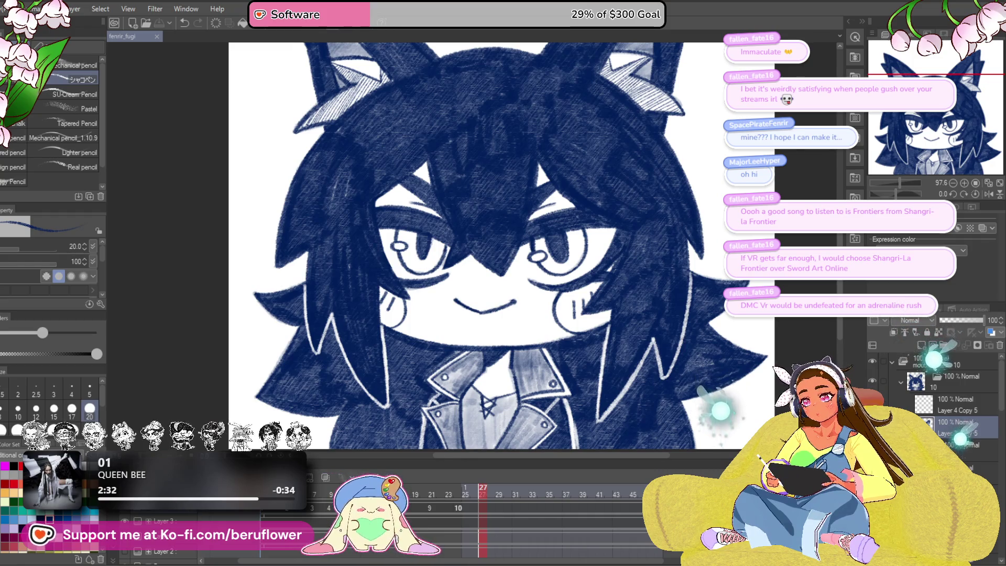
click(341, 490)
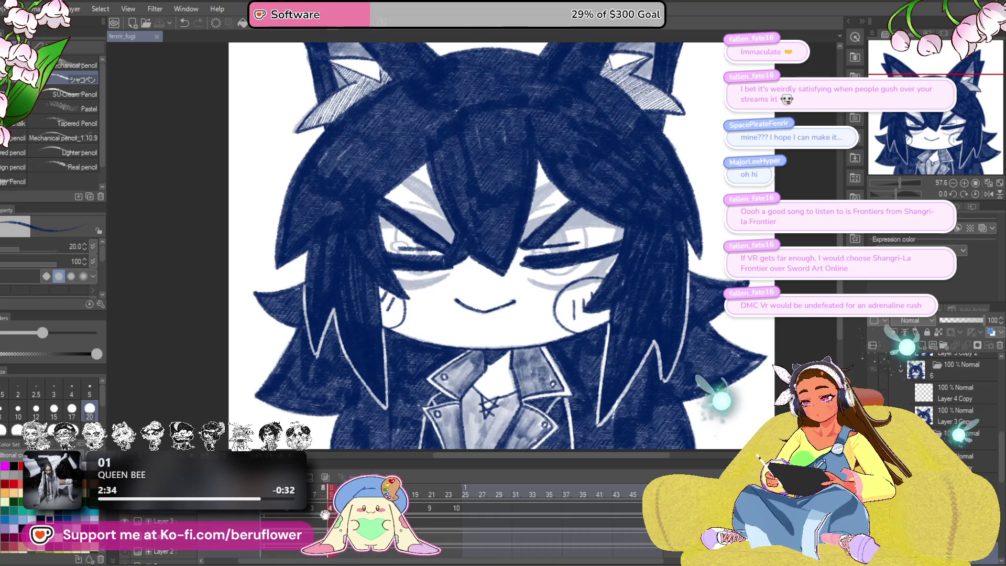
click(314, 490)
scroll(572, 270, up, 3)
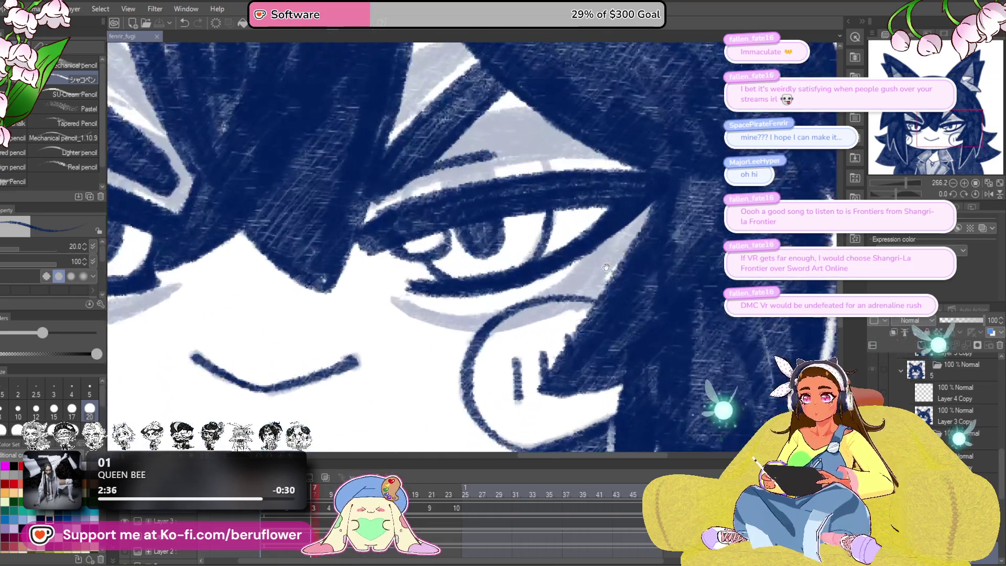
Step: Touch up the eye's outer corner with a few dark pencil strokes
drag(557, 265, 618, 267)
mouse_move(173, 409)
mouse_down()
mouse_move(398, 388)
mouse_move(434, 367)
mouse_up()
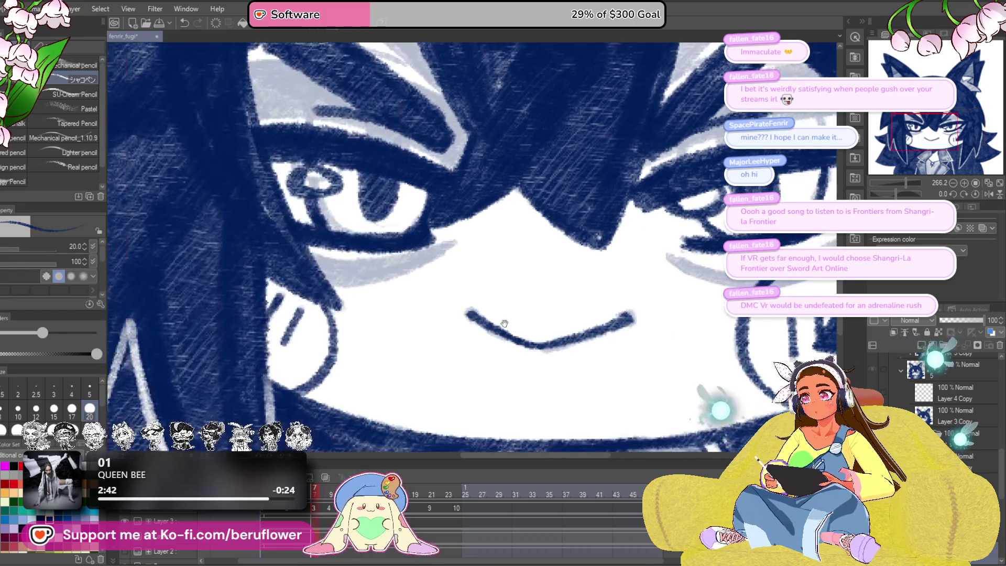
scroll(398, 293, down, 1)
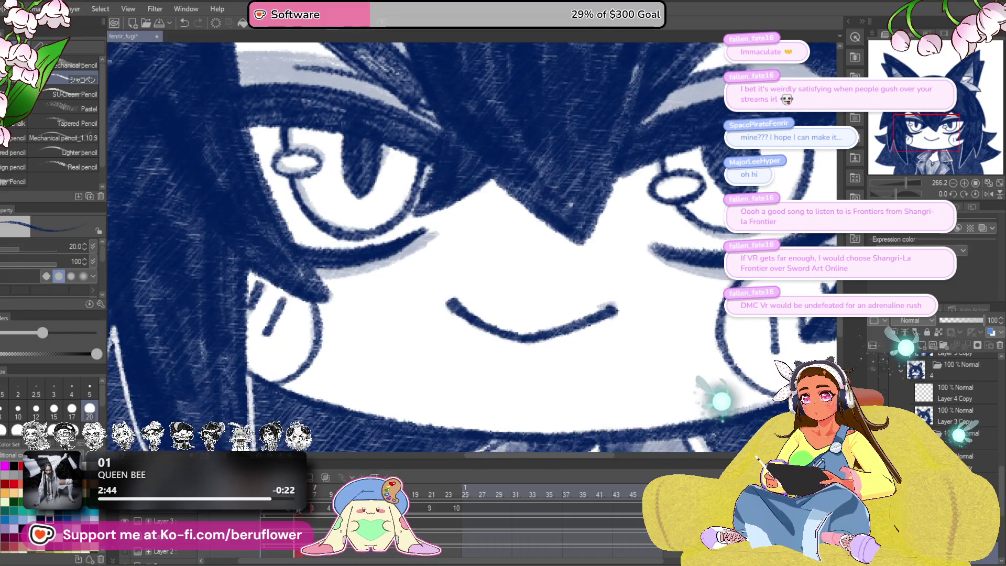
drag(471, 315, 445, 322)
scroll(621, 281, up, 1)
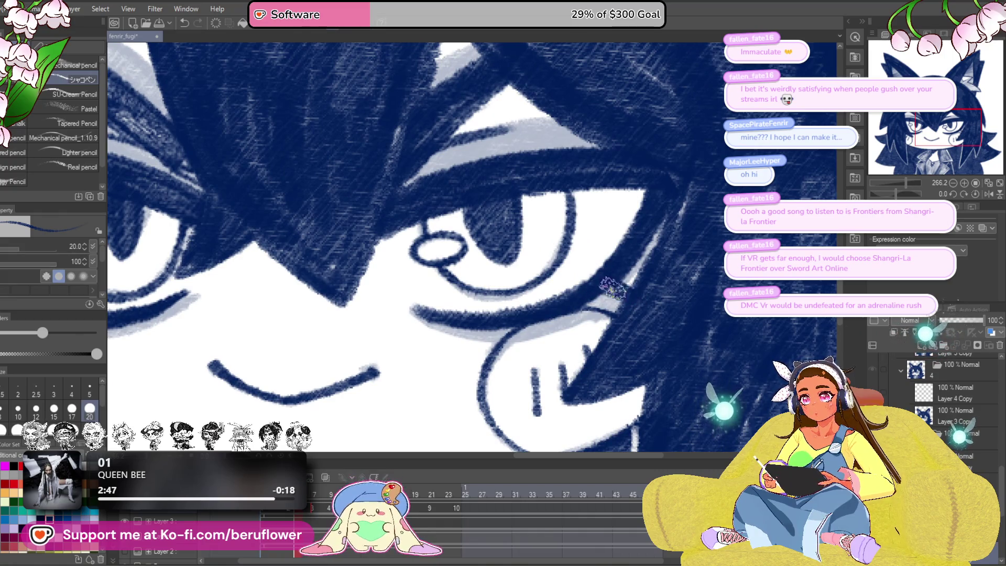
drag(631, 284, 594, 293)
scroll(592, 293, down, 2)
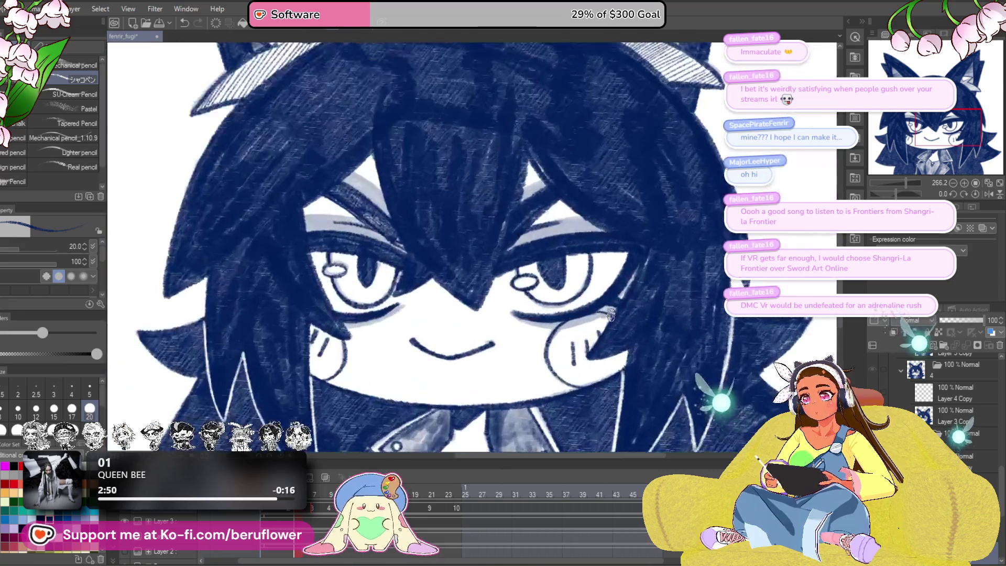
scroll(471, 246, up, 1)
Step: Step to frame 3 and select the narrowed-eye cel in folder 5
drag(331, 506, 313, 507)
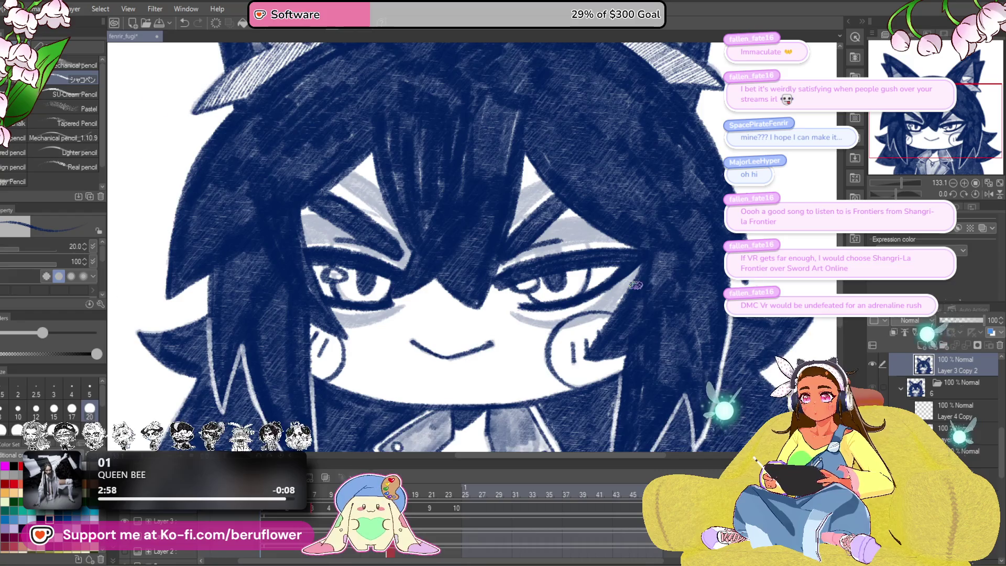
scroll(636, 293, up, 2)
click(311, 507)
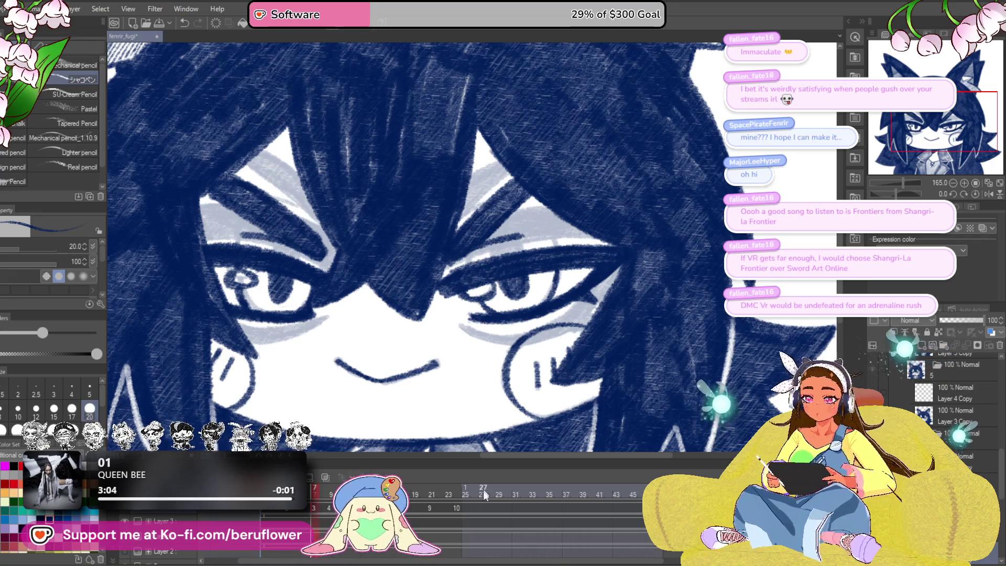
Step: Review the cels at frames 18, 20 and 21 and the earlier frames around 7
click(408, 511)
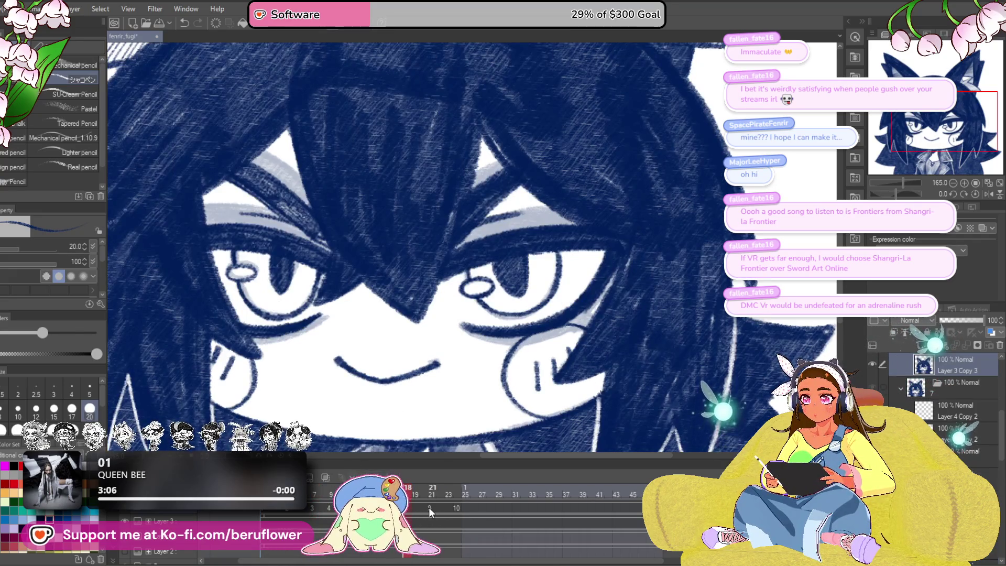
click(417, 511)
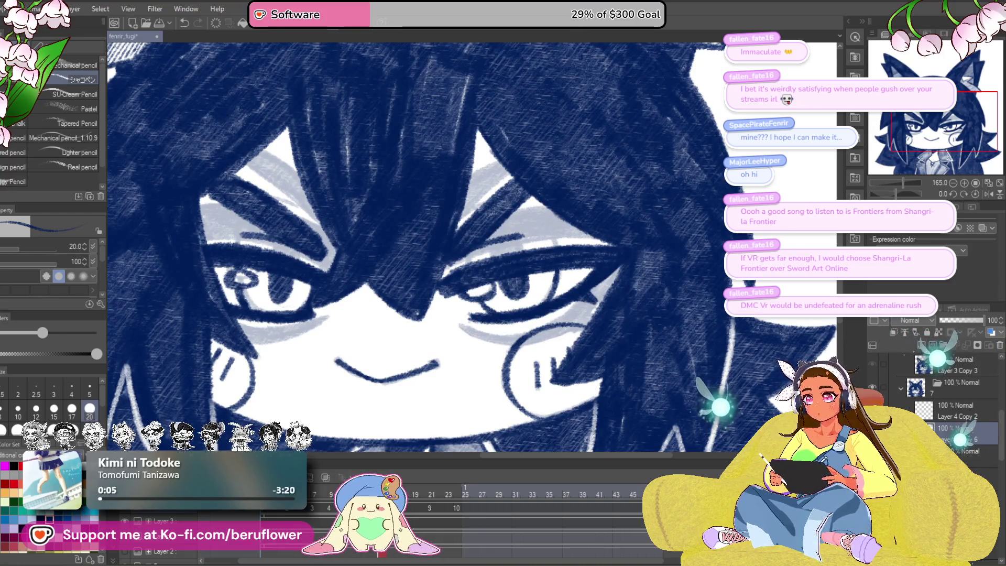
click(422, 493)
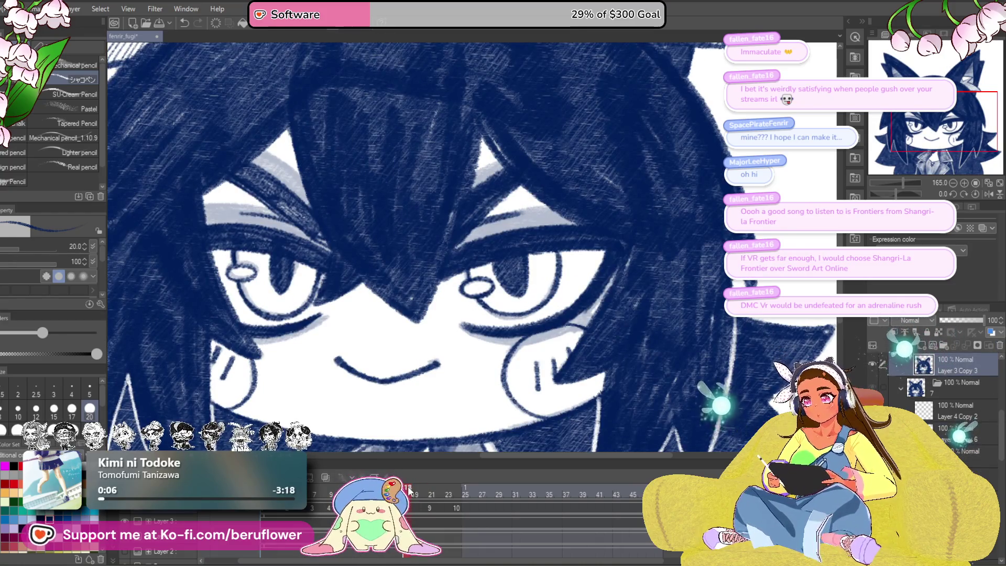
click(315, 508)
click(285, 513)
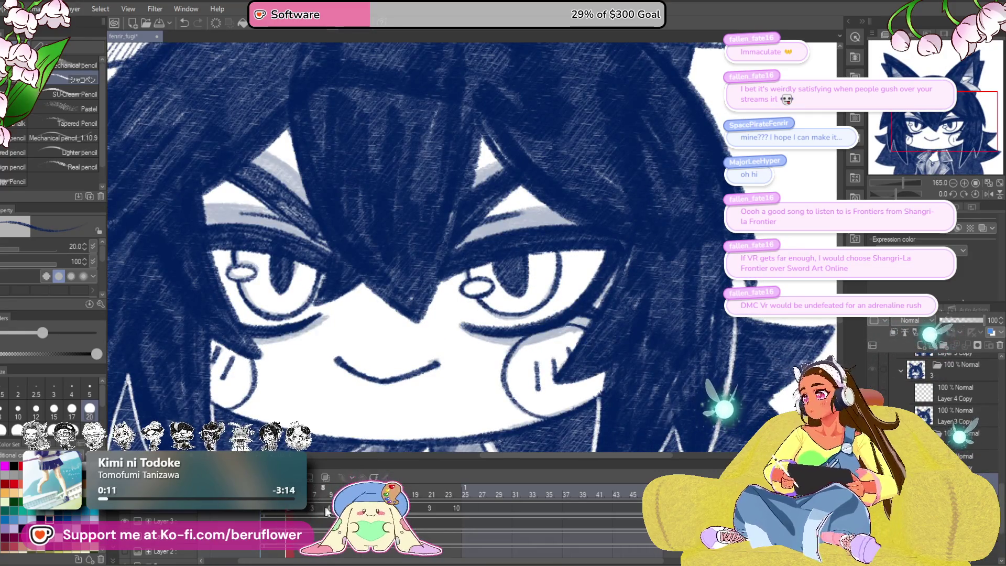
click(431, 508)
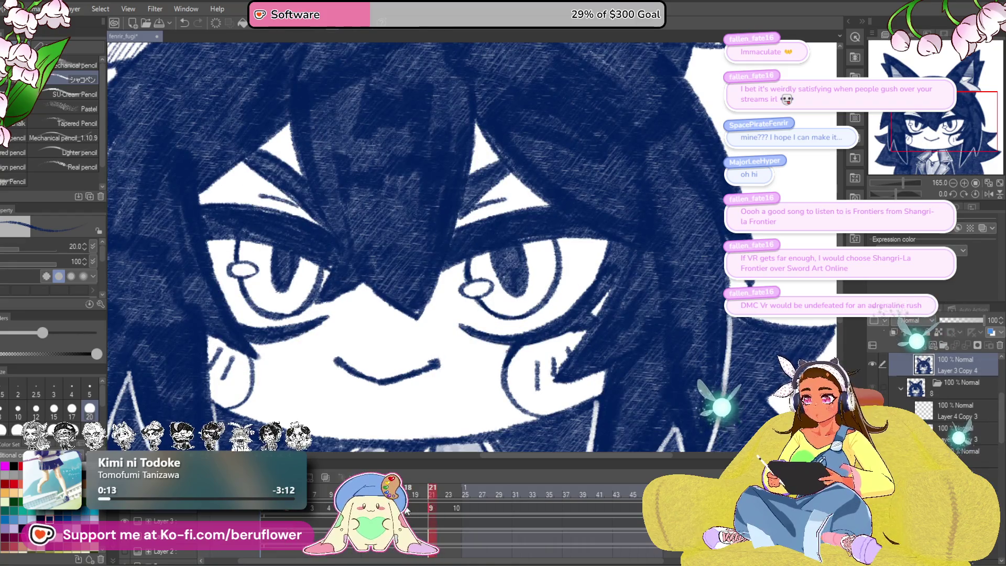
click(451, 511)
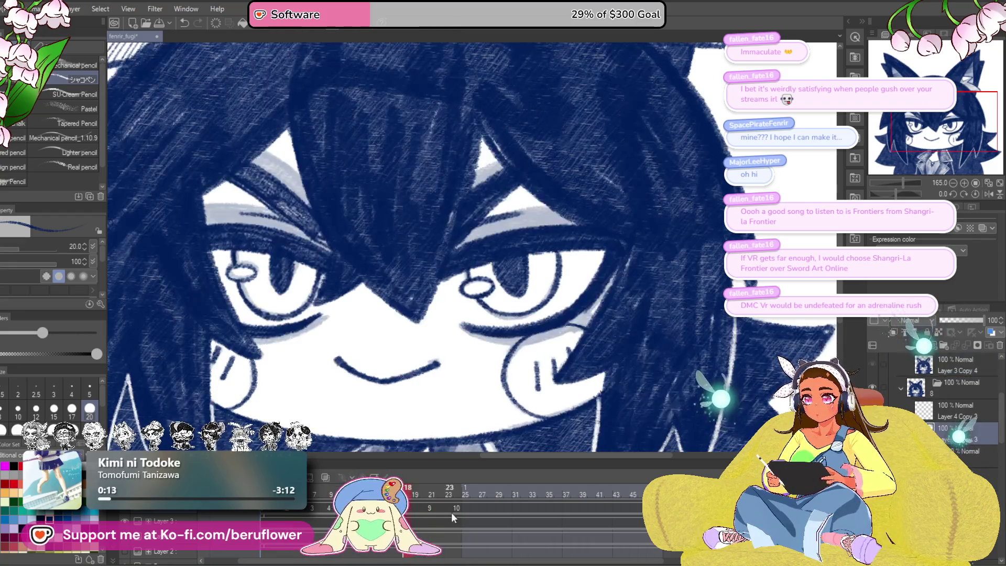
click(288, 514)
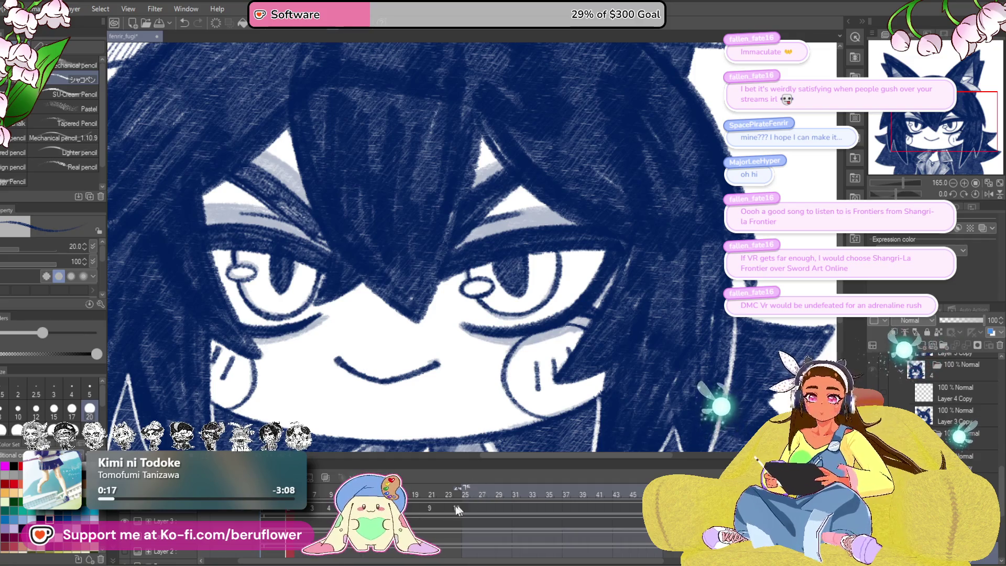
Step: Undo the last change, scrub frames 18–28, and add a new blank cel 11 at frame 27
click(407, 508)
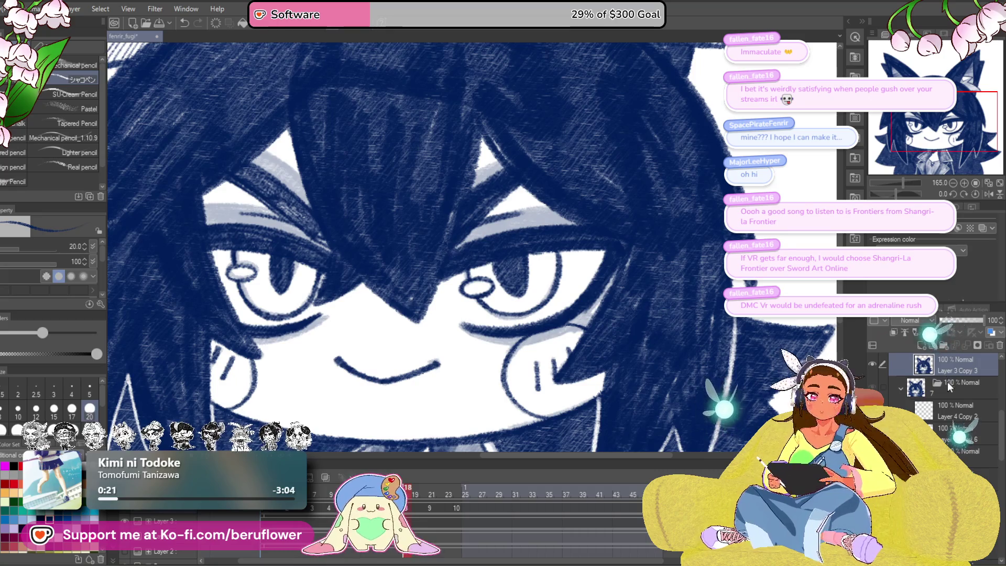
key(ctrl+z)
click(416, 494)
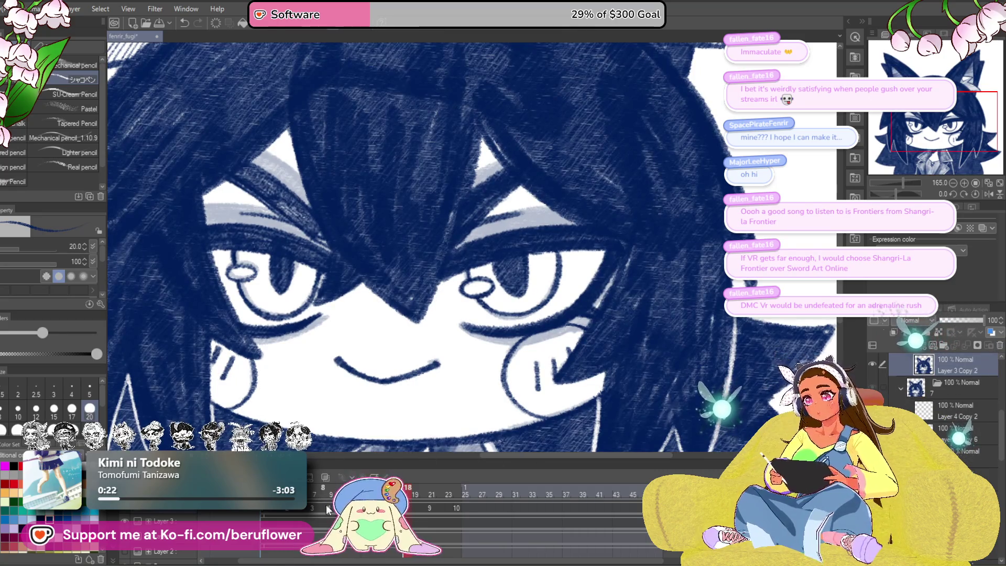
mouse_move(416, 495)
mouse_down()
mouse_move(491, 499)
mouse_move(454, 495)
mouse_move(480, 492)
mouse_up()
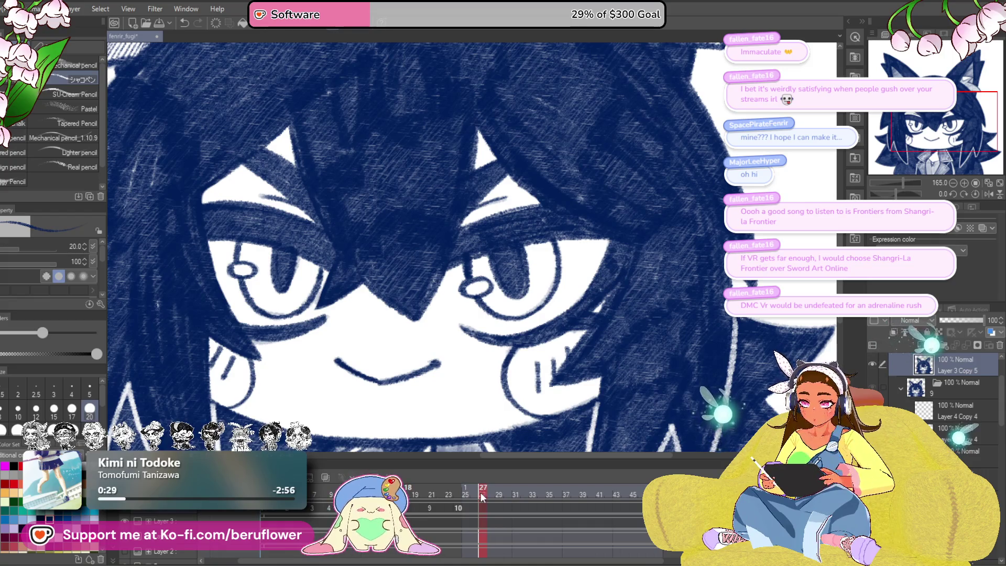
key(ctrl+shift+n)
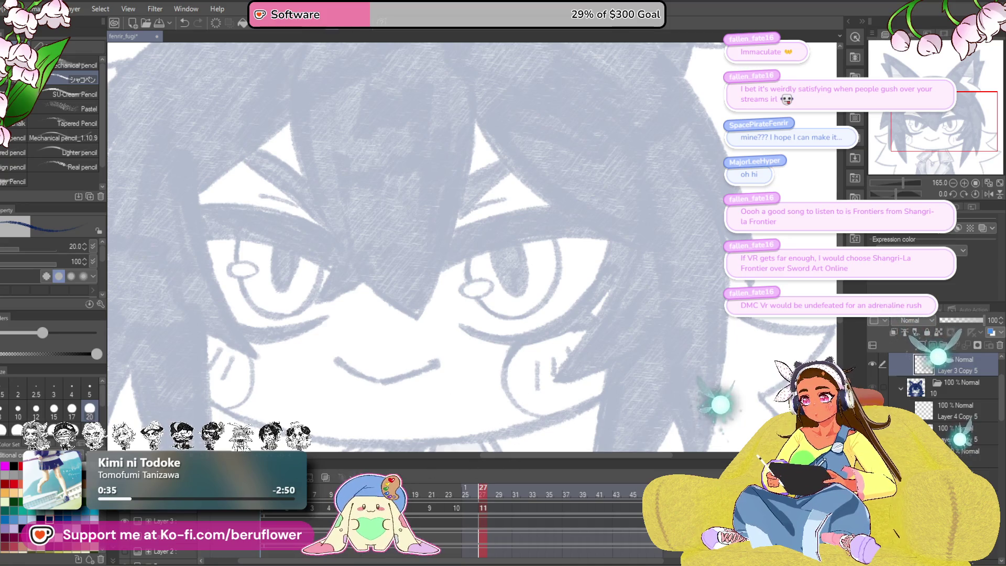
Step: Preview the blink between frame 9 and the open-eyes frame, then put cel 11's layers into folder 11
click(330, 511)
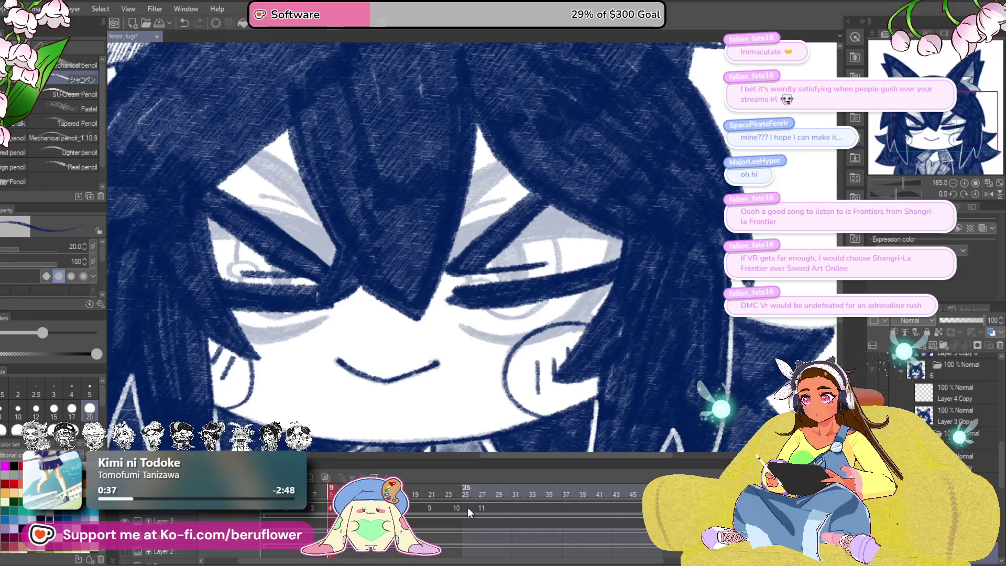
click(460, 507)
click(330, 511)
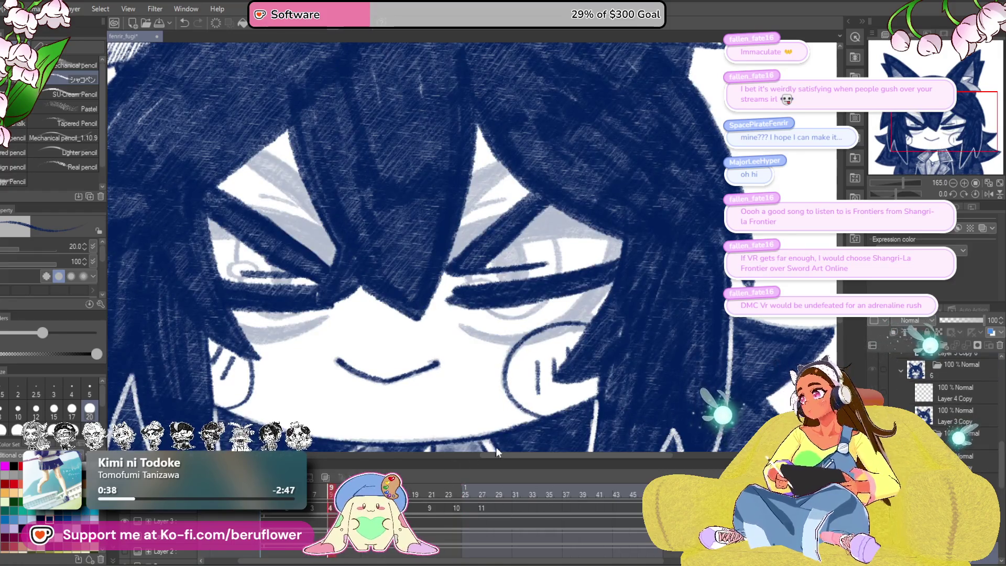
click(482, 507)
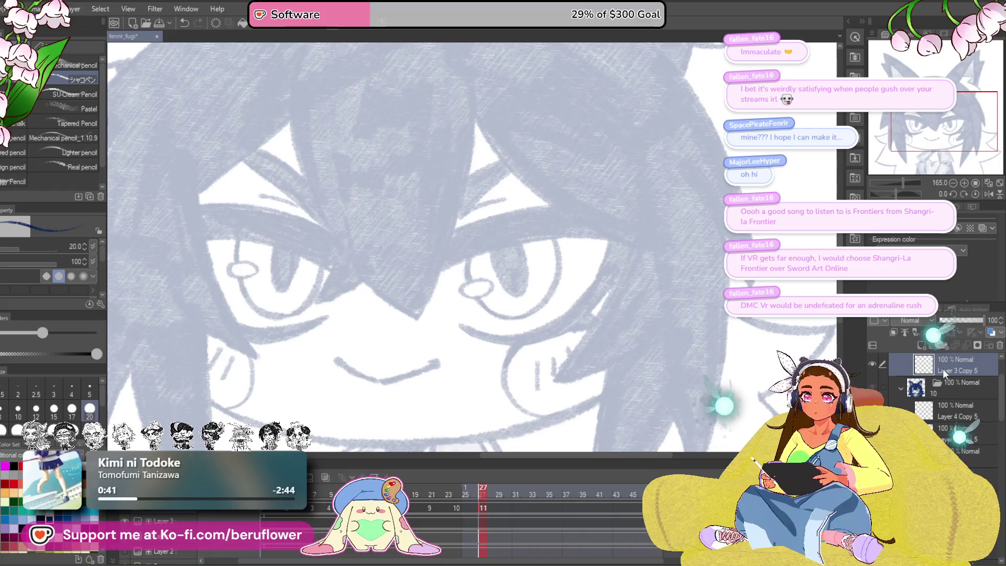
drag(942, 369, 942, 409)
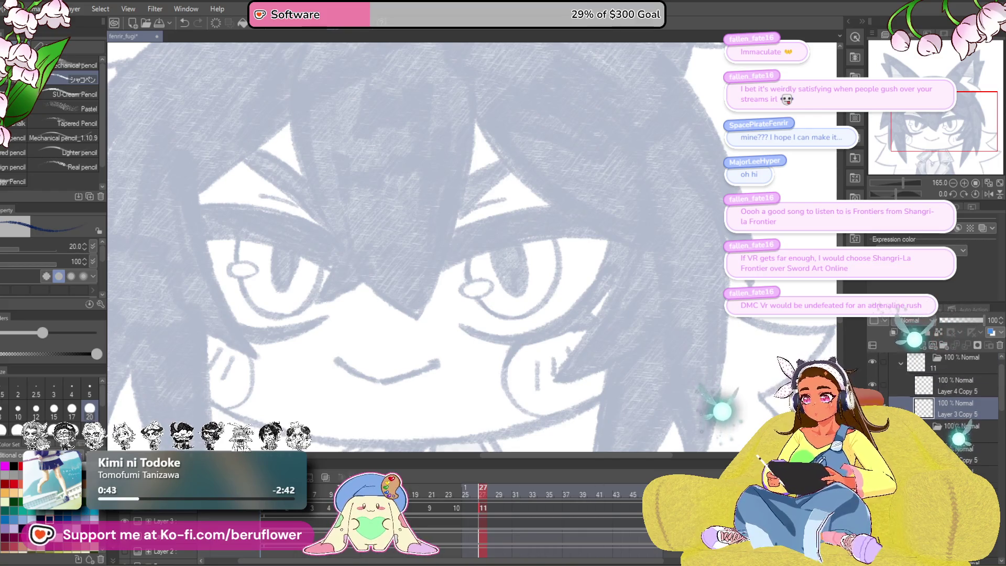
Step: Check the closed-eyes cels at frames 35 and 37, then paste the closed-eyes drawing into cel 11
click(551, 506)
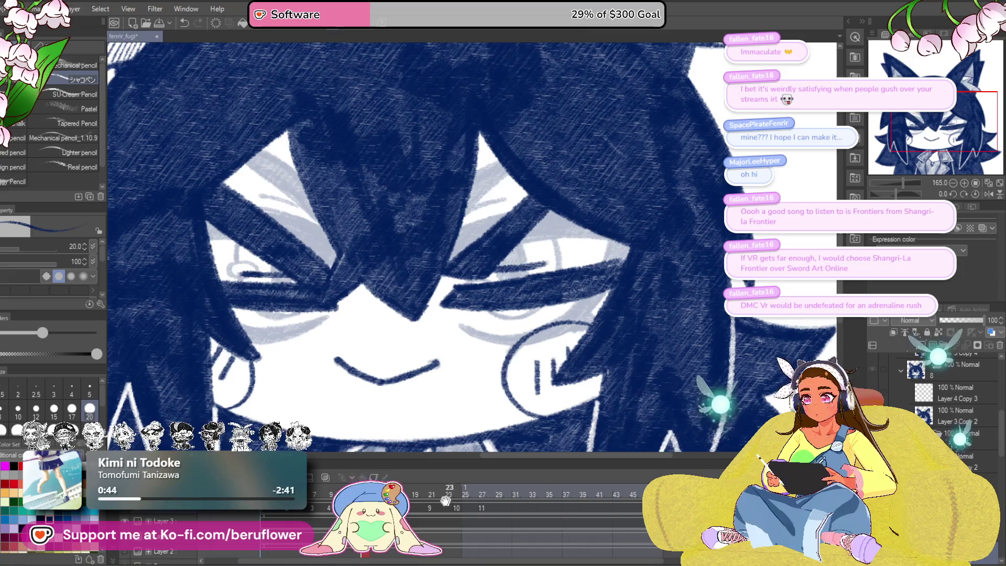
click(330, 507)
click(565, 501)
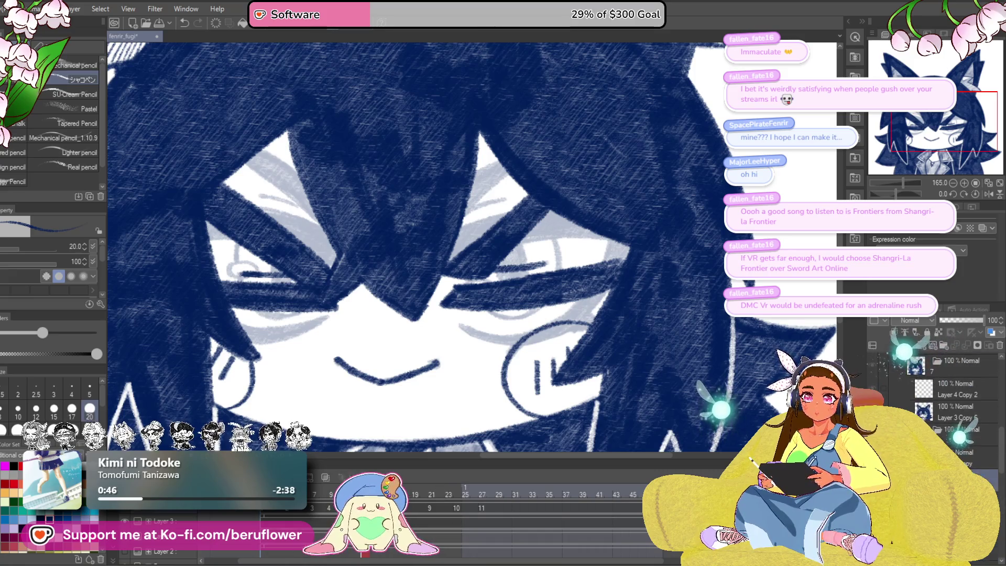
click(482, 504)
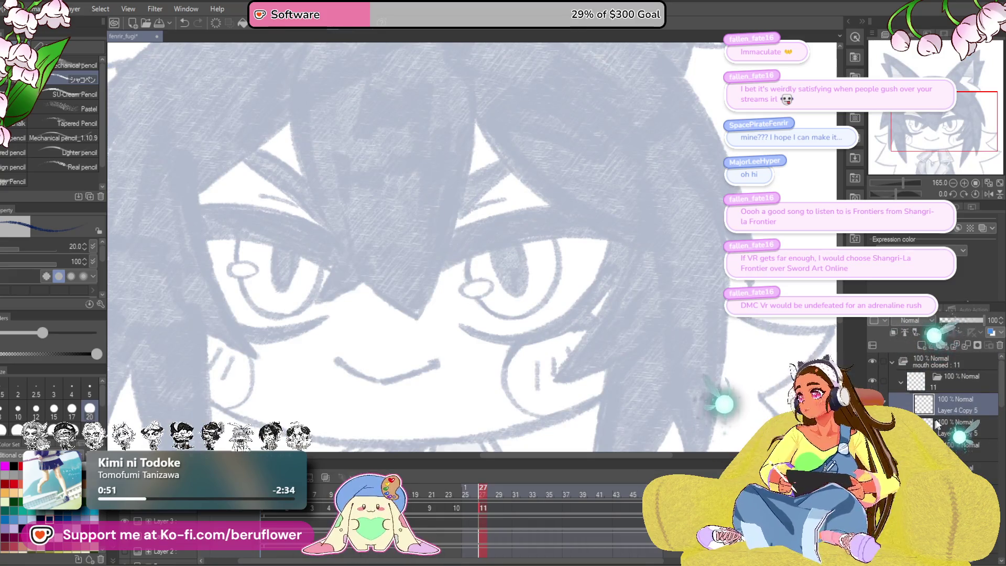
key(ctrl+v)
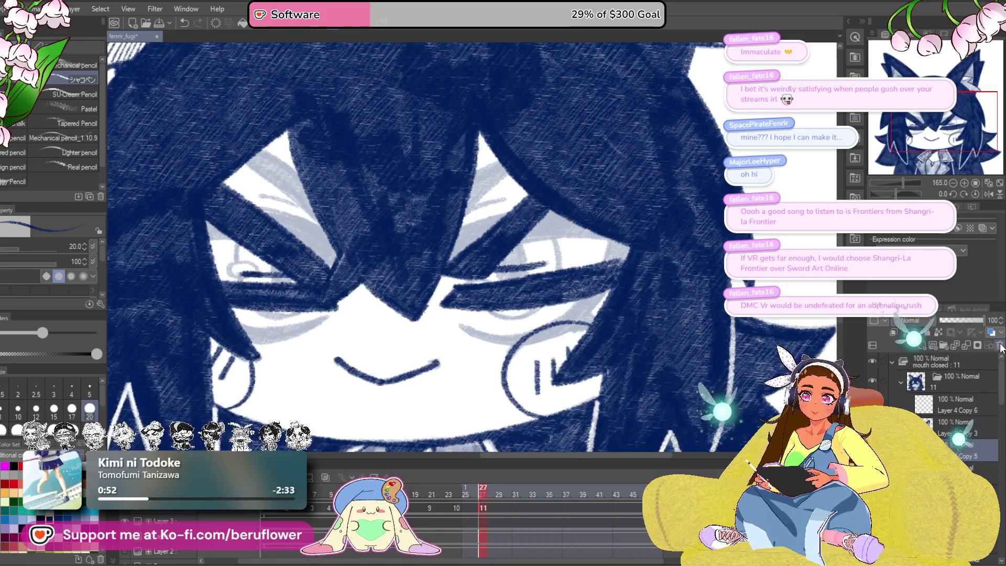
click(939, 414)
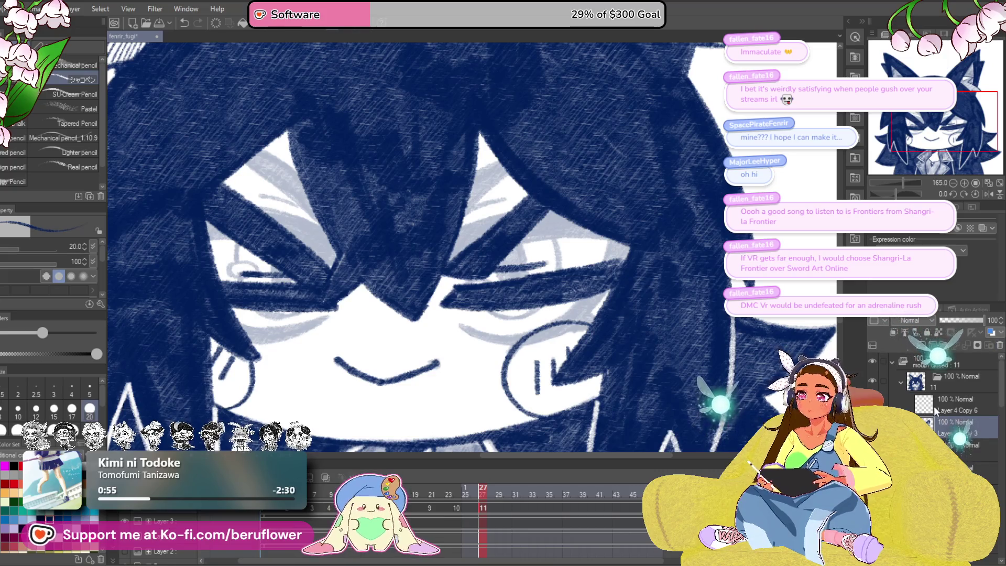
drag(539, 296, 551, 314)
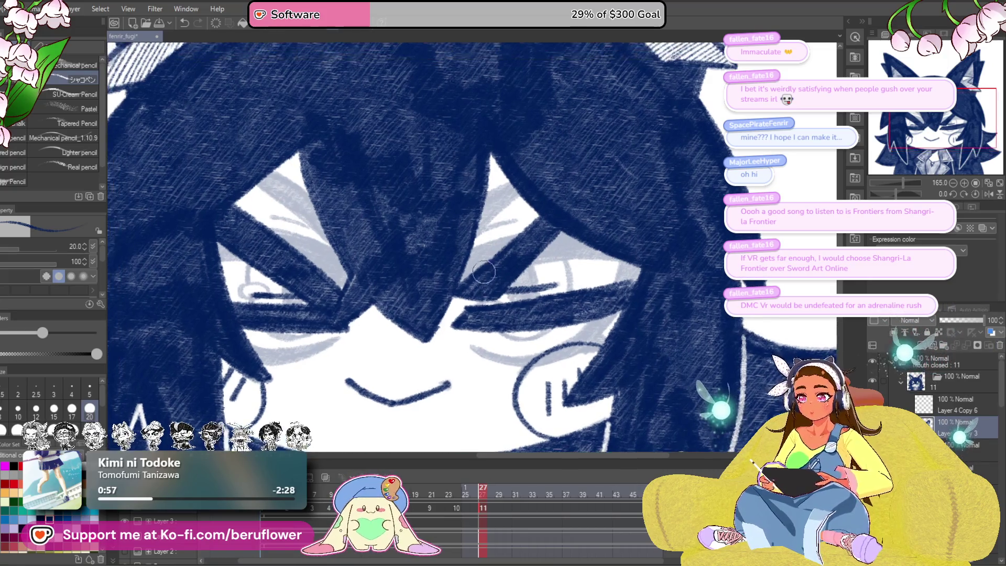
Step: Erase the hair strands covering both eyes and touch up the hair tip beside the left eye
mouse_move(481, 271)
mouse_down()
mouse_move(539, 309)
mouse_move(571, 290)
mouse_up()
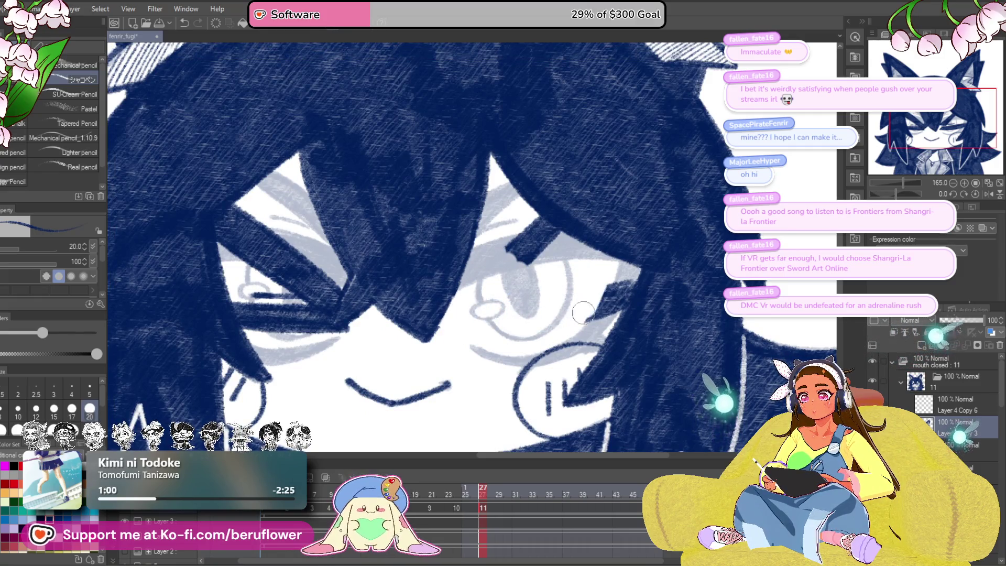
drag(596, 322, 609, 304)
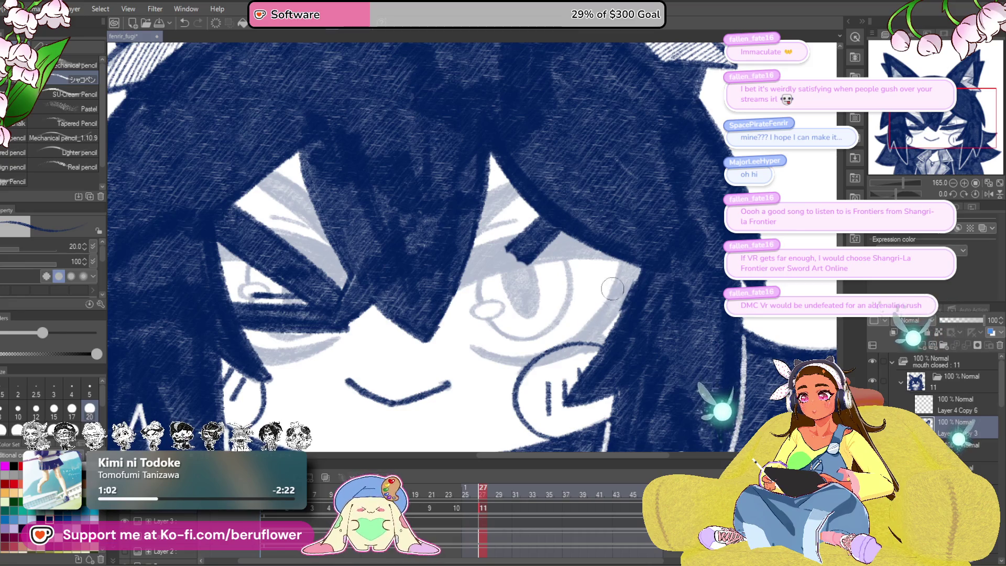
drag(590, 298, 596, 302)
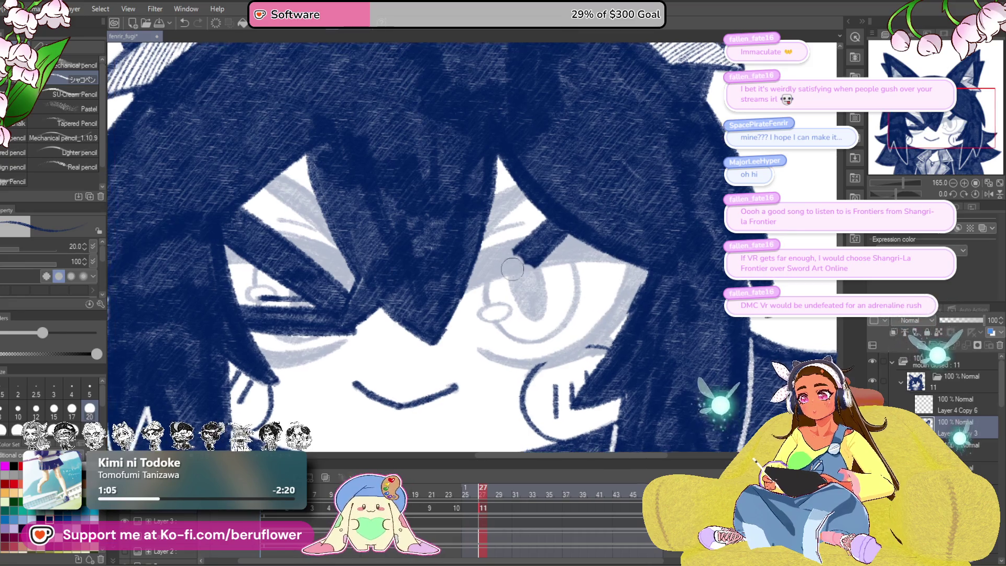
mouse_move(514, 246)
mouse_down()
mouse_move(546, 231)
mouse_move(646, 258)
mouse_up()
drag(422, 285, 406, 333)
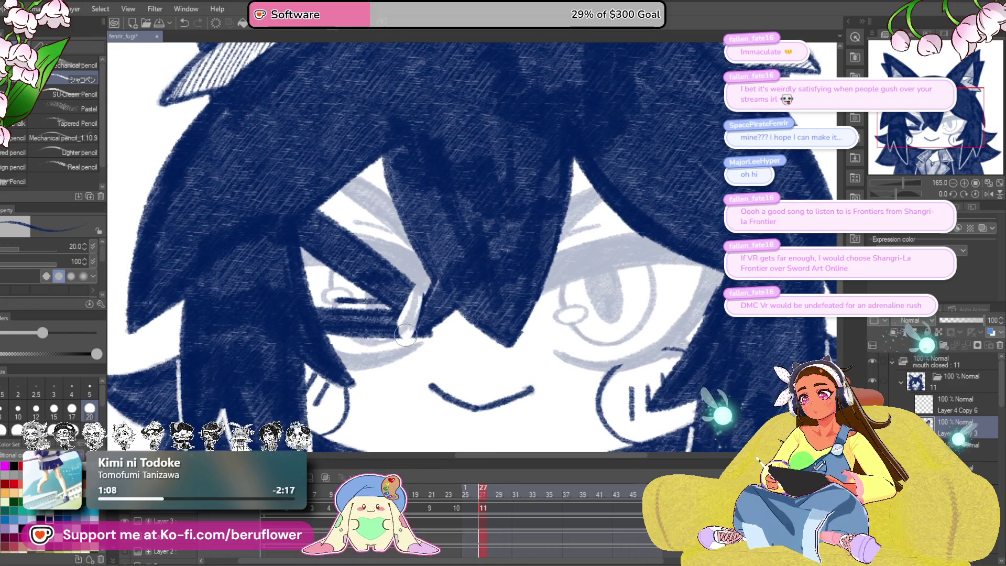
mouse_move(353, 292)
mouse_down()
mouse_move(340, 335)
mouse_move(319, 294)
mouse_move(335, 341)
mouse_move(386, 242)
mouse_move(336, 285)
mouse_move(314, 209)
mouse_move(304, 247)
mouse_move(309, 254)
mouse_move(378, 162)
mouse_up()
mouse_move(434, 337)
mouse_down()
mouse_move(443, 331)
mouse_move(414, 348)
mouse_up()
Step: Compare with frame 19, then extend the hair tip down over the grey line
scroll(413, 348, down, 1)
scroll(404, 353, up, 2)
scroll(394, 360, down, 2)
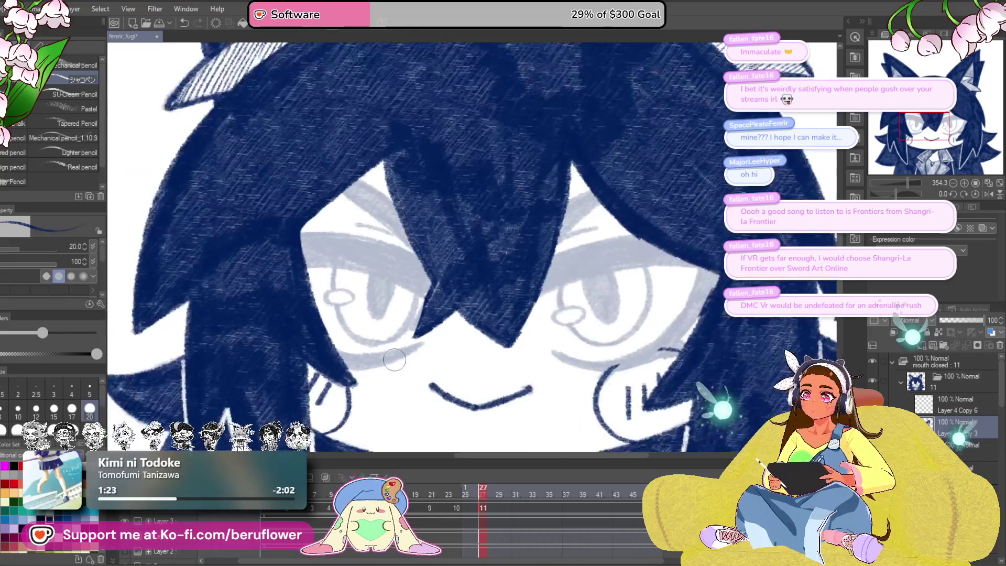
scroll(394, 360, up, 1)
mouse_move(481, 490)
mouse_down()
mouse_move(470, 474)
mouse_move(422, 504)
mouse_move(482, 499)
mouse_up()
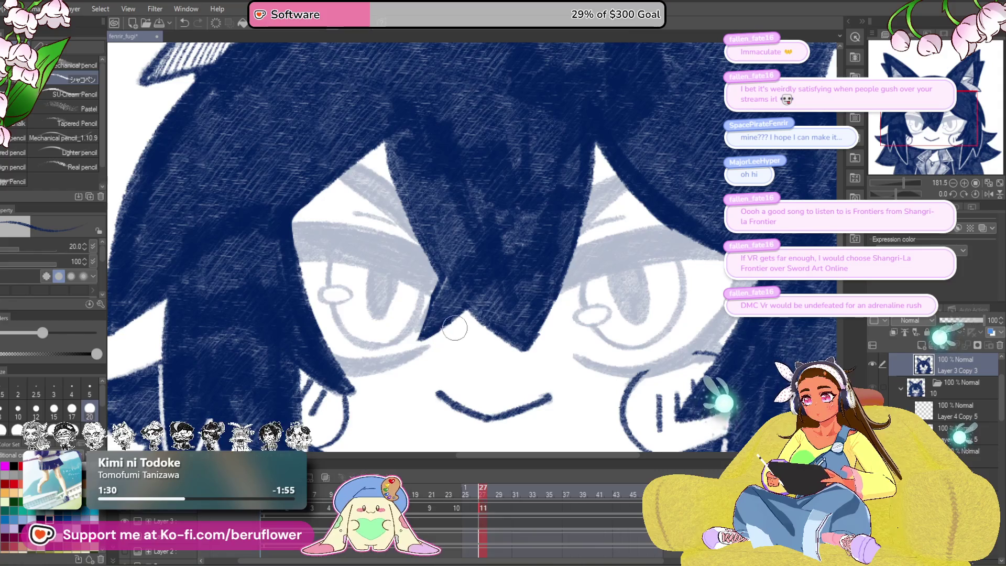
scroll(398, 338, up, 3)
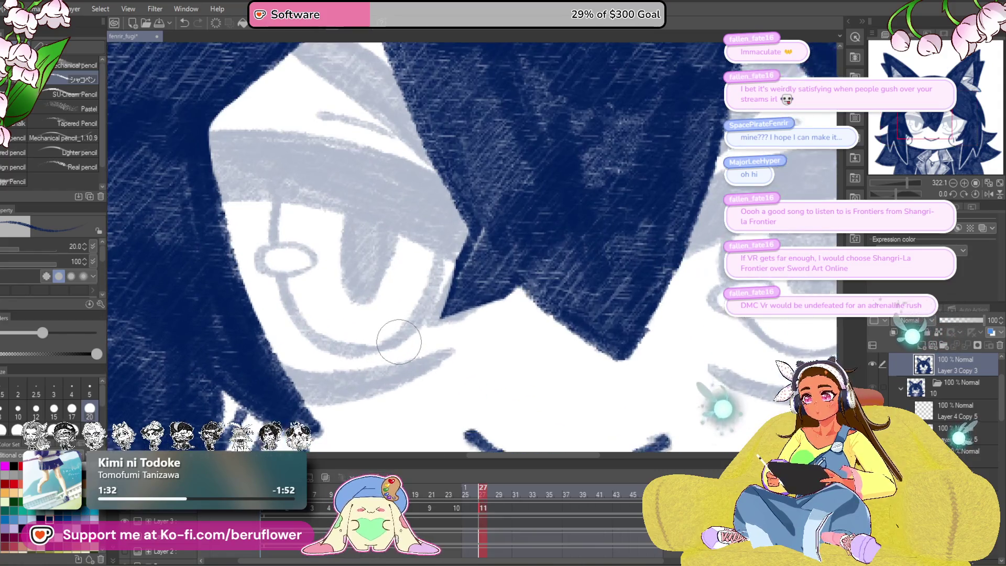
mouse_move(519, 283)
mouse_down()
mouse_move(487, 309)
mouse_move(414, 335)
mouse_up()
drag(487, 241, 428, 327)
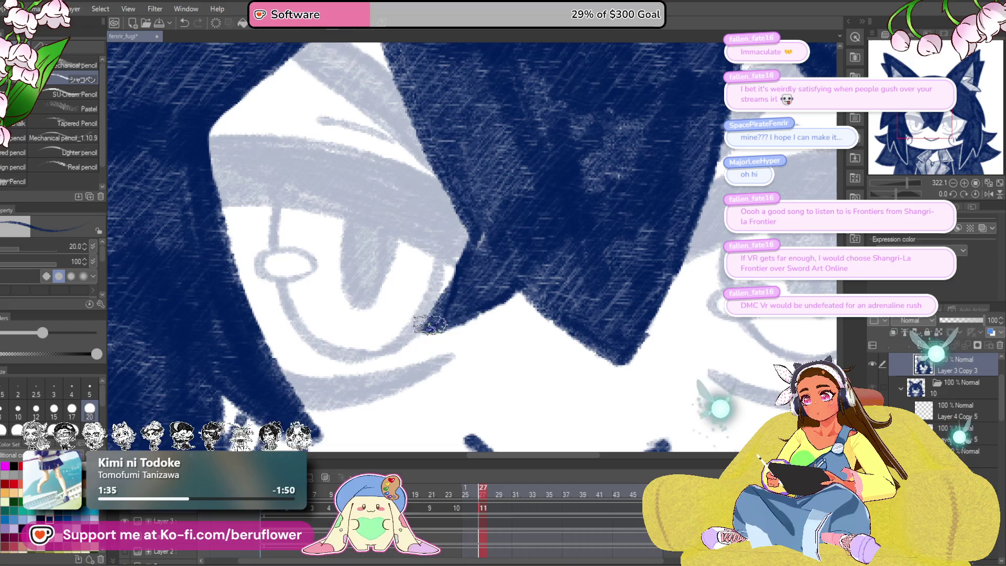
Step: With the canvas rotated, ink the eye's right edge in dark blue
scroll(498, 224, down, 5)
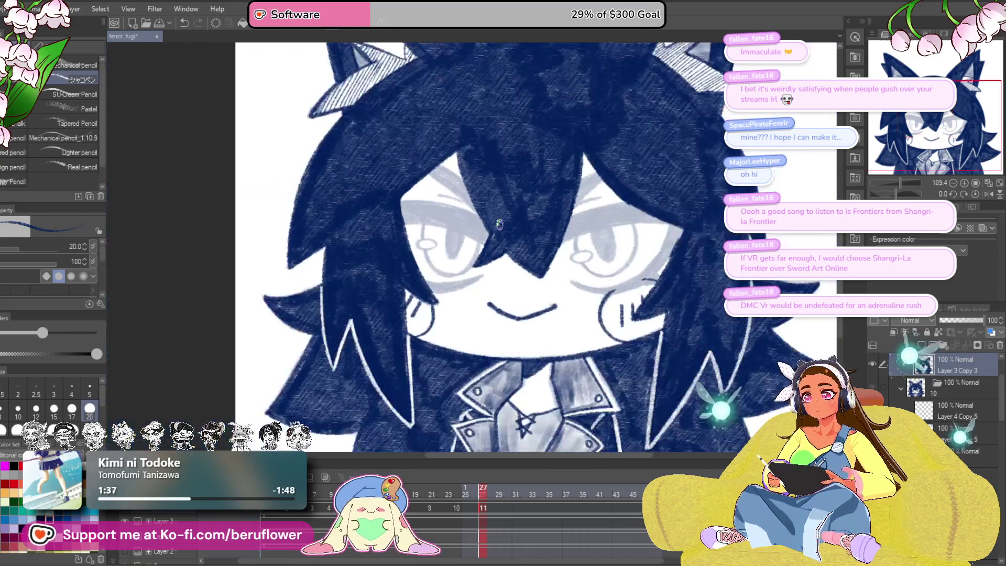
drag(499, 224, 451, 271)
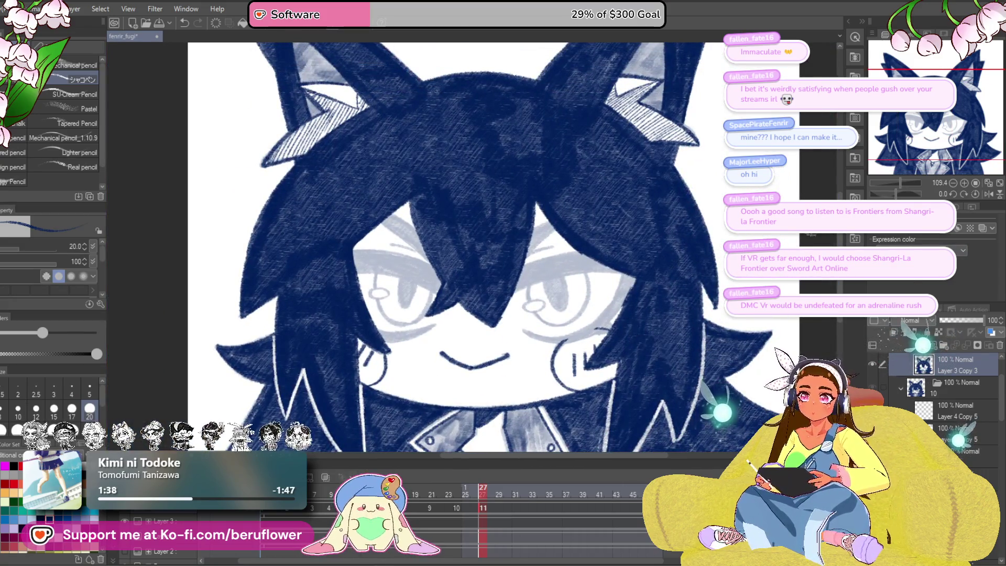
drag(542, 263, 542, 231)
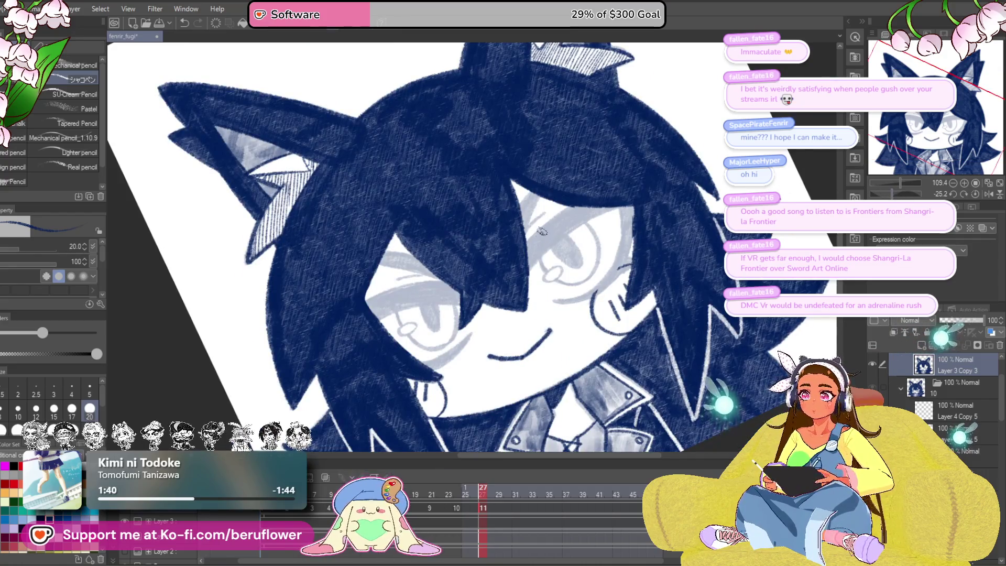
scroll(542, 231, up, 4)
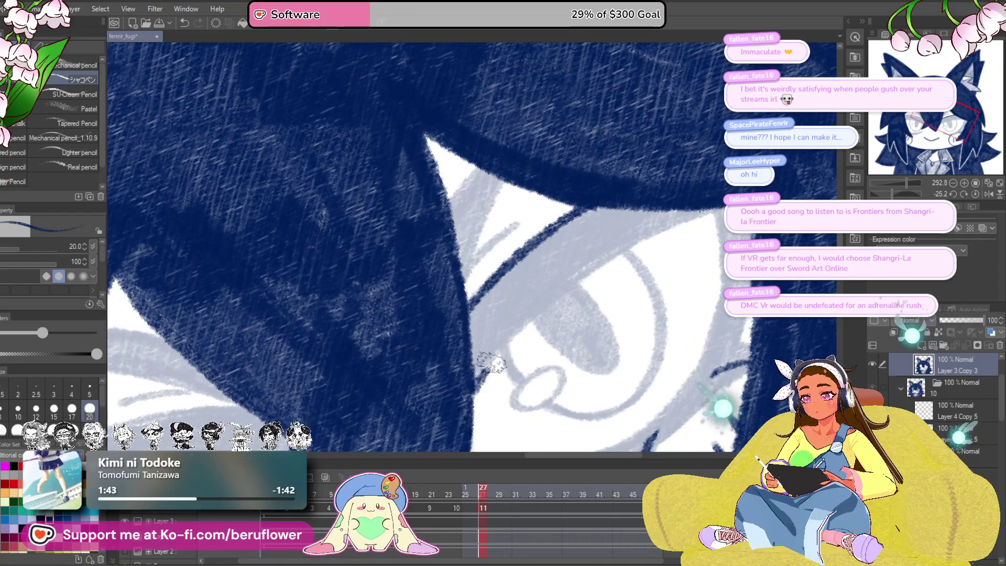
mouse_move(482, 375)
mouse_down()
mouse_move(398, 361)
mouse_move(393, 317)
mouse_up()
mouse_move(629, 140)
mouse_down()
mouse_move(614, 303)
mouse_move(641, 226)
mouse_up()
drag(562, 276, 498, 312)
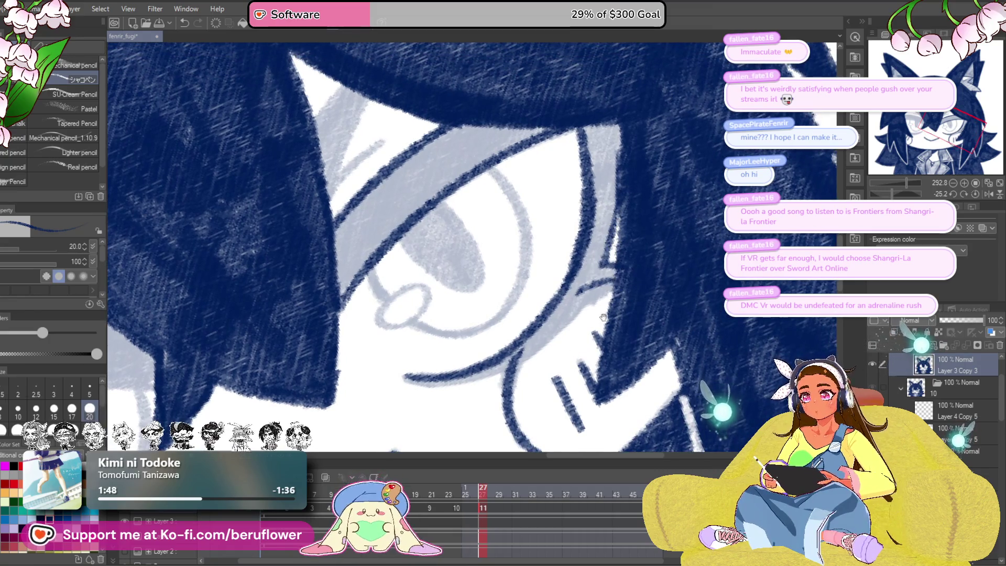
drag(608, 313, 633, 284)
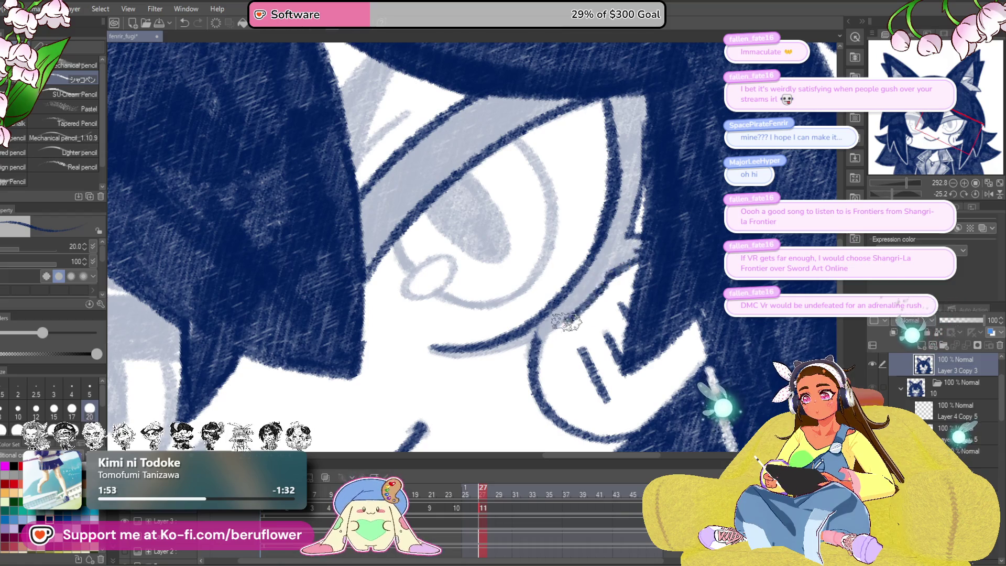
drag(460, 351, 544, 377)
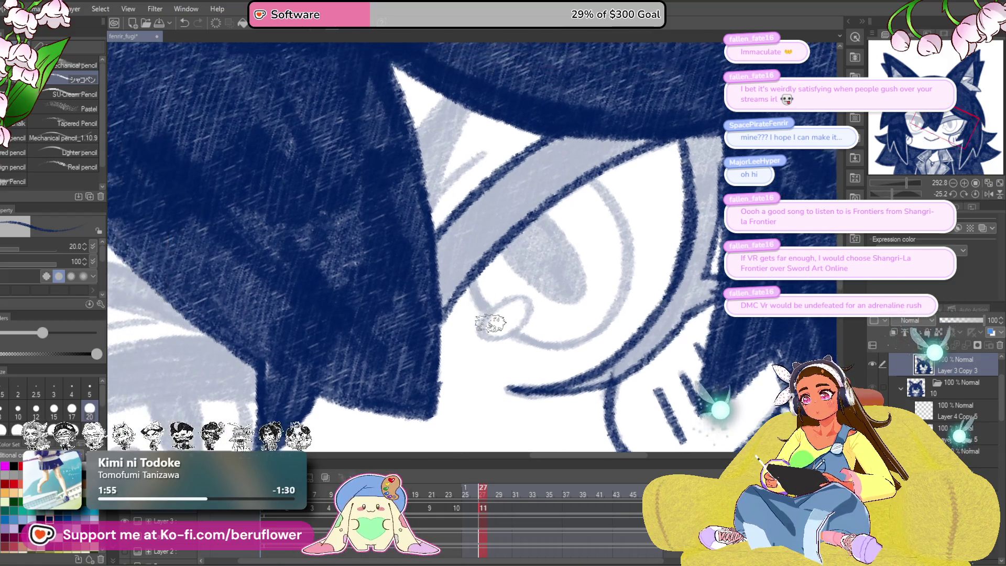
drag(546, 274, 591, 363)
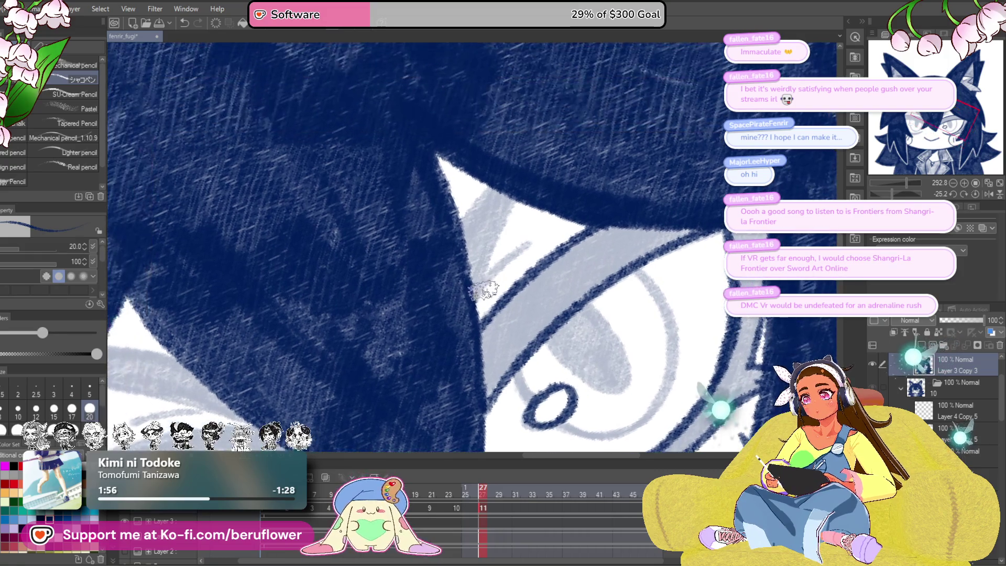
mouse_move(436, 254)
mouse_down()
mouse_move(575, 331)
mouse_move(502, 350)
mouse_move(414, 394)
mouse_up()
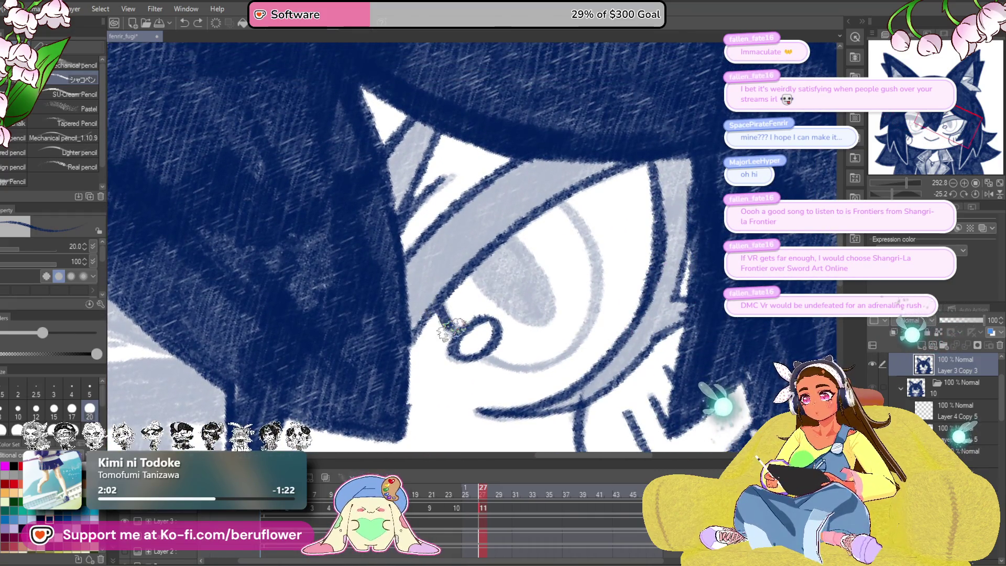
Step: Ink dark lines over the grey sketch line inside the eye
drag(891, 194, 901, 193)
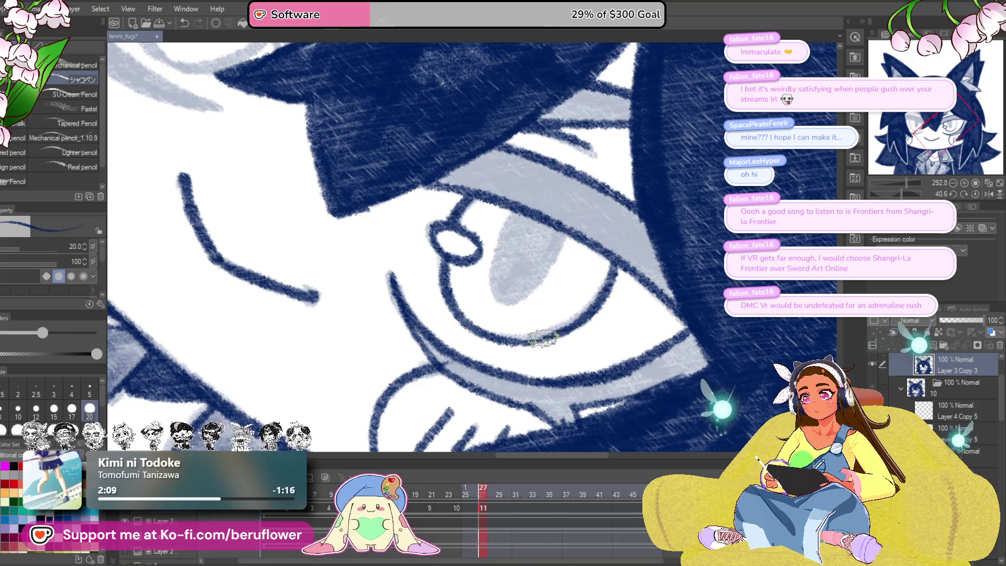
drag(610, 279, 613, 295)
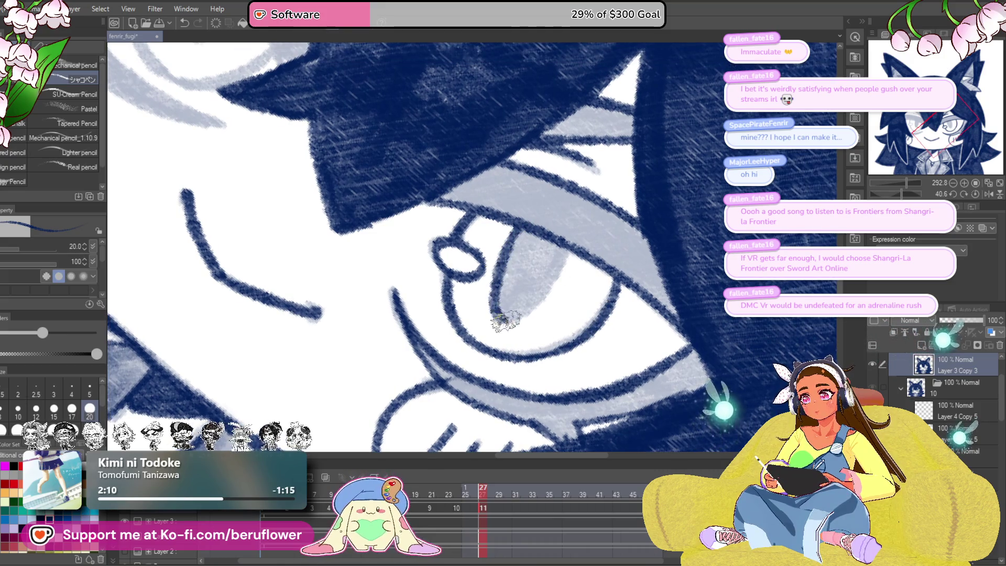
drag(905, 195, 887, 194)
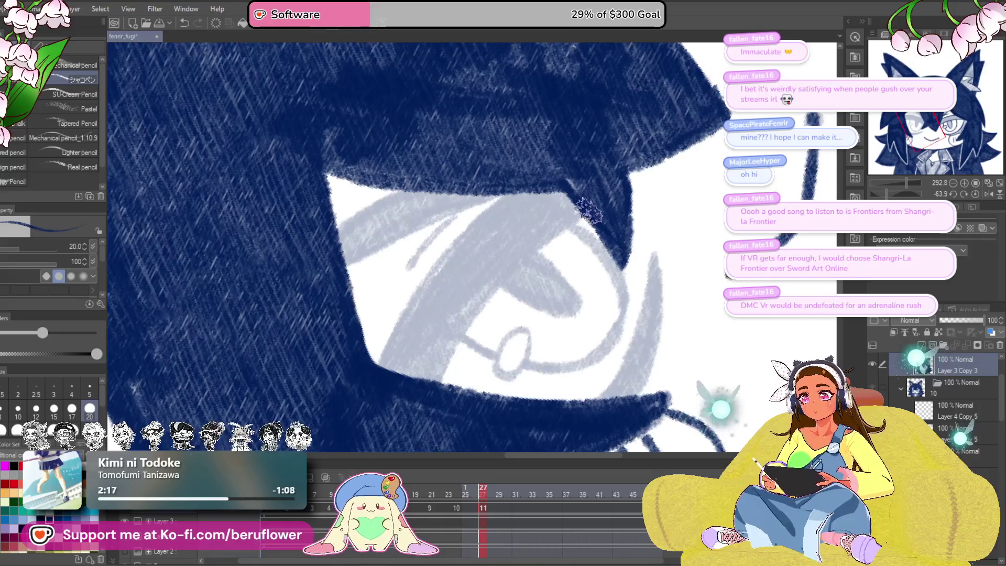
mouse_move(399, 270)
mouse_down()
mouse_move(421, 292)
mouse_move(497, 220)
mouse_move(595, 215)
mouse_up()
drag(440, 288, 566, 215)
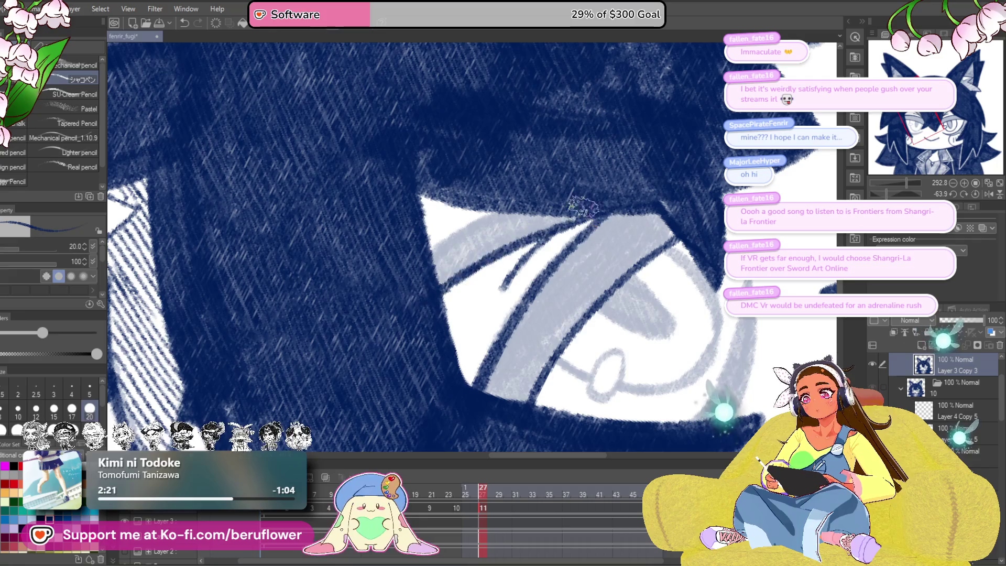
Step: Darken the grey hair strand beside the eye and reset the canvas rotation to upright
drag(699, 291, 554, 295)
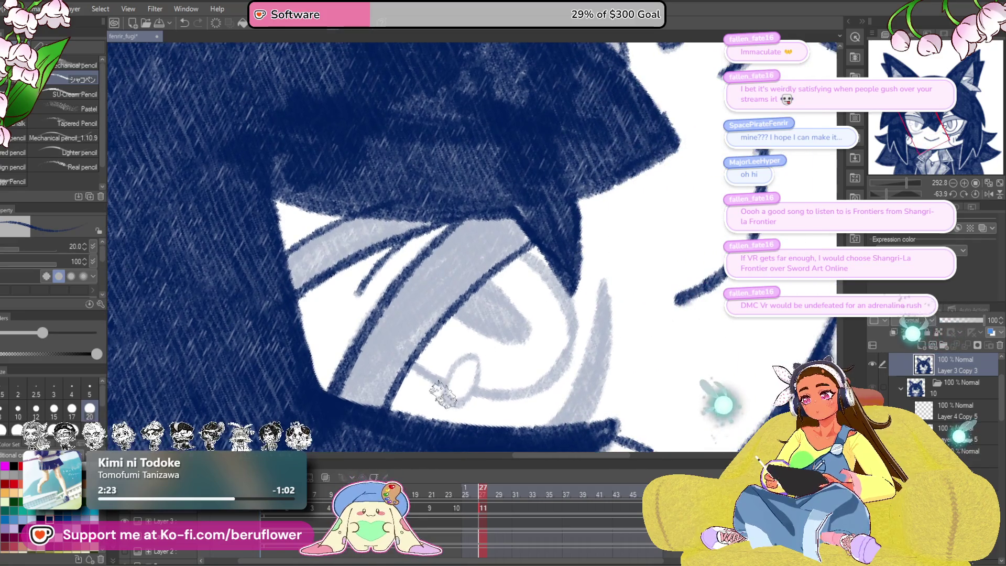
mouse_move(619, 305)
mouse_down()
mouse_move(586, 291)
mouse_move(533, 423)
mouse_up()
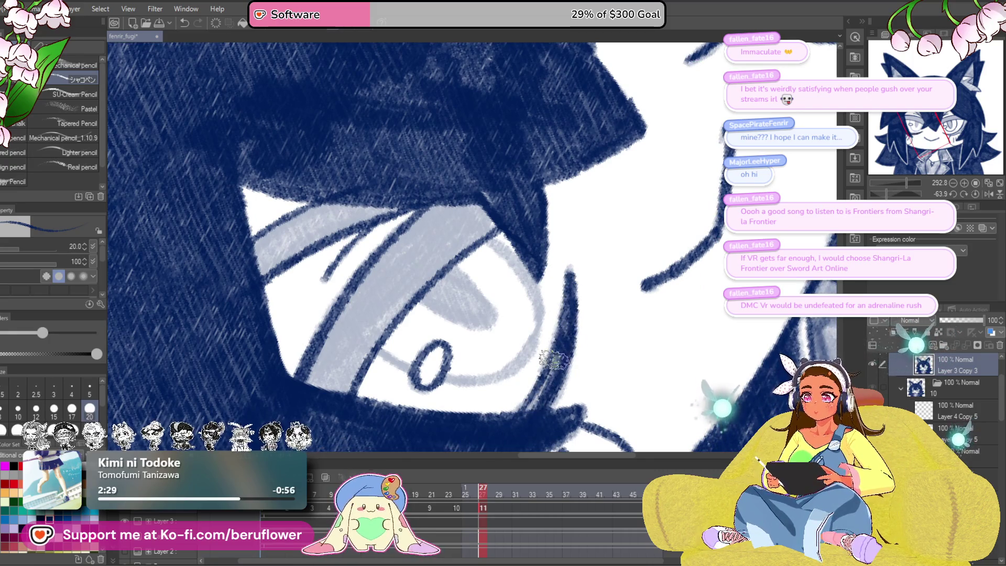
drag(495, 214, 522, 240)
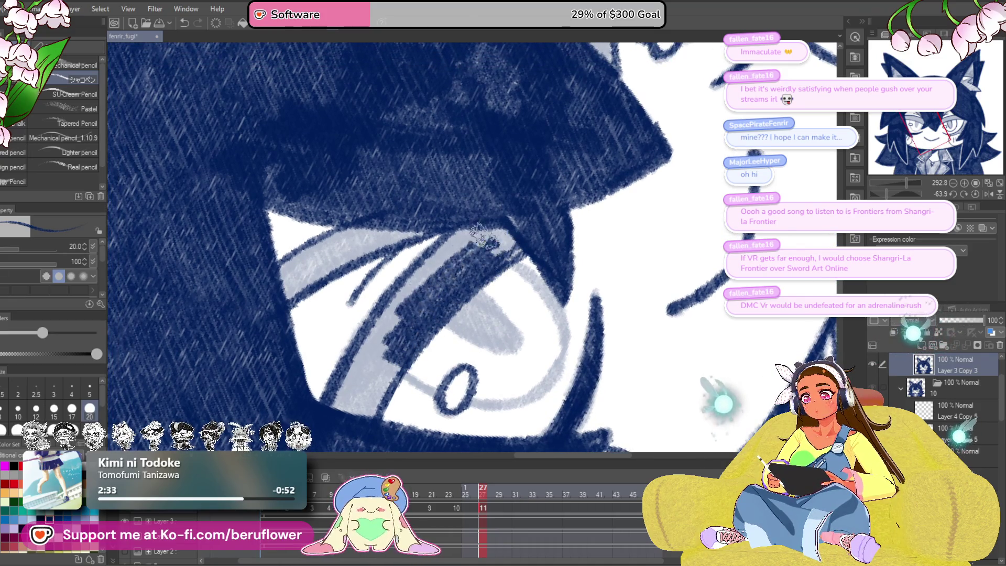
drag(500, 255, 560, 210)
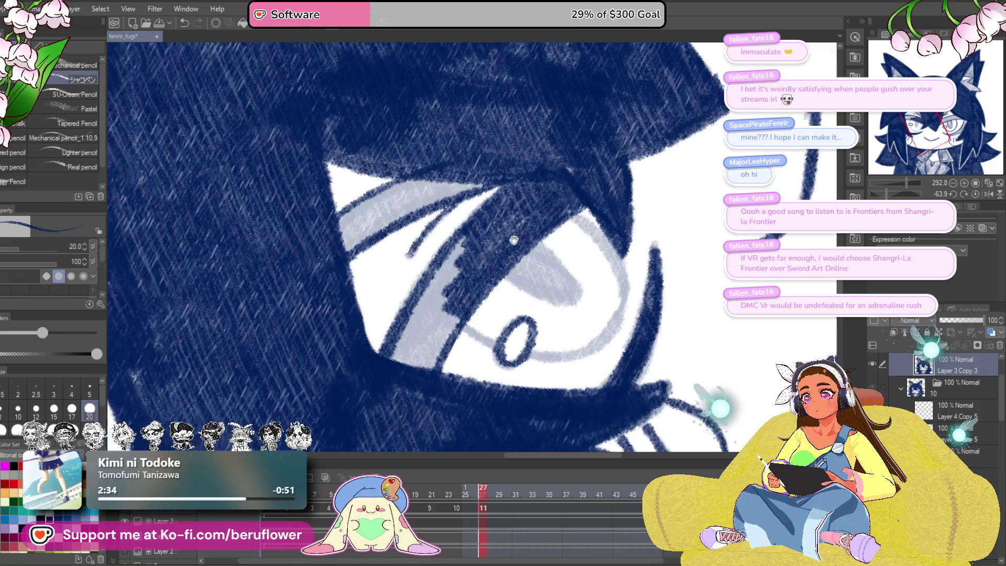
drag(406, 348, 429, 336)
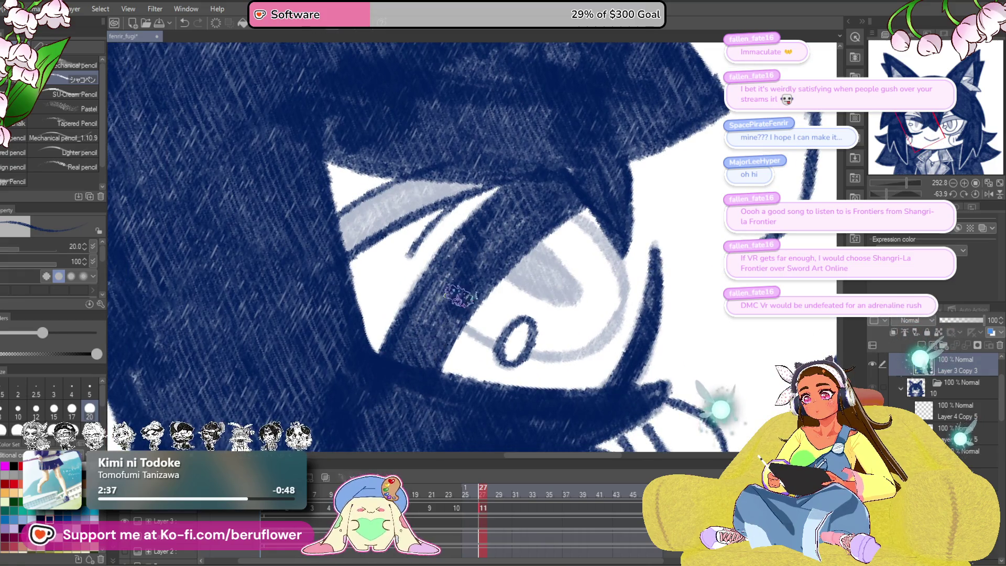
drag(485, 218, 600, 238)
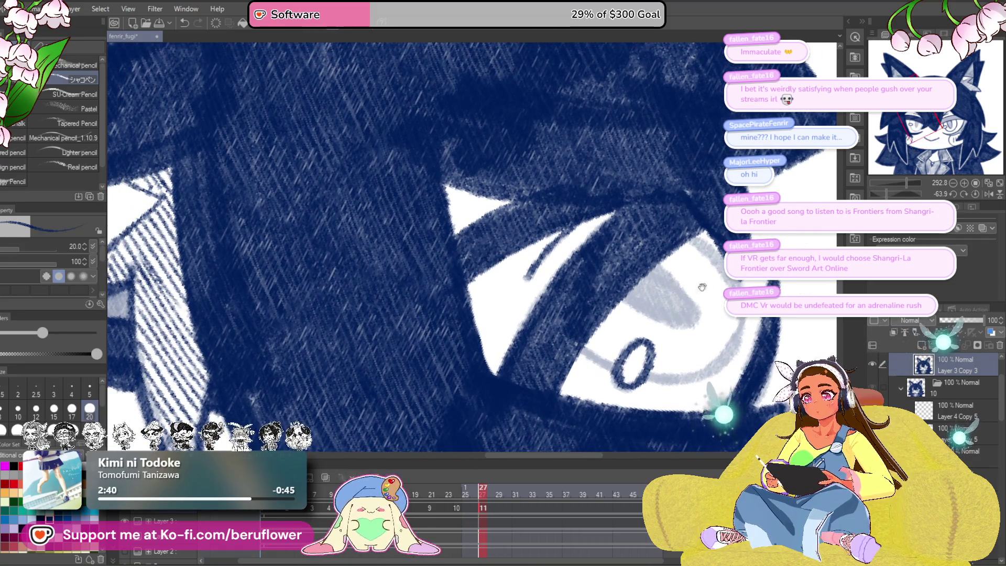
drag(706, 284, 689, 252)
click(975, 194)
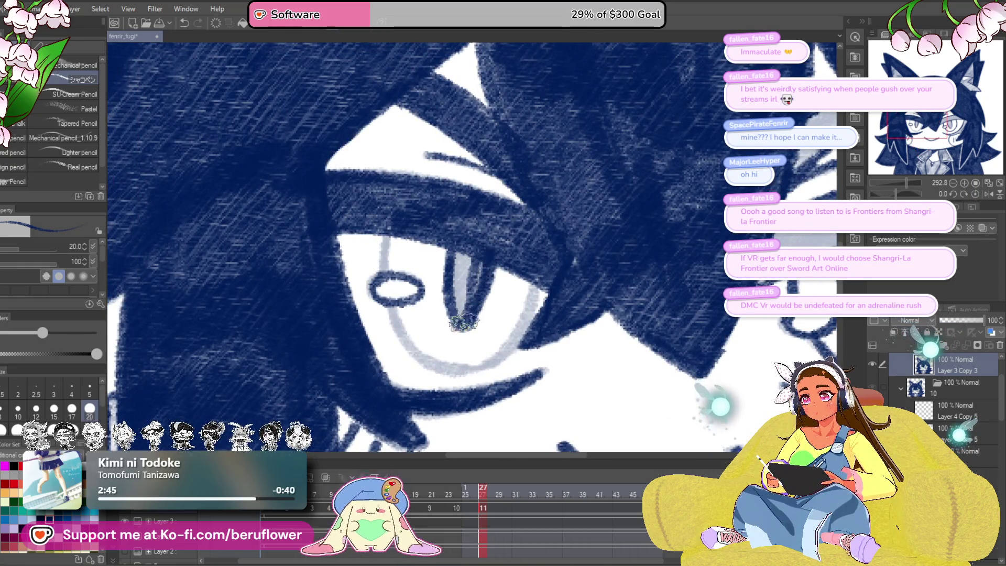
mouse_move(474, 307)
mouse_down()
mouse_move(601, 271)
mouse_move(552, 283)
mouse_up()
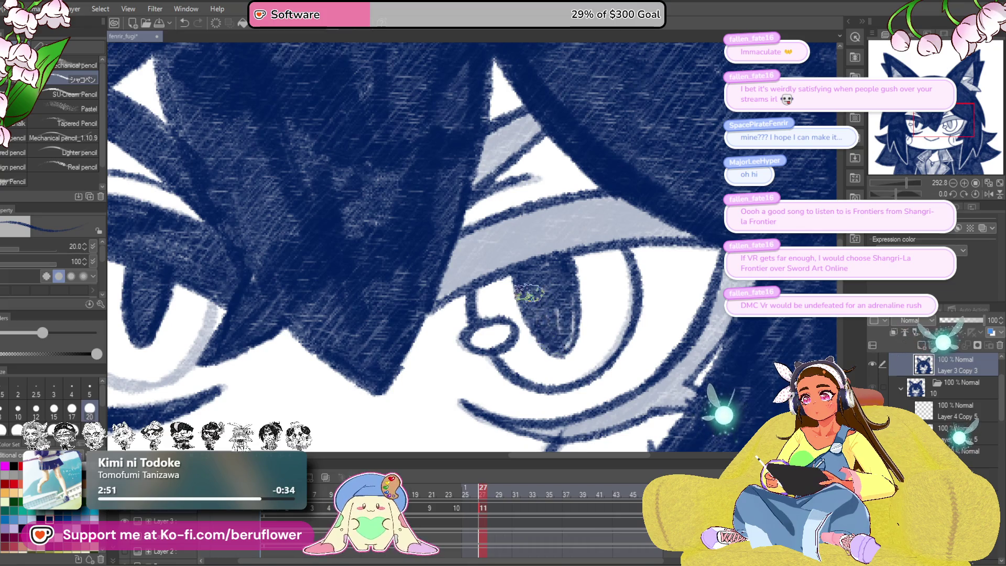
scroll(549, 265, down, 5)
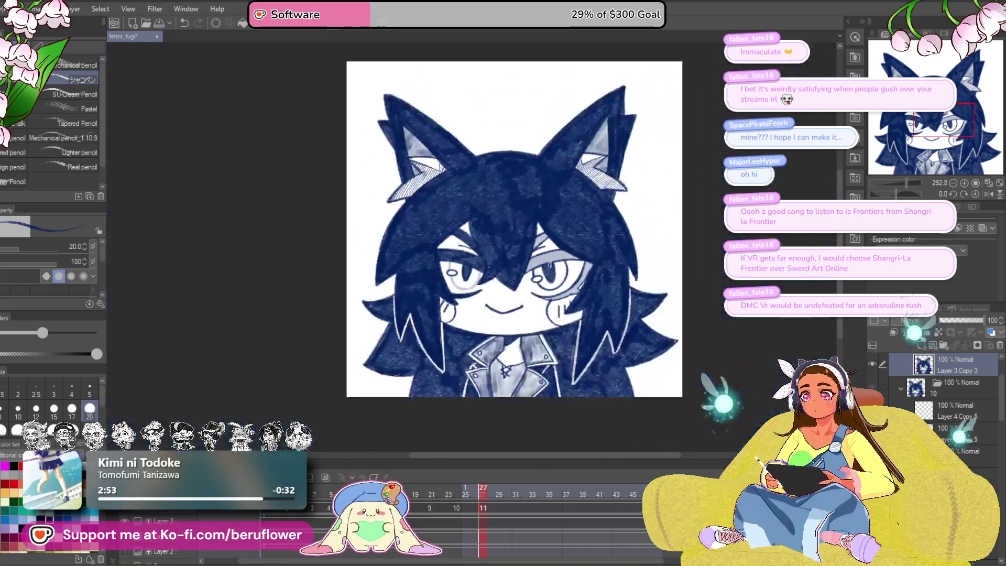
Step: Zoom in on the other eye, rotate the canvas, and paint the light band to its right dark blue
scroll(472, 262, up, 4)
scroll(439, 266, up, 1)
scroll(439, 266, up, 2)
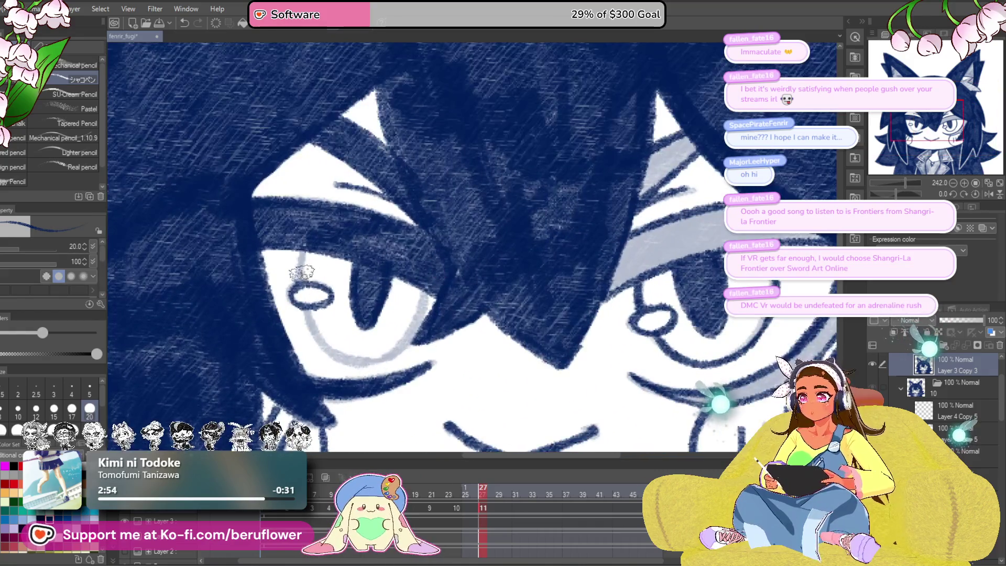
drag(356, 360, 352, 328)
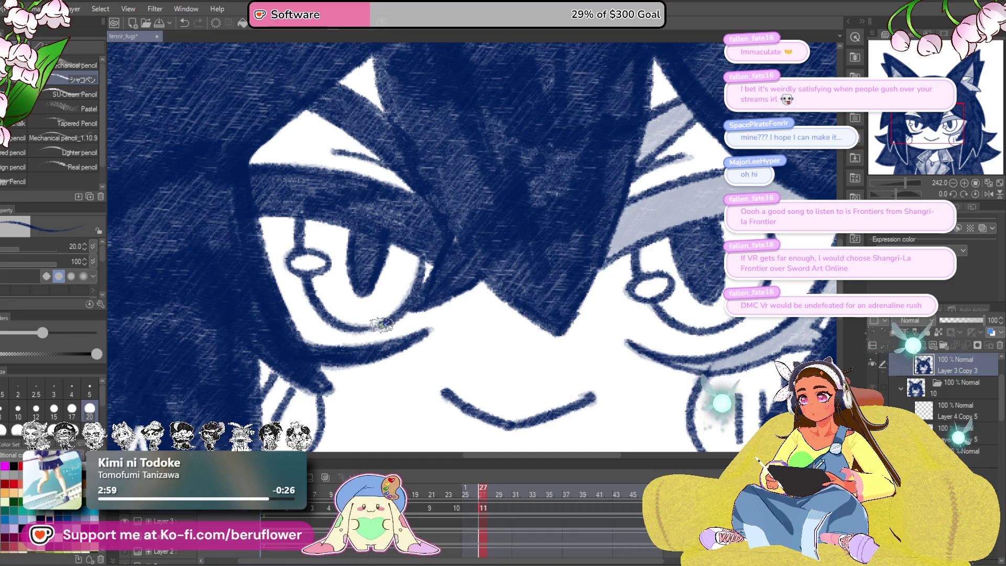
drag(567, 278, 528, 258)
drag(574, 329, 455, 441)
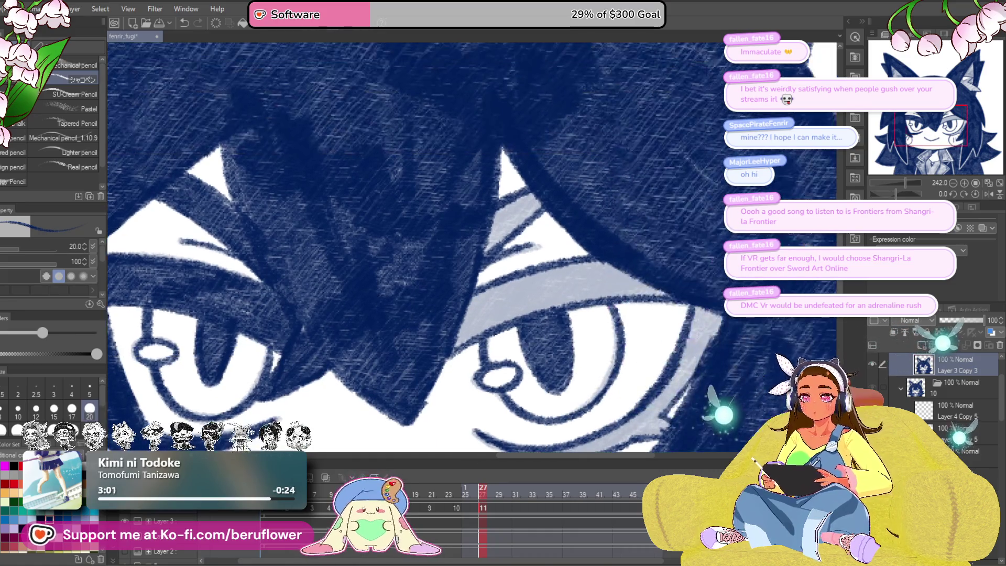
drag(897, 196, 890, 196)
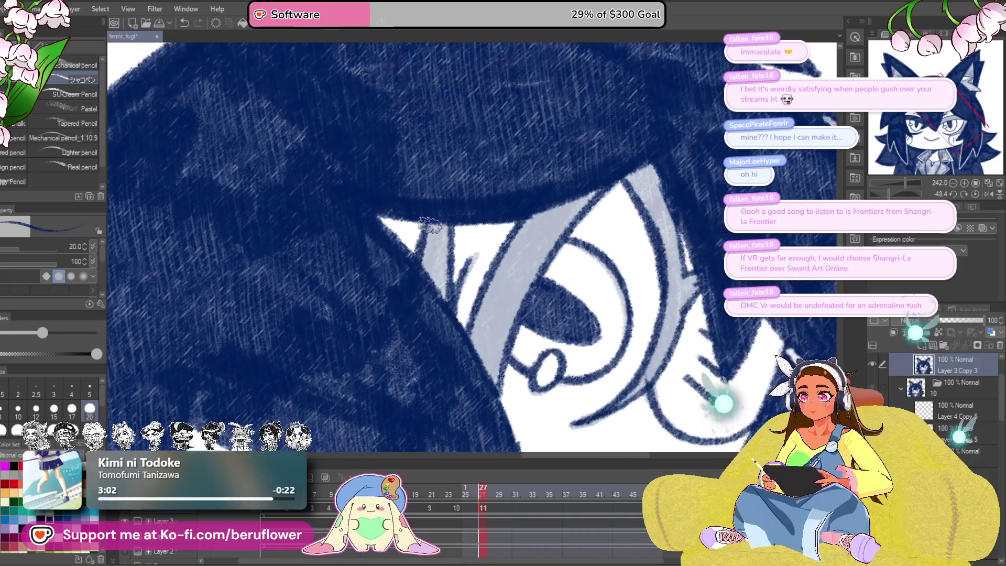
drag(478, 226, 389, 268)
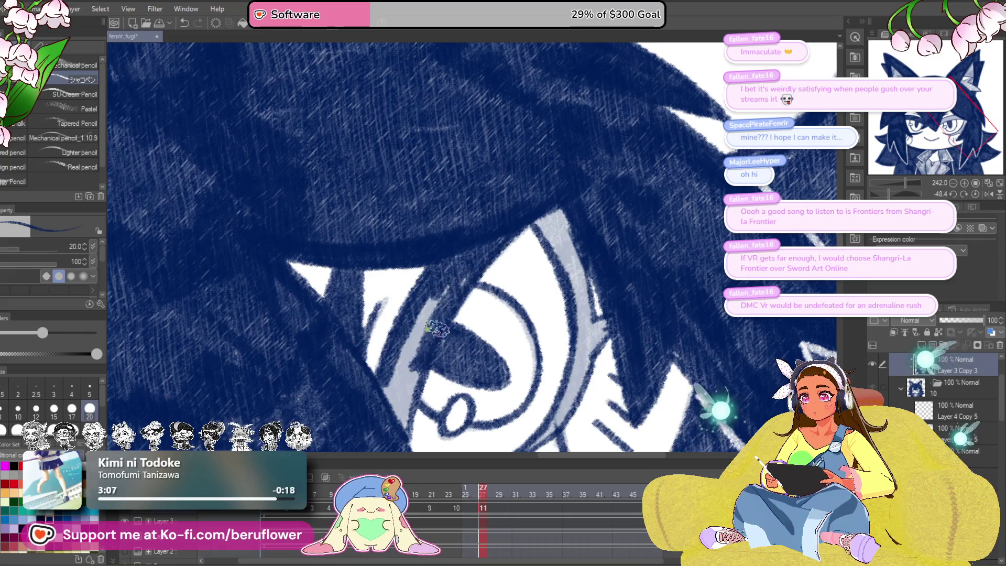
drag(534, 224, 446, 184)
mouse_move(471, 234)
mouse_down()
mouse_move(487, 226)
mouse_move(492, 270)
mouse_move(506, 283)
mouse_move(472, 385)
mouse_move(474, 373)
mouse_up()
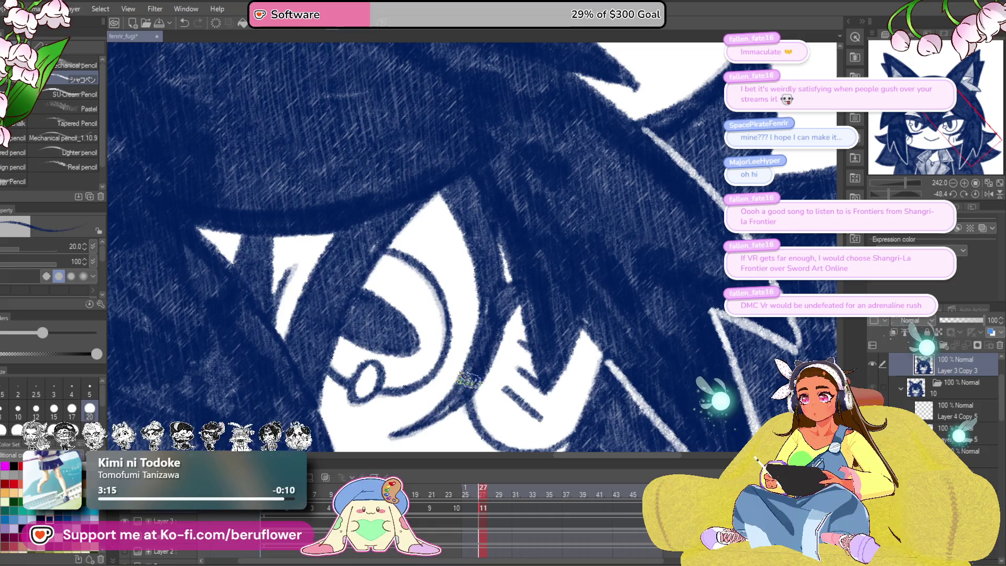
scroll(545, 253, down, 2)
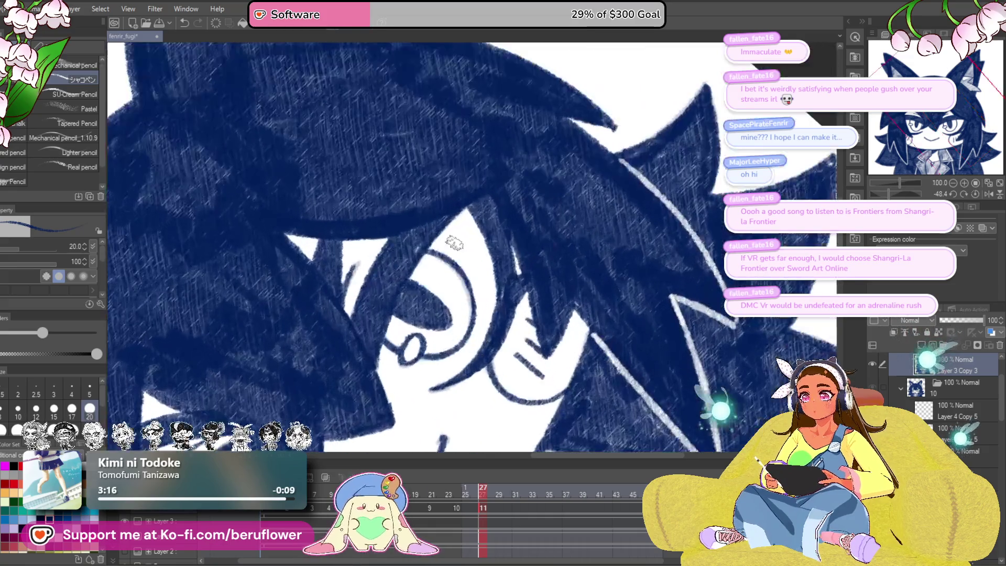
scroll(618, 390, down, 2)
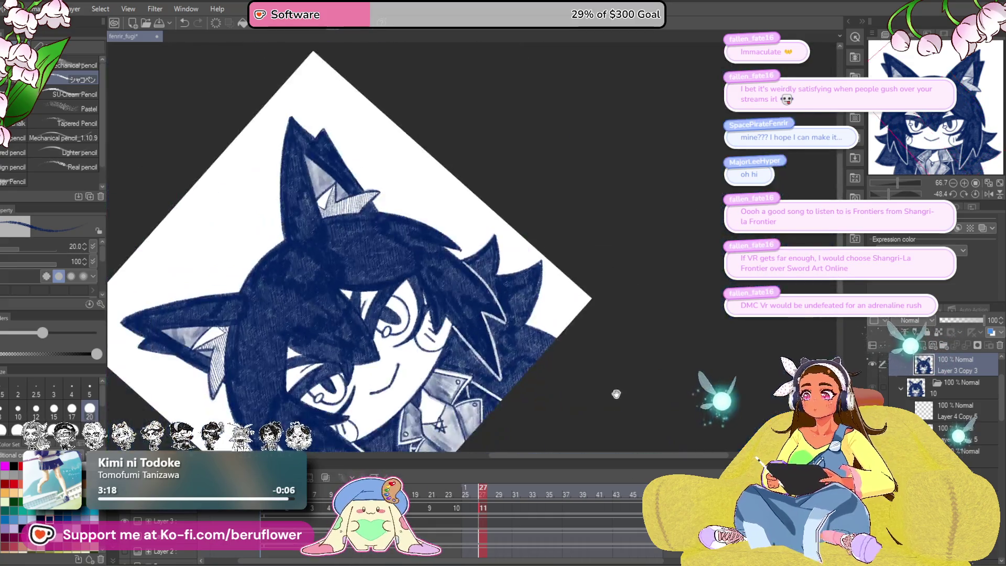
Step: Recentre the drawing, reset the canvas rotation, and save the animation file
drag(619, 389, 721, 303)
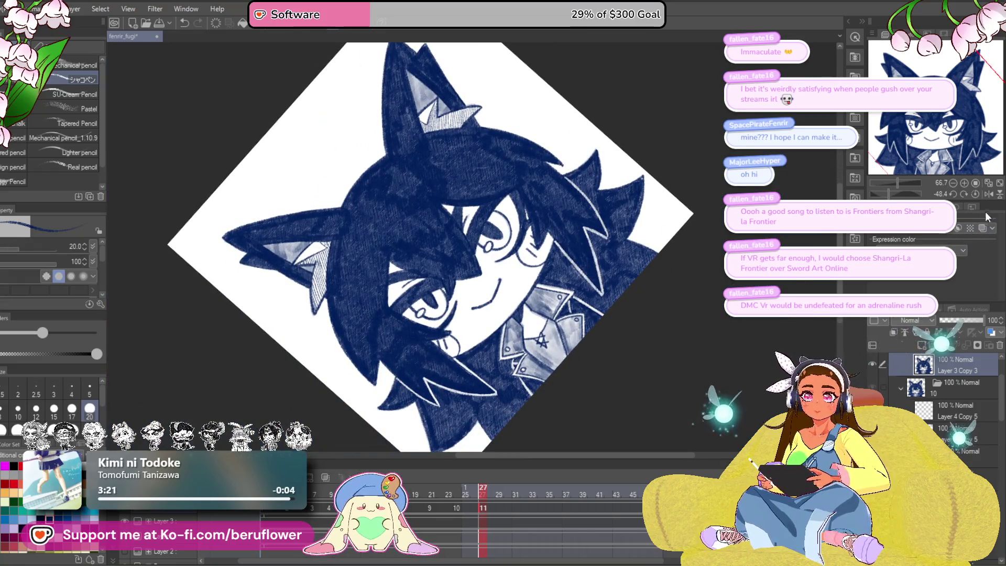
click(975, 194)
key(ctrl+s)
Step: Turn on onion skin at frame 24, zoom in on the face, then move to frame 19
click(458, 496)
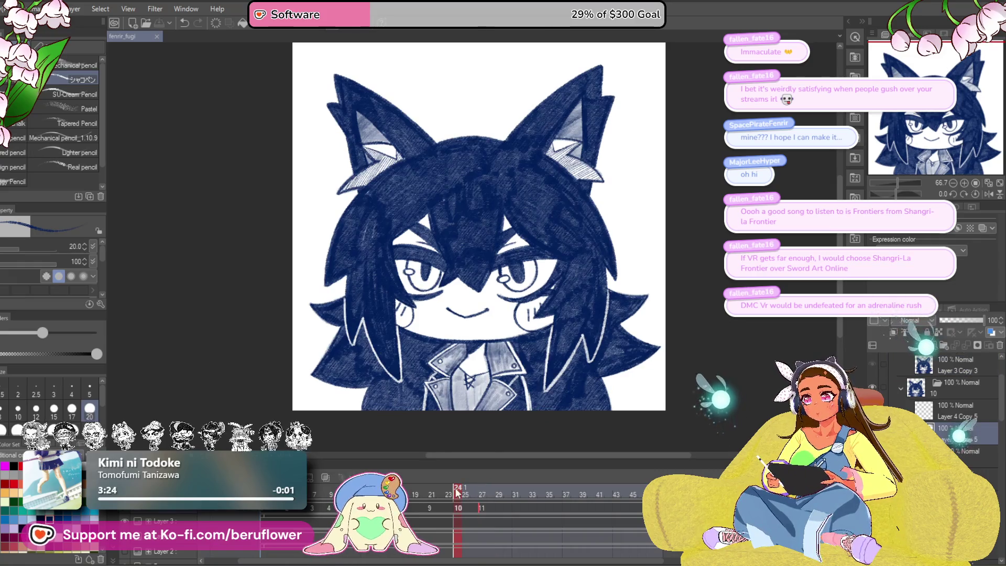
click(326, 477)
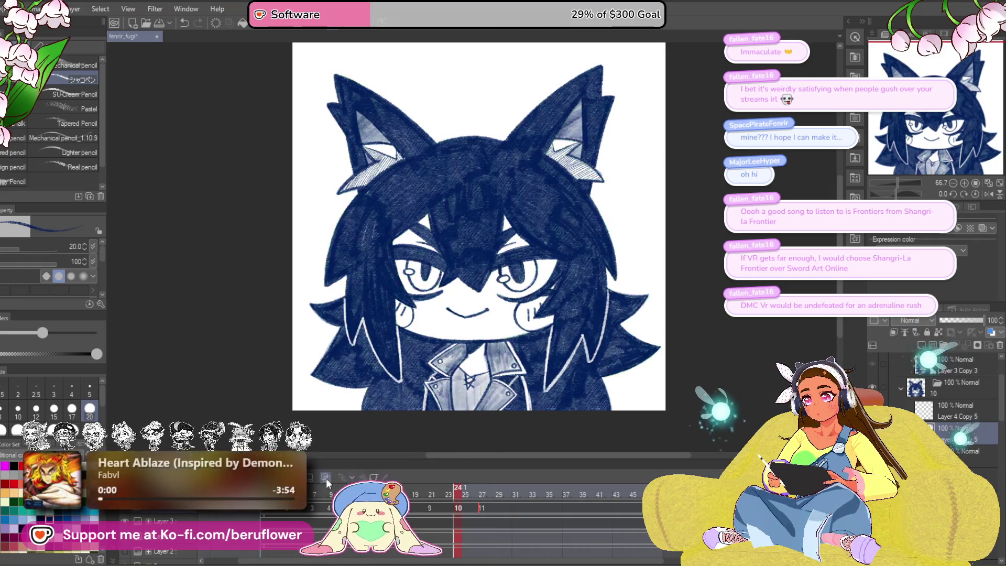
scroll(507, 311, up, 5)
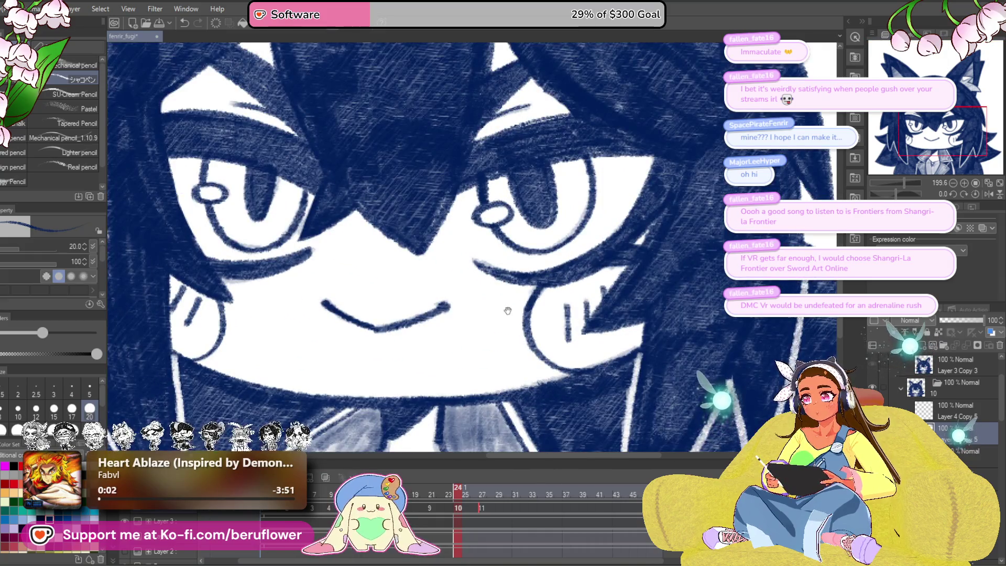
drag(508, 311, 591, 377)
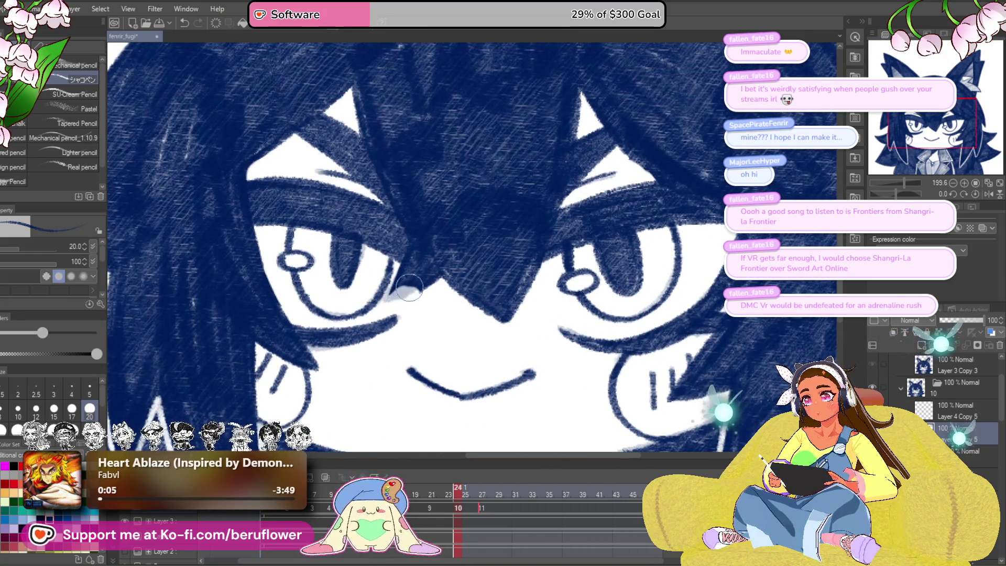
scroll(406, 291, up, 3)
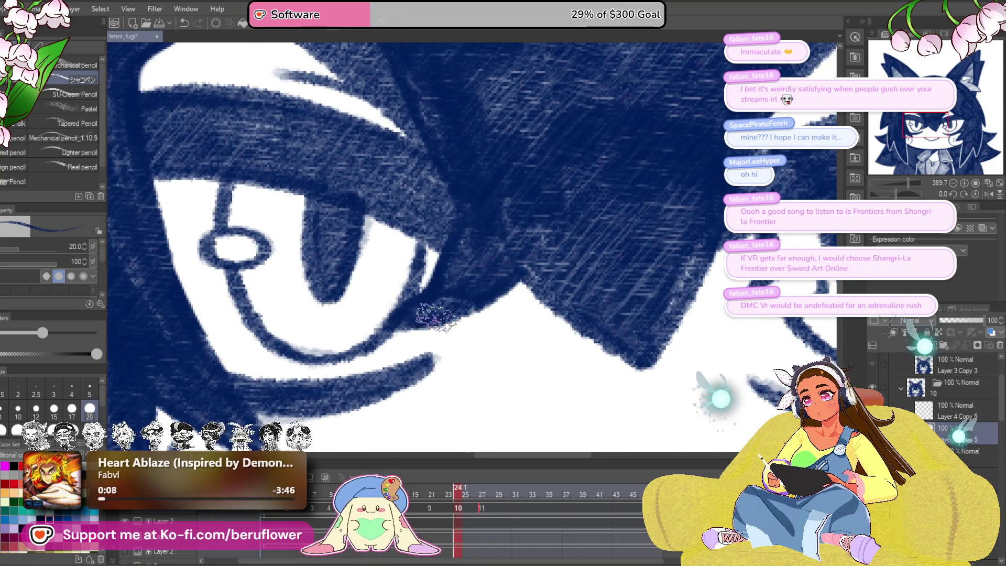
scroll(461, 272, down, 3)
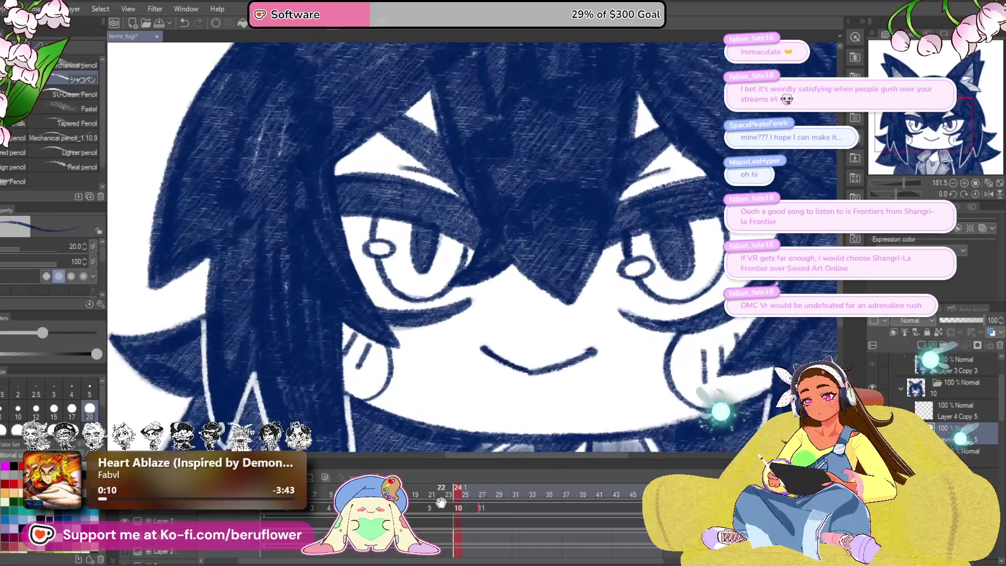
click(415, 495)
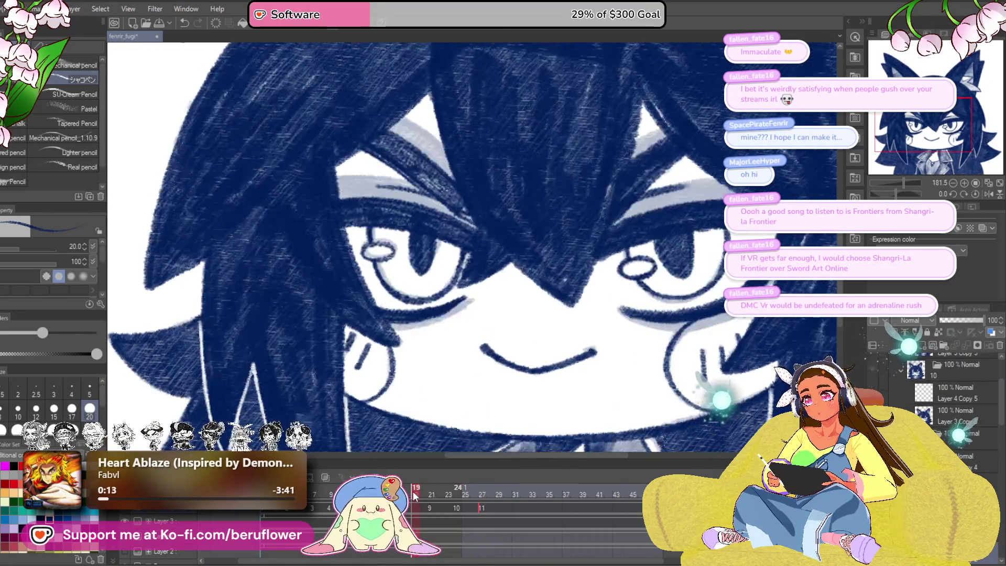
Step: Scrub frames 19–34 to review the blink, then add a new blank cel 12 at frame 30
mouse_move(414, 495)
mouse_down()
mouse_move(335, 495)
mouse_move(500, 506)
mouse_up()
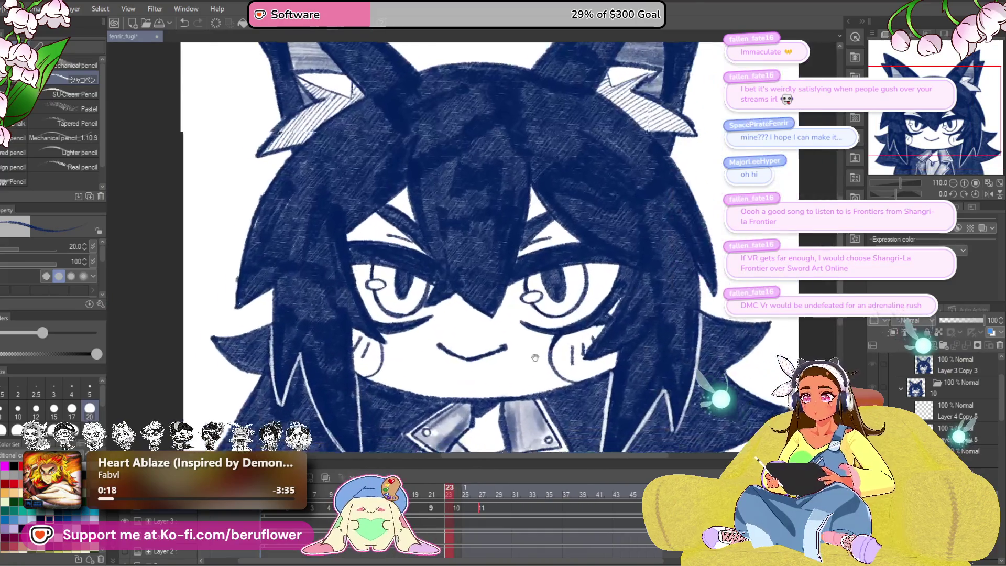
click(450, 493)
mouse_move(450, 492)
mouse_down()
mouse_move(463, 479)
mouse_move(544, 482)
mouse_move(367, 487)
mouse_move(511, 497)
mouse_up()
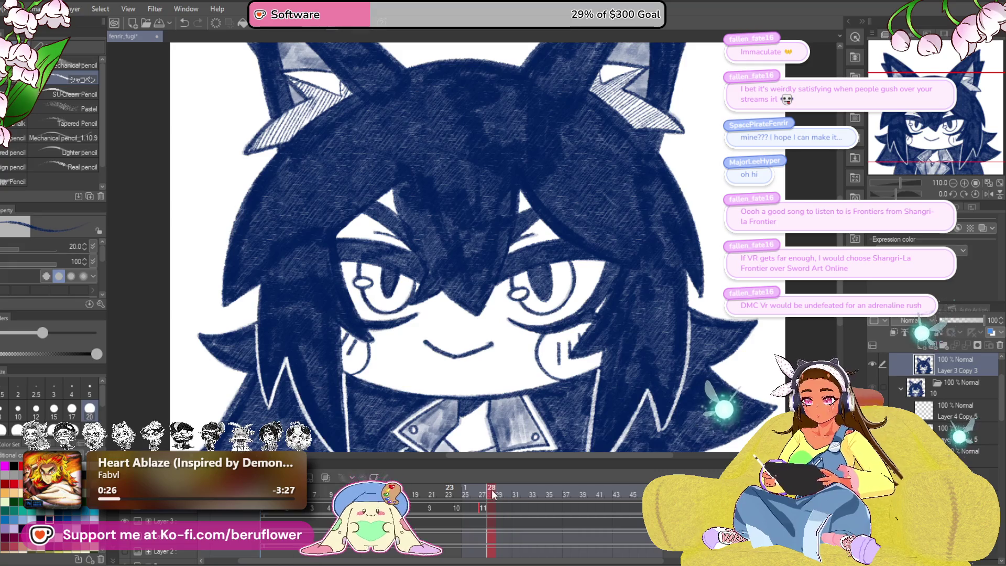
mouse_move(475, 494)
mouse_down()
mouse_move(466, 496)
mouse_move(490, 493)
mouse_up()
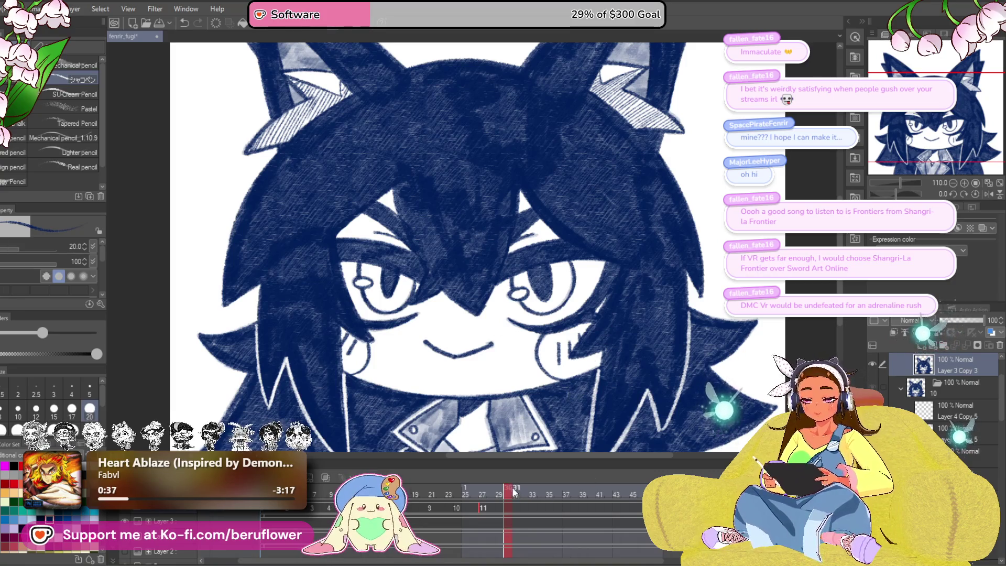
key(ctrl+shift+alt+n)
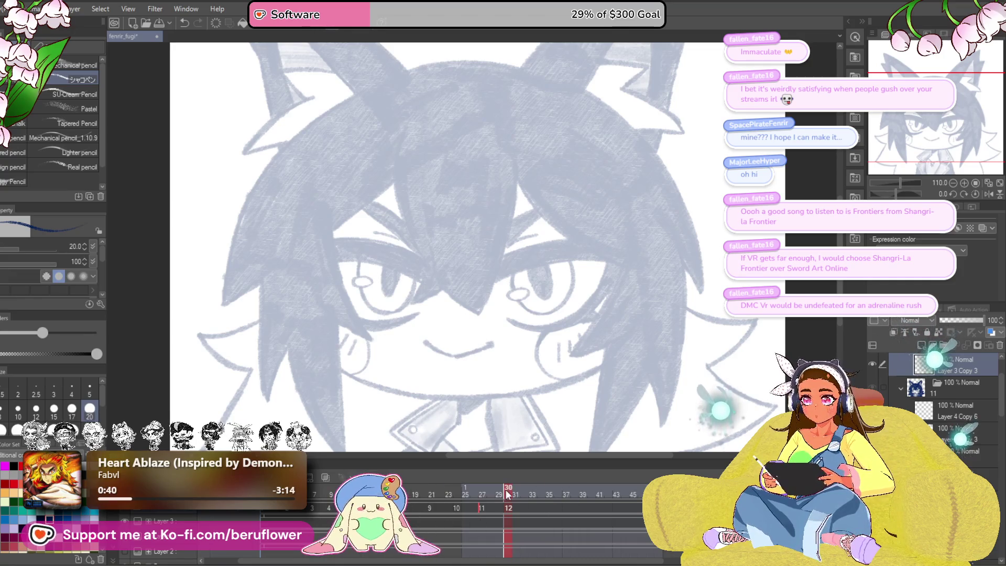
Step: Review cels 10 and 11, then add a copy of the drawing to cel 12 at frame 30
drag(507, 495, 482, 495)
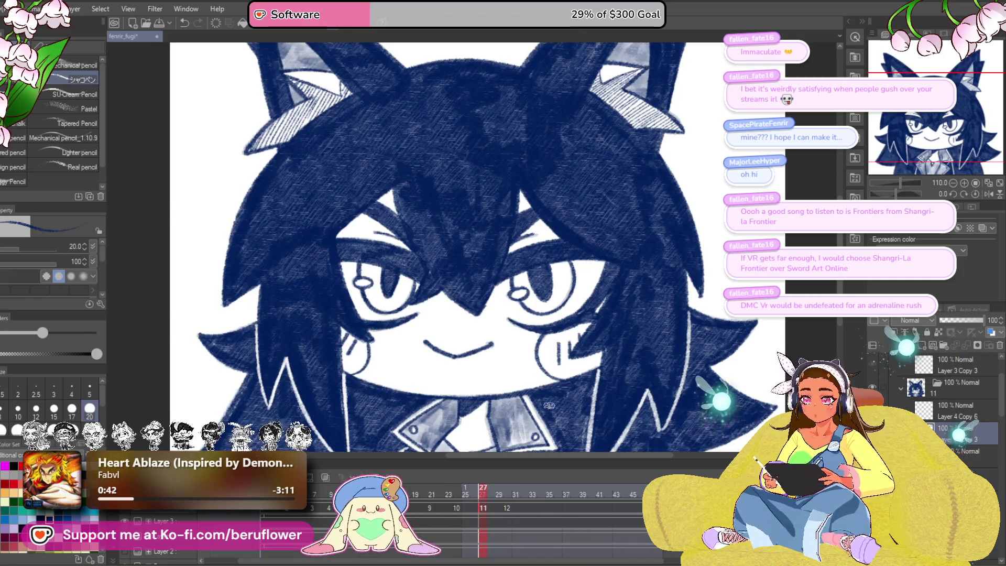
mouse_move(483, 494)
mouse_down()
mouse_move(507, 494)
mouse_move(267, 527)
mouse_up()
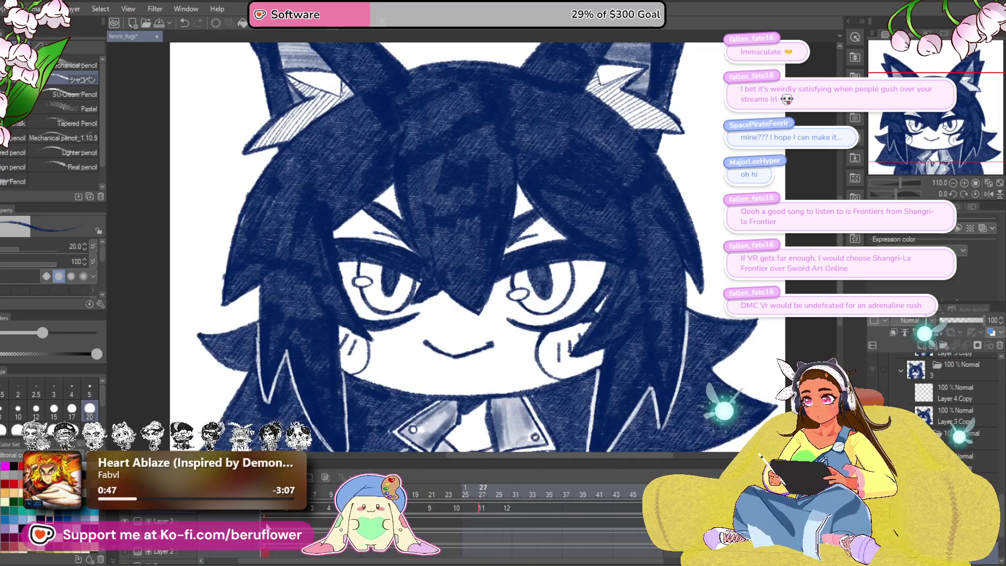
click(485, 507)
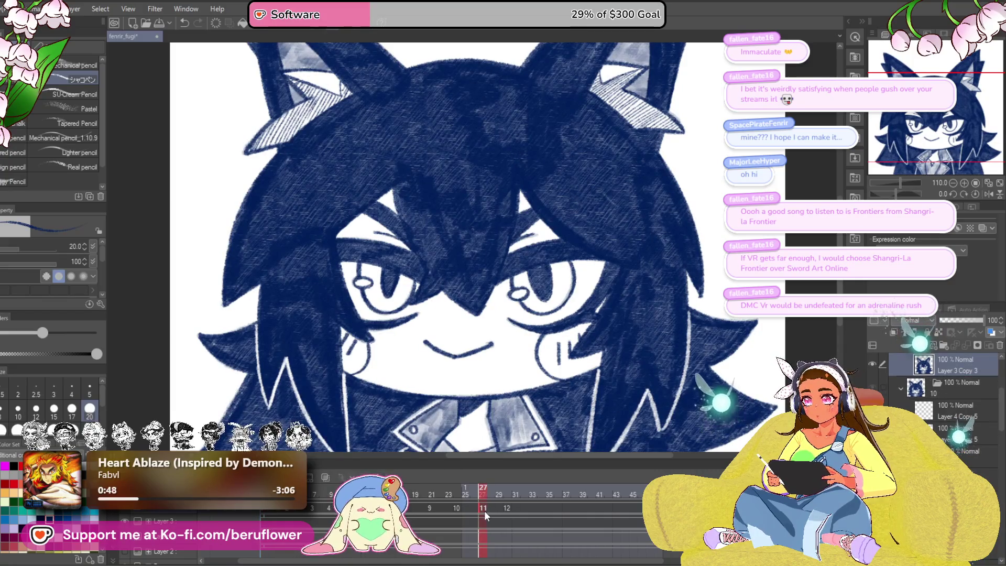
click(265, 498)
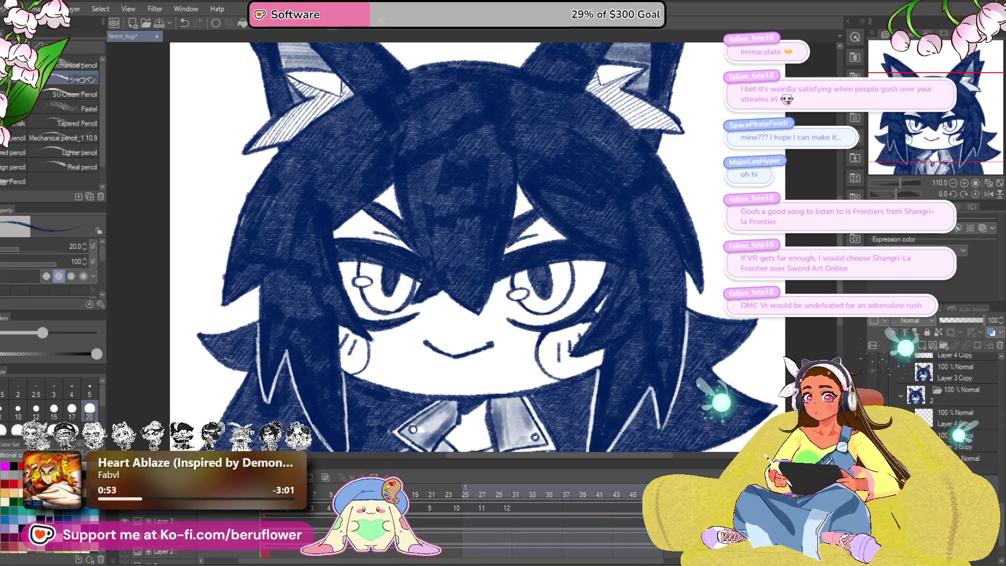
click(509, 507)
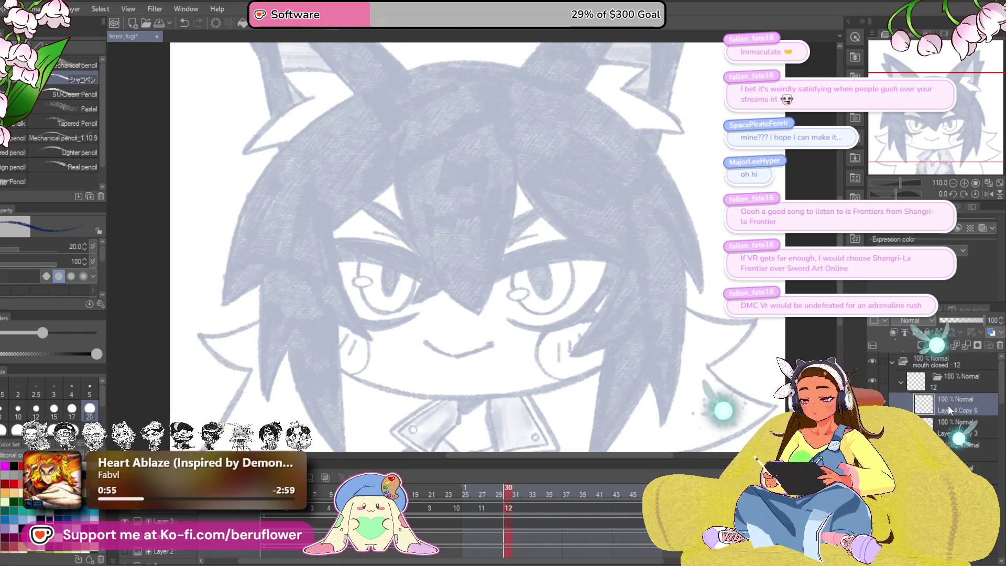
click(964, 346)
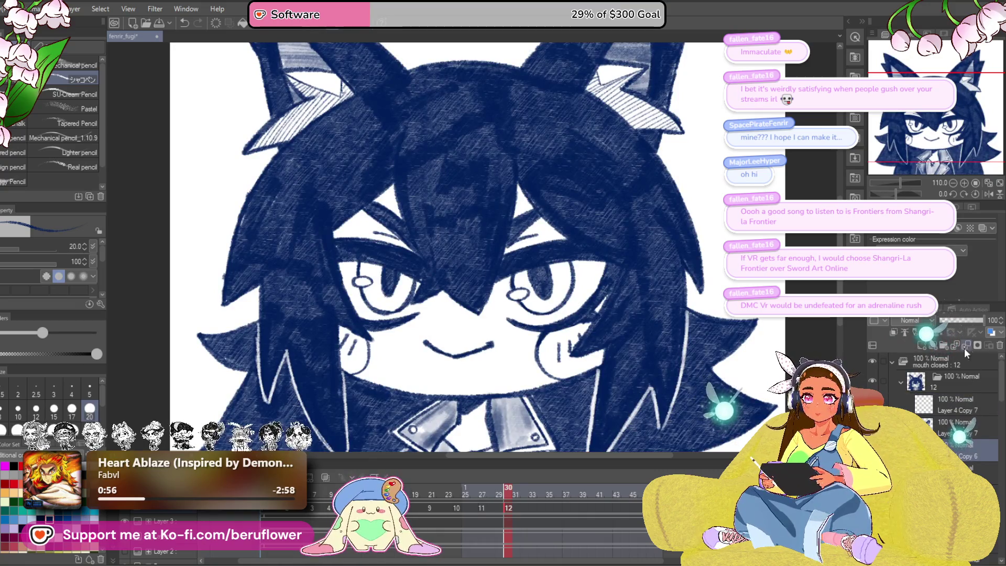
click(959, 427)
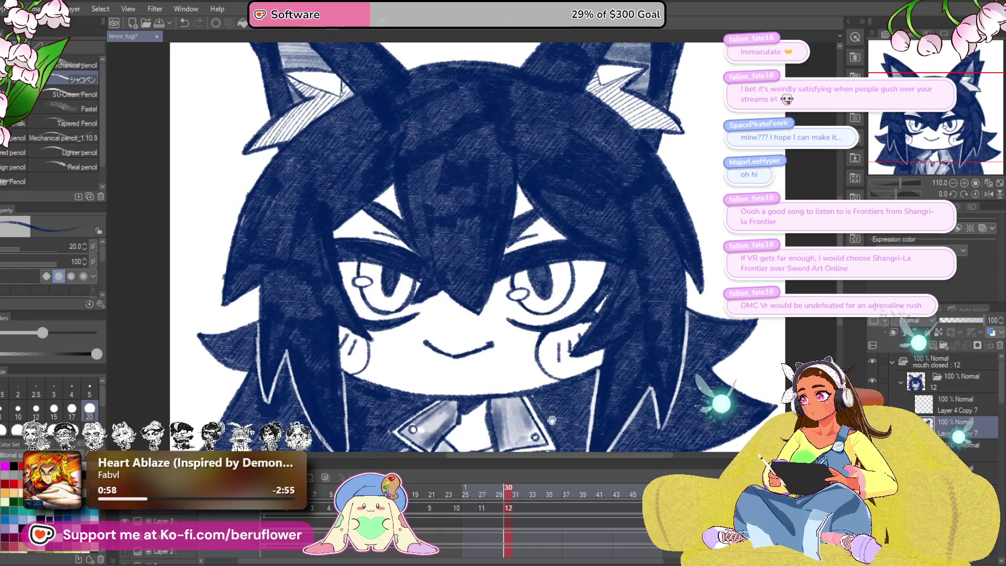
Step: Go to cel 13 at frame 33 and preview the animation twice with playback
click(526, 488)
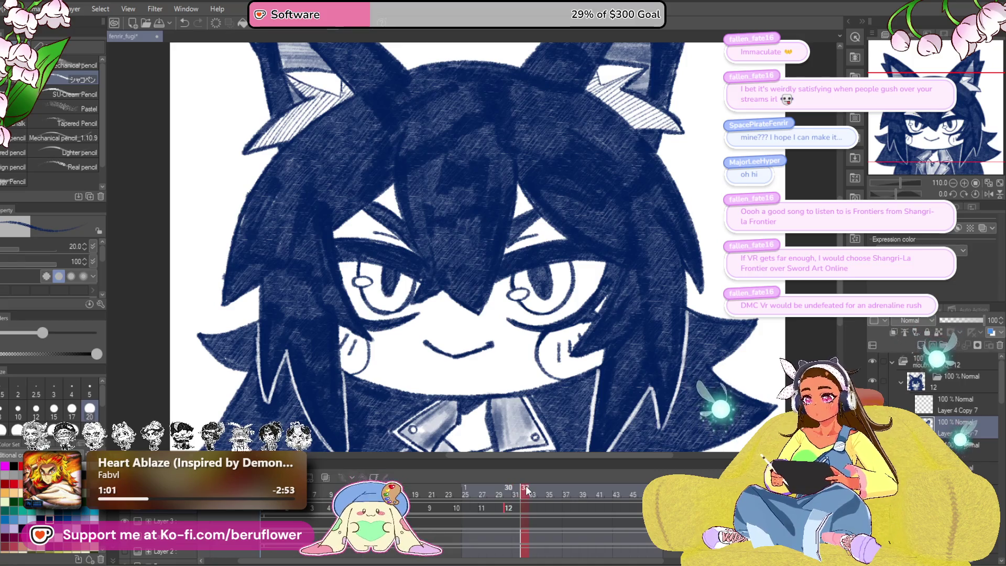
click(532, 490)
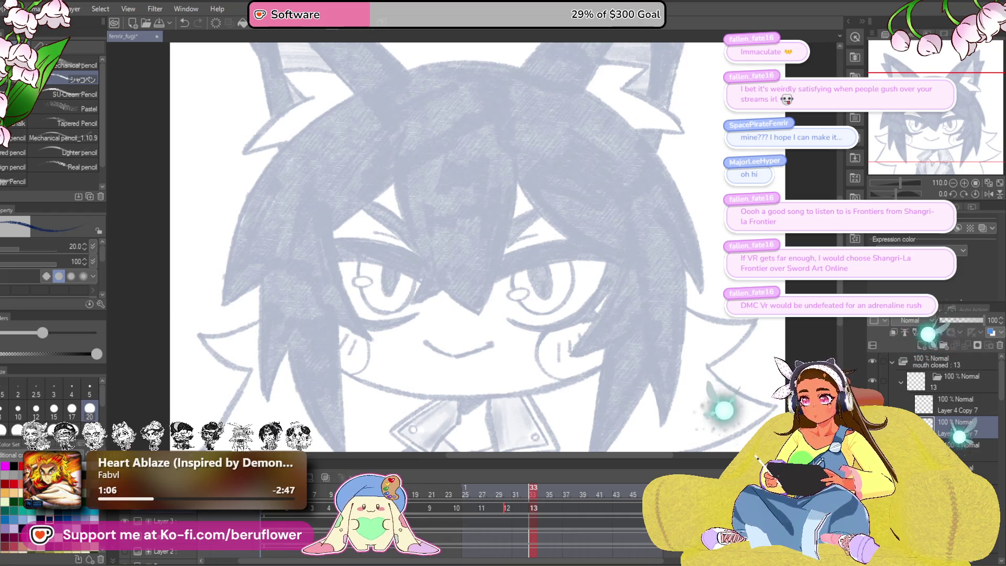
key(space)
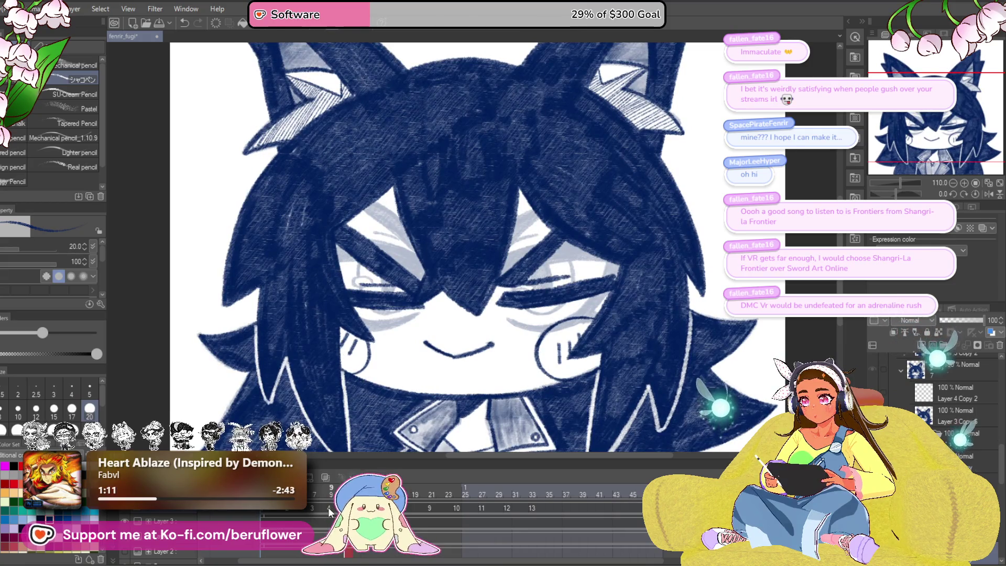
click(533, 507)
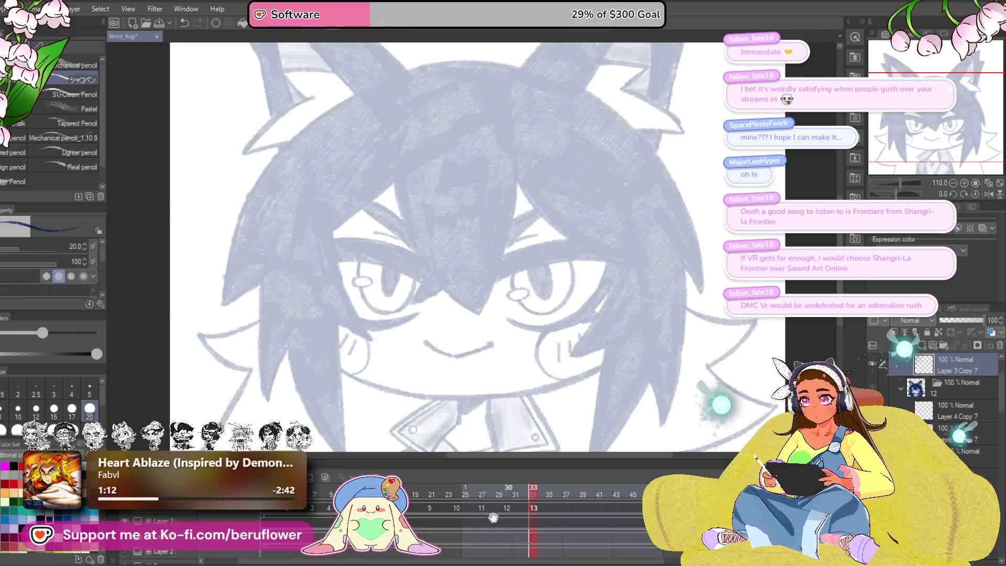
key(space)
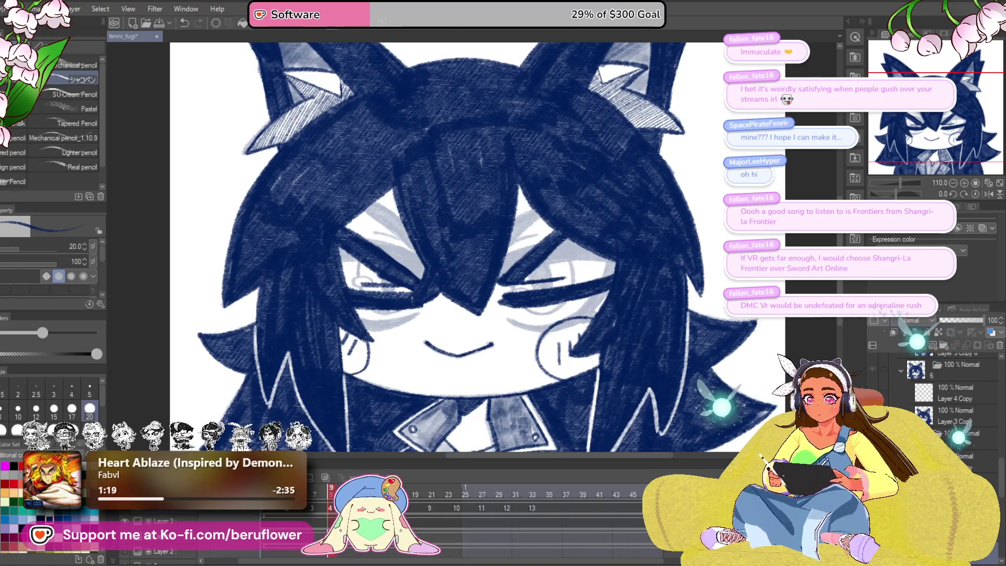
click(535, 509)
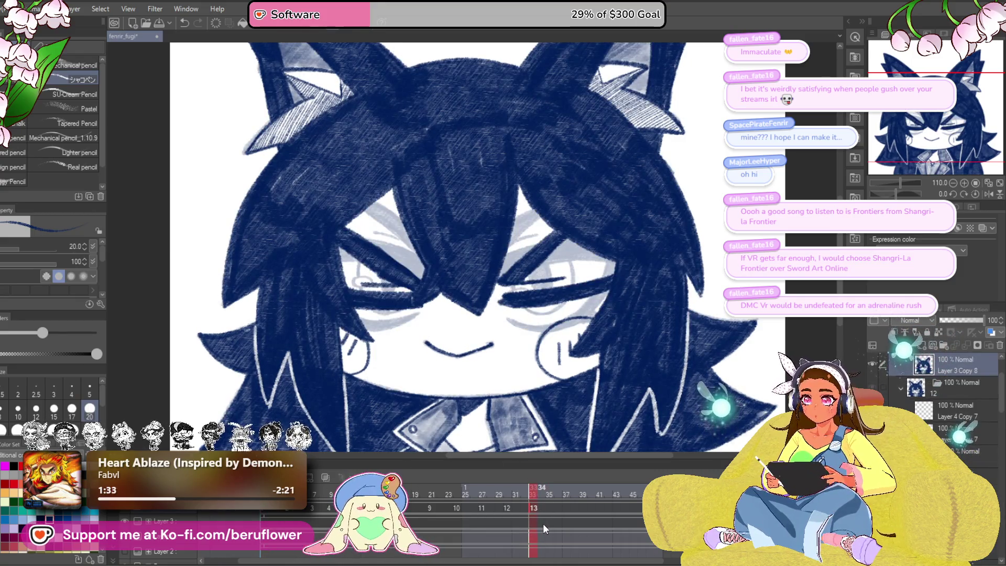
click(509, 507)
click(263, 516)
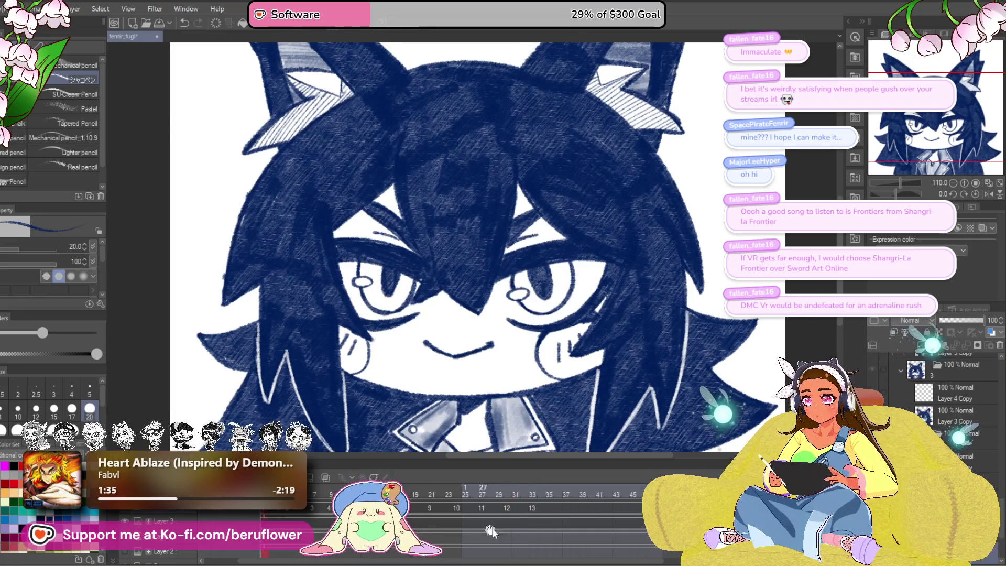
click(533, 507)
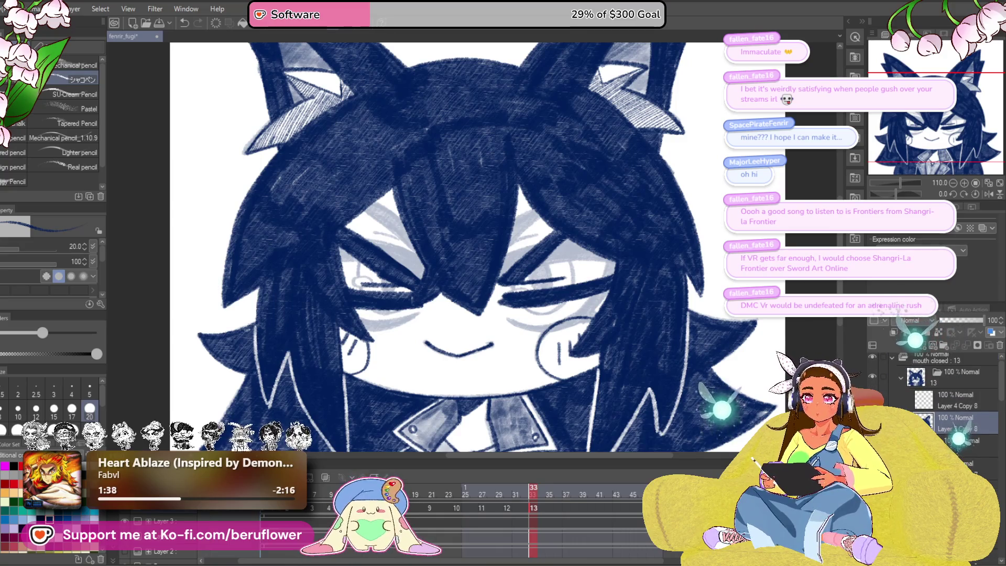
Step: Erase the hair strokes between the eyes and the dark lash strokes over the eye
scroll(505, 320, up, 2)
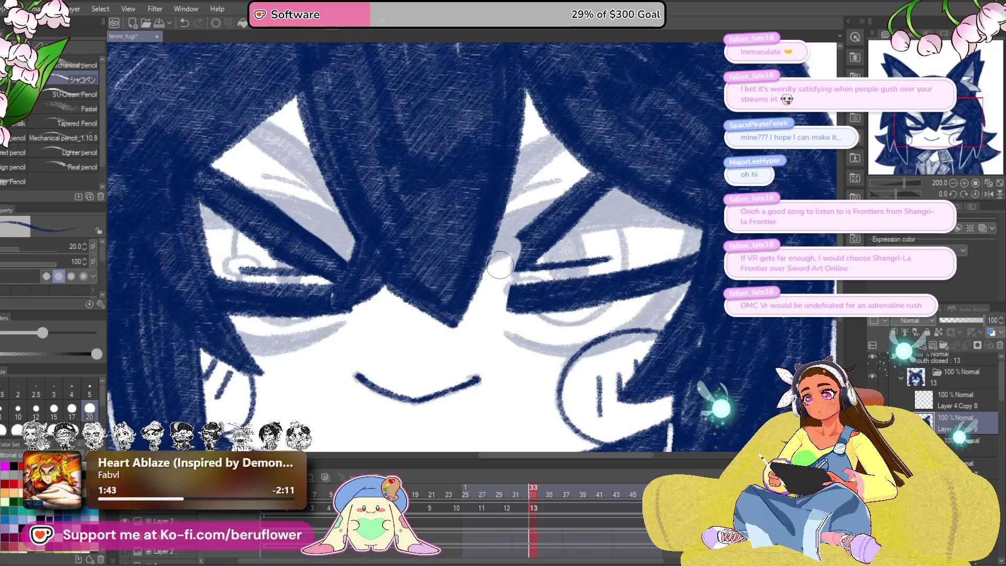
mouse_move(511, 246)
mouse_down()
mouse_move(503, 281)
mouse_move(542, 254)
mouse_move(645, 294)
mouse_up()
mouse_move(677, 257)
mouse_down()
mouse_move(628, 290)
mouse_move(634, 361)
mouse_up()
mouse_move(500, 315)
mouse_down()
mouse_move(510, 294)
mouse_move(543, 283)
mouse_move(541, 258)
mouse_up()
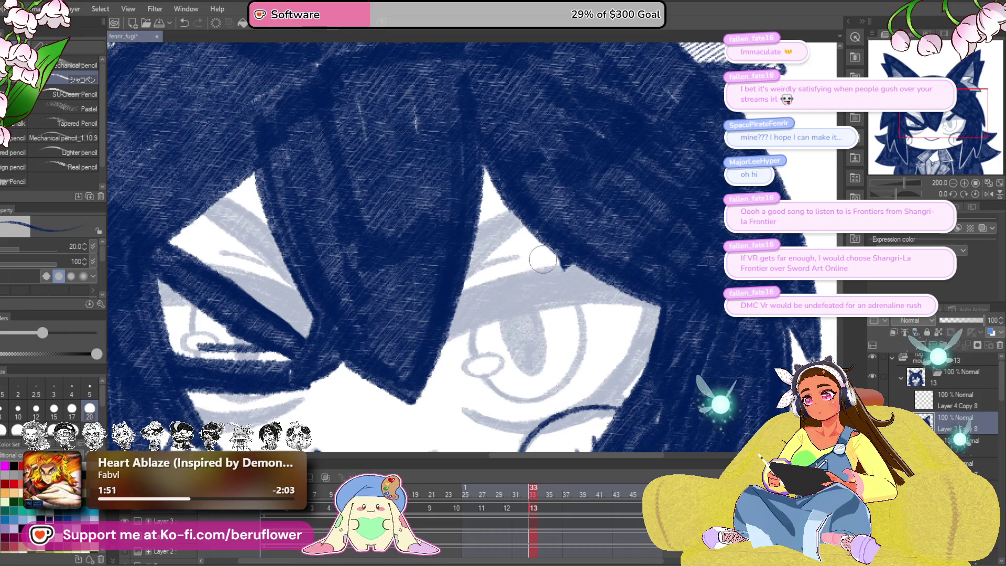
drag(644, 298, 708, 286)
drag(552, 296, 631, 233)
drag(894, 194, 911, 194)
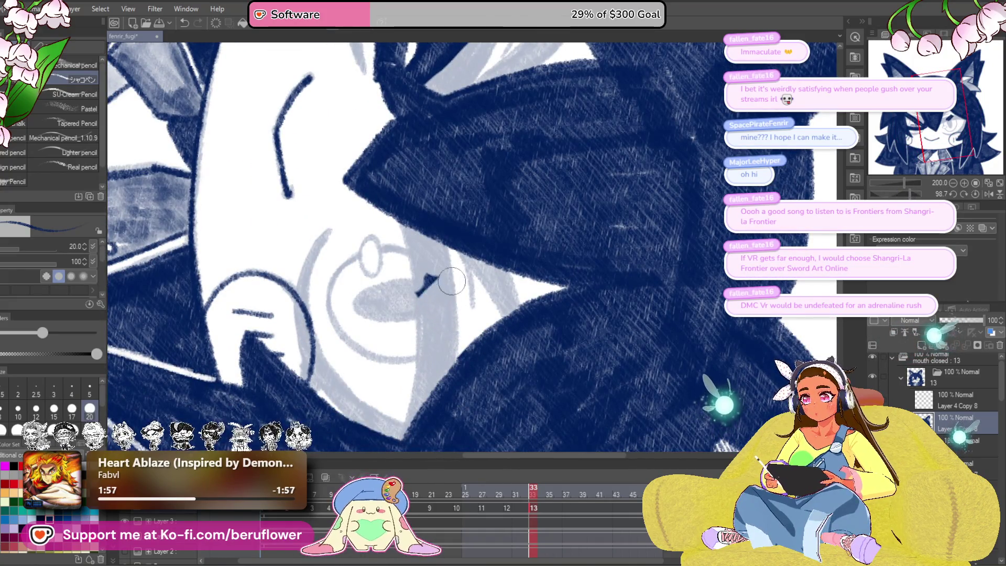
drag(398, 318, 472, 362)
click(975, 194)
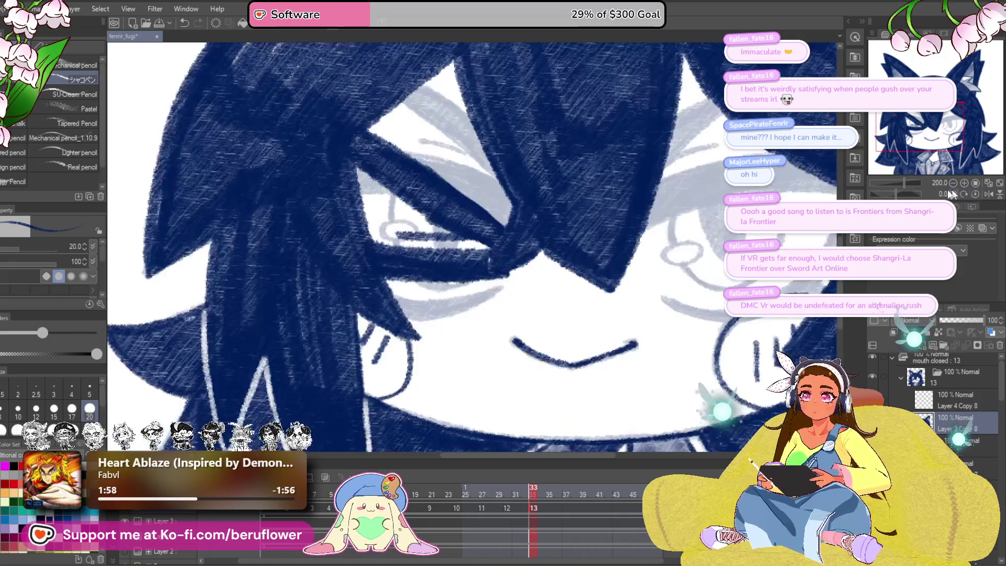
drag(550, 235, 556, 268)
drag(471, 279, 411, 253)
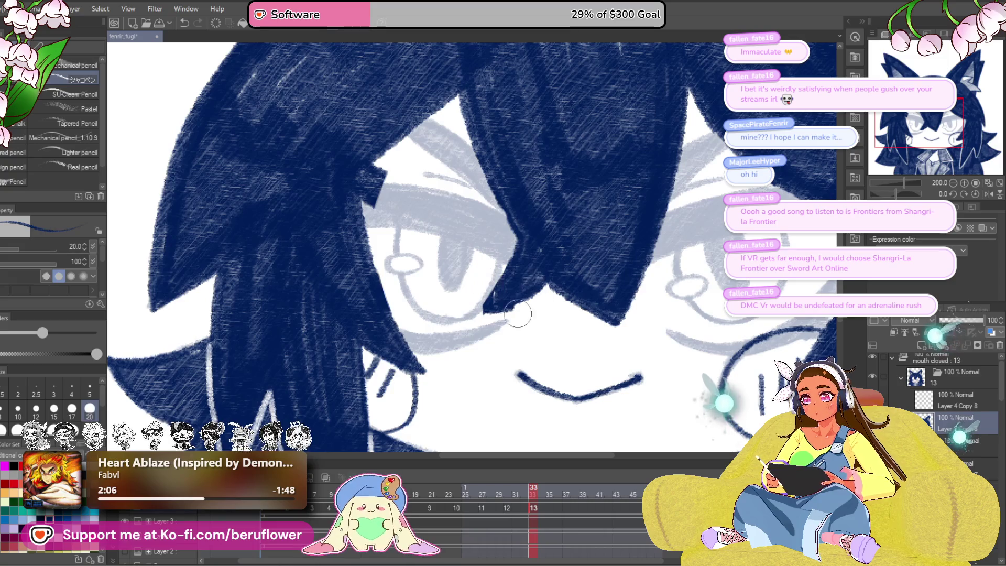
drag(476, 253, 475, 329)
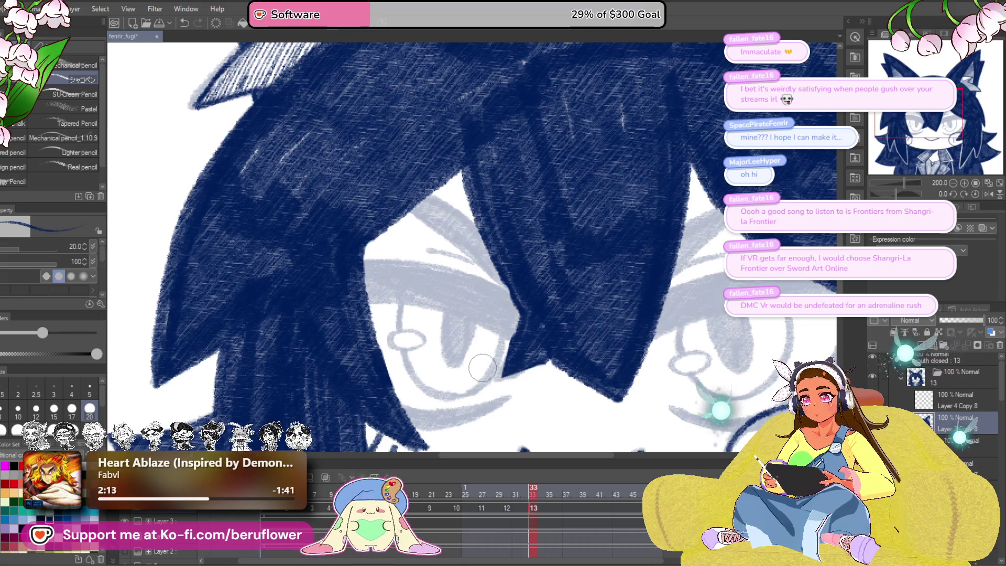
Step: Tilt the view about 13.5° and ink dark strokes along the hair, eyelid band and eye's upper edge
scroll(482, 367, up, 3)
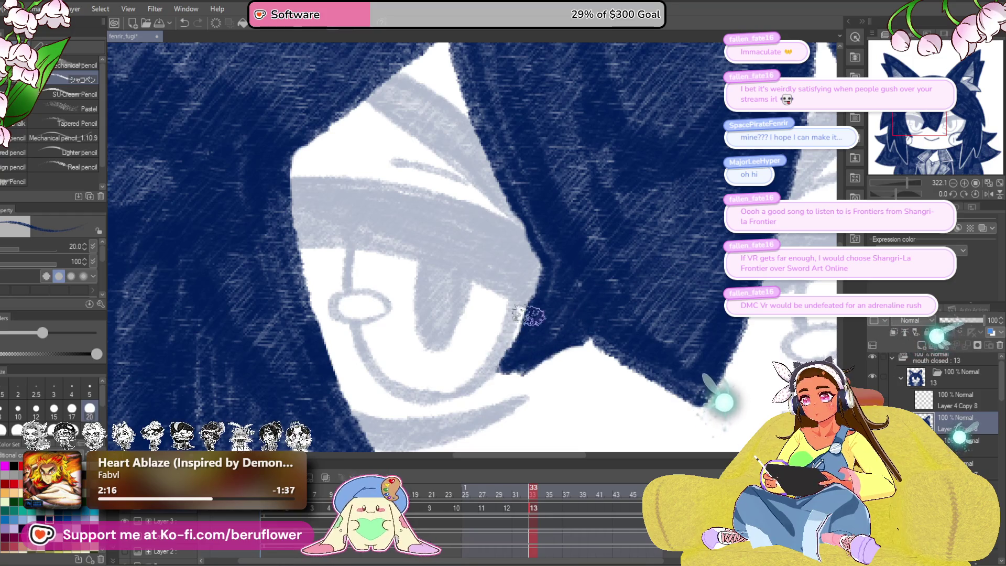
scroll(560, 264, down, 5)
scroll(641, 319, up, 2)
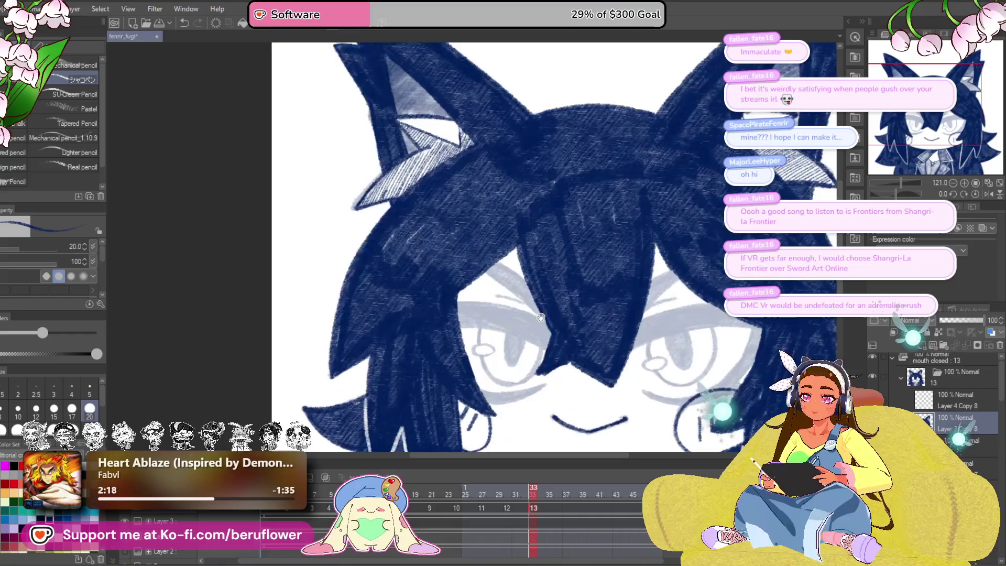
scroll(591, 328, up, 3)
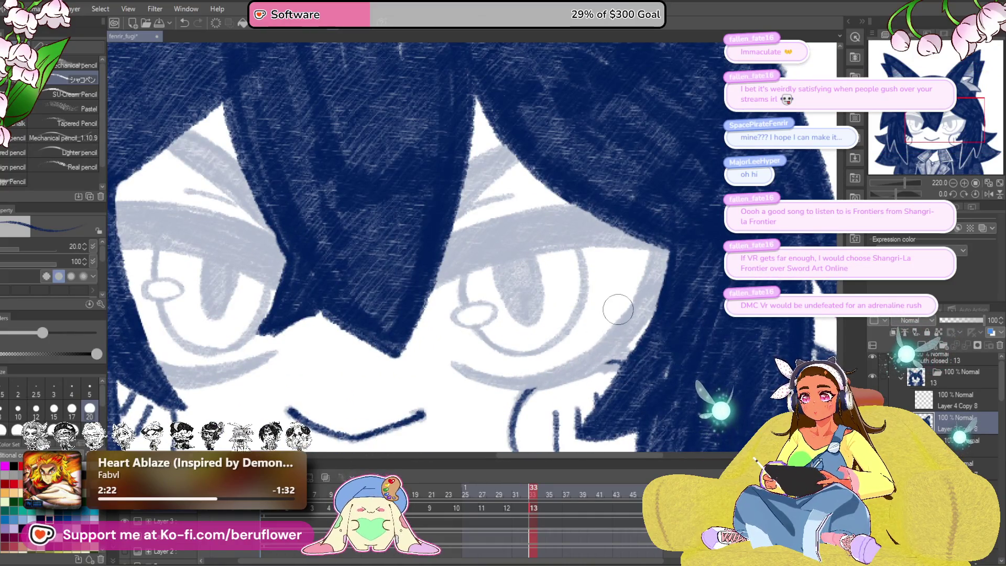
drag(897, 194, 893, 195)
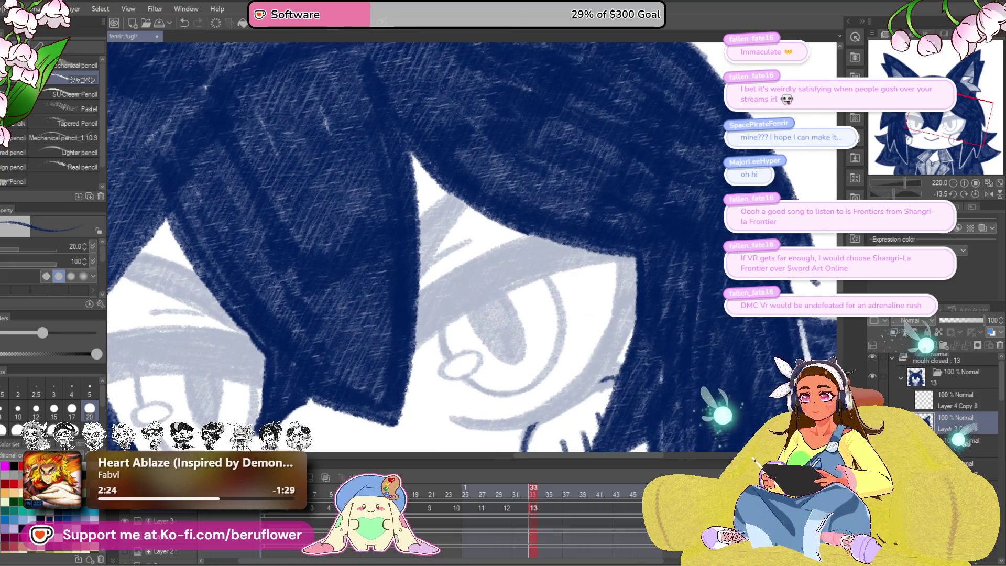
drag(427, 285, 579, 229)
mouse_move(402, 360)
mouse_down()
mouse_move(687, 265)
mouse_move(519, 286)
mouse_up()
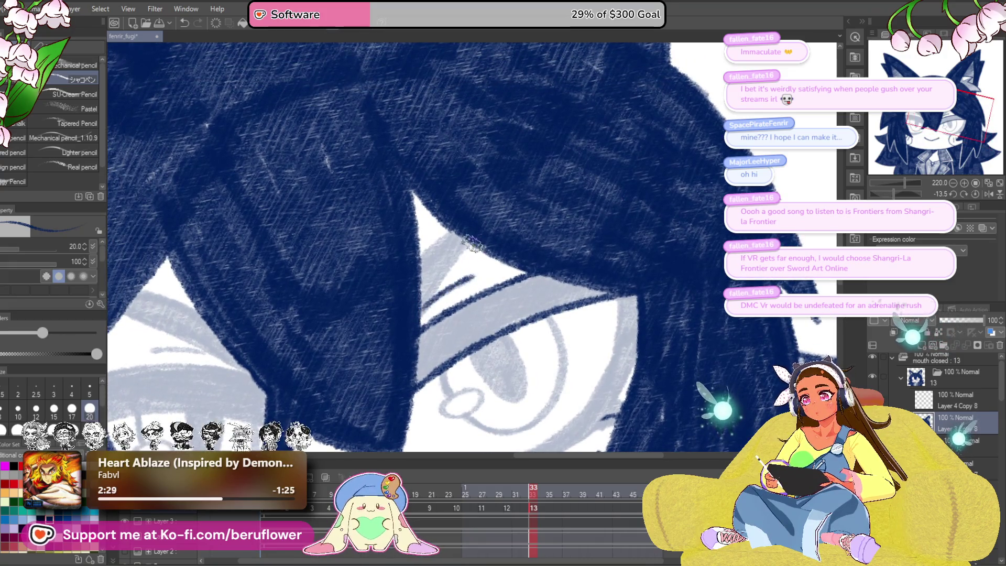
scroll(398, 286, up, 4)
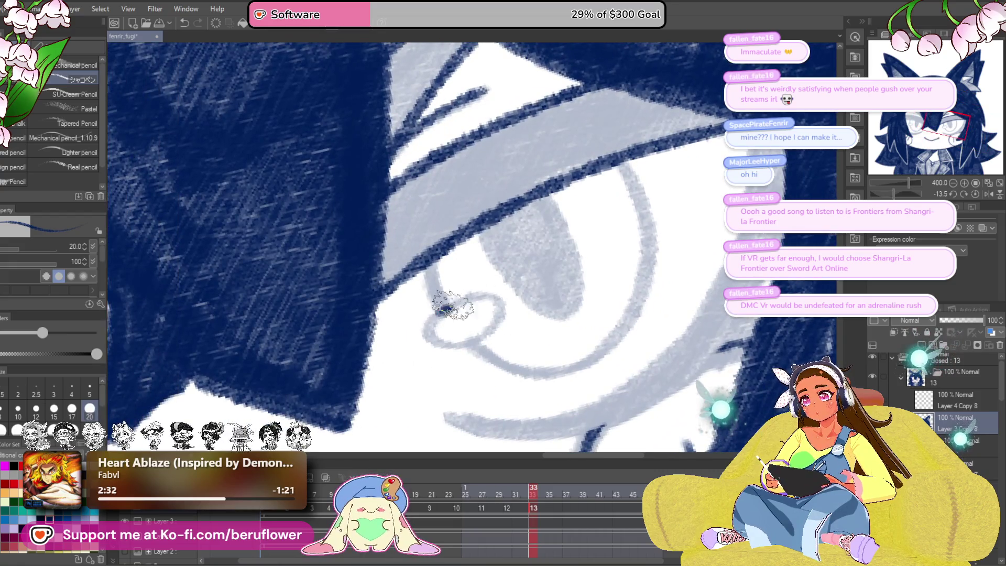
drag(444, 309, 490, 302)
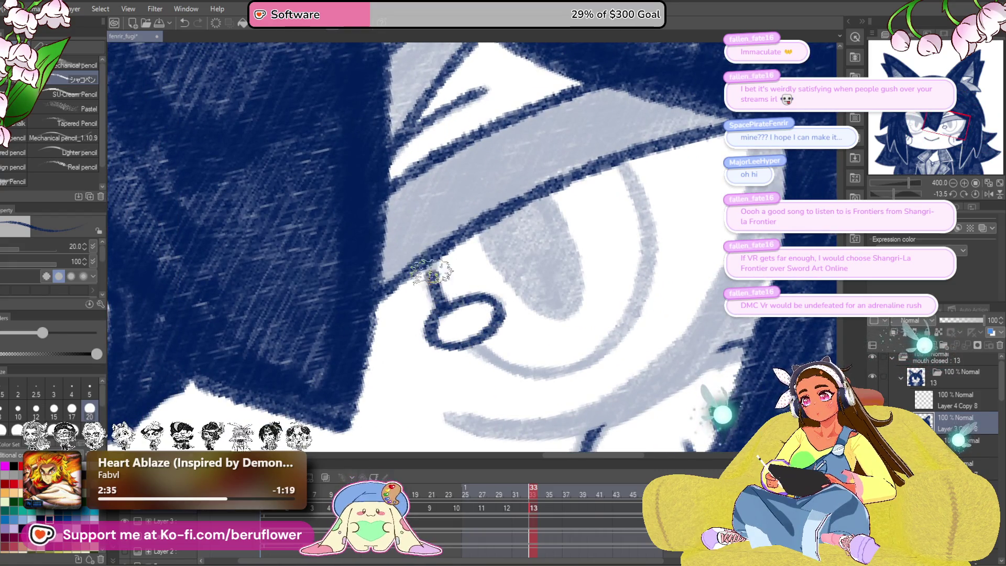
Step: Redraw the navy line joining the eyelid to the eye ring, with the view upright
key(ctrl+z)
drag(420, 285, 425, 310)
key(ctrl+@)
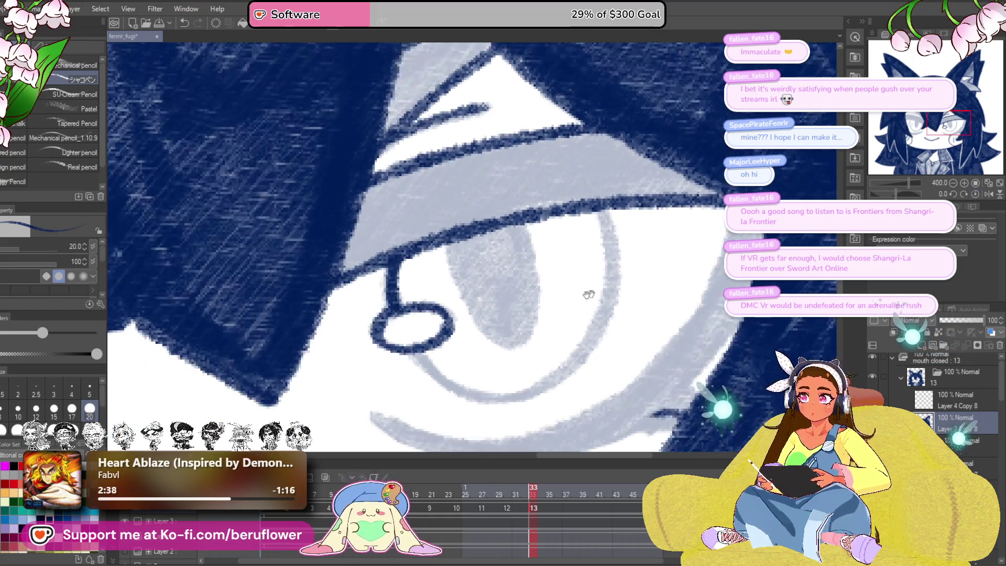
drag(605, 288, 602, 246)
Step: Ink the eye's lower curve, inner edge, upper lid extension and right edge in navy
drag(425, 314, 480, 356)
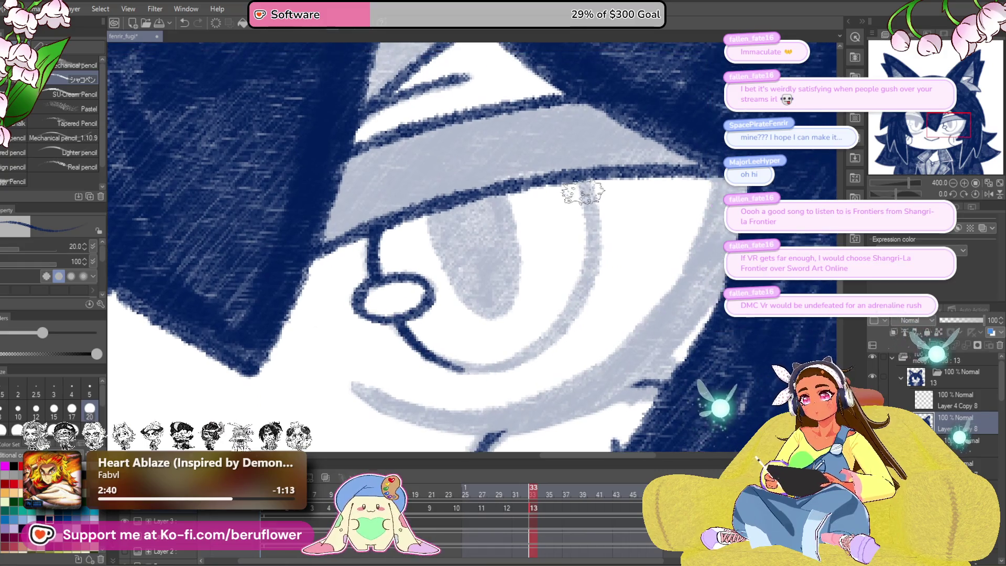
drag(591, 231, 590, 255)
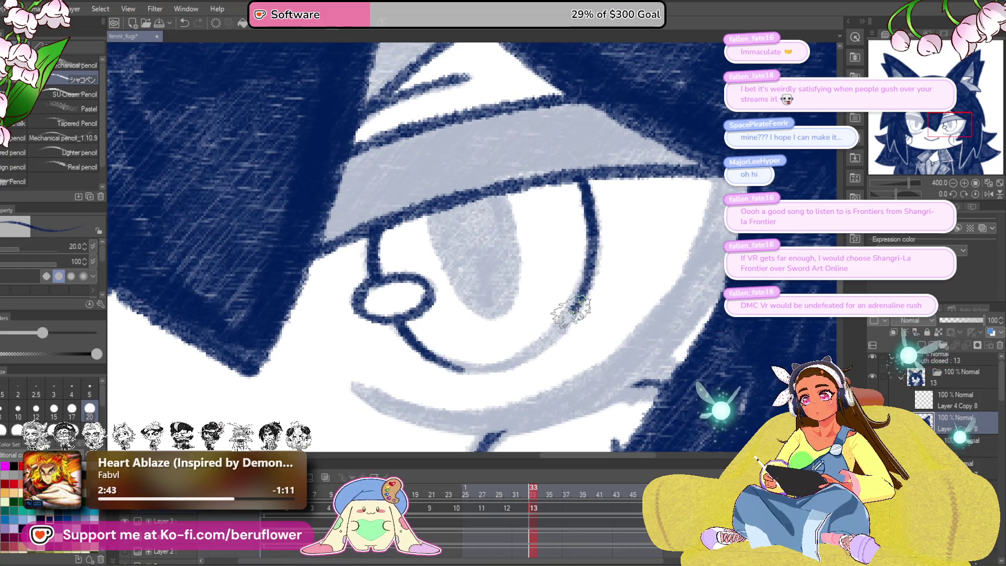
drag(414, 296, 414, 302)
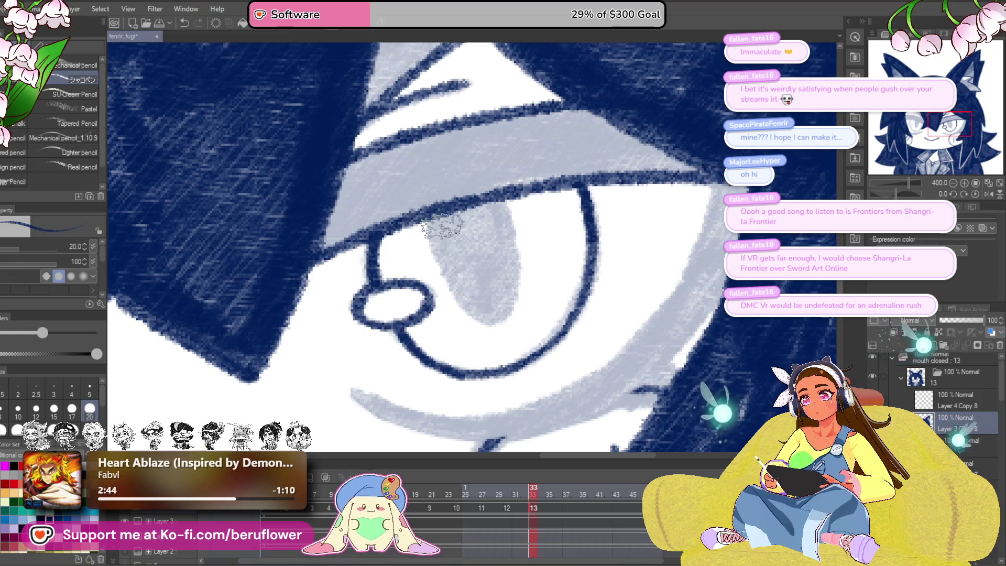
drag(438, 250, 461, 297)
drag(509, 227, 513, 257)
drag(675, 307, 590, 303)
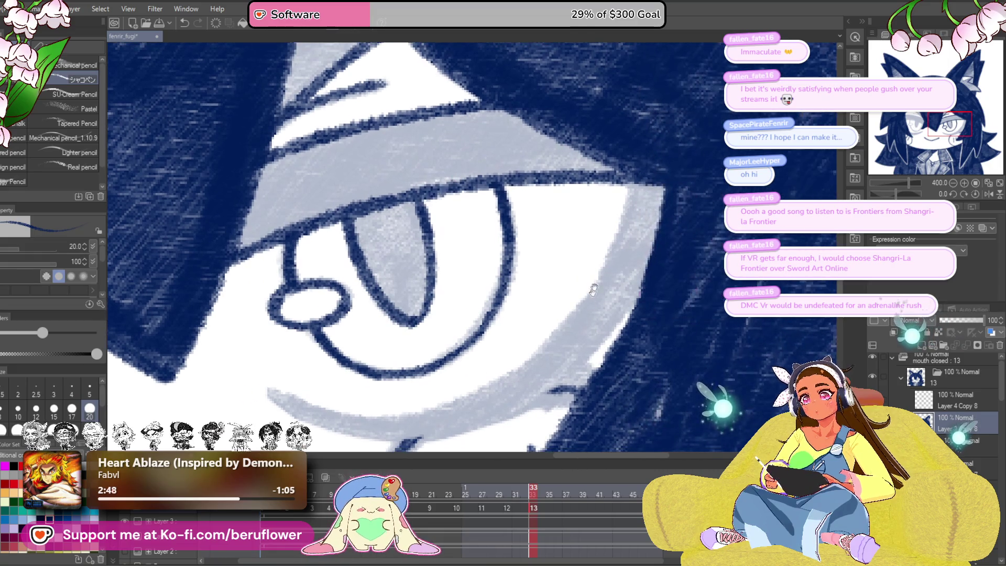
drag(631, 184, 610, 265)
Step: Rotate the canvas about 153 degrees, edge the grey arc and hatch the nearby hair navy
drag(897, 194, 918, 194)
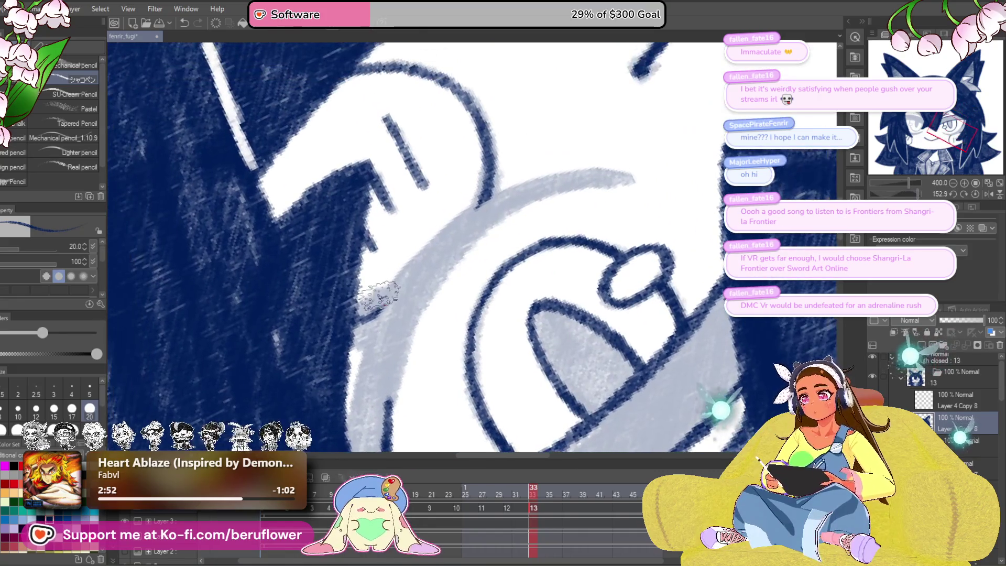
mouse_move(371, 297)
mouse_down()
mouse_move(438, 231)
mouse_move(575, 179)
mouse_up()
mouse_move(455, 223)
mouse_down()
mouse_move(597, 177)
mouse_move(648, 181)
mouse_move(618, 180)
mouse_move(450, 249)
mouse_move(440, 272)
mouse_move(466, 230)
mouse_move(395, 298)
mouse_move(380, 293)
mouse_up()
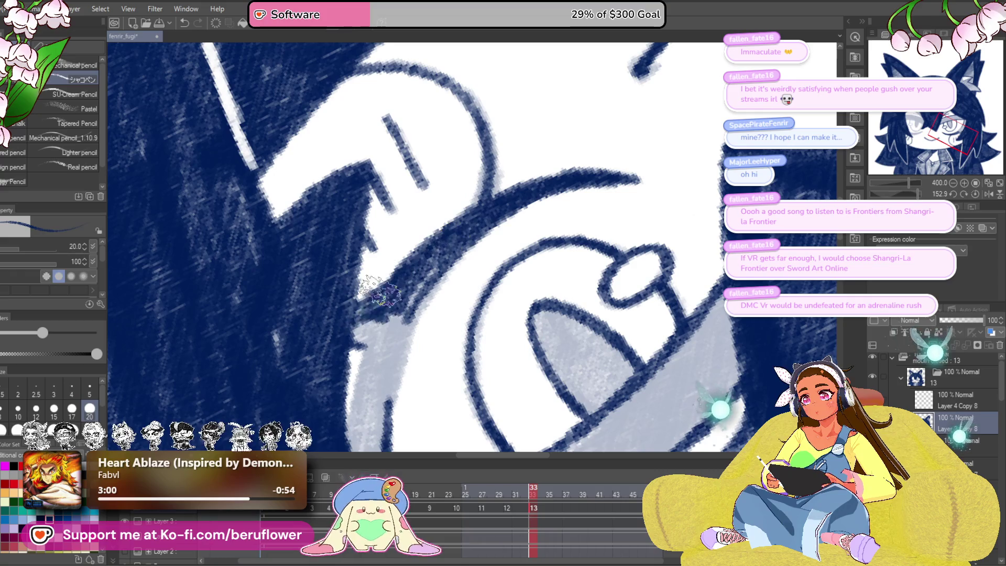
mouse_move(359, 340)
mouse_down()
mouse_move(391, 236)
mouse_move(371, 332)
mouse_move(393, 299)
mouse_move(412, 427)
mouse_move(422, 248)
mouse_up()
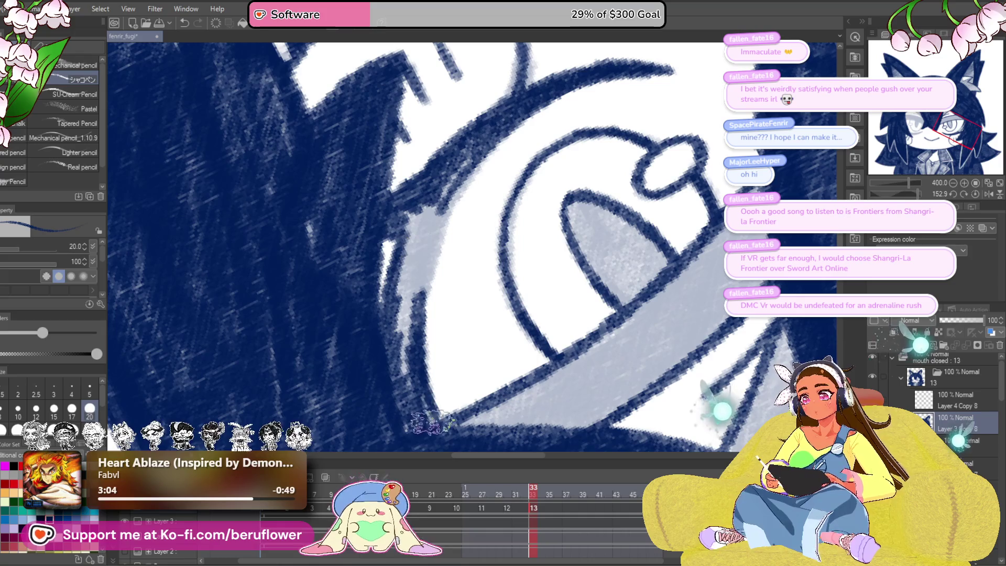
mouse_move(396, 403)
mouse_down()
mouse_move(395, 431)
mouse_move(479, 178)
mouse_move(390, 262)
mouse_move(403, 414)
mouse_move(447, 205)
mouse_up()
scroll(447, 205, down, 4)
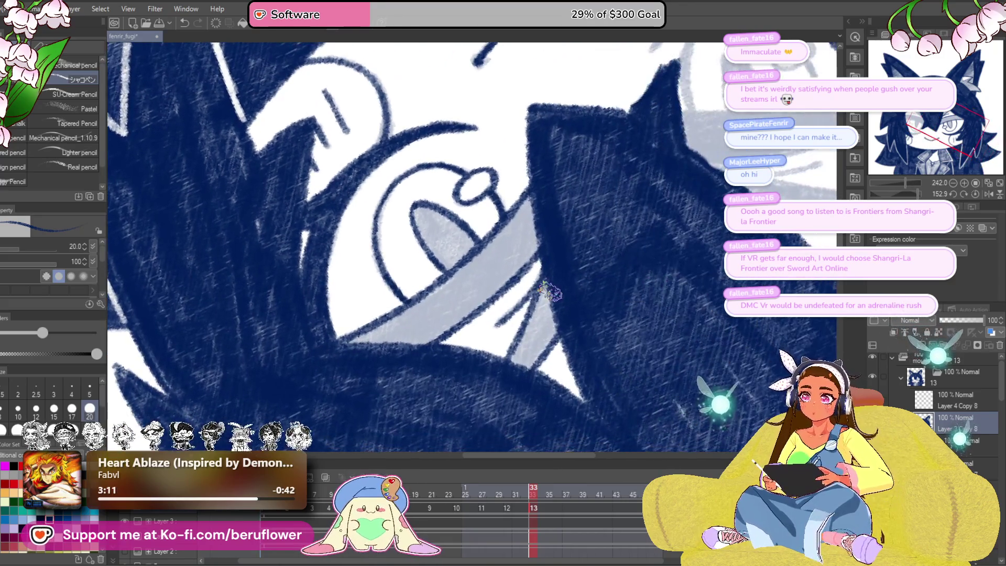
Step: Cover the grey hair band with navy hatching along its edges and right end
scroll(549, 293, up, 2)
mouse_move(529, 283)
mouse_down()
mouse_move(497, 314)
mouse_move(472, 383)
mouse_move(488, 403)
mouse_move(523, 326)
mouse_move(503, 369)
mouse_up()
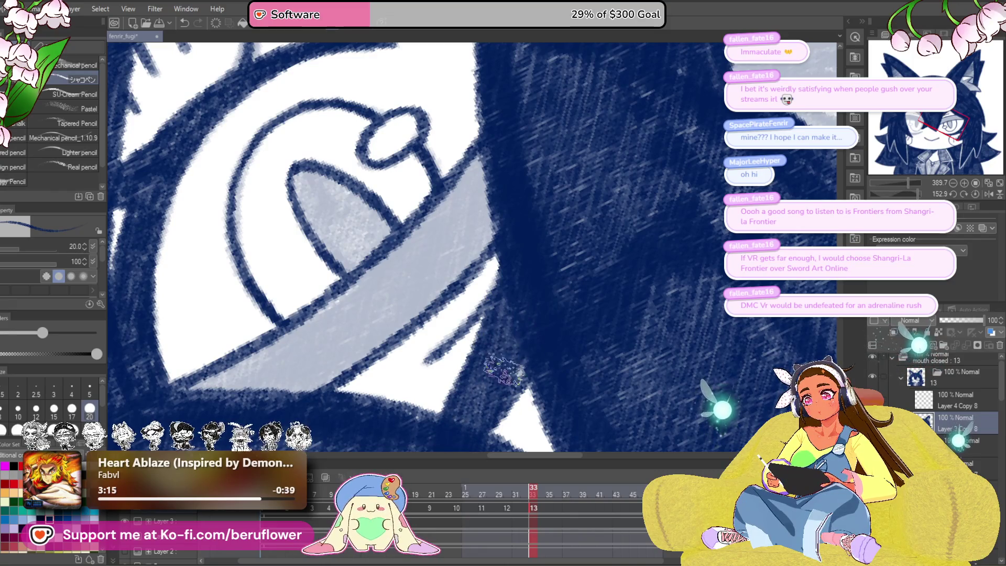
mouse_move(544, 341)
mouse_down()
mouse_move(576, 315)
mouse_move(610, 248)
mouse_move(545, 314)
mouse_move(427, 398)
mouse_move(550, 298)
mouse_move(574, 265)
mouse_up()
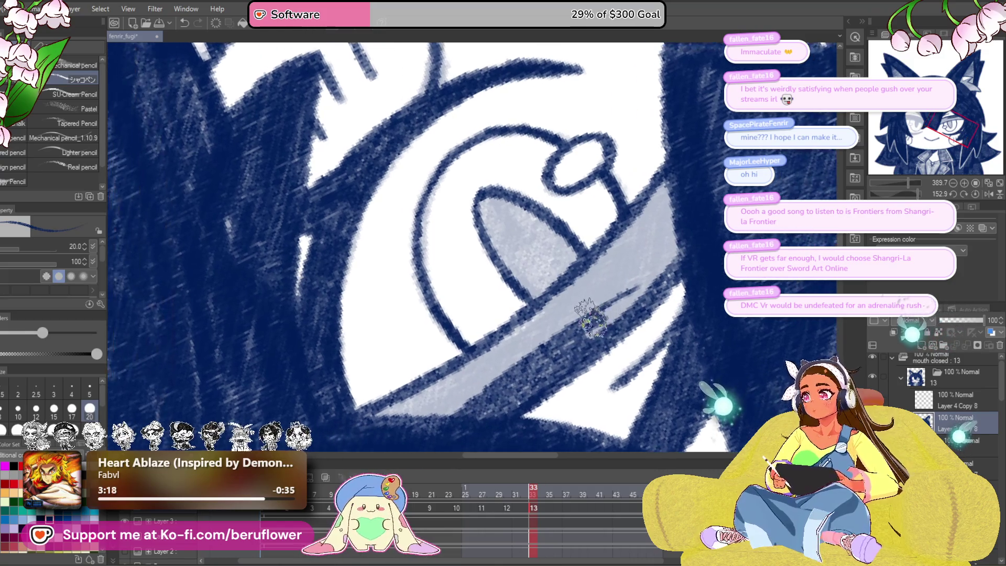
mouse_move(651, 262)
mouse_down()
mouse_move(681, 241)
mouse_move(676, 200)
mouse_move(628, 234)
mouse_move(571, 304)
mouse_move(503, 346)
mouse_move(560, 335)
mouse_move(461, 367)
mouse_move(581, 288)
mouse_move(471, 377)
mouse_move(668, 241)
mouse_move(655, 247)
mouse_move(681, 210)
mouse_move(715, 197)
mouse_up()
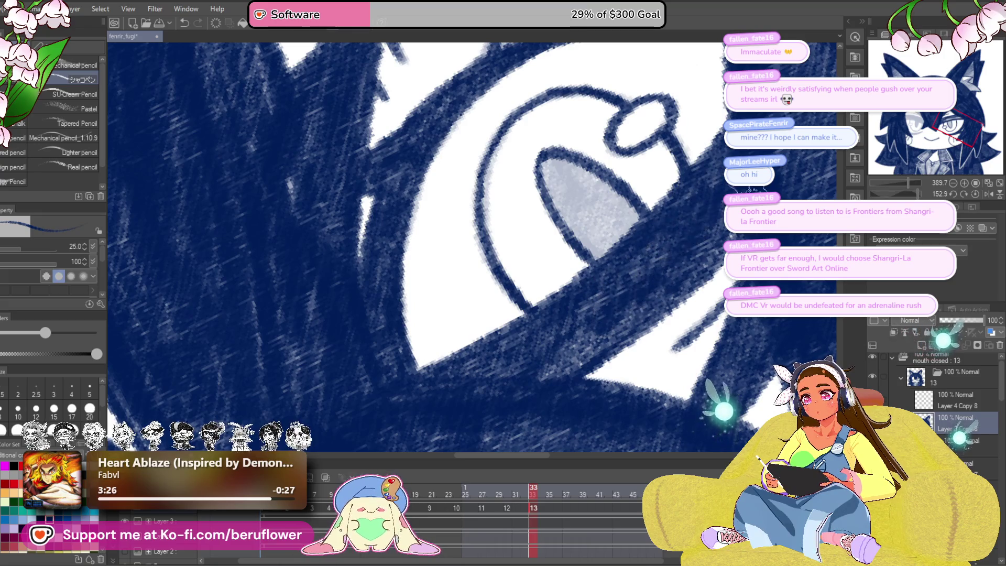
Step: Fill the lower part of the grey iris ellipse with dark navy and reset the rotation
drag(690, 257, 632, 351)
mouse_move(498, 293)
mouse_down()
mouse_move(513, 340)
mouse_move(558, 324)
mouse_move(505, 286)
mouse_move(563, 341)
mouse_move(566, 333)
mouse_move(495, 291)
mouse_move(577, 375)
mouse_up()
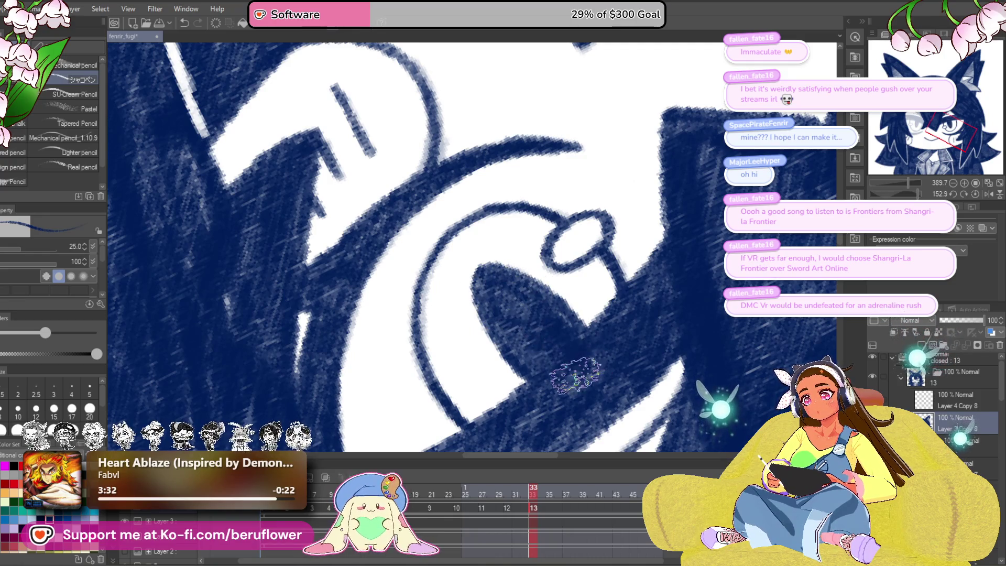
scroll(576, 374, down, 5)
key(minus)
key(minus)
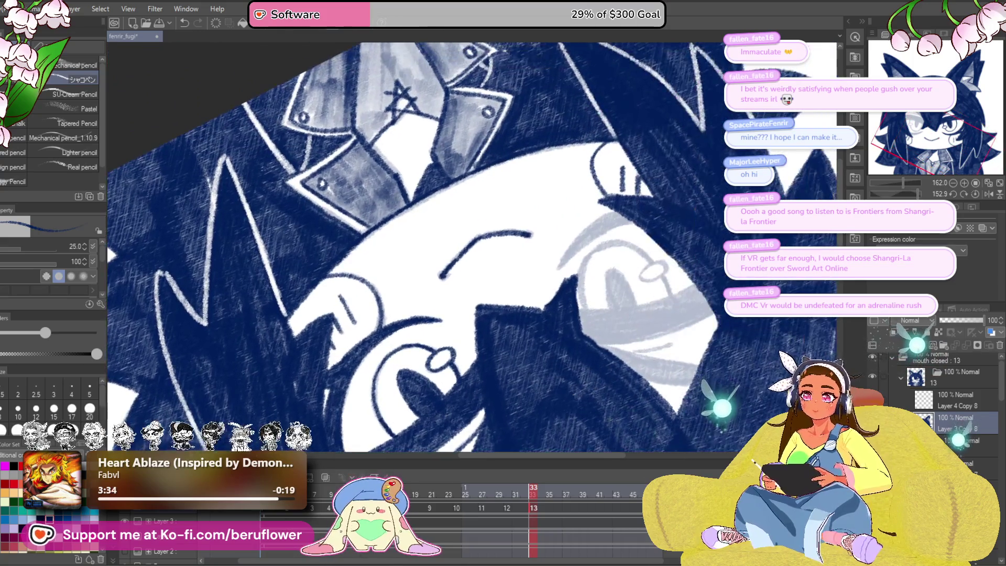
Step: Frame the second eye and ink diagonal navy hair strands and hatch the upper white triangle
key(ctrl+at)
scroll(479, 266, up, 4)
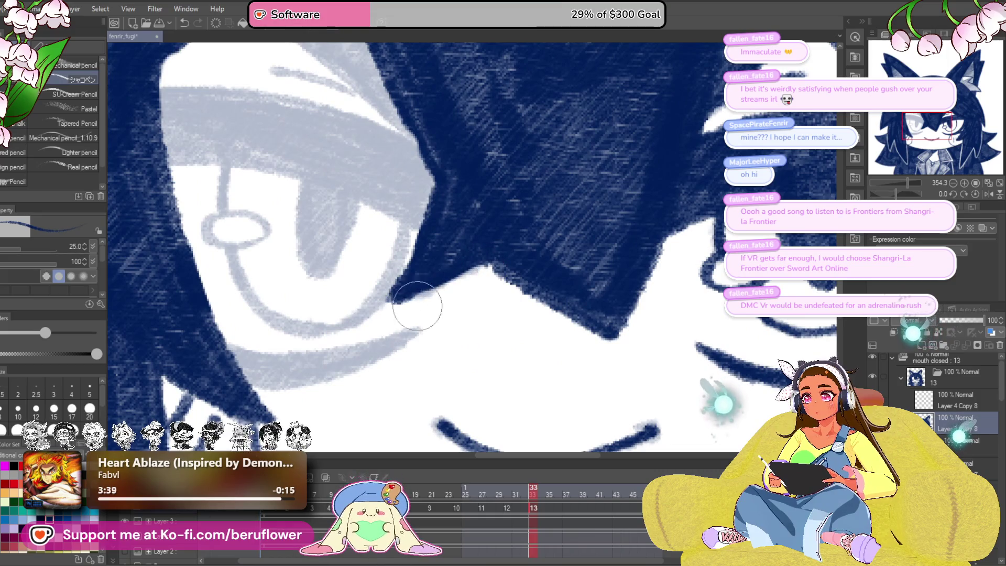
drag(403, 274, 442, 296)
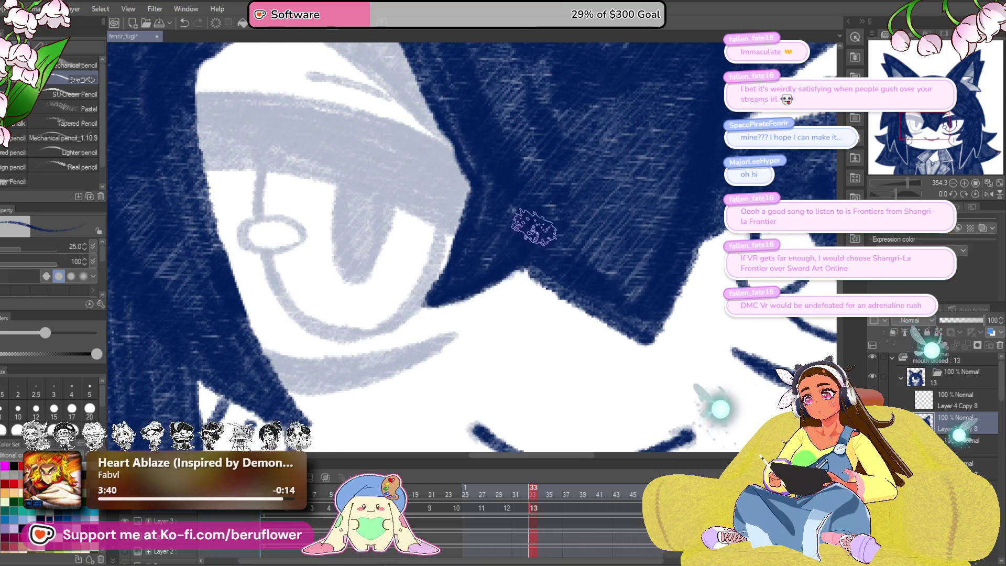
drag(529, 218, 522, 320)
scroll(523, 319, down, 4)
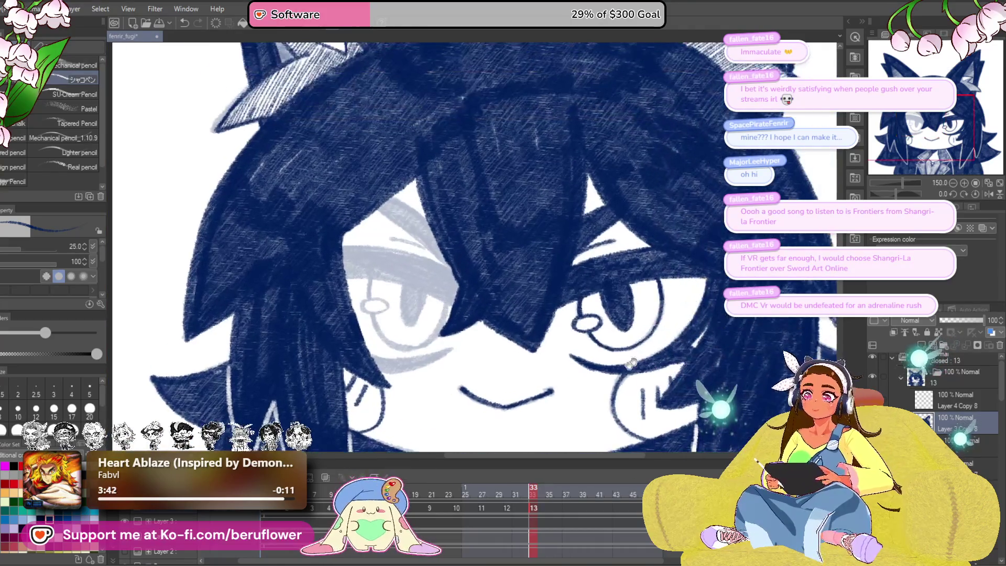
scroll(514, 223, up, 5)
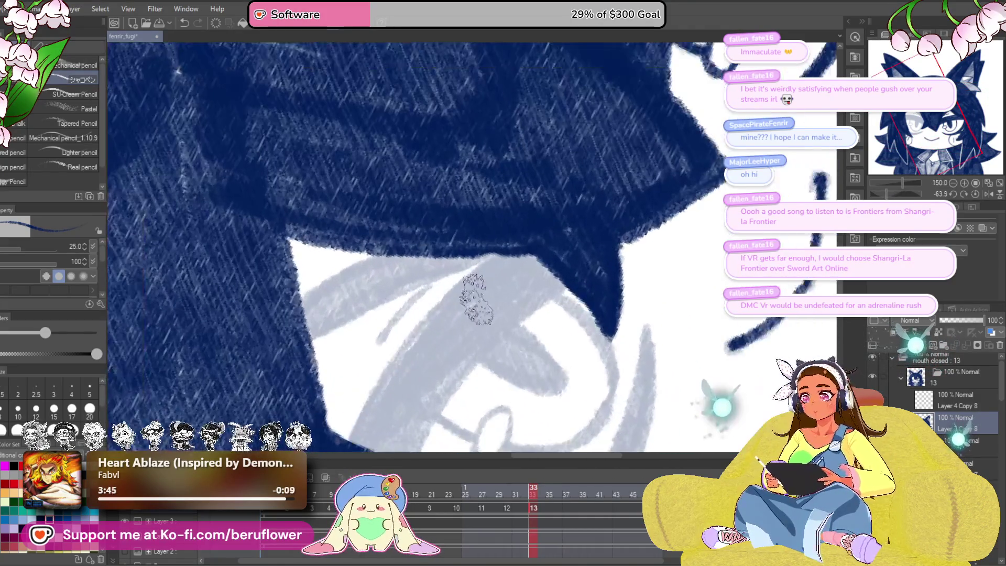
drag(513, 223, 346, 443)
mouse_move(390, 382)
mouse_down()
mouse_move(503, 259)
mouse_move(414, 366)
mouse_move(403, 267)
mouse_move(440, 301)
mouse_up()
mouse_move(378, 344)
mouse_down()
mouse_move(442, 275)
mouse_move(644, 220)
mouse_up()
mouse_move(414, 270)
mouse_down()
mouse_move(443, 273)
mouse_move(420, 293)
mouse_move(471, 262)
mouse_move(588, 231)
mouse_move(458, 251)
mouse_up()
Step: Hatch navy around the grey band and eye, and thicken the arc right of the eye
mouse_move(461, 319)
mouse_down()
mouse_move(524, 283)
mouse_move(495, 327)
mouse_move(461, 335)
mouse_move(523, 251)
mouse_move(503, 299)
mouse_move(579, 217)
mouse_move(466, 293)
mouse_up()
drag(567, 304, 485, 315)
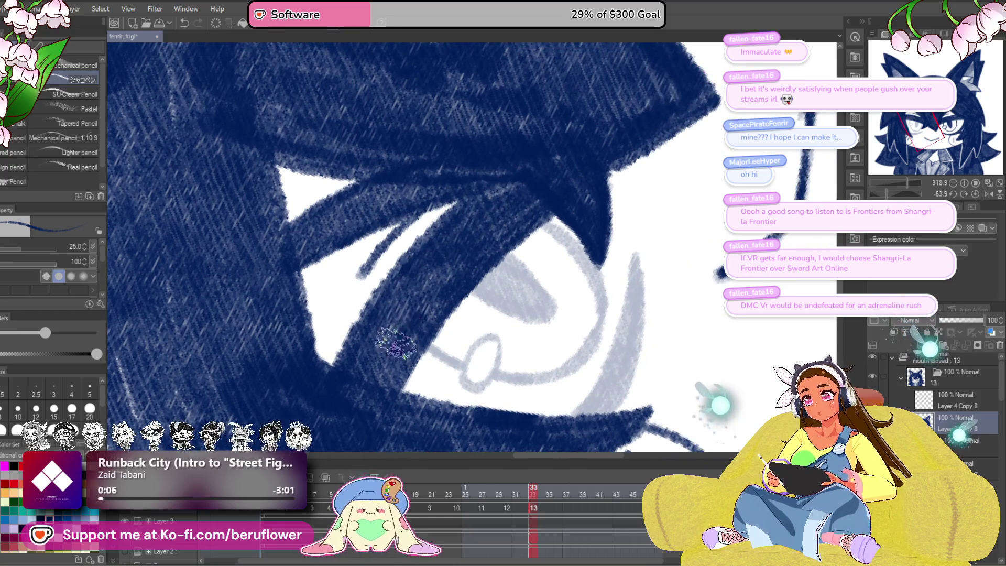
drag(618, 299, 509, 314)
drag(524, 280, 471, 425)
drag(513, 376, 518, 316)
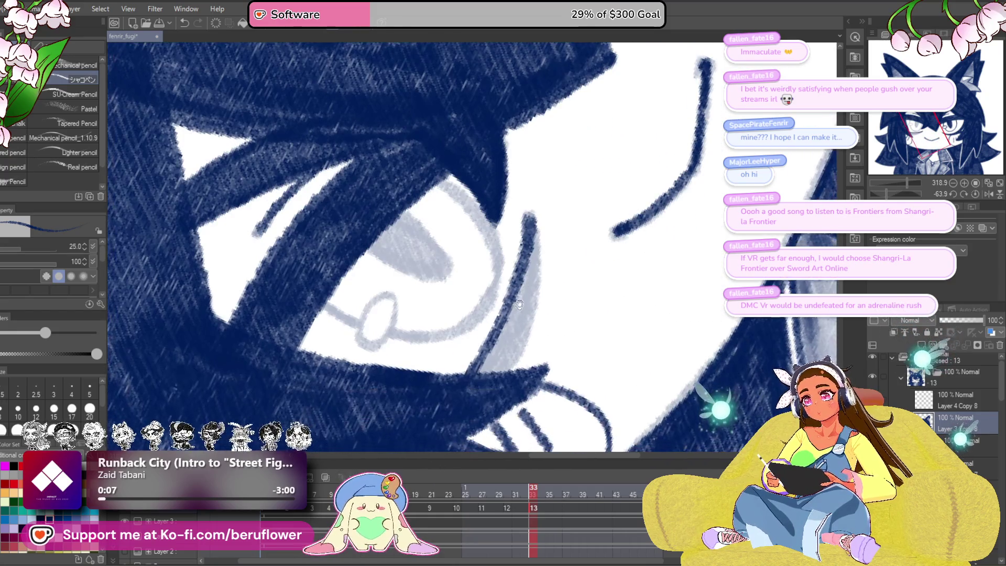
drag(532, 222, 469, 401)
drag(537, 256, 474, 380)
drag(532, 283, 477, 385)
Step: Ink a navy pupil, outline the lower curve and fill the grey iris dark
mouse_move(397, 302)
mouse_down()
mouse_move(445, 362)
mouse_move(404, 382)
mouse_up()
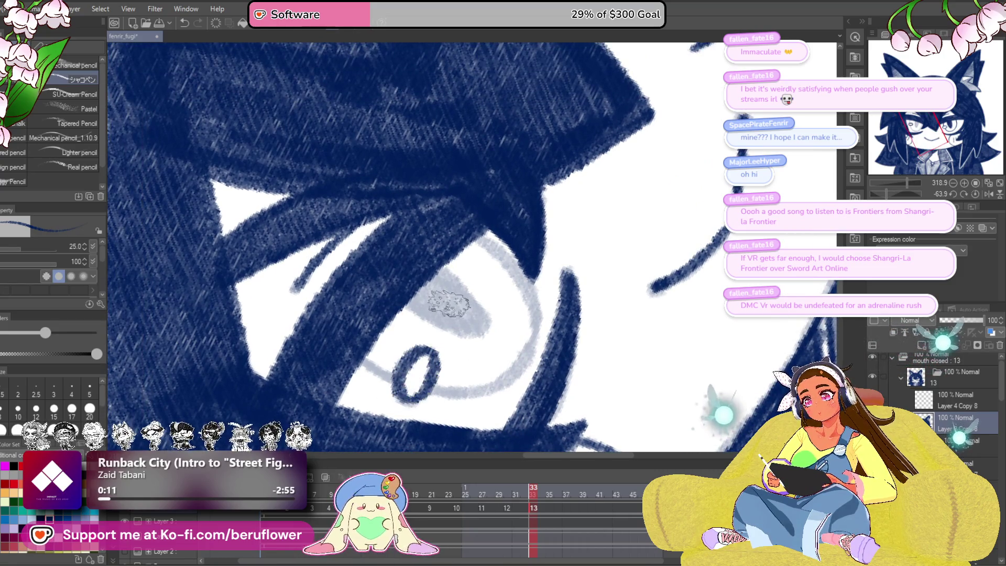
drag(439, 314, 473, 304)
click(976, 194)
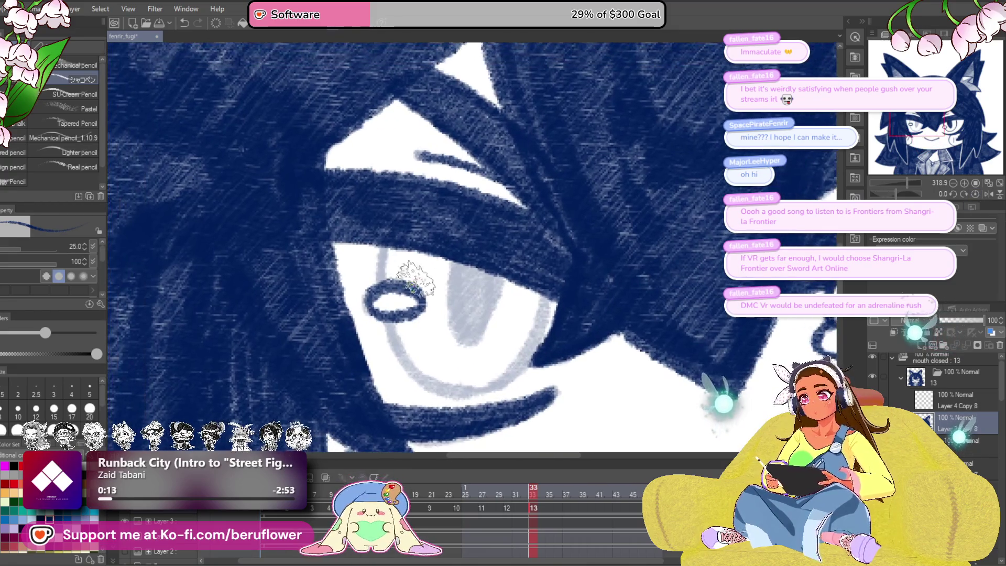
mouse_move(392, 316)
mouse_down()
mouse_move(410, 370)
mouse_move(472, 382)
mouse_up()
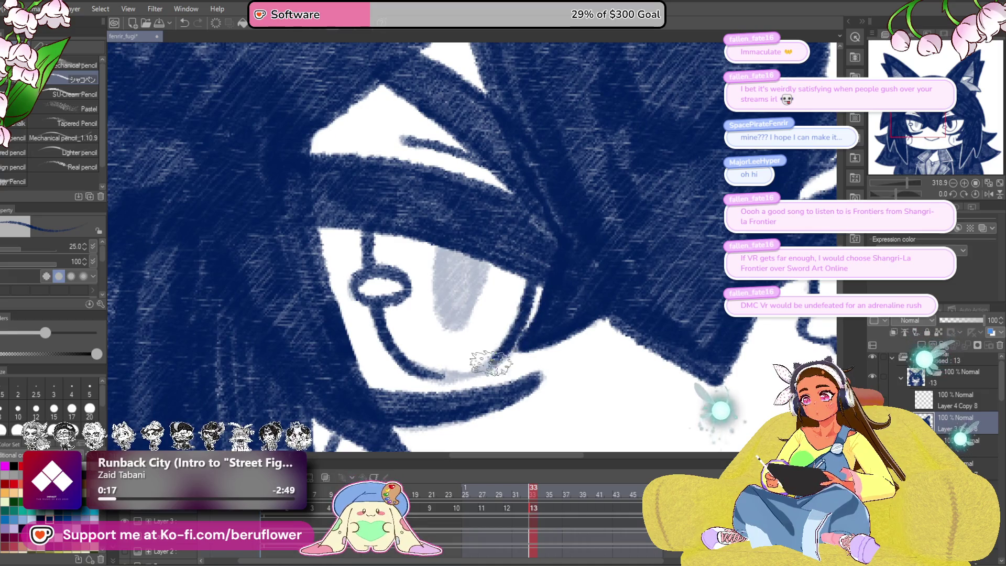
mouse_move(446, 243)
mouse_down()
mouse_move(451, 314)
mouse_move(472, 243)
mouse_move(451, 309)
mouse_move(445, 286)
mouse_move(449, 275)
mouse_move(473, 293)
mouse_up()
scroll(461, 278, down, 5)
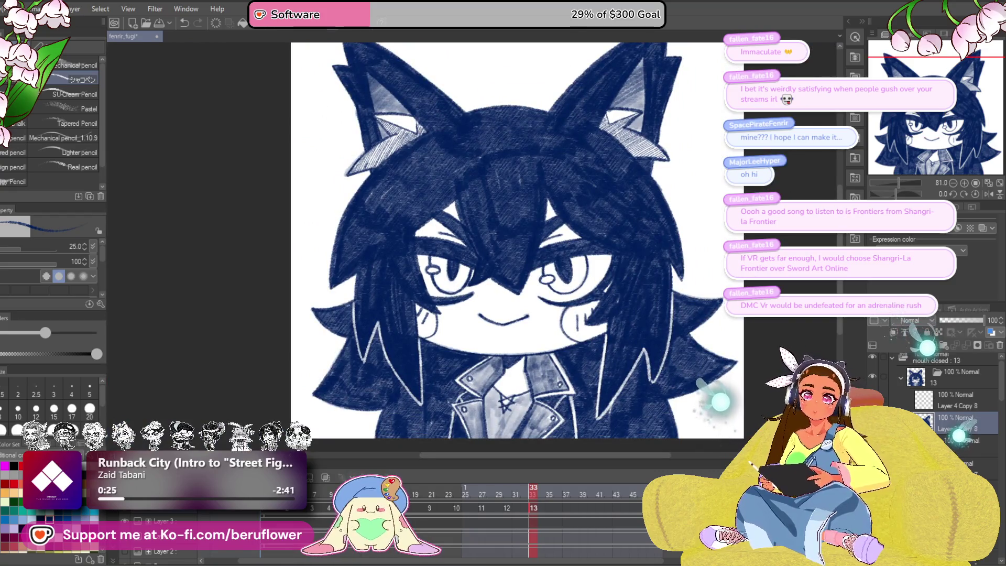
scroll(953, 409, down, 2)
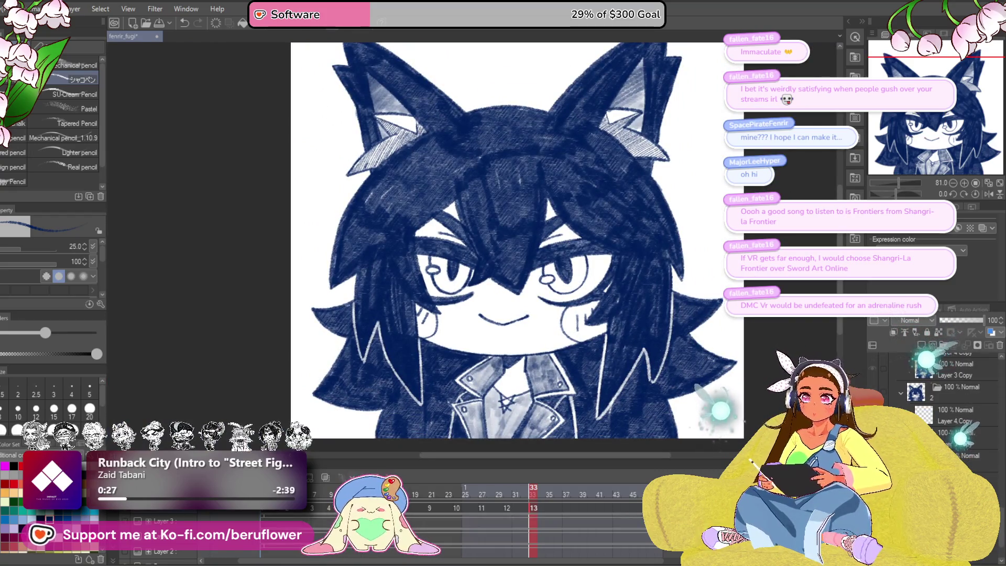
scroll(593, 337, down, 5)
scroll(629, 366, up, 3)
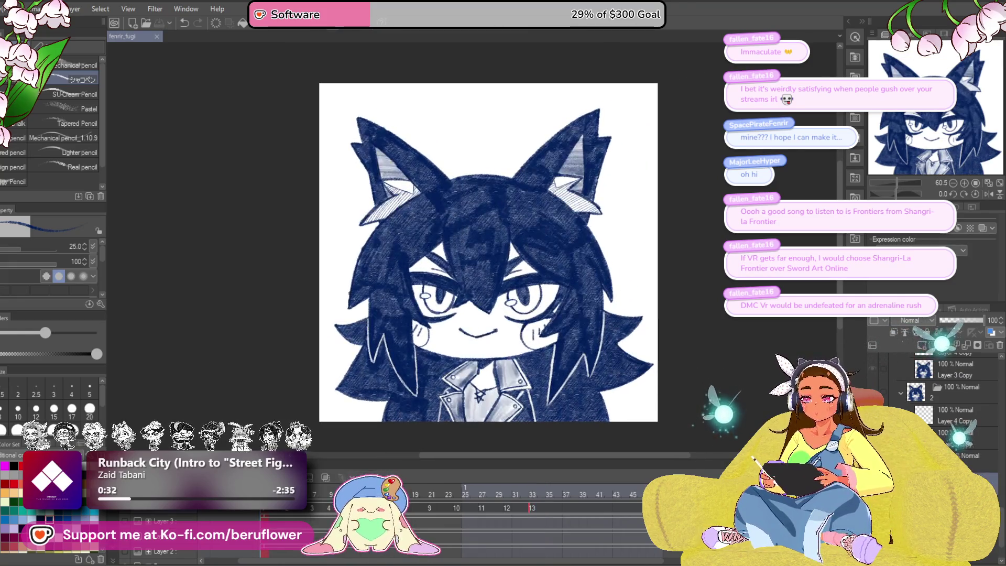
scroll(479, 314, up, 4)
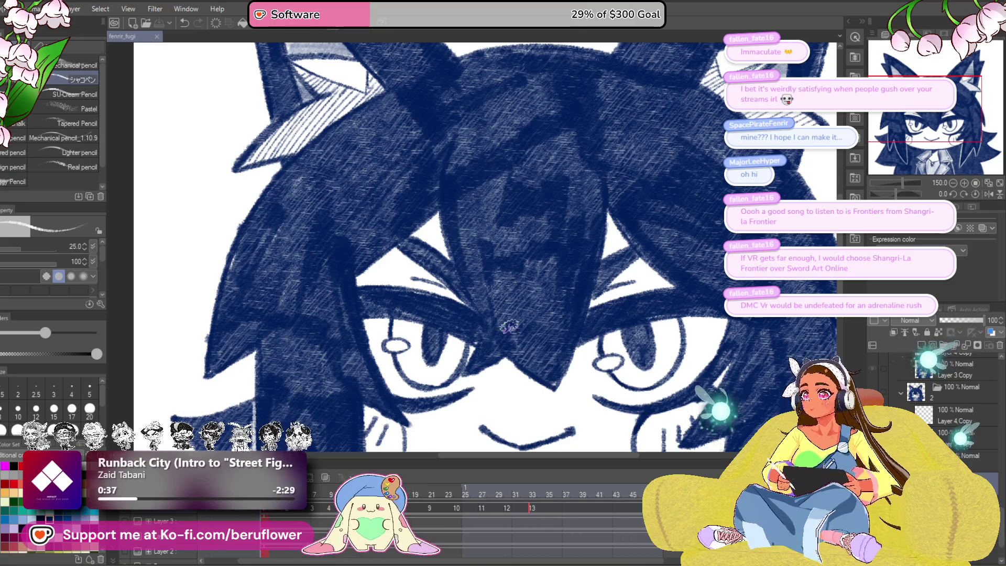
scroll(491, 341, up, 3)
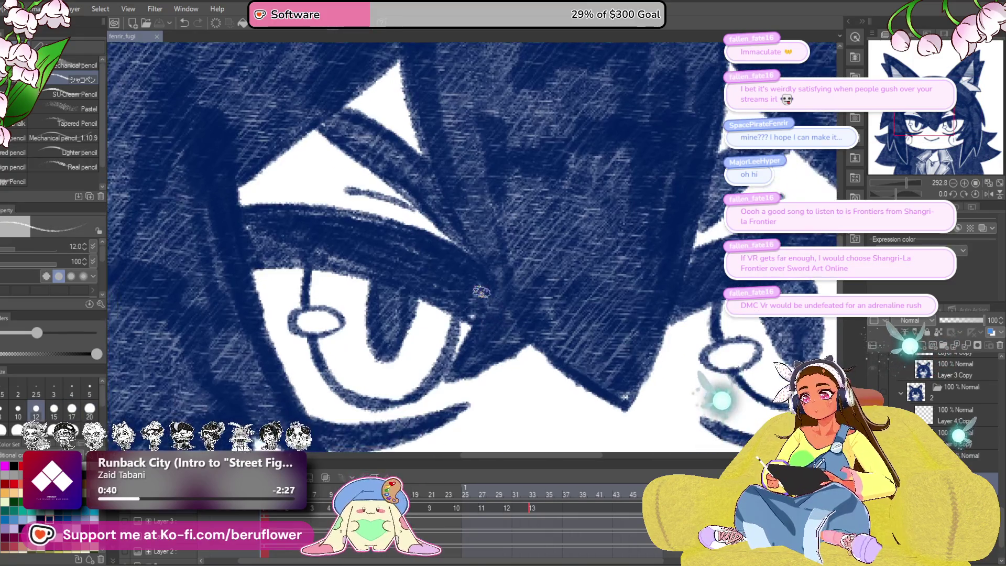
drag(491, 256, 461, 271)
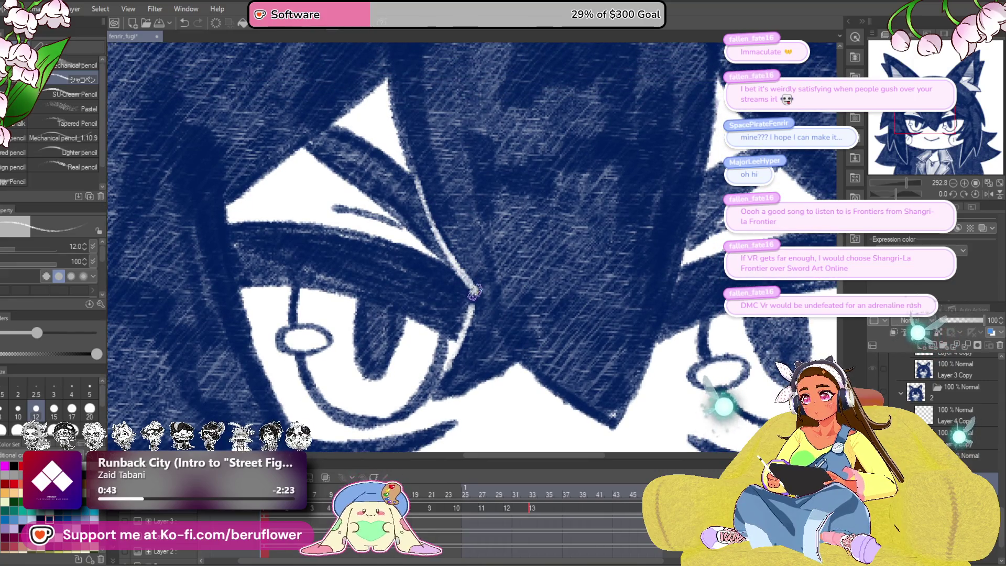
scroll(463, 321, down, 5)
scroll(398, 293, up, 3)
drag(362, 267, 390, 299)
drag(398, 339, 412, 306)
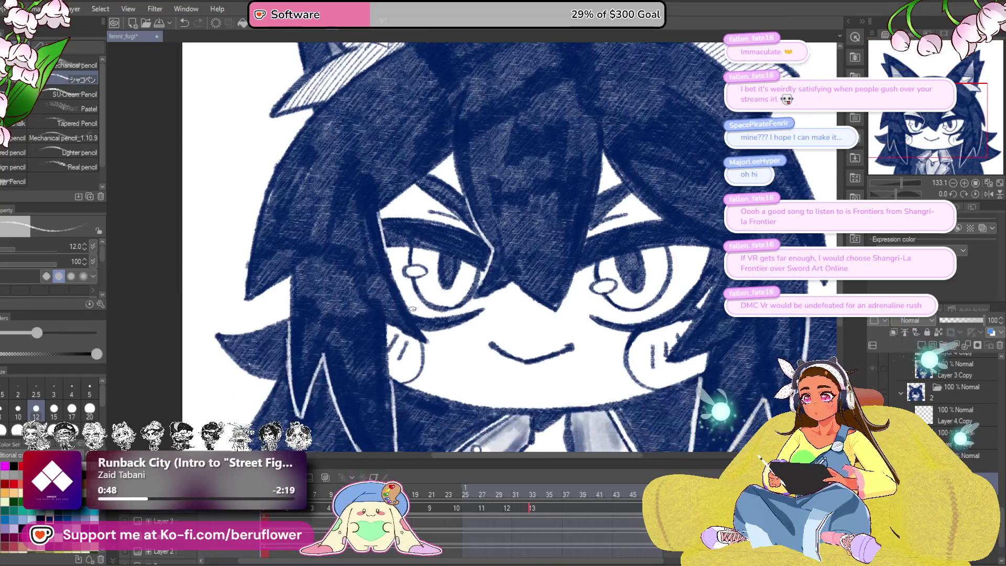
scroll(525, 302, up, 4)
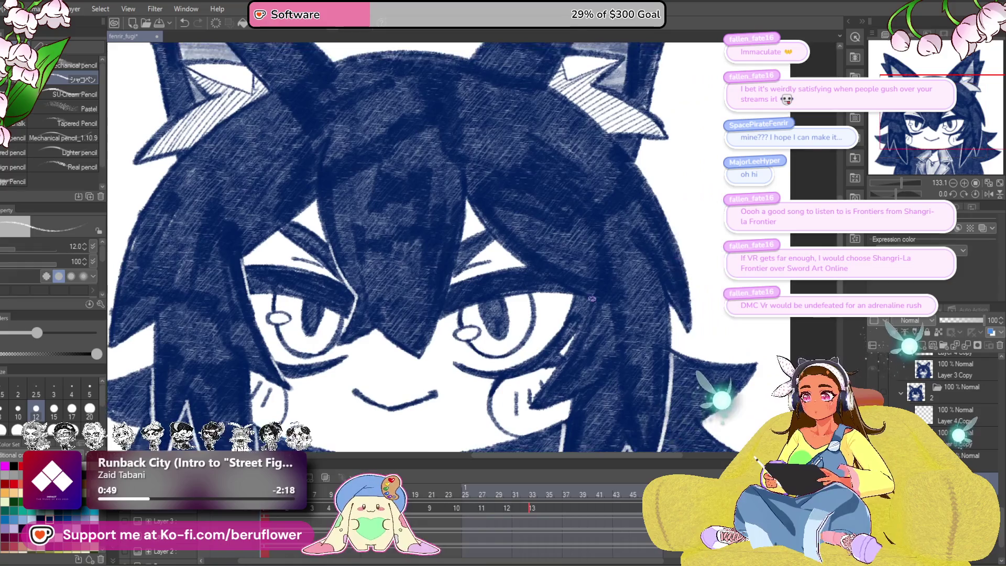
scroll(474, 287, up, 2)
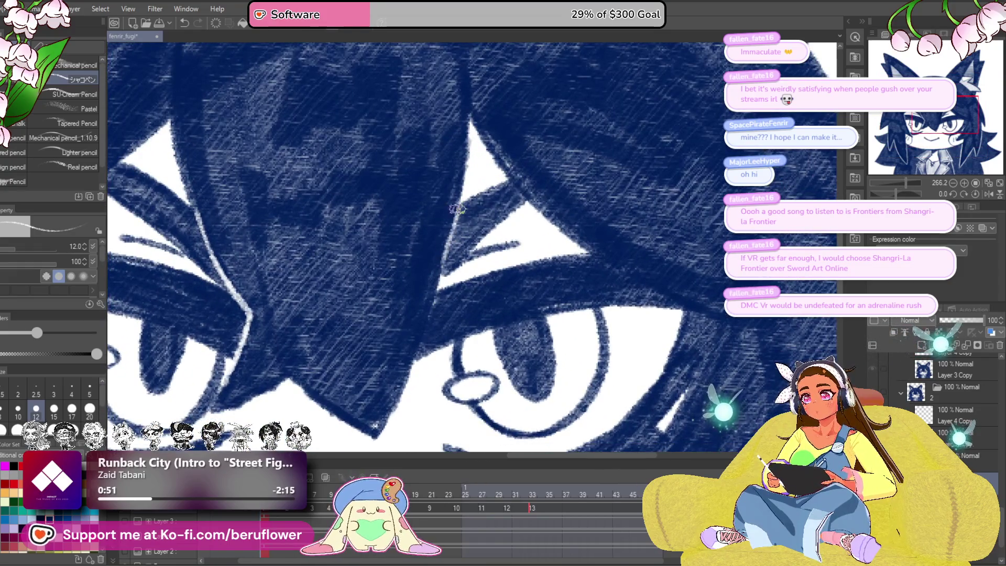
drag(721, 301, 601, 203)
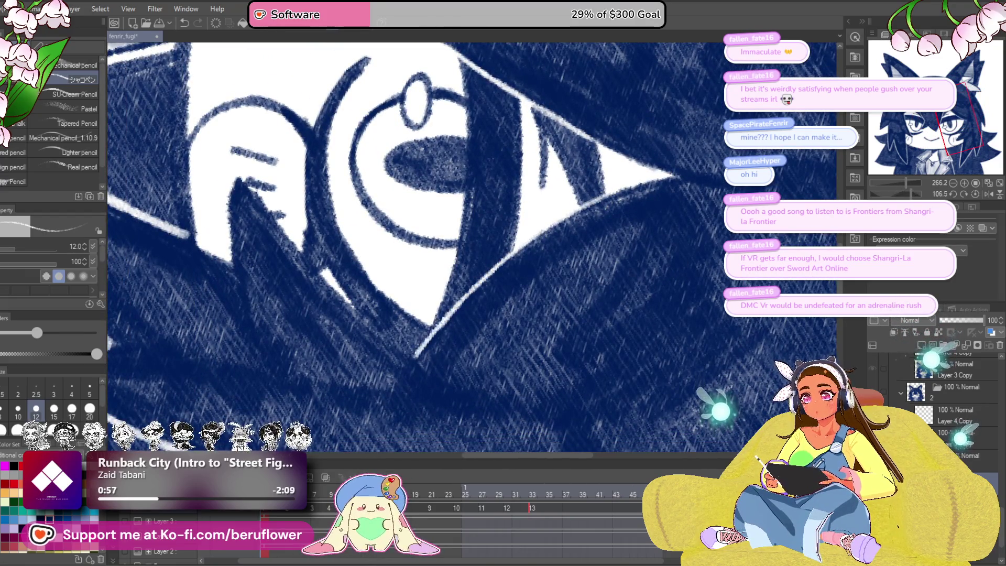
mouse_move(524, 84)
mouse_down()
mouse_move(587, 131)
mouse_move(623, 178)
mouse_move(640, 232)
mouse_up()
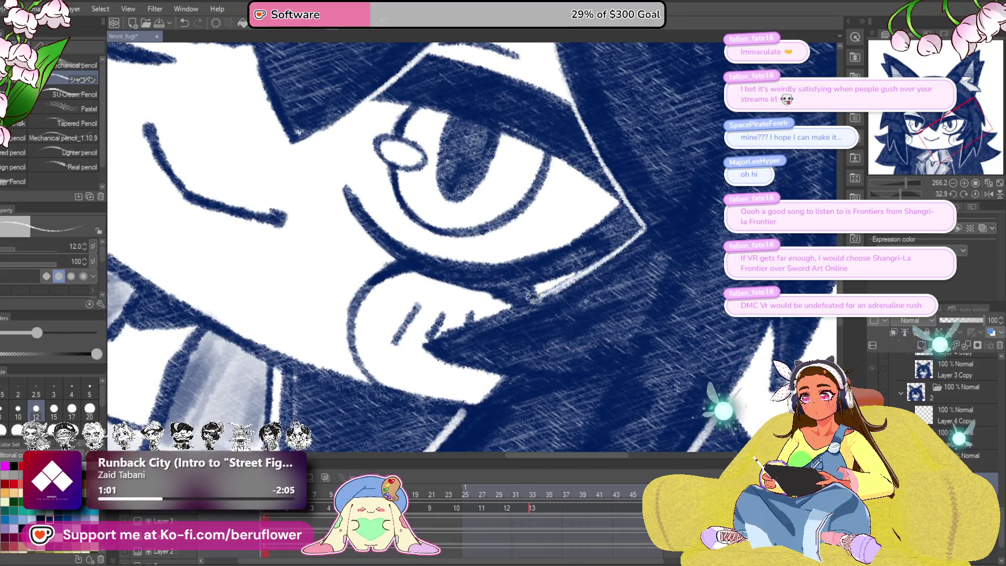
key(ctrl+0)
drag(602, 387, 644, 325)
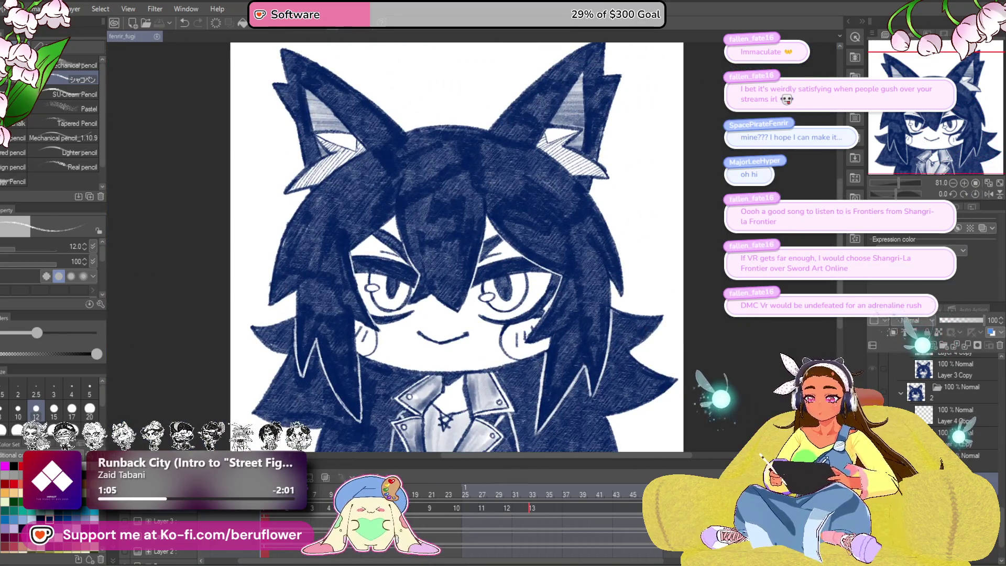
click(964, 438)
Step: Select Layer 4 Copy and zoom in on the face around the lower eye corner
click(937, 419)
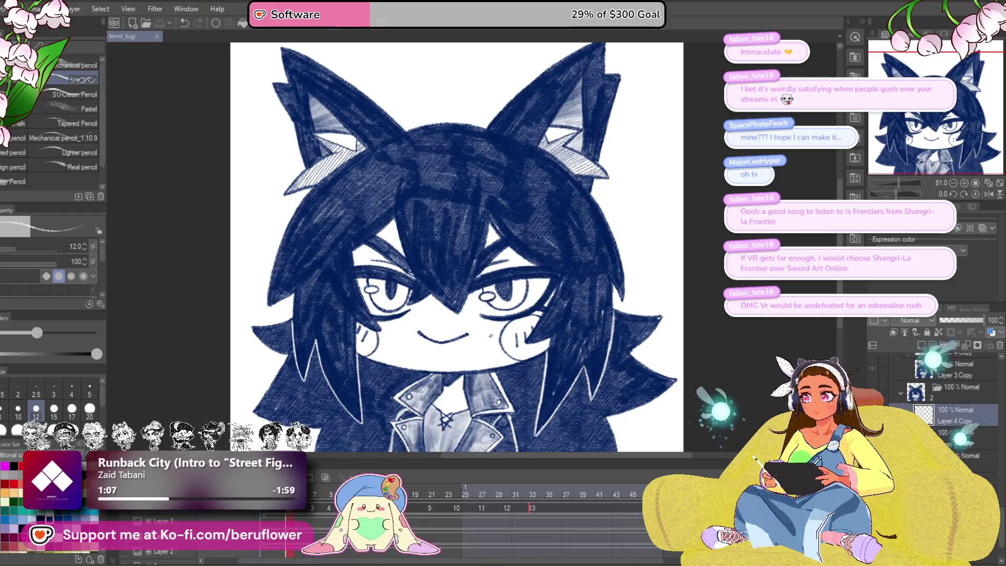
scroll(367, 314, up, 4)
mouse_move(419, 366)
mouse_down()
mouse_move(443, 270)
mouse_move(414, 344)
mouse_up()
scroll(435, 225, up, 3)
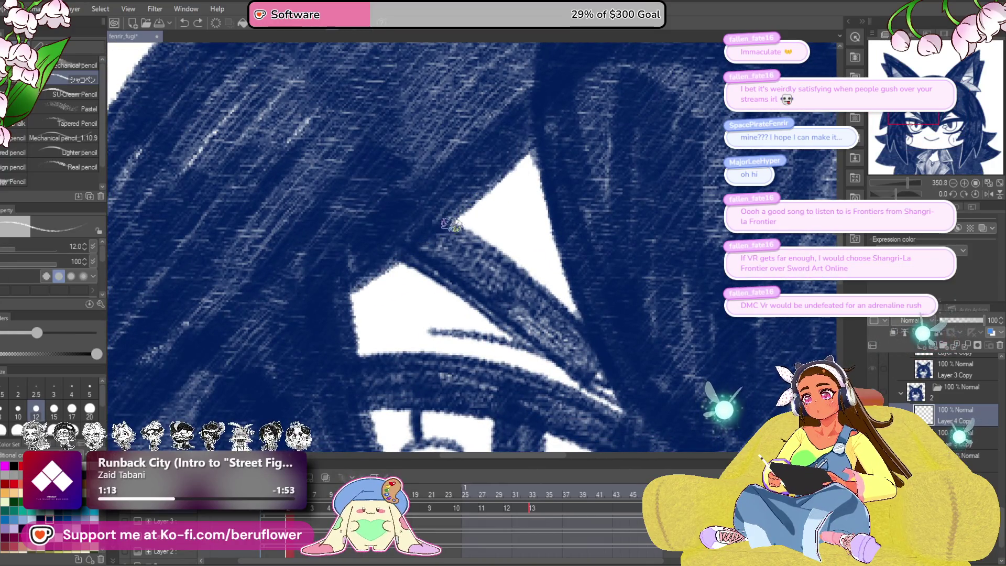
scroll(386, 271, down, 5)
scroll(421, 306, up, 3)
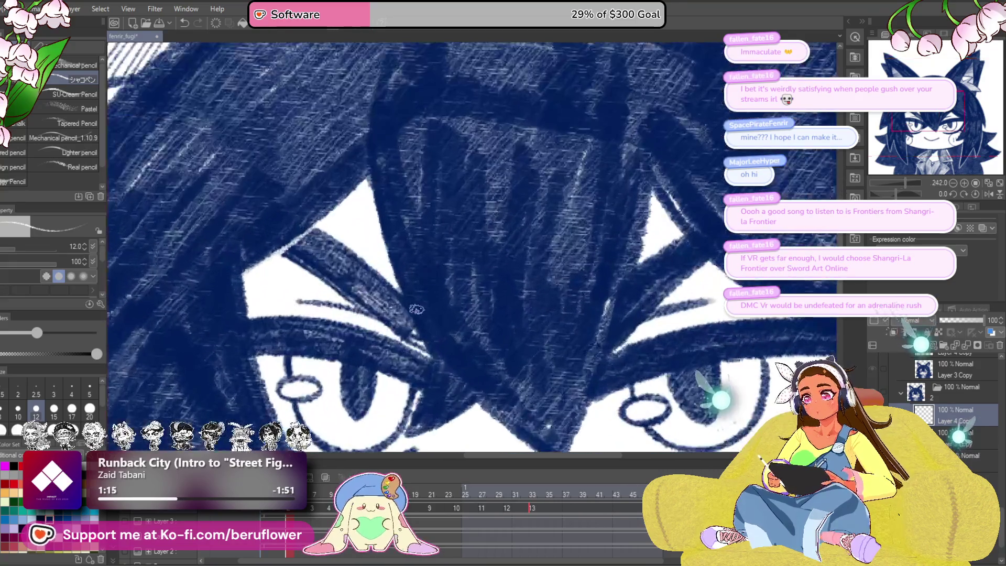
drag(433, 355, 449, 266)
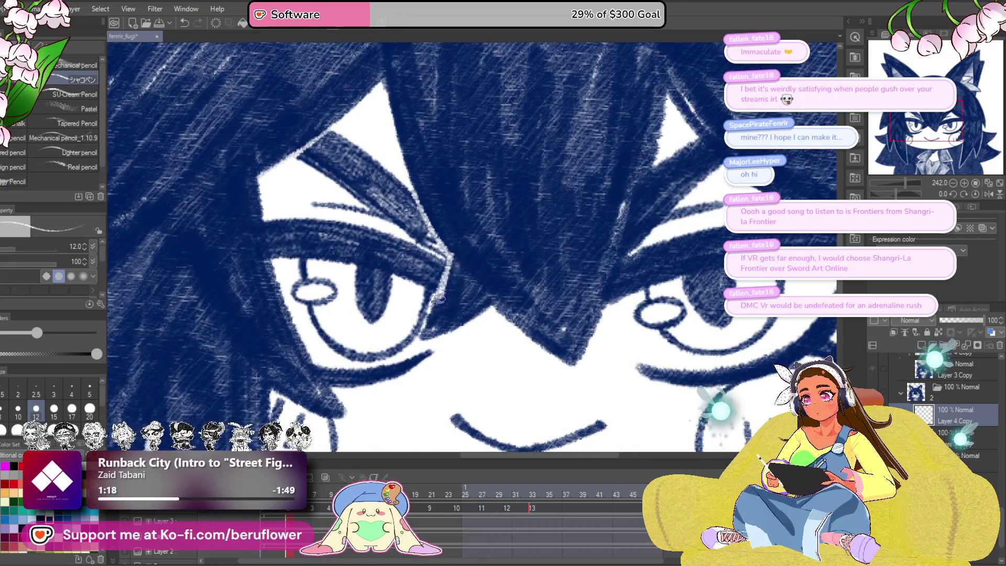
scroll(545, 277, up, 3)
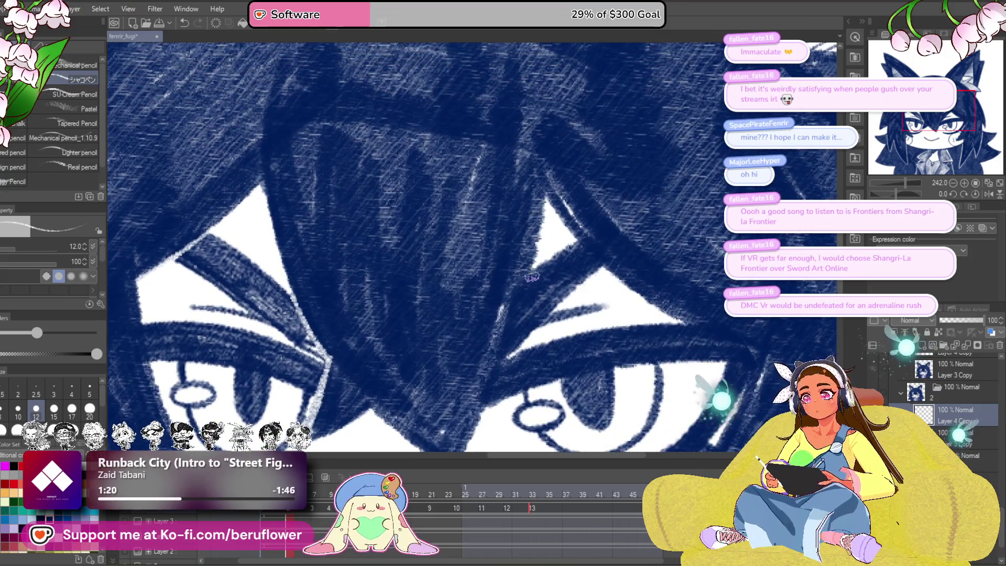
drag(585, 279, 433, 292)
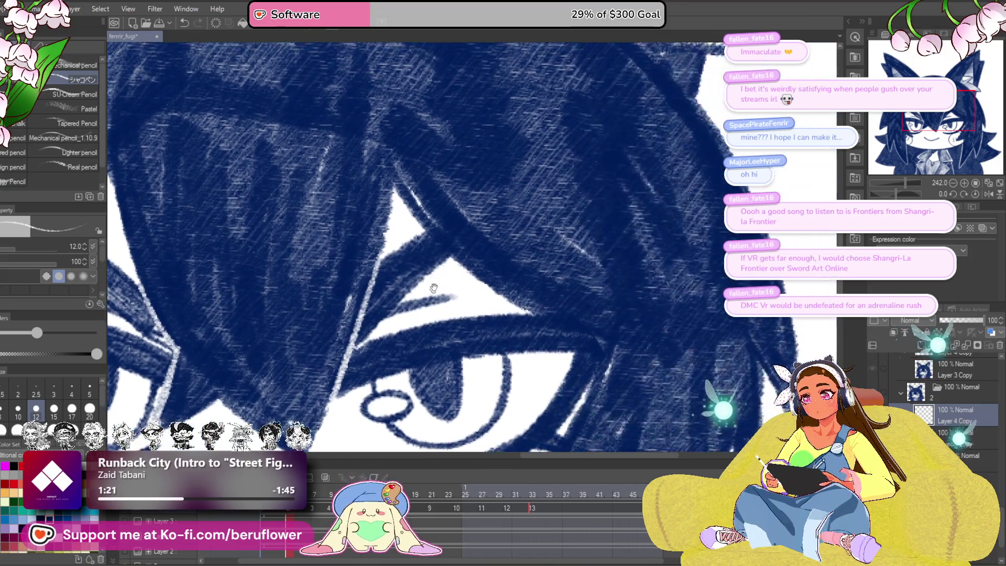
drag(526, 302, 505, 290)
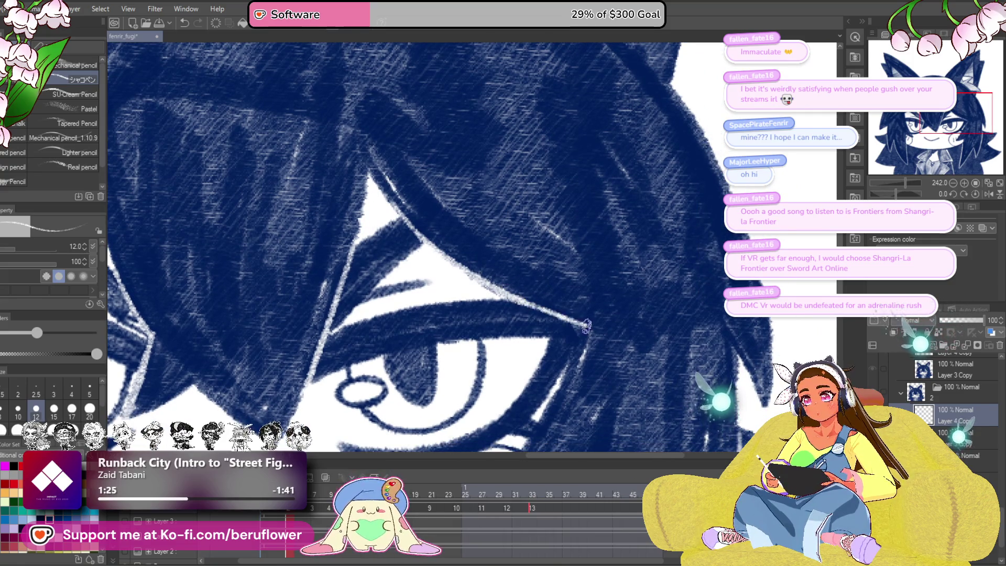
drag(587, 326, 581, 231)
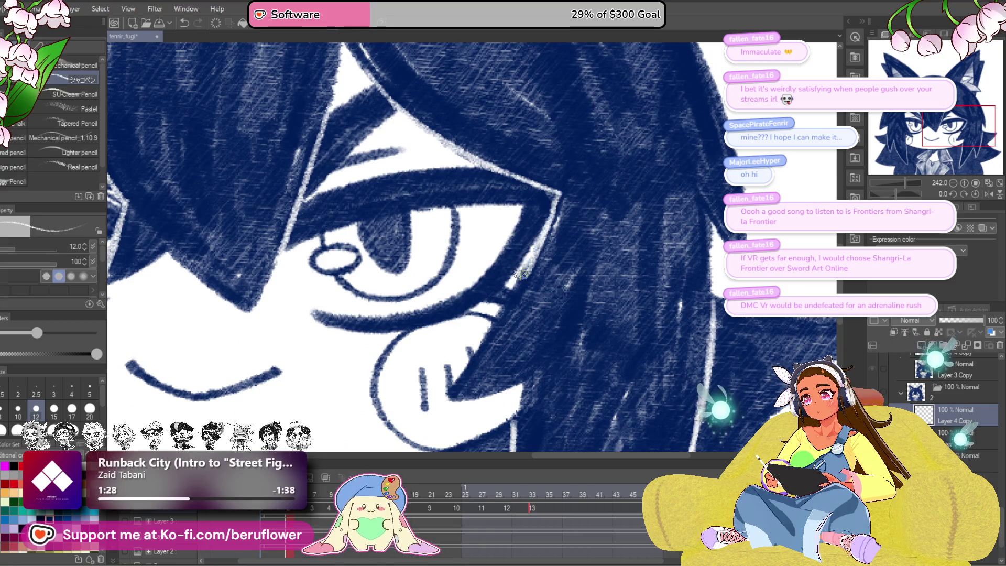
Step: Replace the rough white edge line with a clean one running down from the eye corner
key(ctrl+z)
mouse_move(560, 194)
mouse_down()
mouse_move(529, 258)
mouse_move(538, 258)
mouse_up()
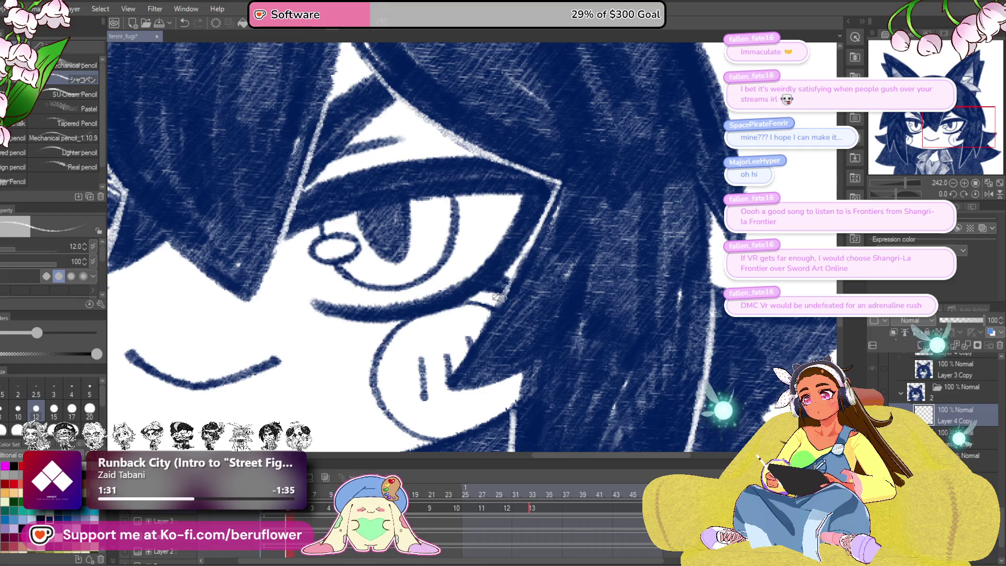
scroll(498, 303, down, 5)
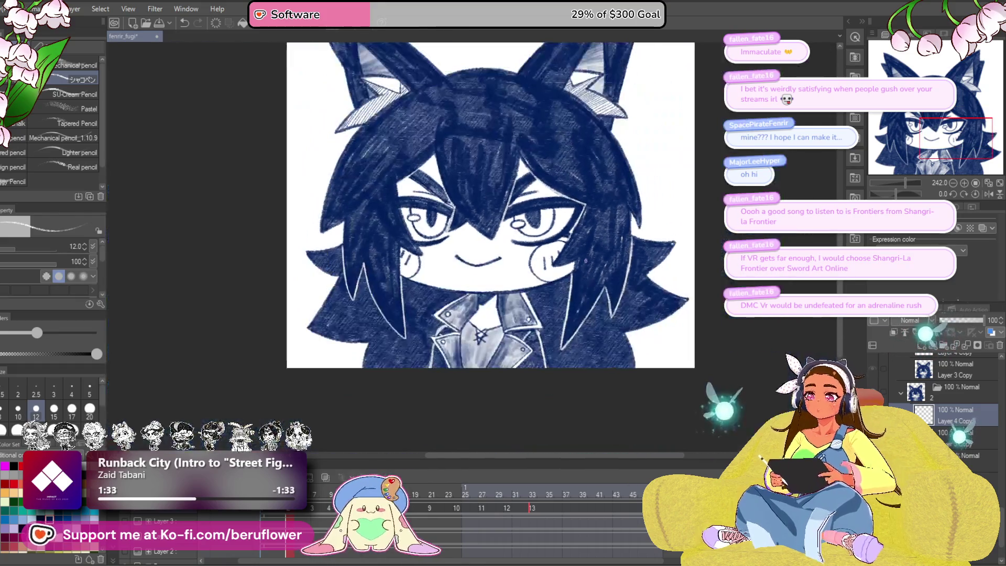
scroll(348, 237, up, 5)
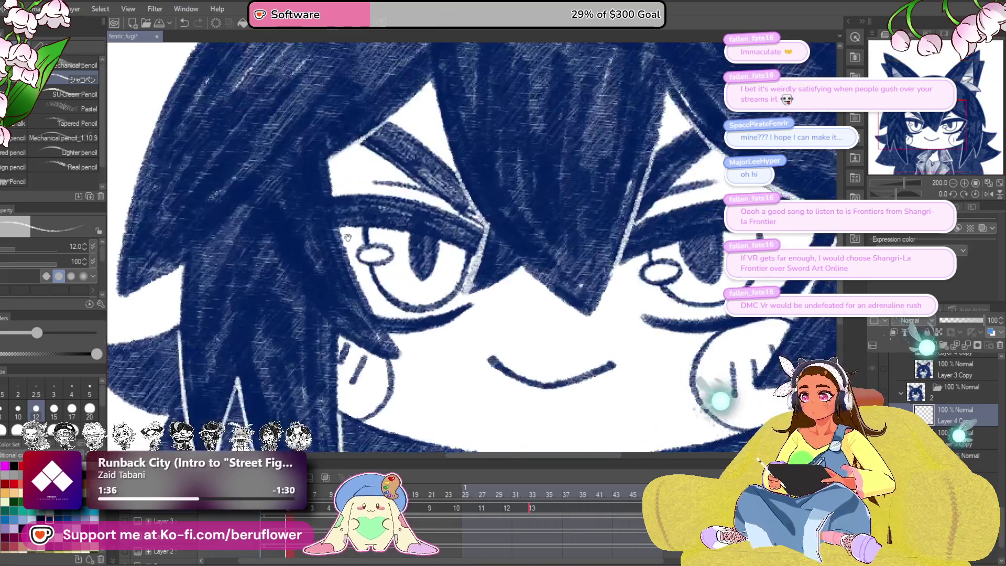
drag(348, 237, 375, 261)
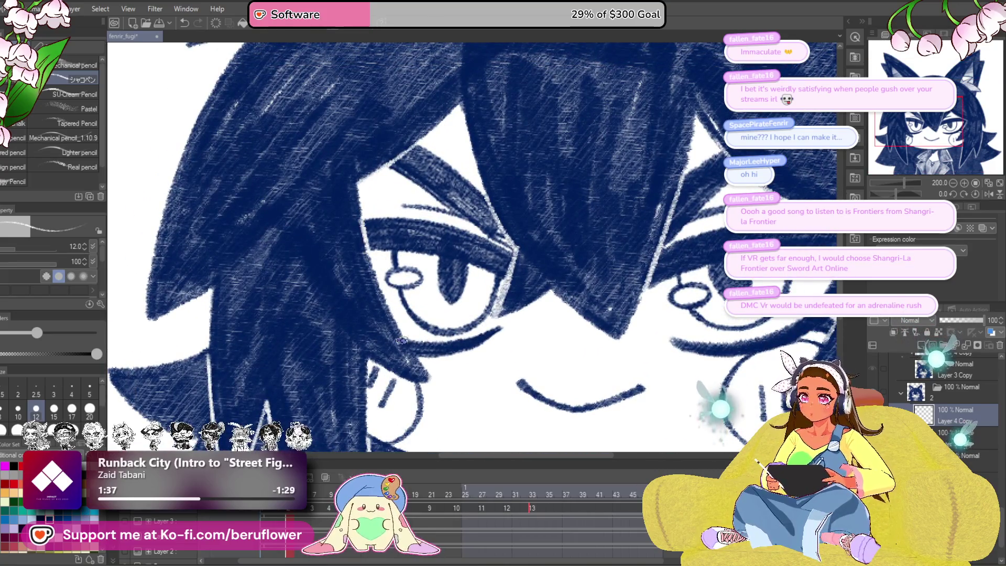
drag(507, 297, 453, 351)
scroll(454, 351, down, 4)
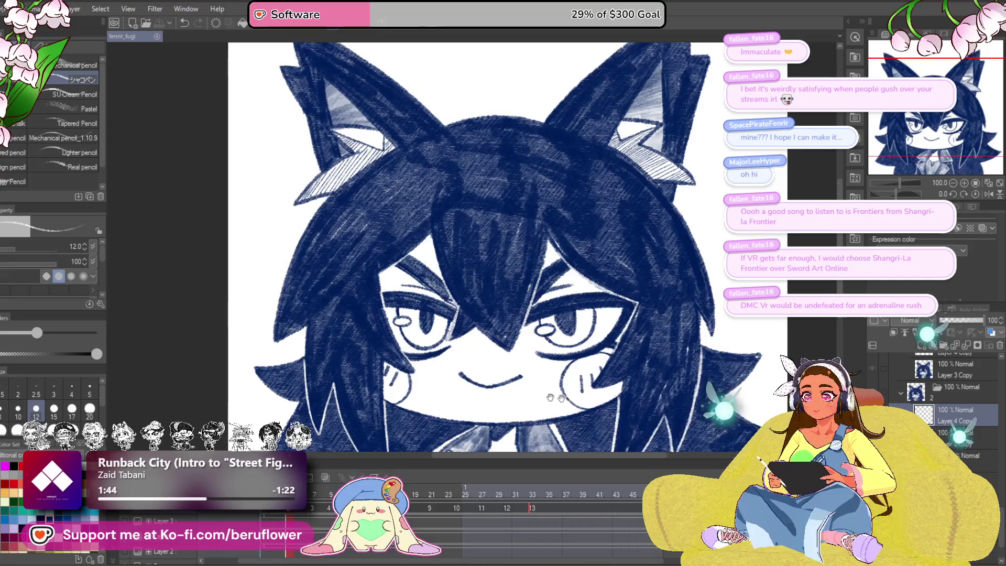
drag(580, 374, 565, 355)
key(Right)
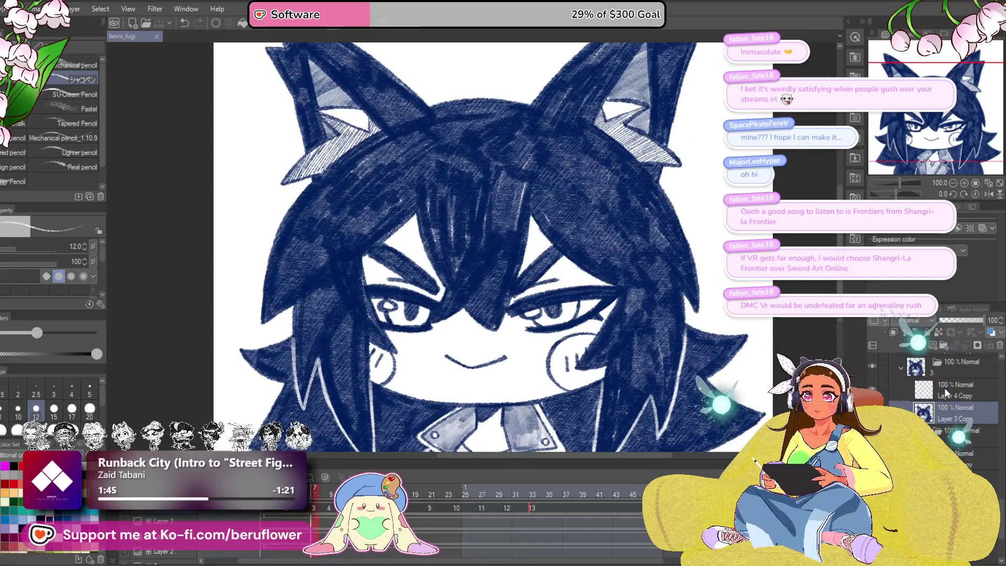
Step: On Layer 4 Copy, draw a thin light strand diagonally across the hair
click(951, 413)
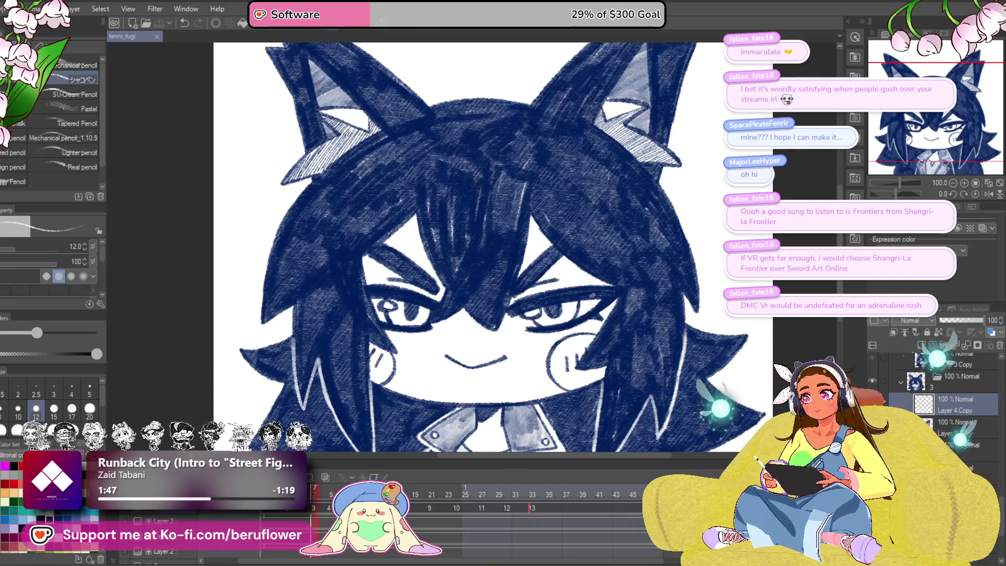
scroll(368, 281, up, 3)
scroll(368, 280, up, 2)
scroll(441, 291, up, 2)
drag(440, 290, 390, 351)
Step: Zoom and pan across the face to inspect both eyes and the right eye corner
scroll(461, 255, down, 3)
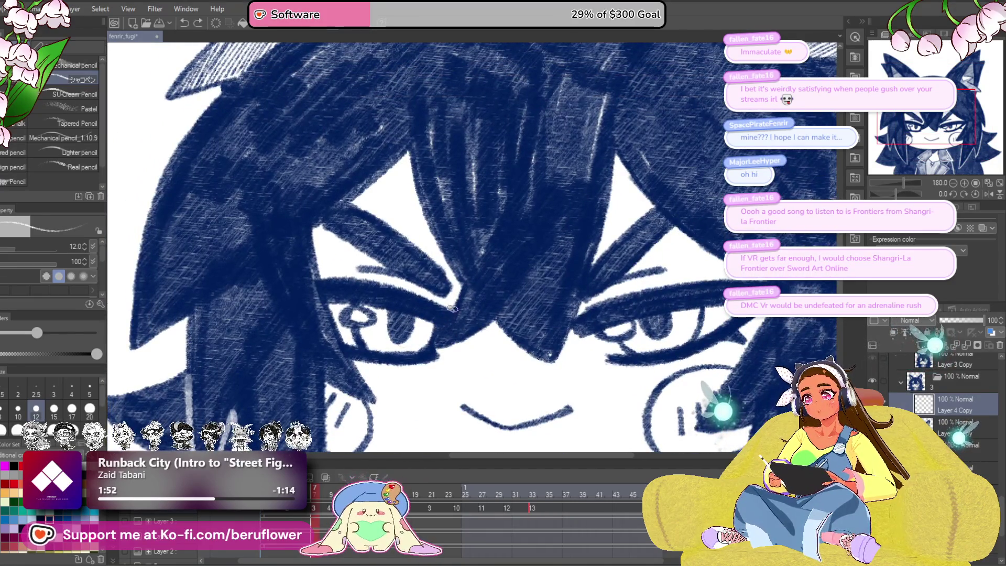
scroll(453, 296, up, 2)
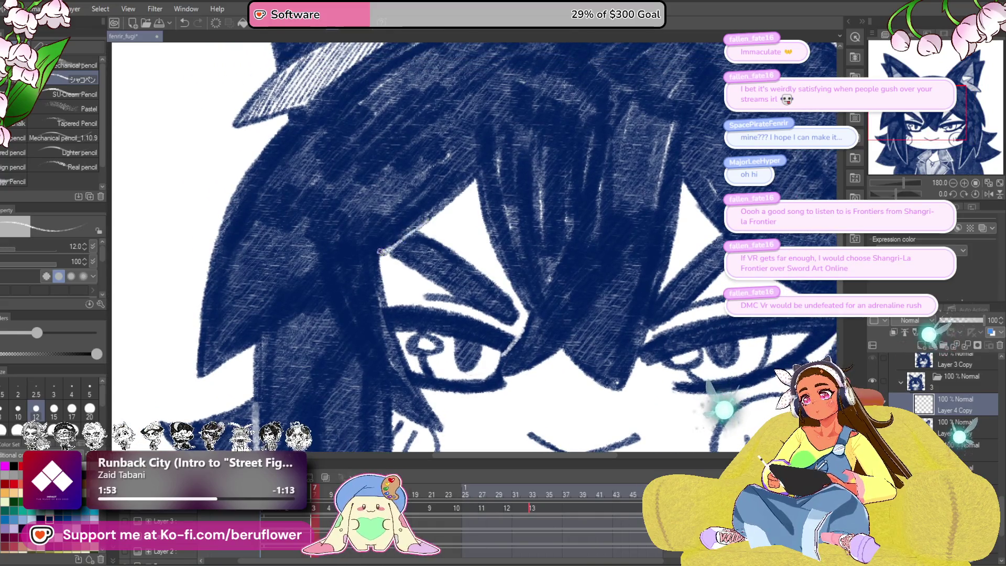
scroll(393, 288, down, 1)
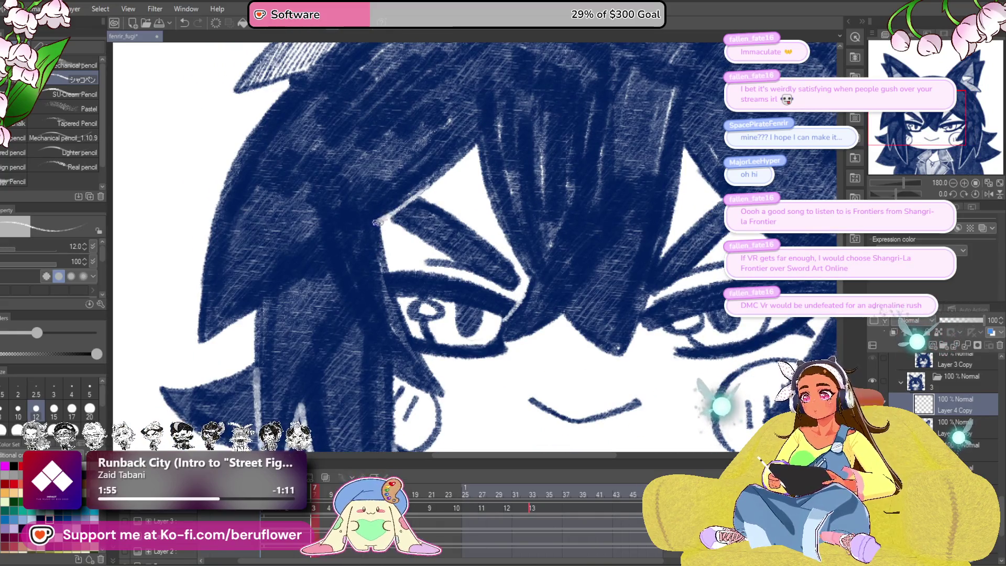
scroll(383, 256, down, 1)
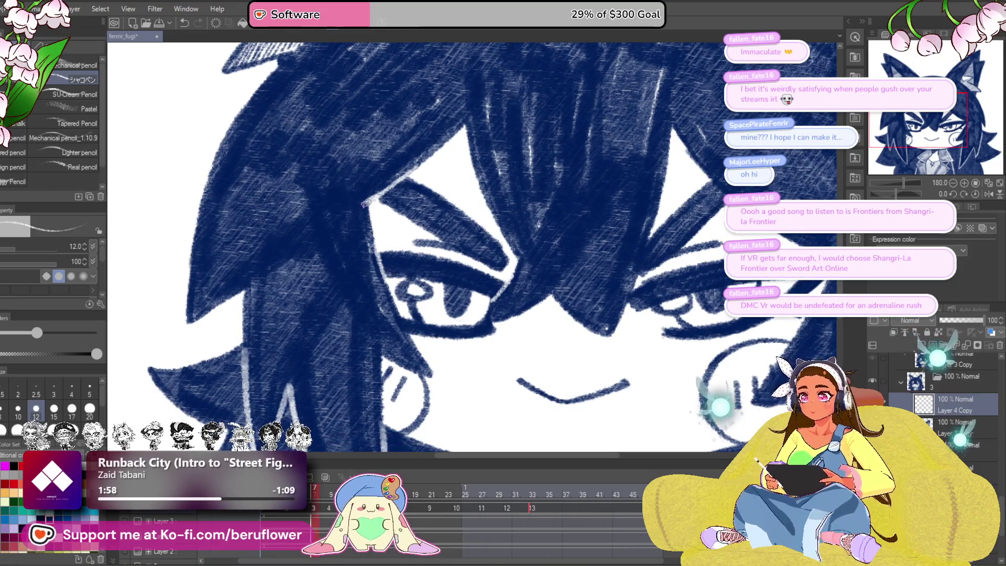
scroll(370, 219, down, 1)
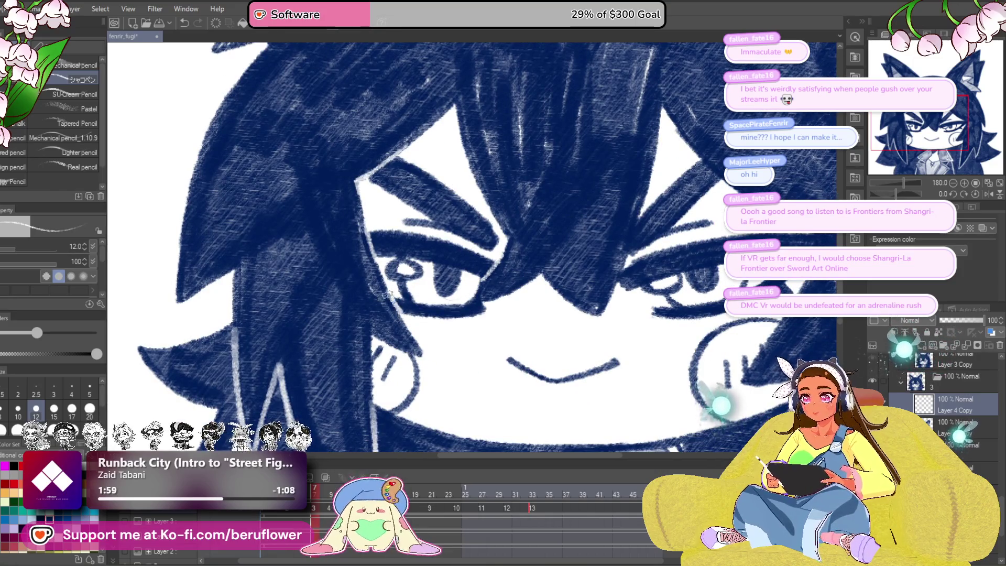
drag(660, 347, 571, 370)
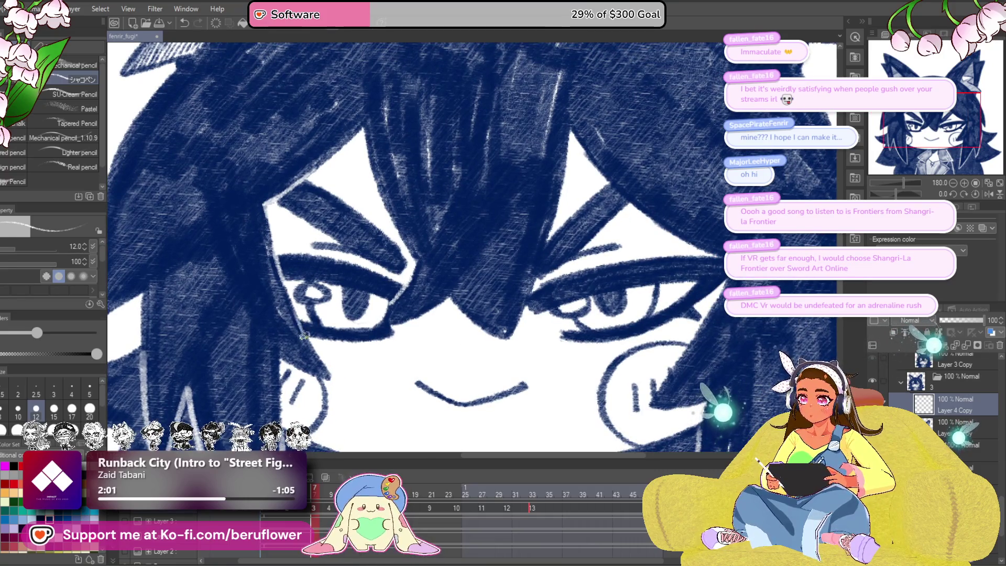
drag(304, 330, 541, 396)
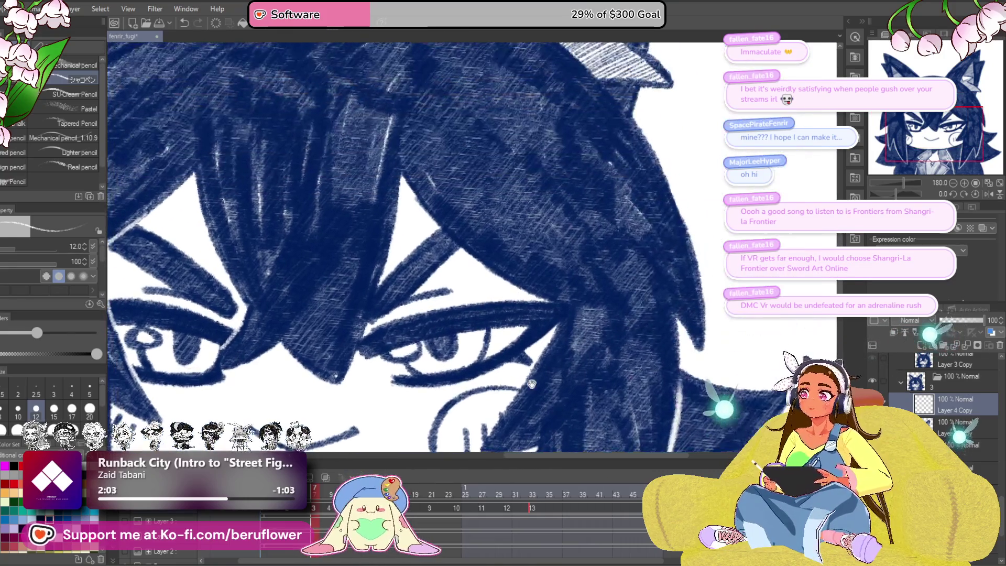
mouse_move(362, 289)
mouse_down()
mouse_move(398, 308)
mouse_move(434, 281)
mouse_up()
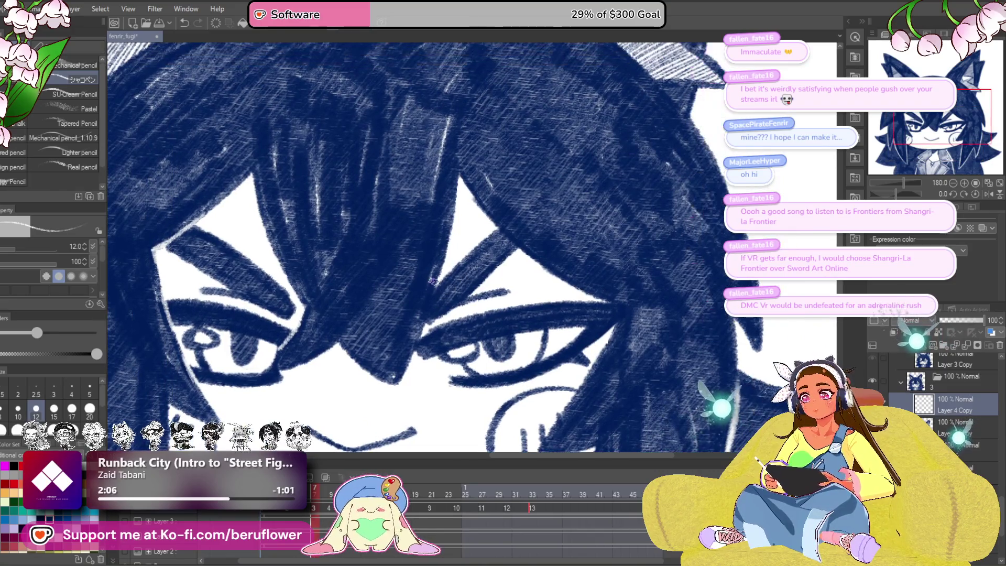
mouse_move(489, 268)
mouse_down()
mouse_move(463, 271)
mouse_move(558, 268)
mouse_up()
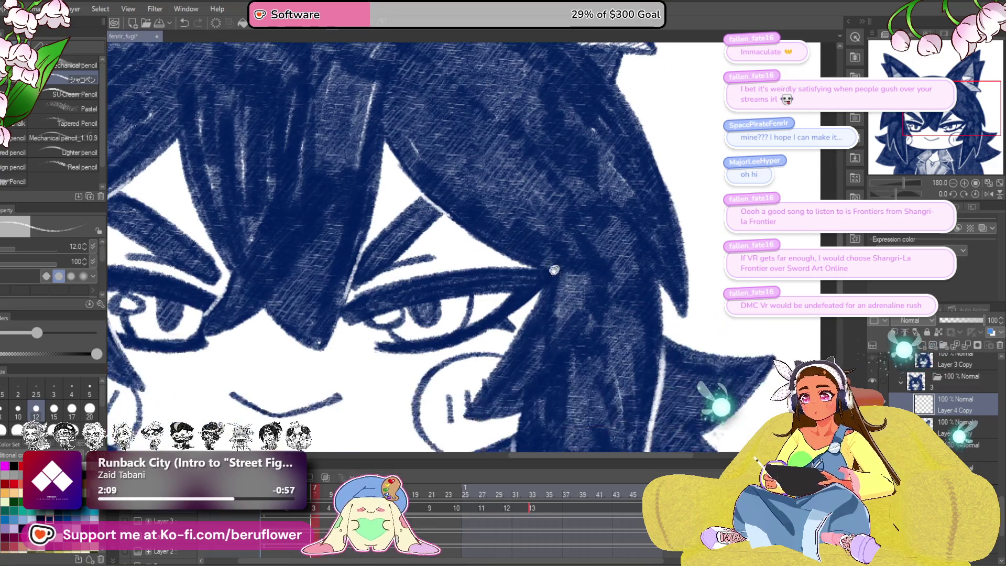
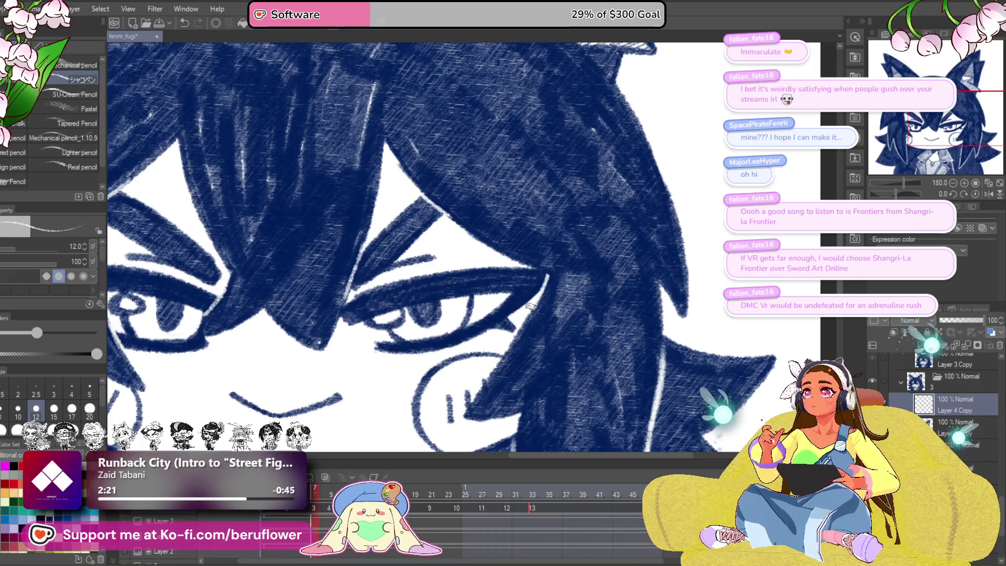
Step: Zoom and pan around the closed-eye cel to inspect the eyes, mouth and whole head
key(ctrl+minus)
key(ctrl+minus)
key(ctrl+minus)
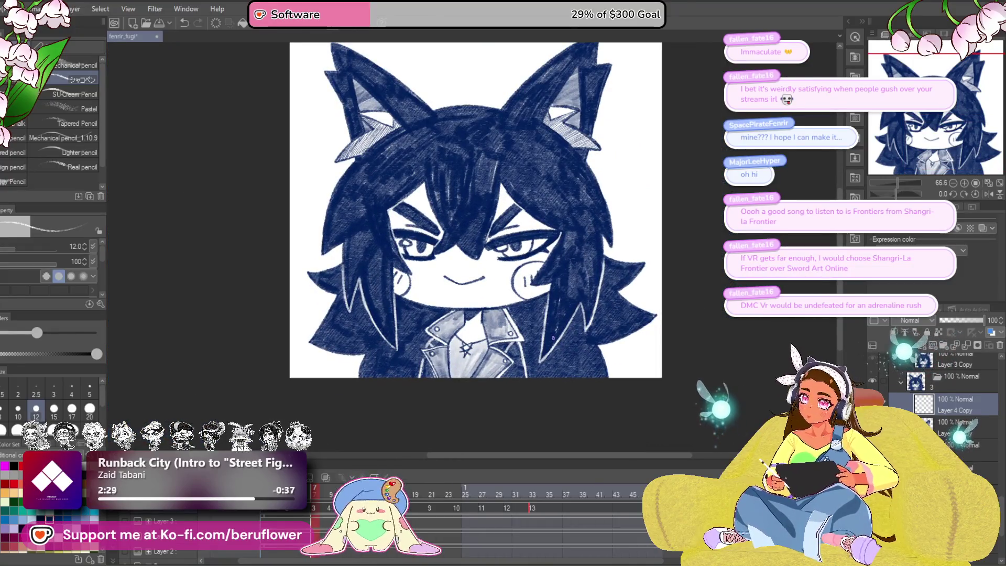
mouse_move(536, 346)
mouse_down()
mouse_move(525, 382)
mouse_move(473, 359)
mouse_up()
scroll(473, 358, up, 3)
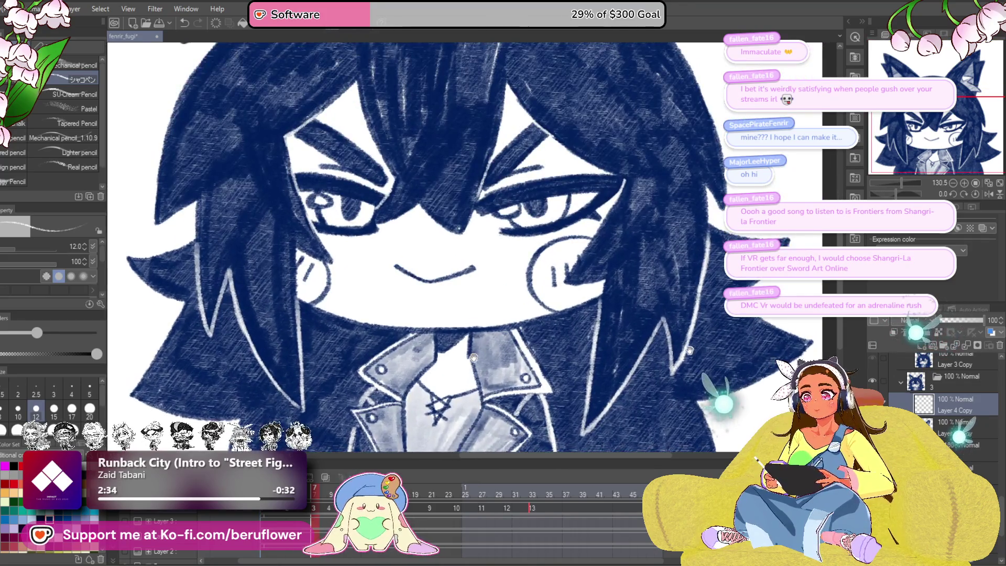
drag(473, 358, 635, 415)
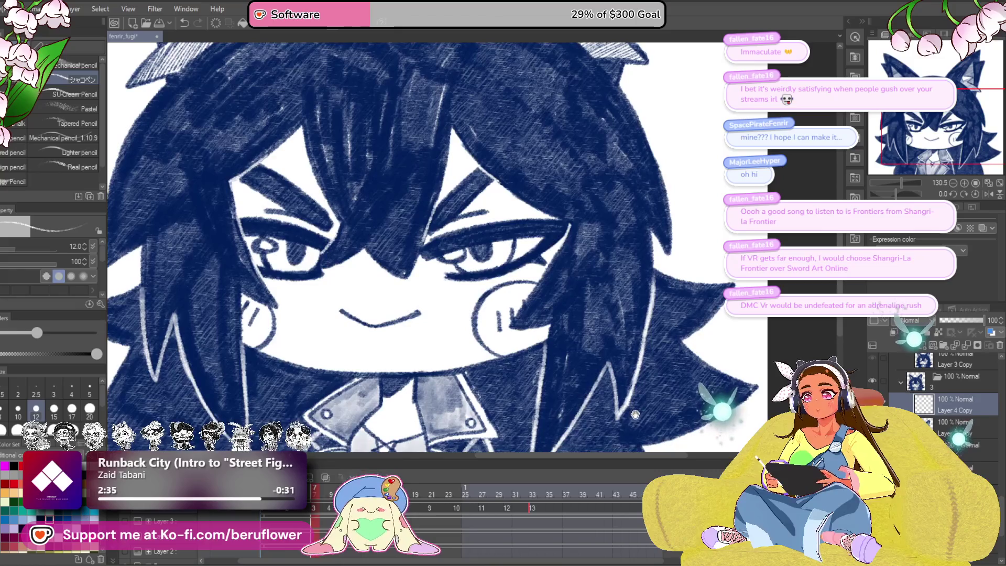
scroll(362, 245, up, 3)
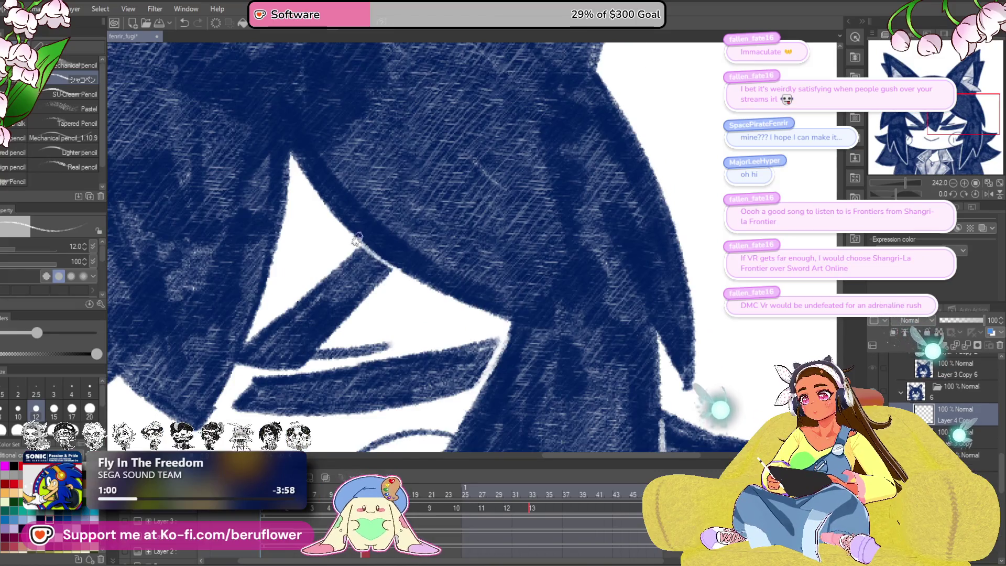
drag(355, 263, 463, 200)
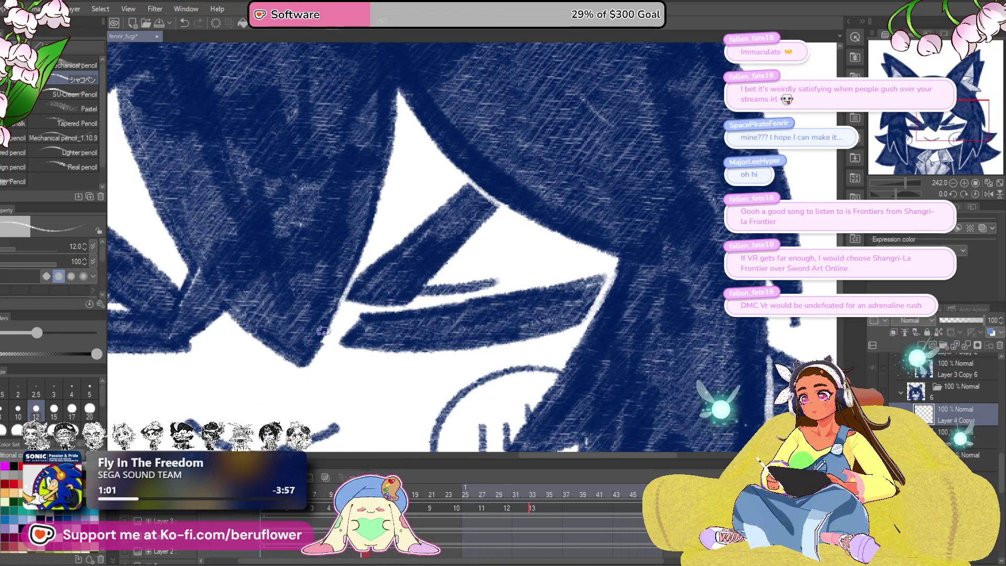
drag(325, 333, 435, 266)
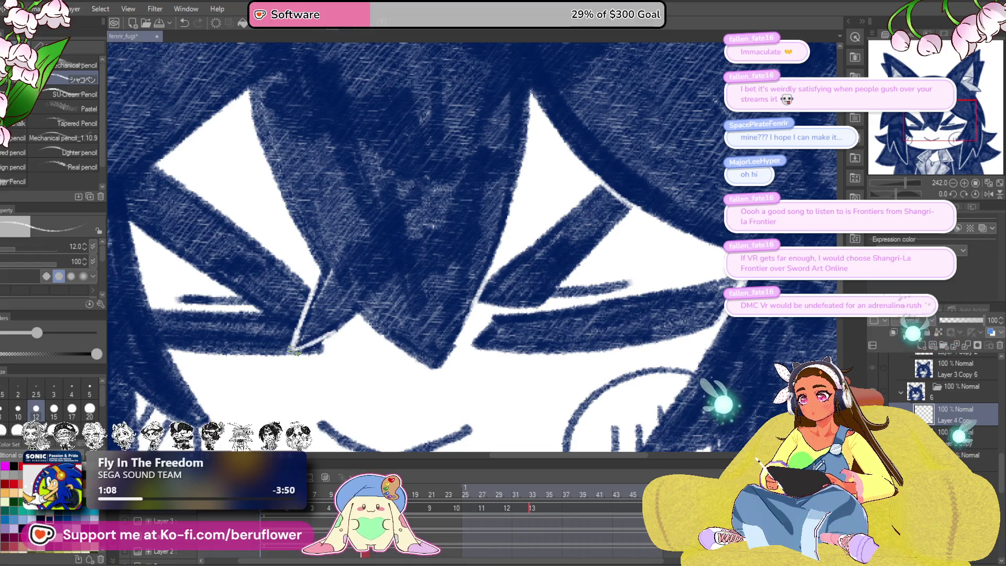
drag(296, 350, 373, 400)
drag(228, 212, 261, 224)
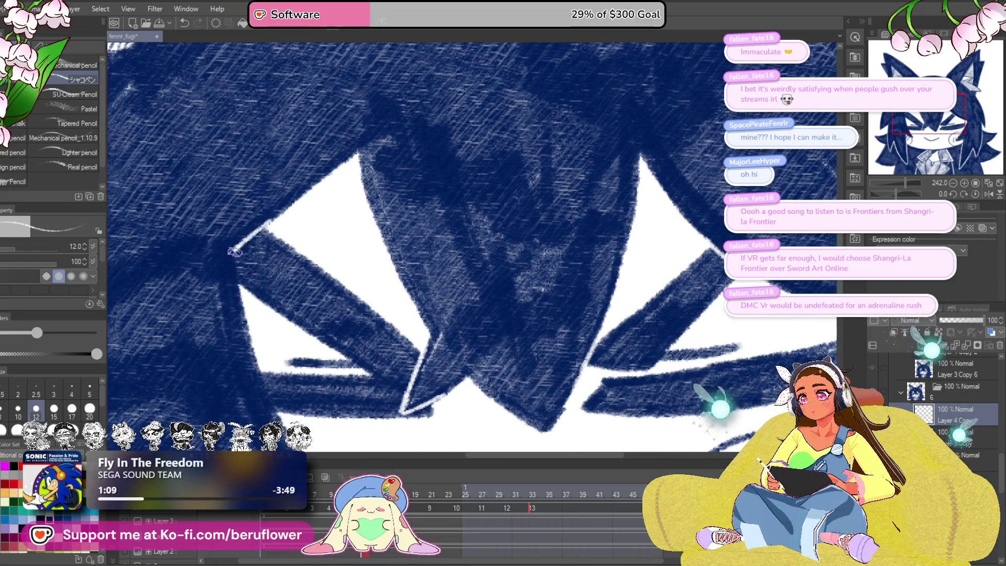
drag(263, 317, 266, 252)
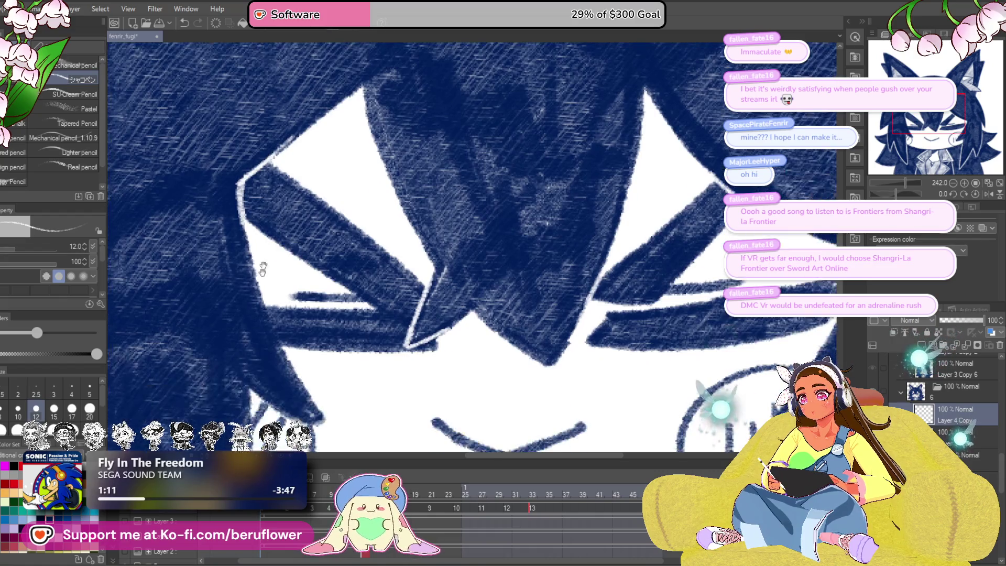
scroll(289, 362, down, 5)
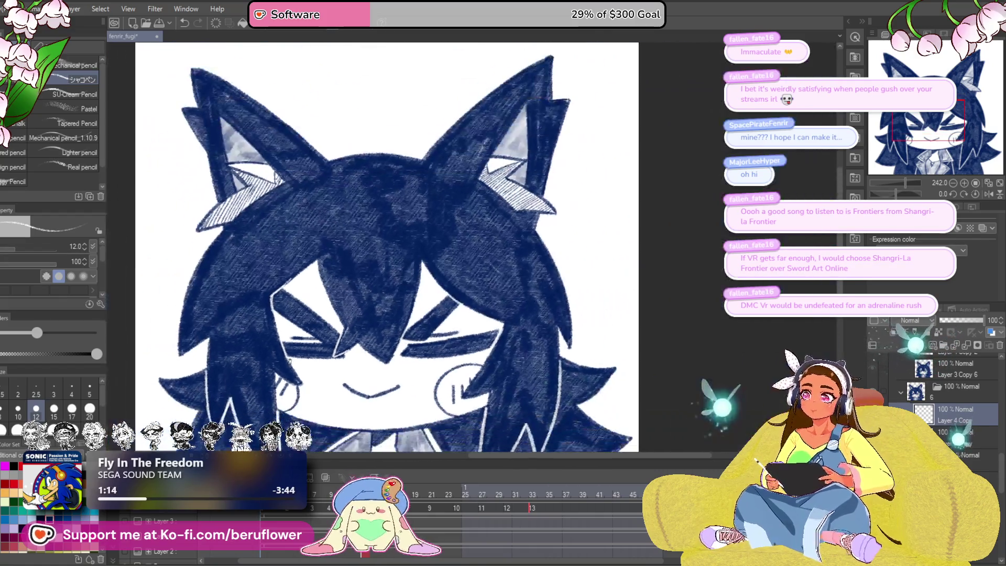
drag(583, 352, 612, 347)
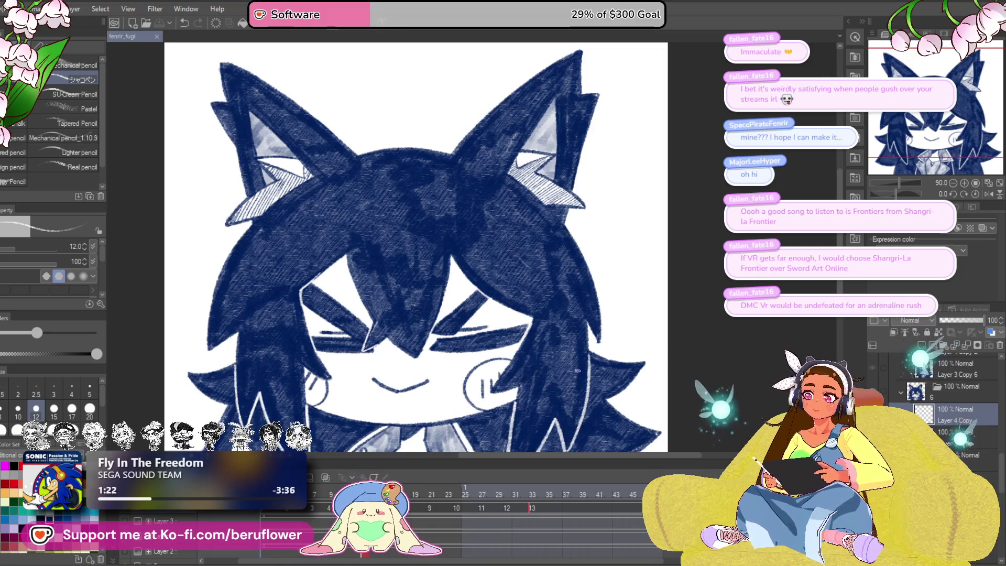
Step: Add a small touch-up stroke to the closed-eye frame, then switch to the Layer 3 Copy 6 cel
mouse_move(578, 371)
mouse_down()
mouse_move(613, 412)
mouse_move(610, 293)
mouse_move(600, 292)
mouse_up()
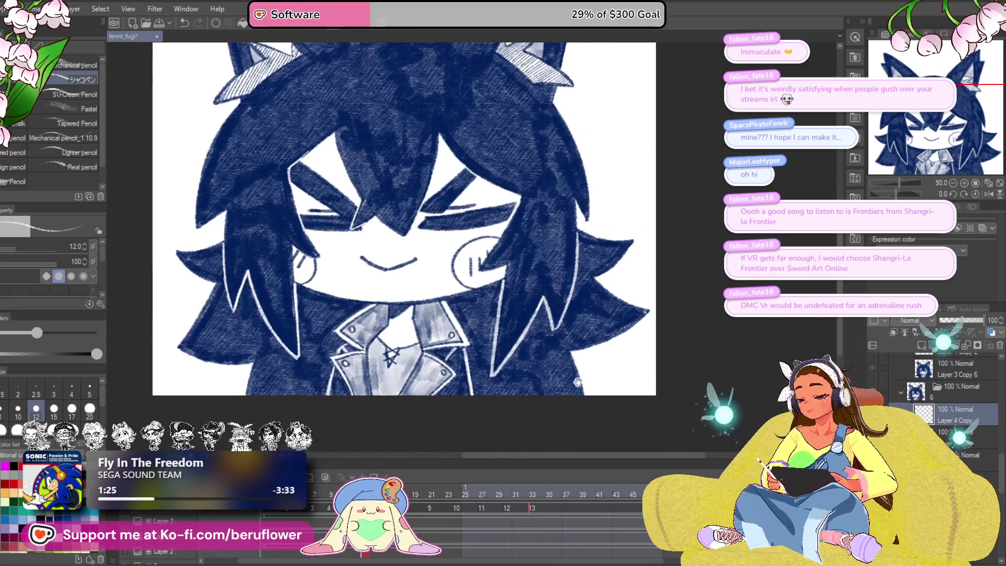
drag(587, 348, 585, 368)
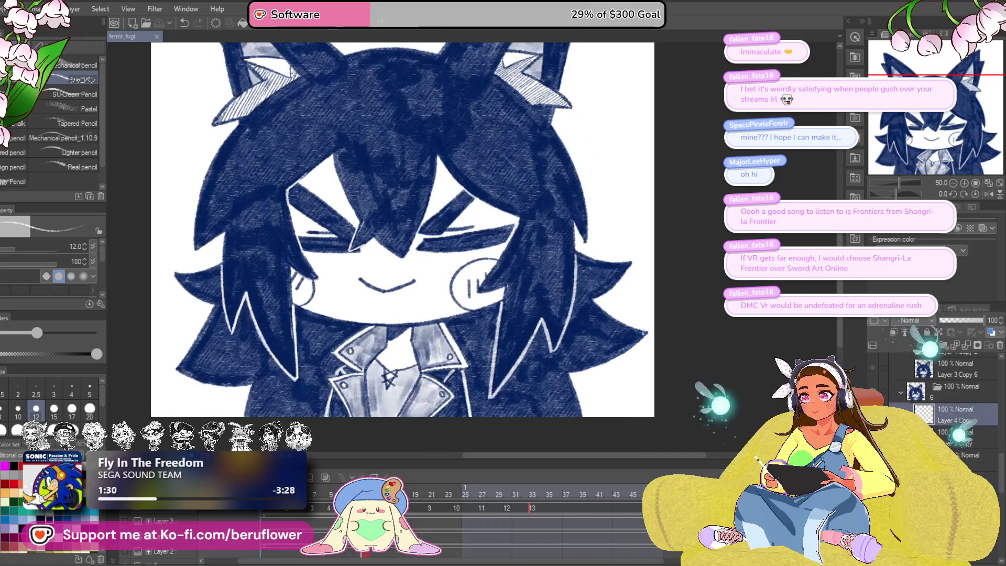
click(946, 373)
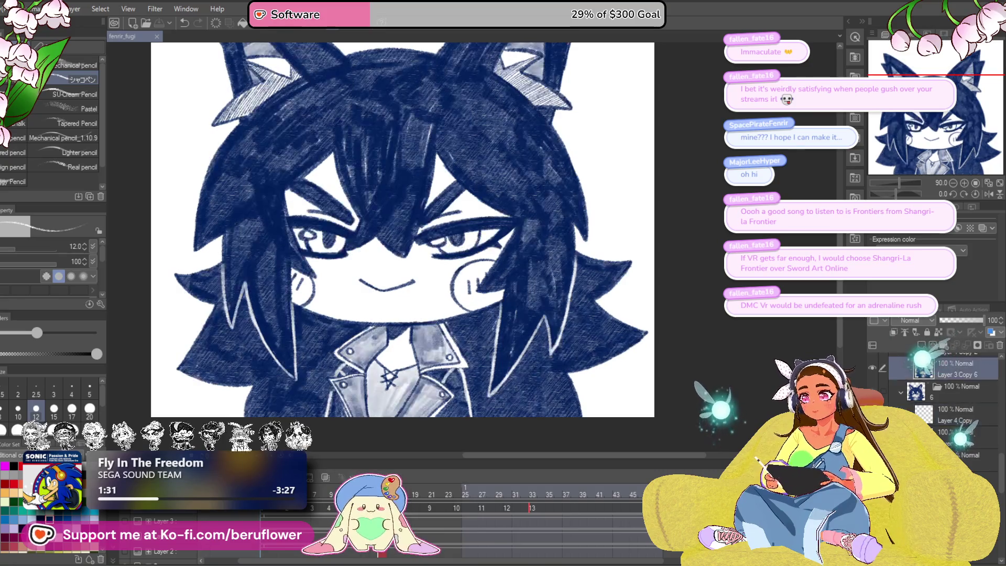
Step: Zoom in on the Layer 4 Copy 2 cel to inspect the eye and face
drag(420, 236, 468, 301)
scroll(467, 303, up, 5)
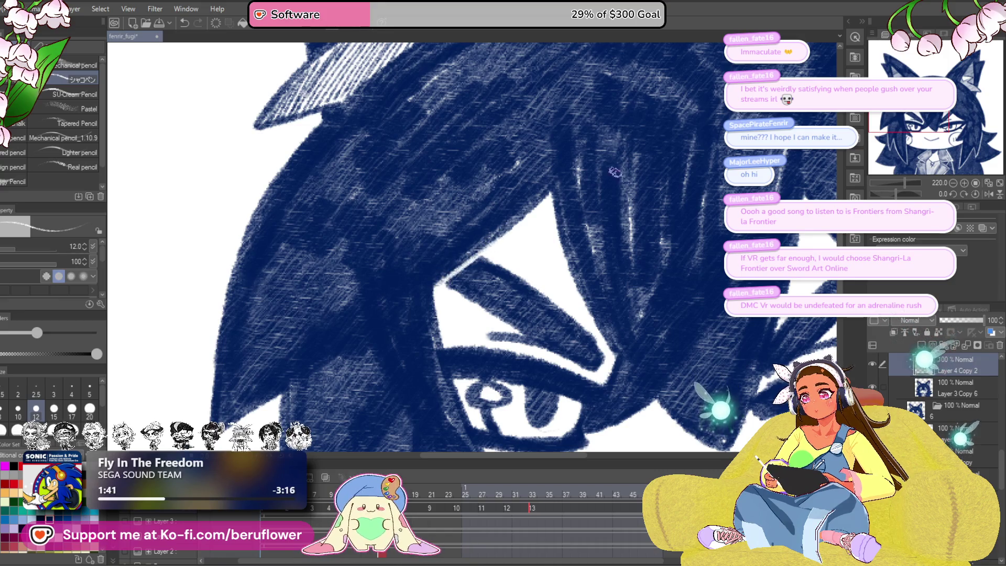
scroll(602, 176, down, 3)
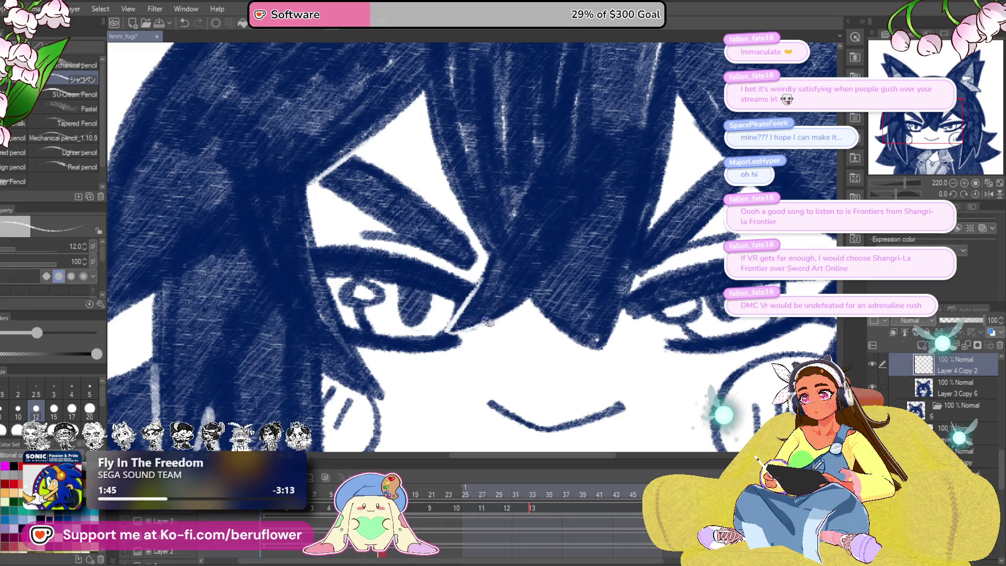
scroll(537, 289, down, 3)
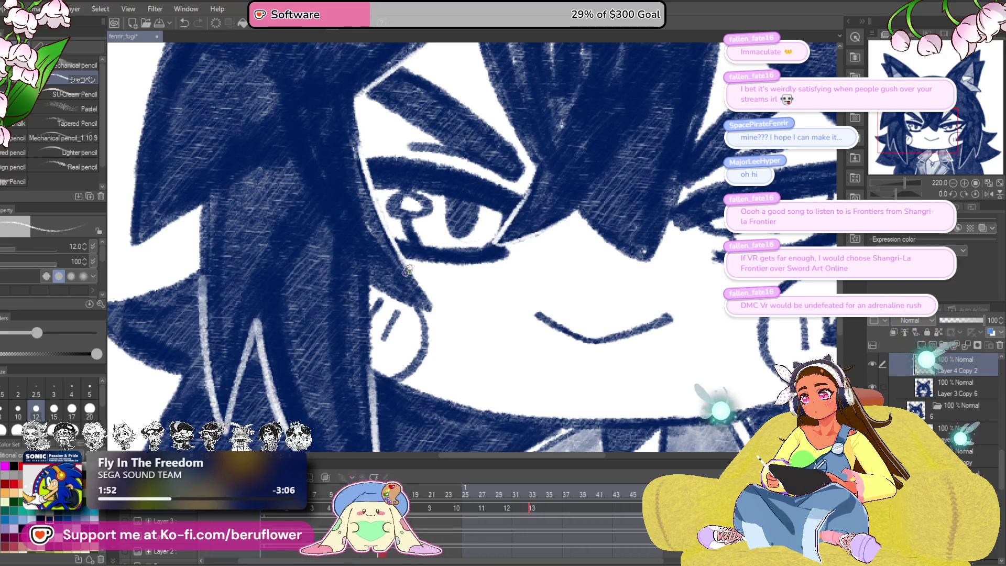
scroll(408, 270, down, 2)
drag(408, 270, 516, 341)
scroll(522, 349, up, 5)
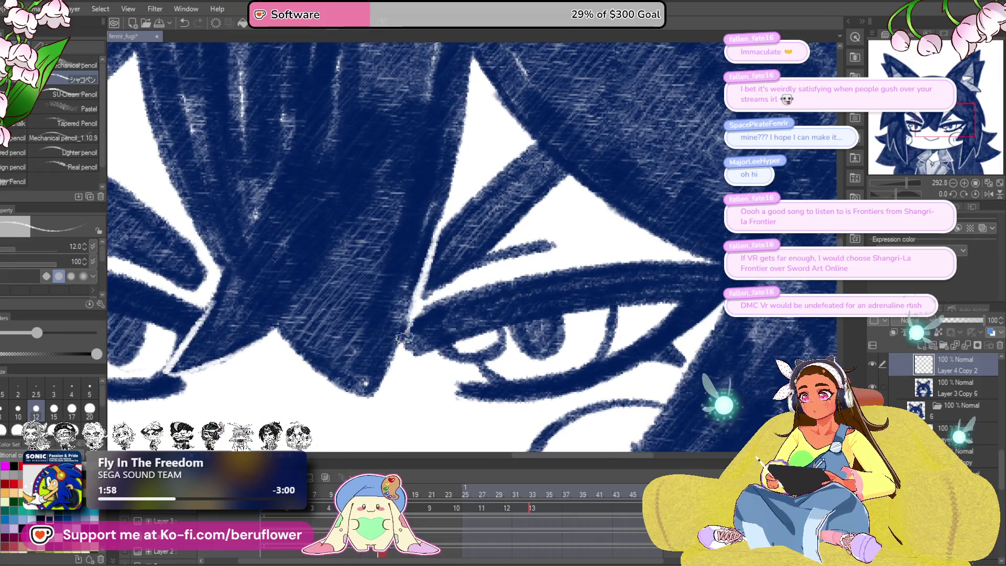
scroll(436, 230, up, 3)
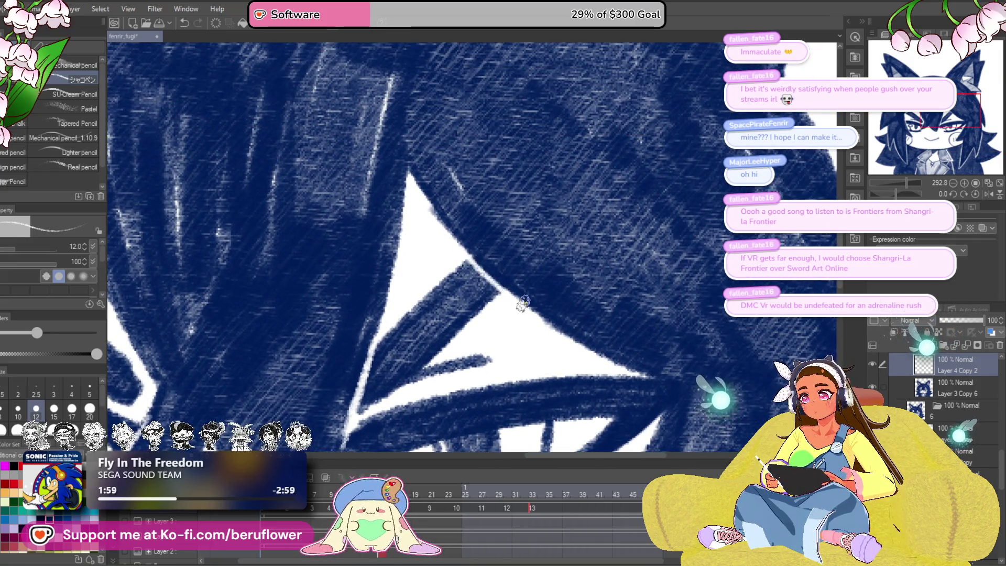
mouse_move(629, 357)
mouse_down()
mouse_move(542, 242)
mouse_move(569, 245)
mouse_move(530, 313)
mouse_up()
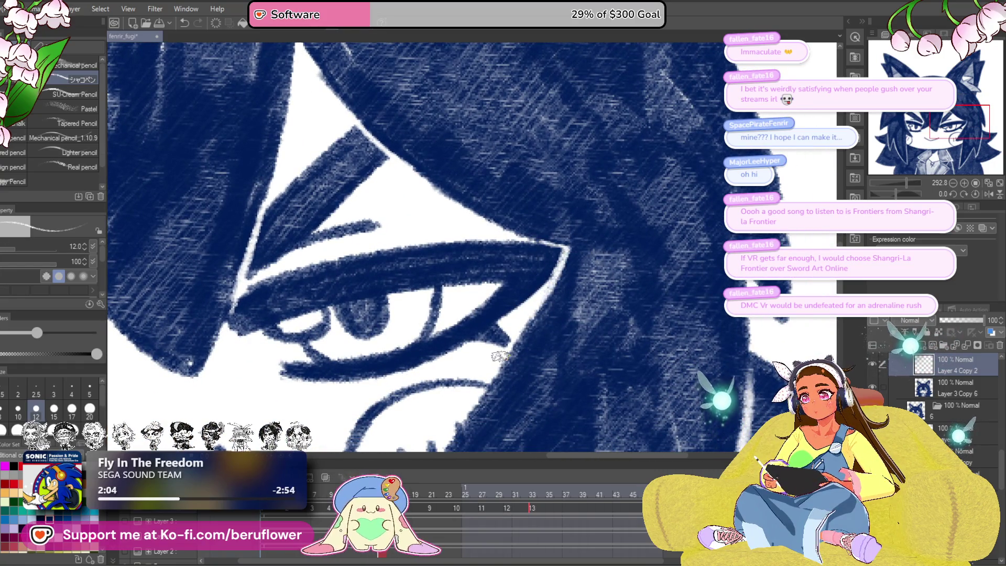
scroll(530, 313, down, 5)
scroll(577, 367, up, 2)
drag(601, 379, 609, 322)
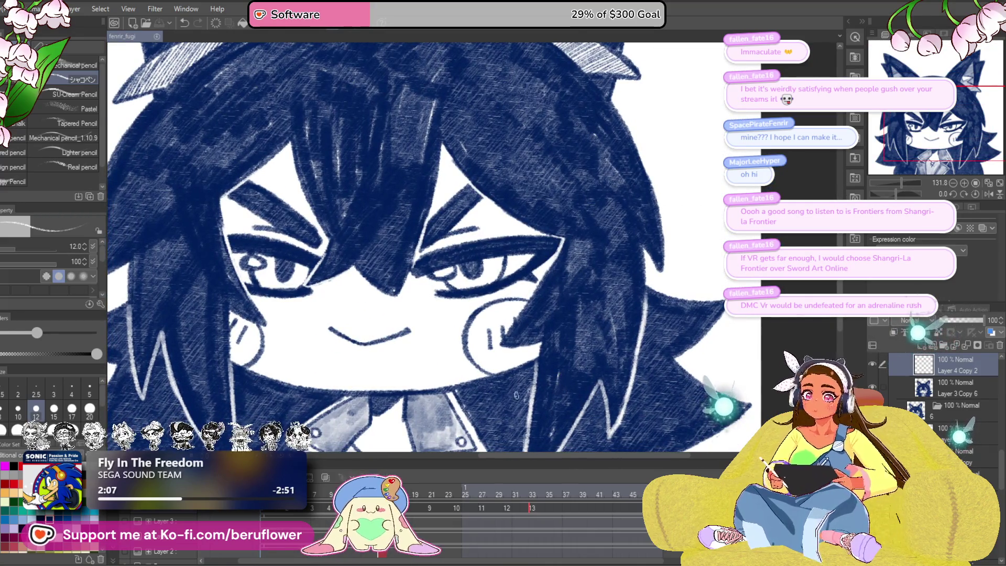
drag(564, 379, 561, 350)
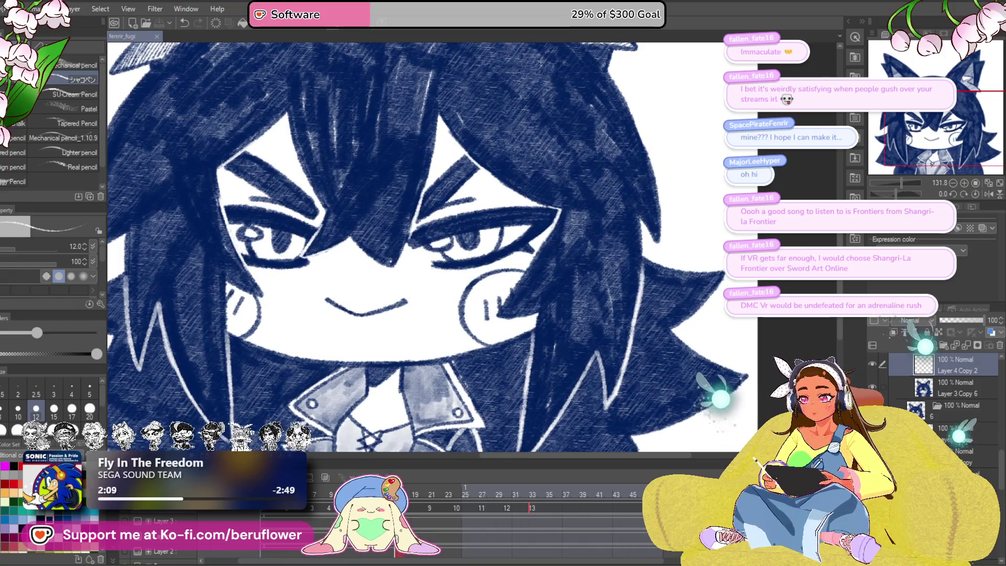
Step: Step to frame 18 and select the Layer 4 Copy 3 cel
key(Right)
scroll(946, 383, down, 1)
click(938, 401)
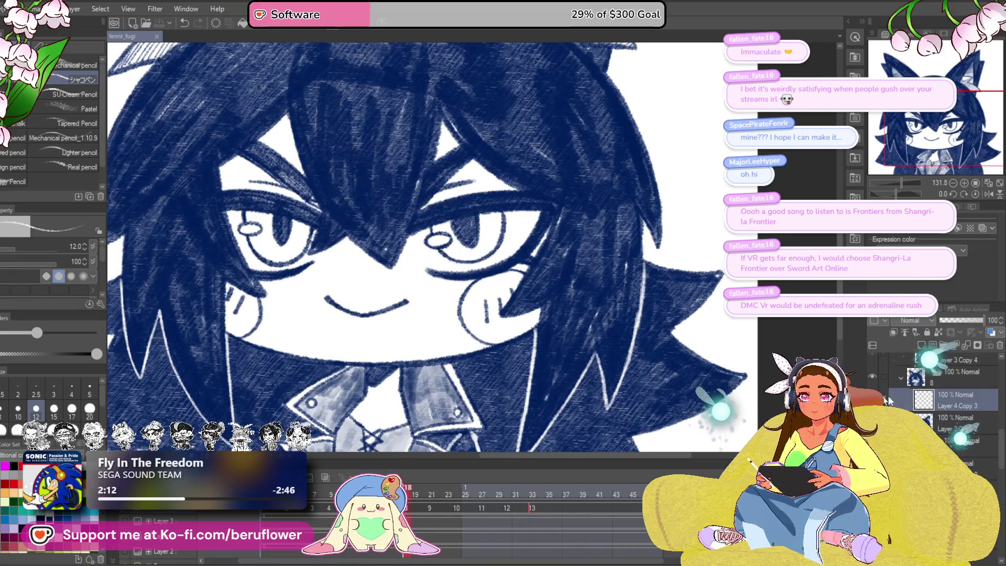
Step: Erase thin white edges along the left eye's outer edge
scroll(421, 304, up, 5)
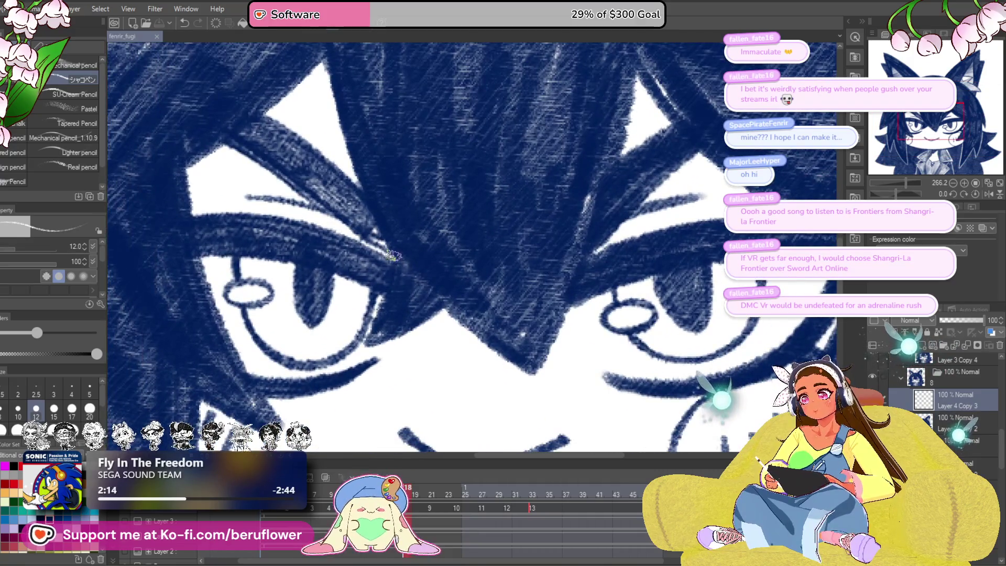
drag(392, 250, 368, 340)
drag(425, 278, 423, 367)
drag(356, 268, 392, 347)
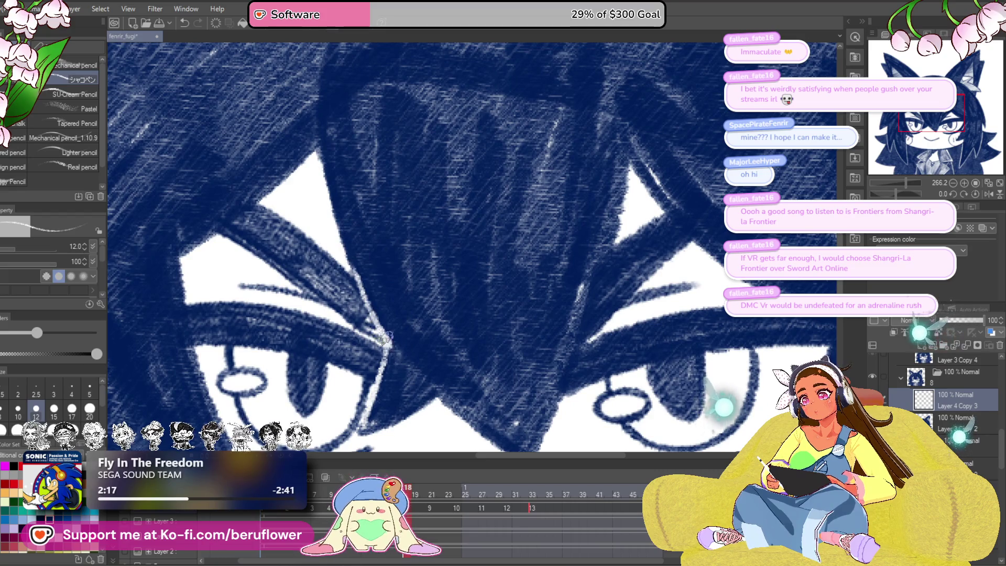
Step: Whiten the right eye's outer edge and eyelid with thin eraser strokes
drag(361, 434, 392, 324)
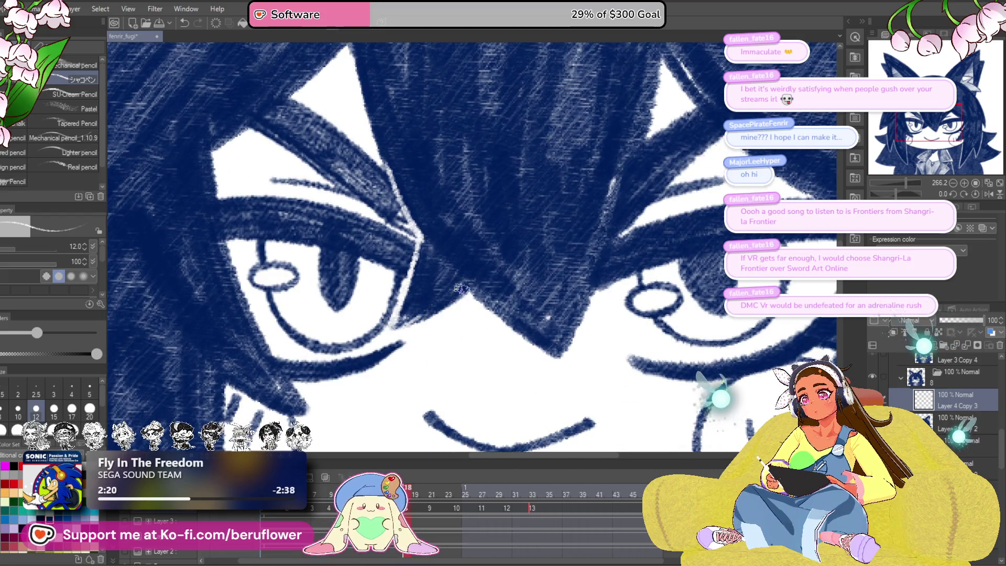
mouse_move(664, 259)
mouse_down()
mouse_move(703, 311)
mouse_move(483, 371)
mouse_move(488, 313)
mouse_up()
mouse_move(475, 189)
mouse_down()
mouse_move(409, 362)
mouse_move(461, 220)
mouse_move(434, 294)
mouse_up()
mouse_move(524, 235)
mouse_down()
mouse_move(496, 256)
mouse_move(402, 266)
mouse_up()
drag(393, 191, 427, 223)
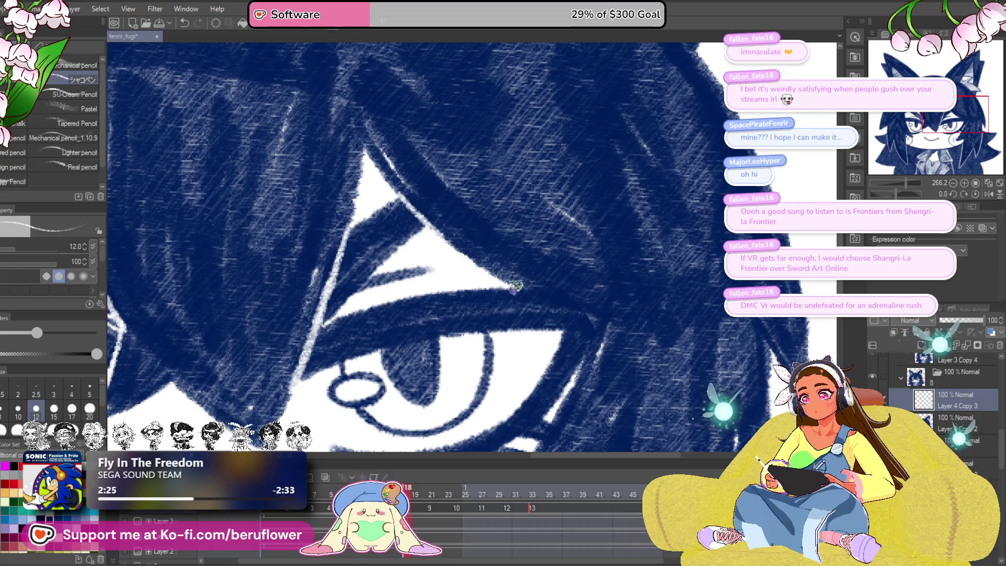
Step: Review the whitened eyes zoomed out, move to frame 21, and add a new highlight layer
mouse_move(636, 285)
mouse_down()
mouse_move(541, 230)
mouse_move(524, 164)
mouse_up()
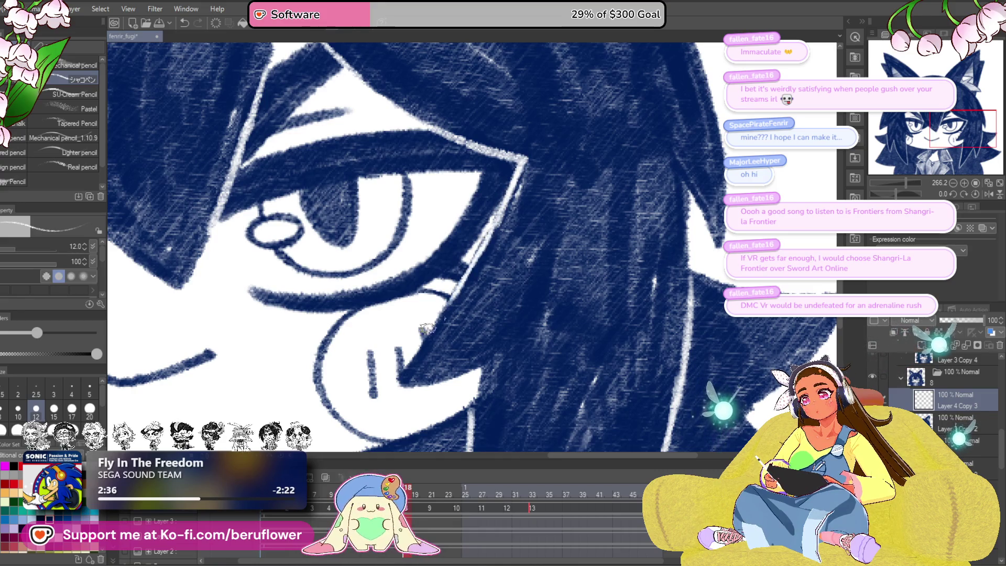
scroll(419, 333, down, 5)
scroll(419, 333, up, 4)
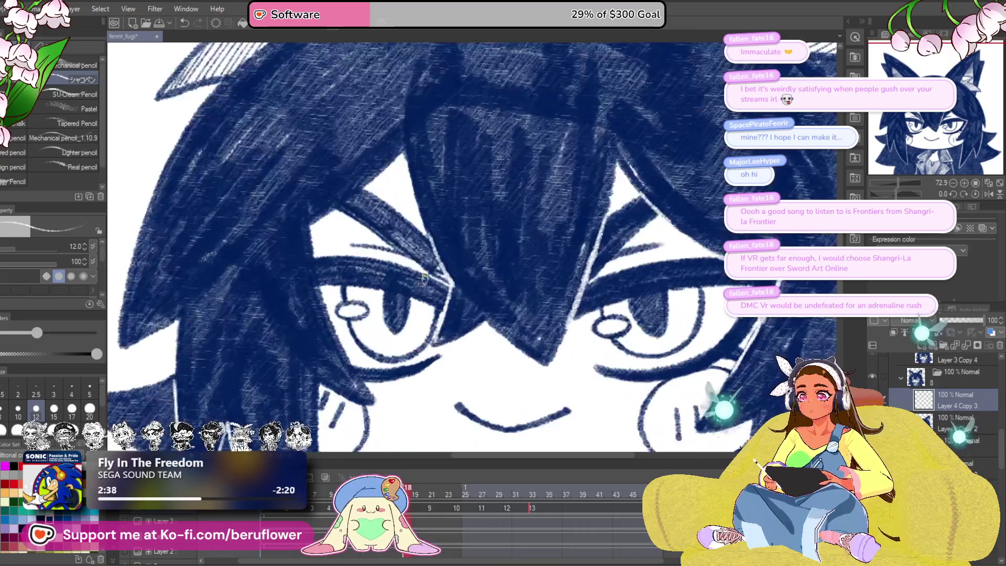
drag(379, 359, 370, 342)
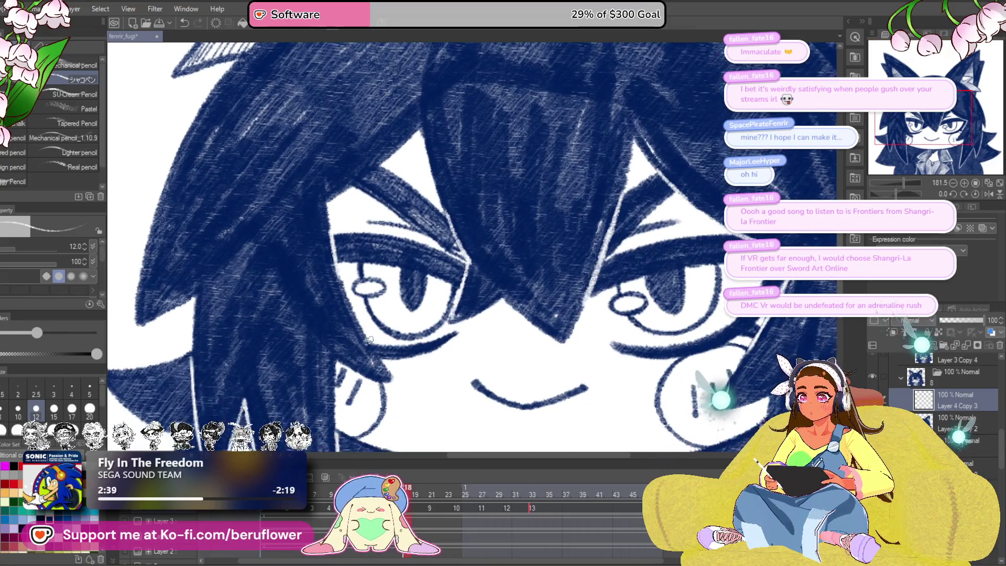
drag(387, 307, 397, 370)
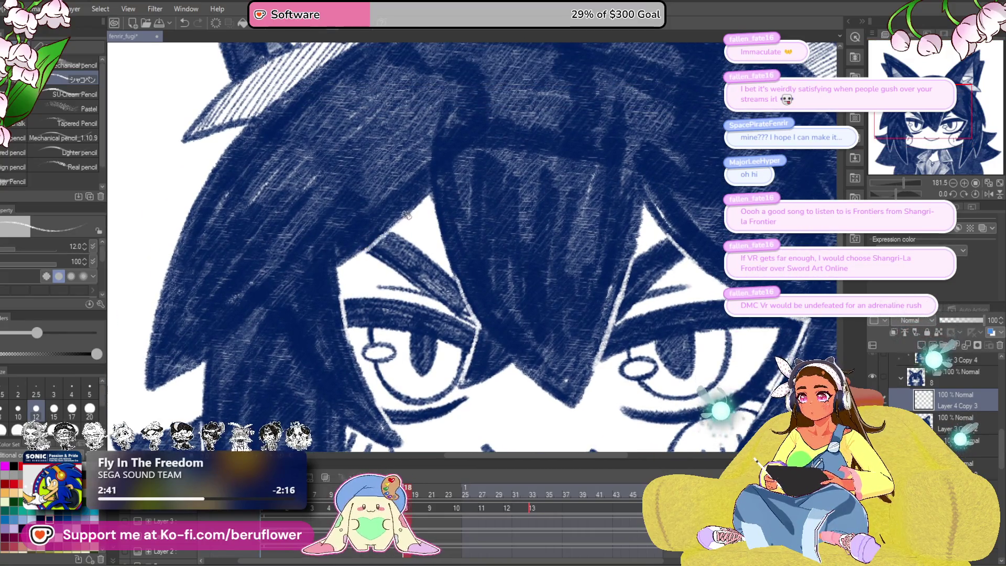
scroll(370, 246, down, 5)
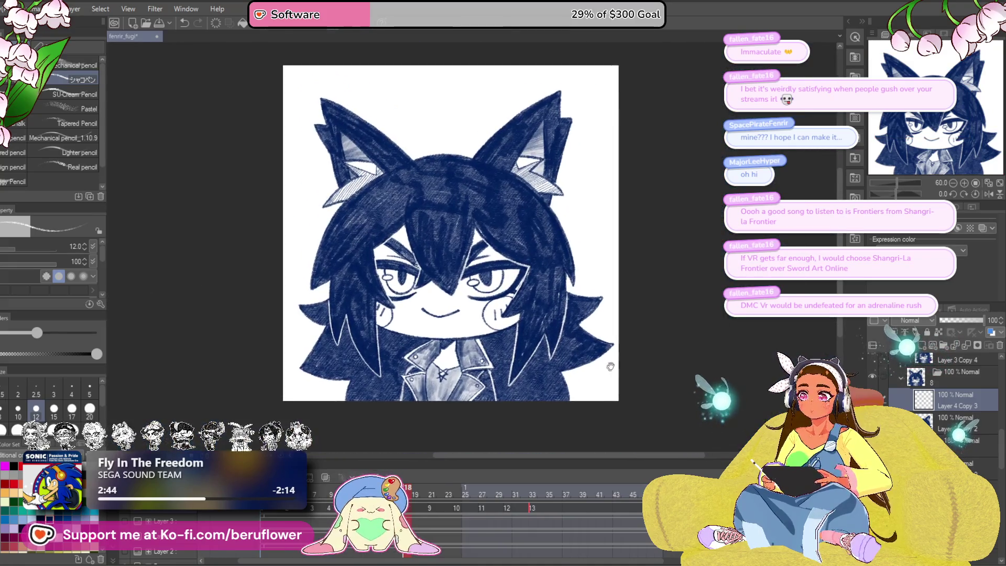
mouse_move(501, 394)
mouse_down()
mouse_move(514, 388)
mouse_move(488, 376)
mouse_up()
scroll(531, 369, up, 2)
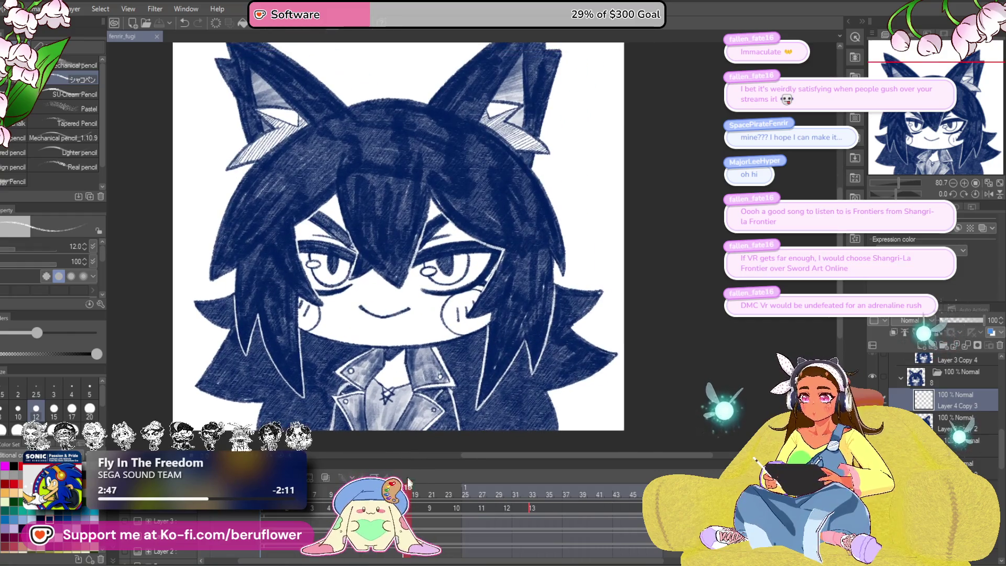
drag(413, 493, 433, 491)
key(ctrl+v)
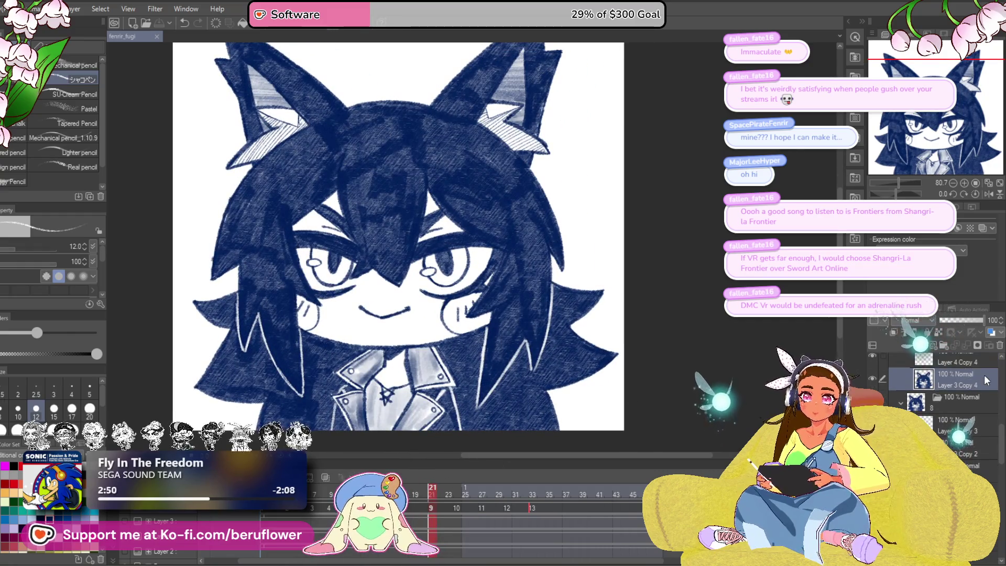
Step: Paint light pencil highlight strokes along the hair edges
scroll(386, 302, up, 4)
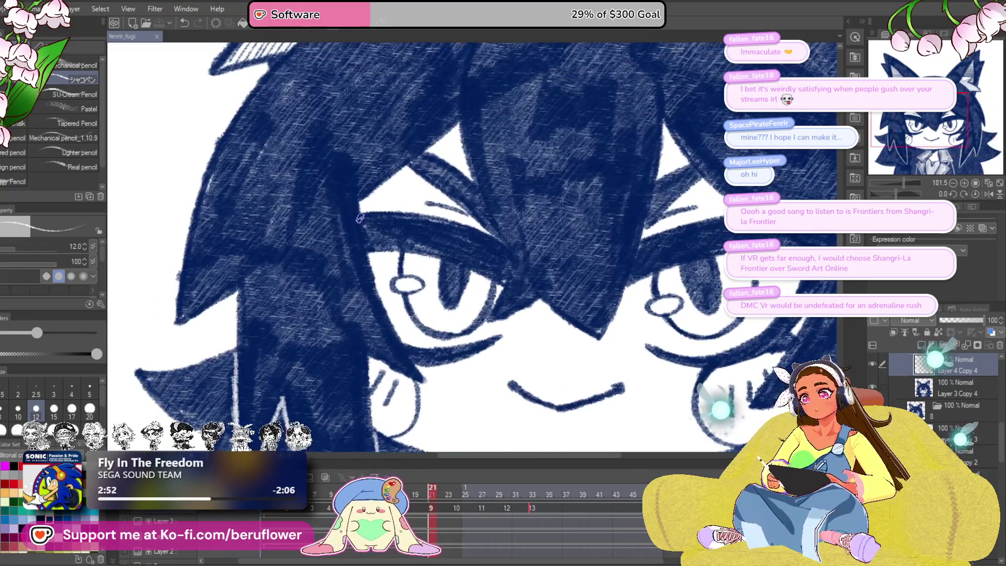
scroll(384, 293, down, 1)
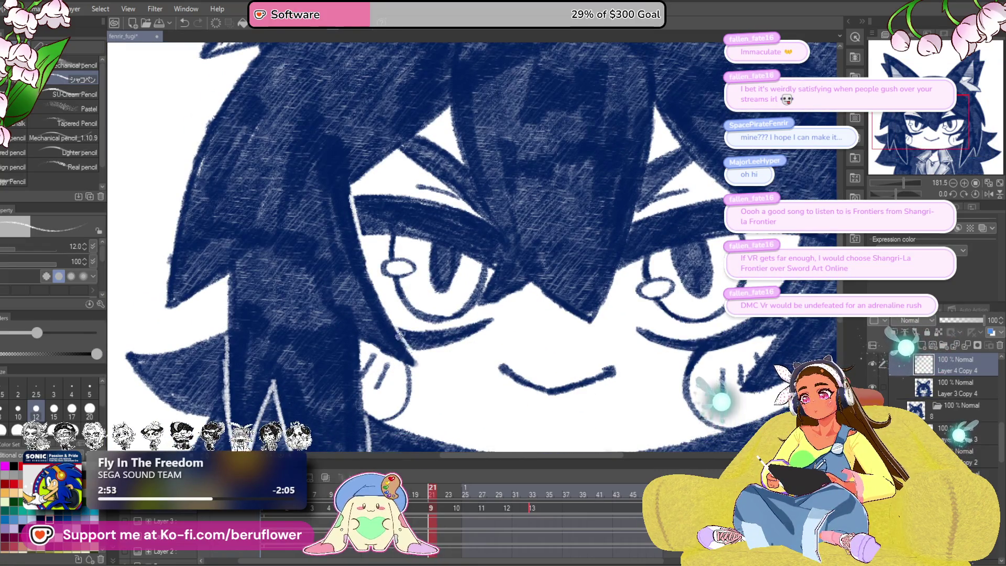
scroll(405, 343, up, 2)
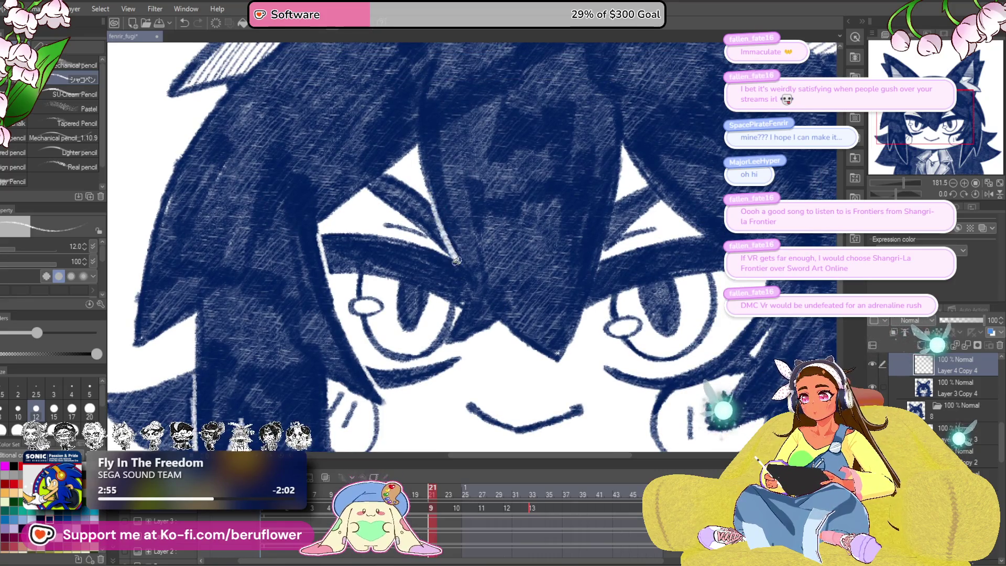
scroll(470, 288, up, 3)
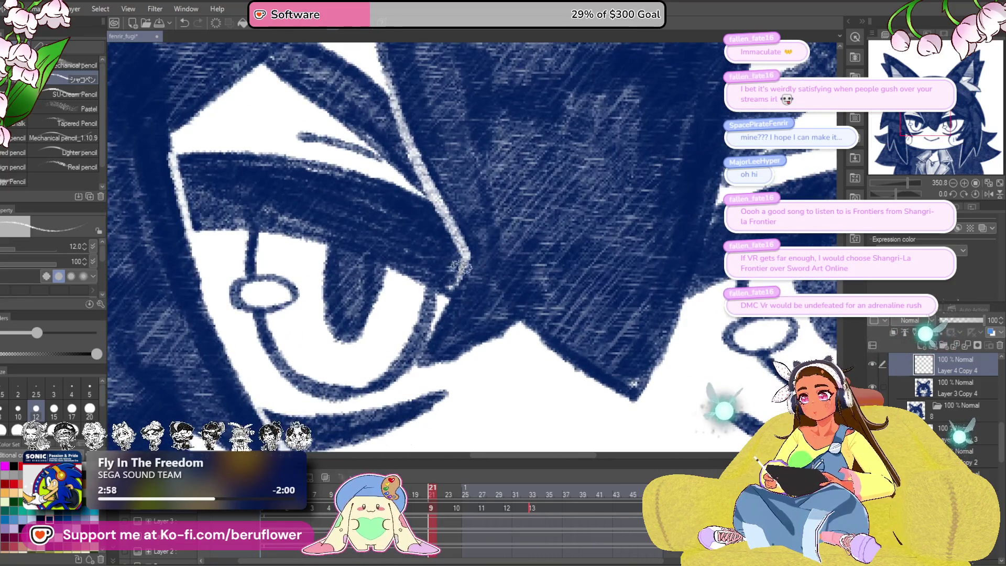
drag(461, 274, 433, 328)
drag(715, 297, 503, 294)
drag(519, 215, 472, 330)
drag(519, 236, 472, 328)
drag(518, 194, 464, 325)
drag(563, 173, 468, 256)
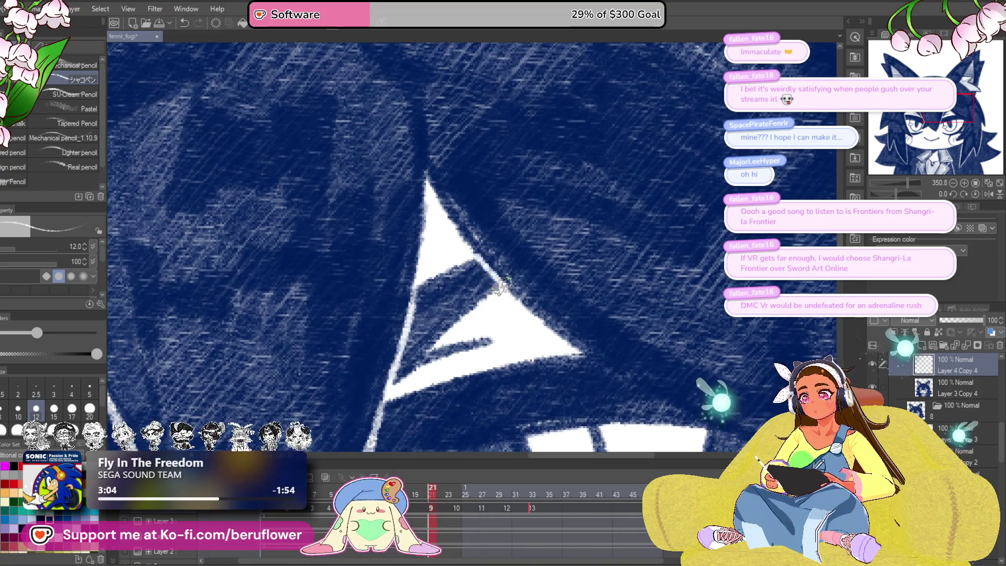
Step: Add two more light highlight strokes along another stretch of the hair edge
scroll(504, 289, down, 5)
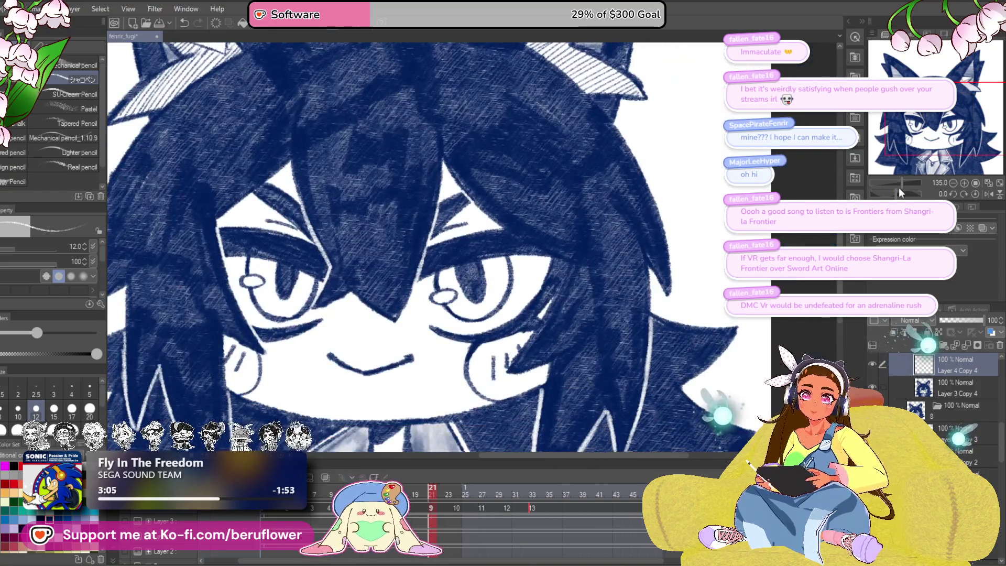
drag(904, 183, 909, 196)
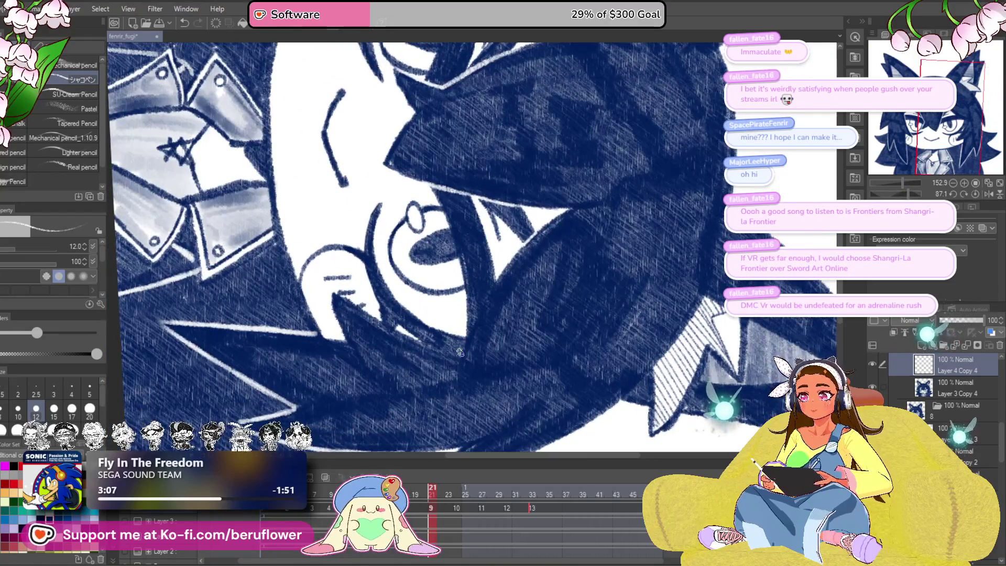
scroll(459, 352, up, 3)
drag(544, 196, 468, 314)
drag(530, 220, 454, 360)
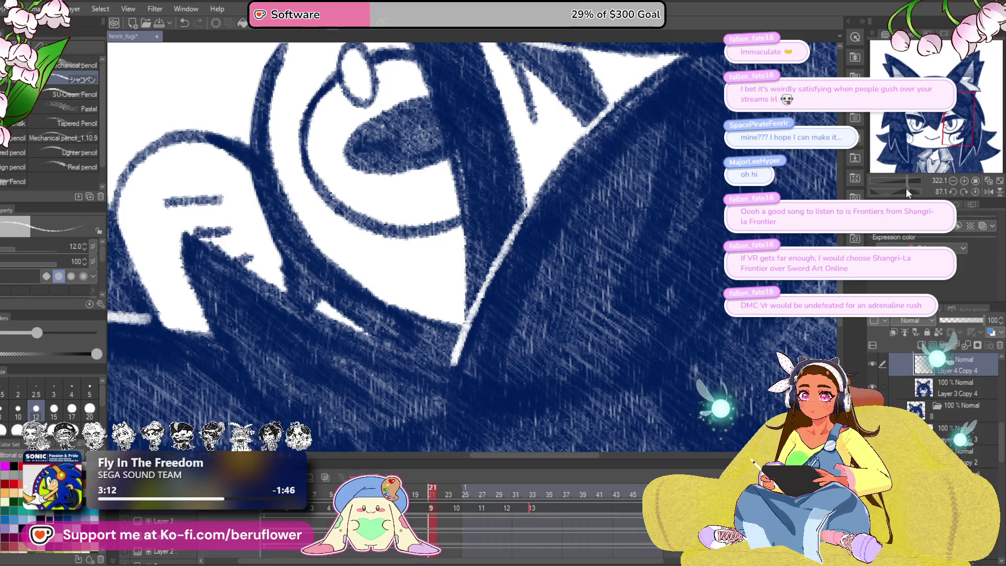
Step: Draw a light highlight stroke from the eyelid corner, redoing it once
drag(907, 194, 896, 193)
drag(677, 286, 625, 254)
mouse_move(535, 238)
mouse_down()
mouse_move(483, 354)
mouse_move(491, 314)
mouse_up()
key(ctrl+z)
drag(545, 194, 510, 264)
drag(540, 202, 494, 295)
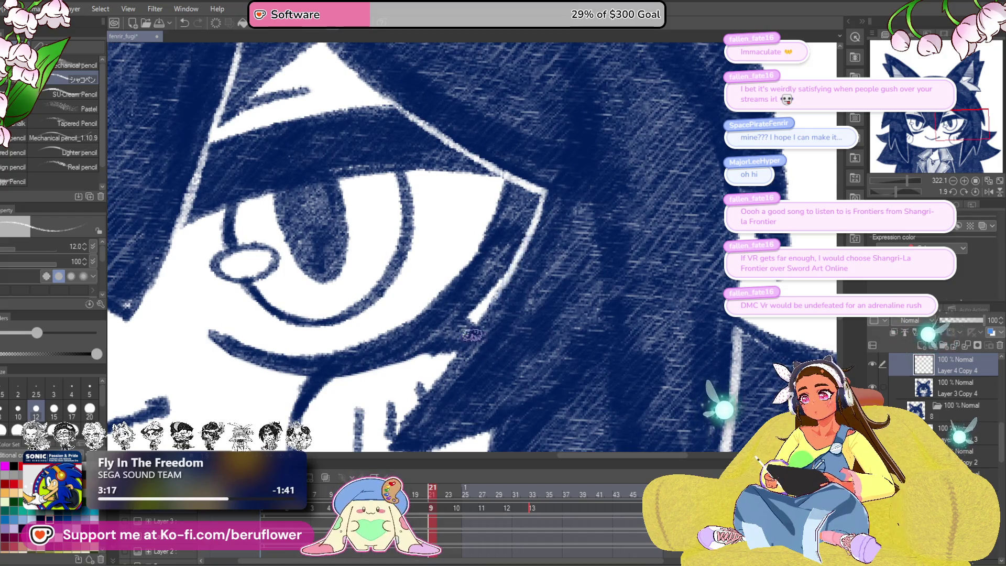
scroll(472, 333, down, 4)
scroll(690, 232, up, 3)
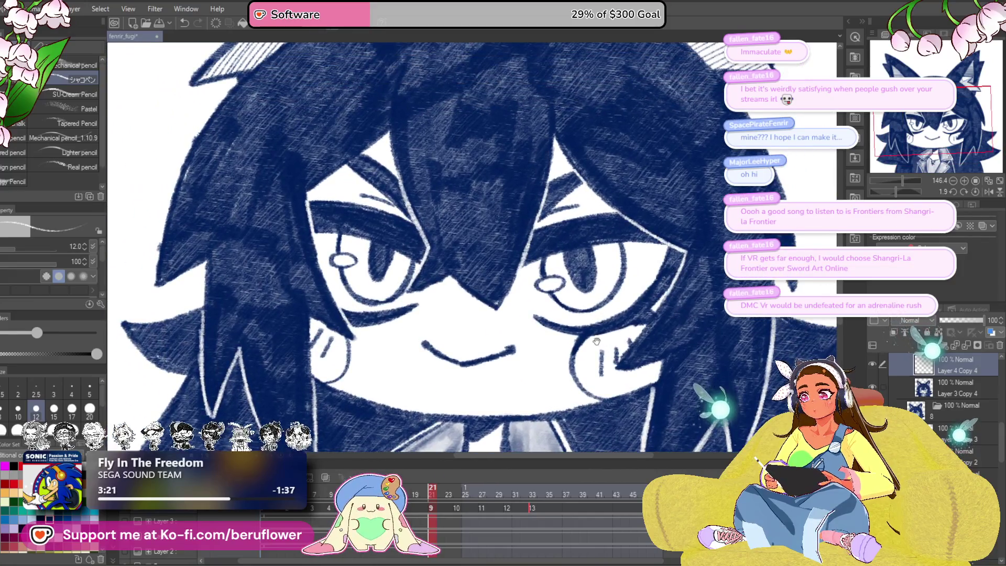
Step: Level the canvas rotation and fit the whole drawing in view
drag(690, 232, 638, 176)
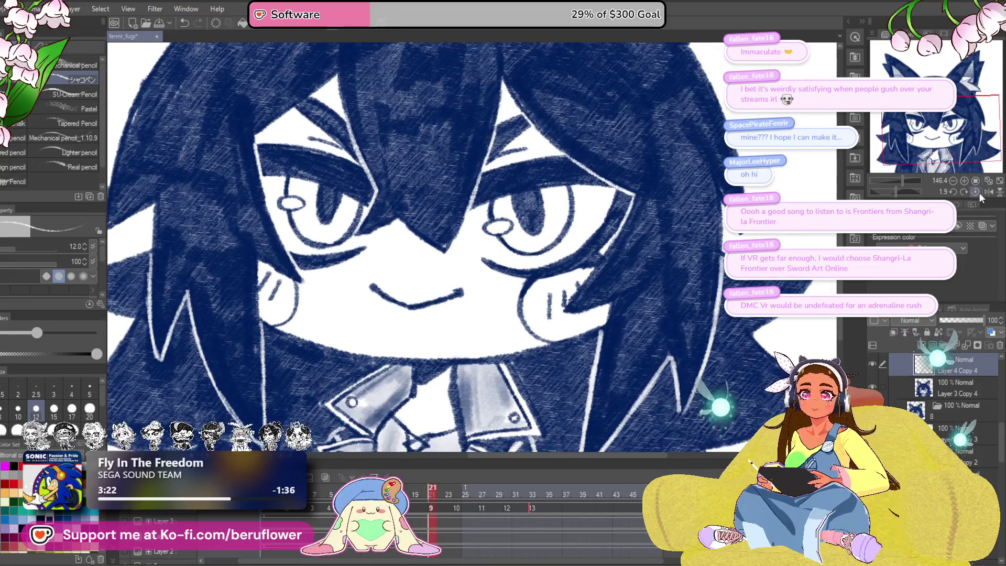
click(975, 192)
click(976, 180)
scroll(427, 244, up, 3)
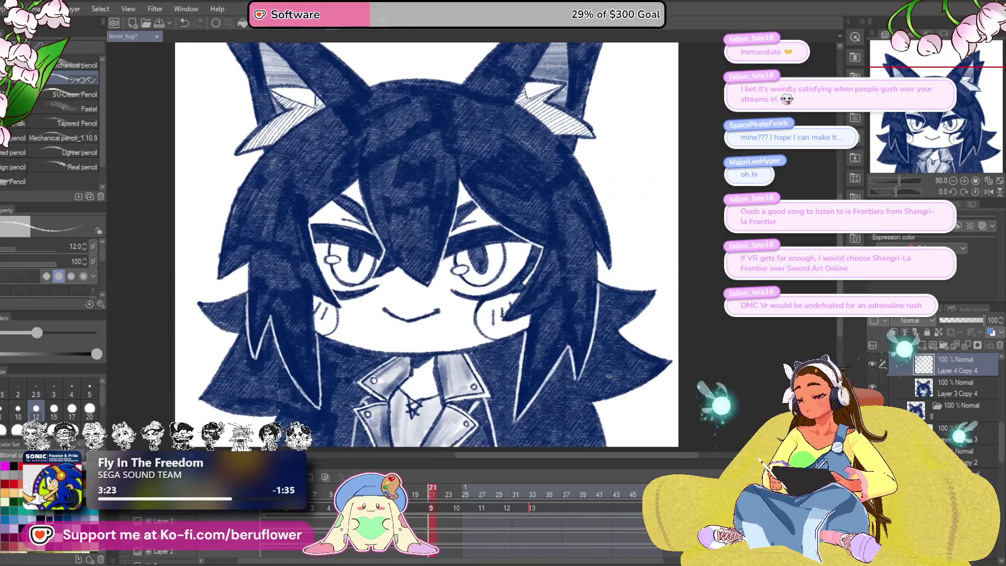
drag(551, 374, 524, 367)
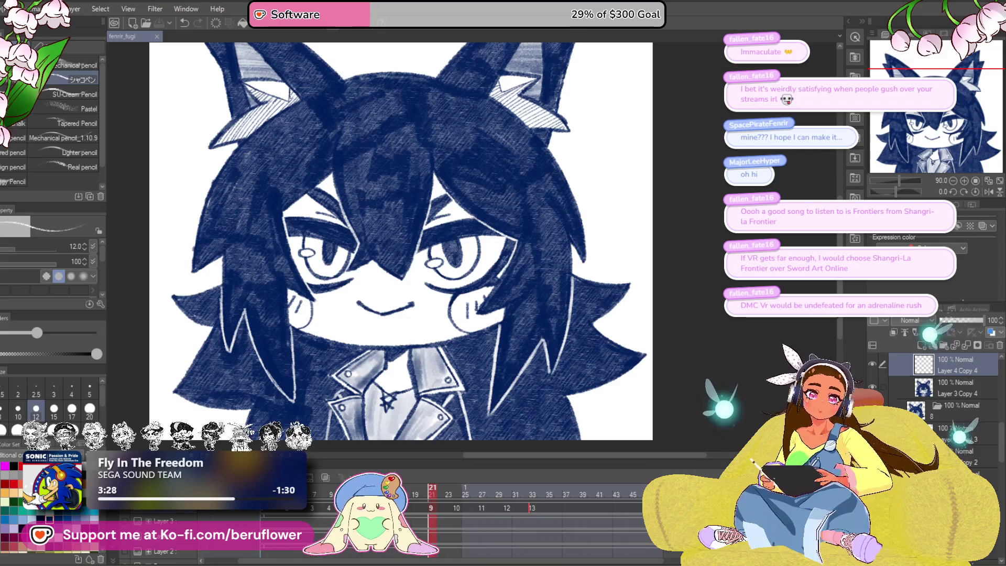
Step: Select Layer 3 Copy 4, go to frame 10, and select the Layer 4 Copy 5 highlight layer
click(955, 388)
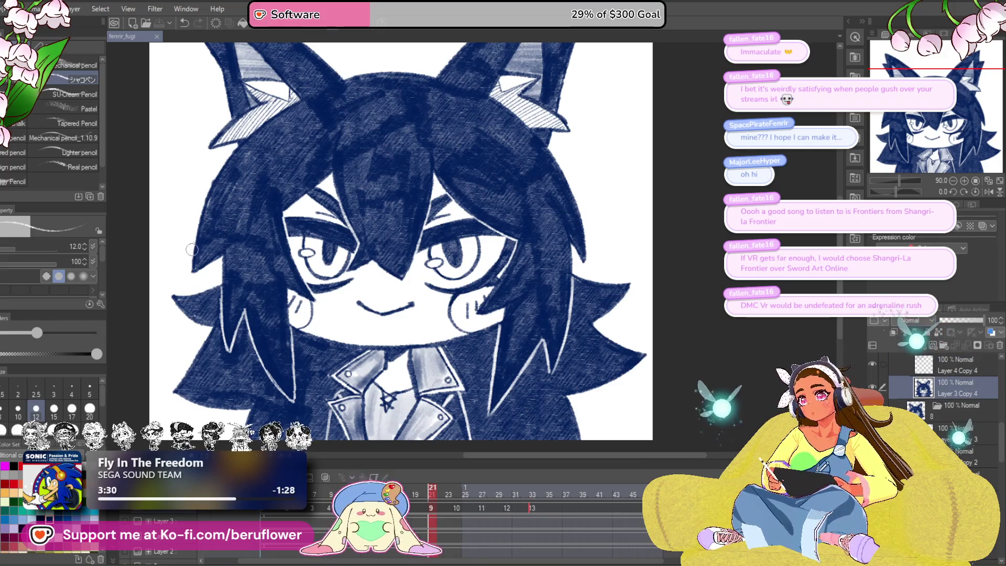
scroll(199, 248, up, 2)
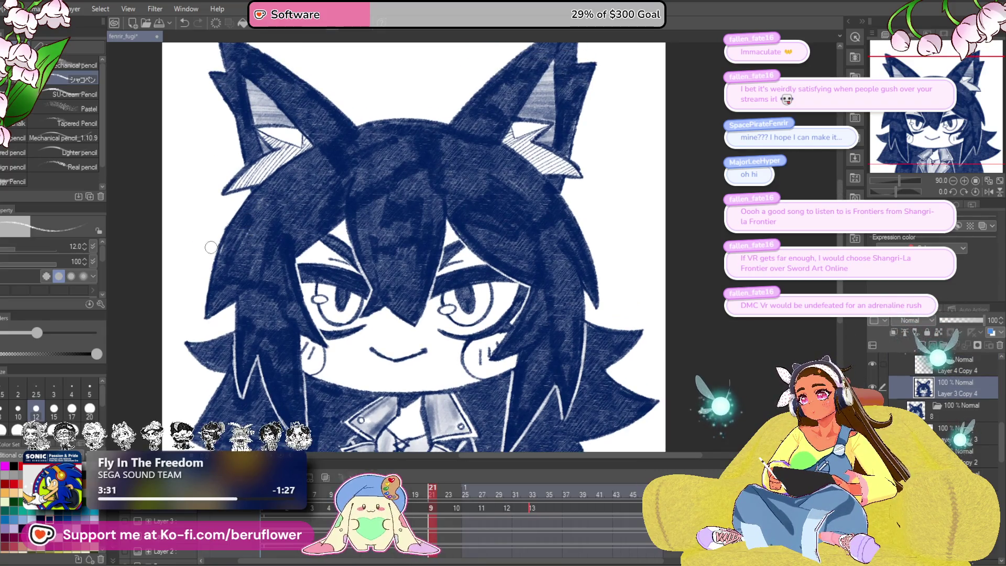
scroll(703, 340, down, 1)
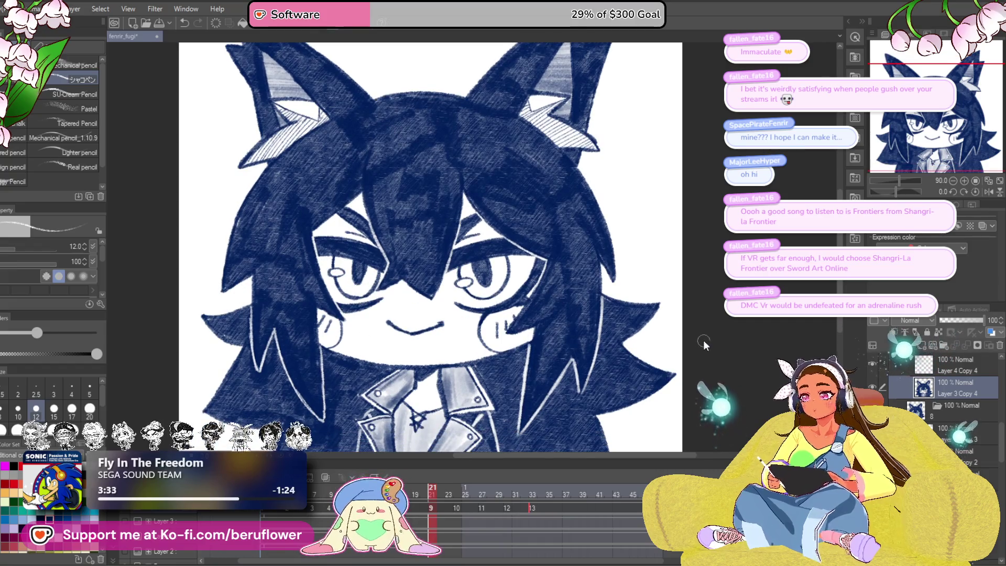
click(460, 493)
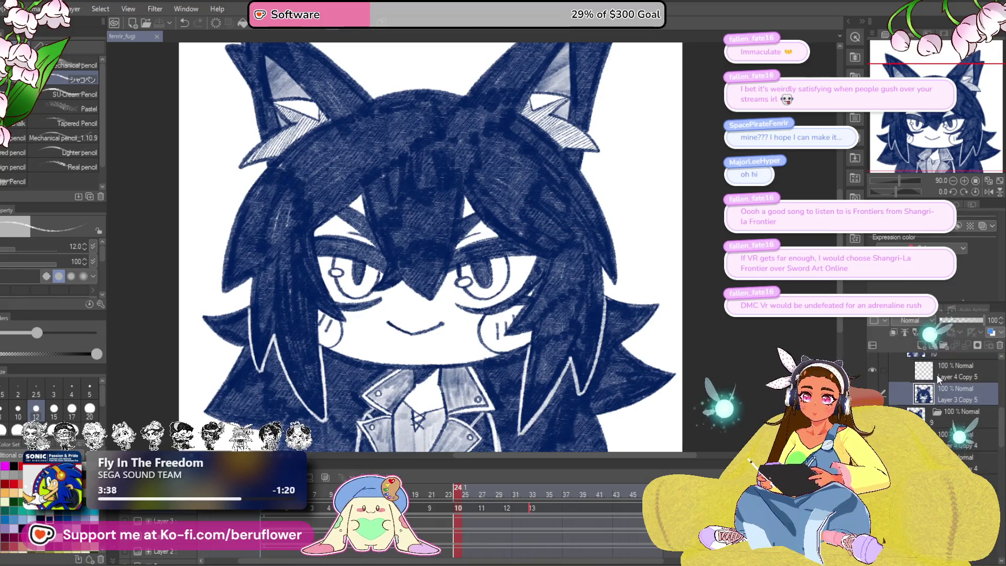
scroll(946, 370, up, 1)
click(946, 369)
Step: Rotate, zoom and pan around frame 10's hair, then straighten and zoom out the view
scroll(406, 286, up, 1)
scroll(406, 285, up, 4)
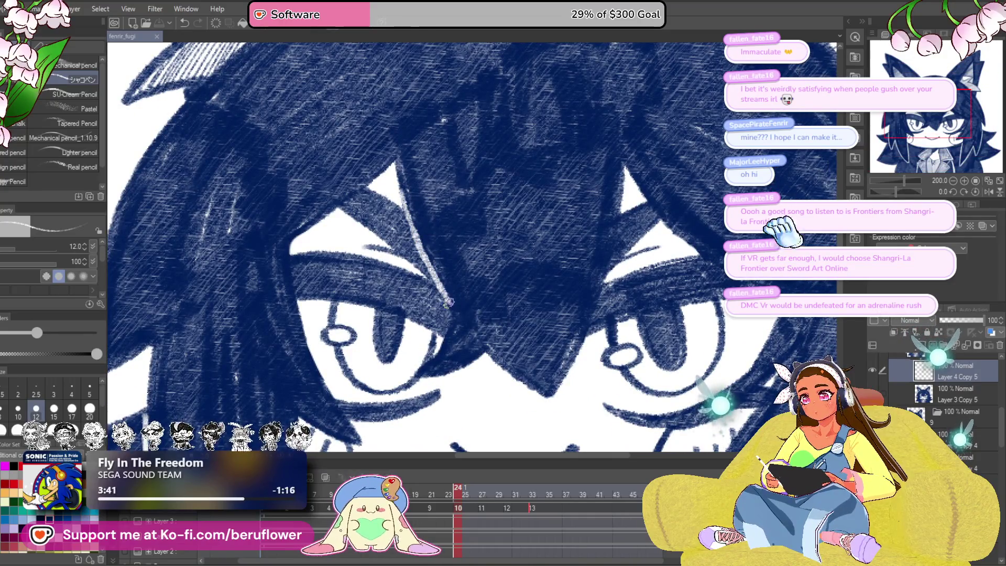
scroll(473, 322, down, 3)
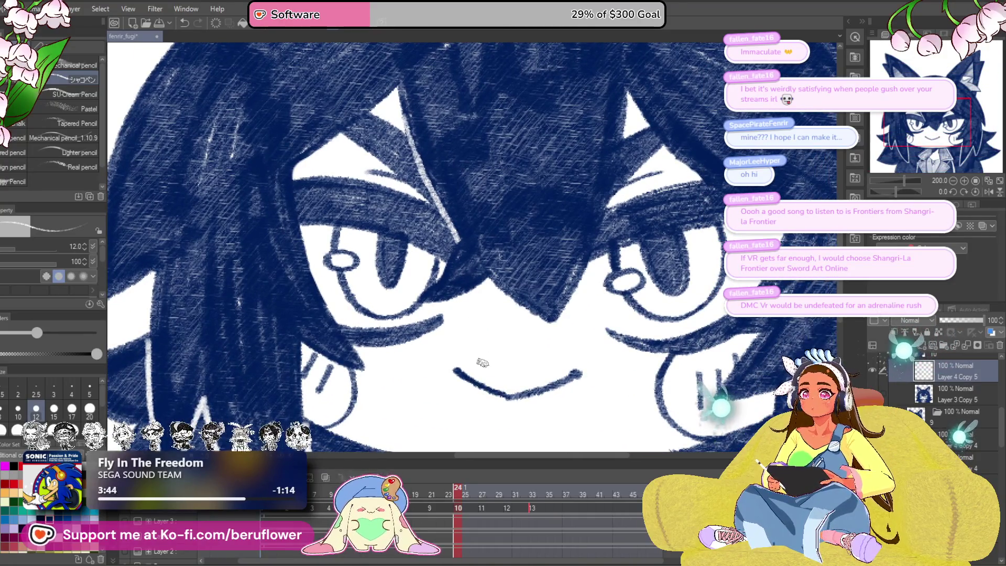
mouse_move(486, 314)
mouse_down()
mouse_move(463, 338)
mouse_move(411, 325)
mouse_move(454, 315)
mouse_up()
mouse_move(601, 120)
mouse_down()
mouse_move(471, 210)
mouse_move(443, 356)
mouse_move(427, 378)
mouse_up()
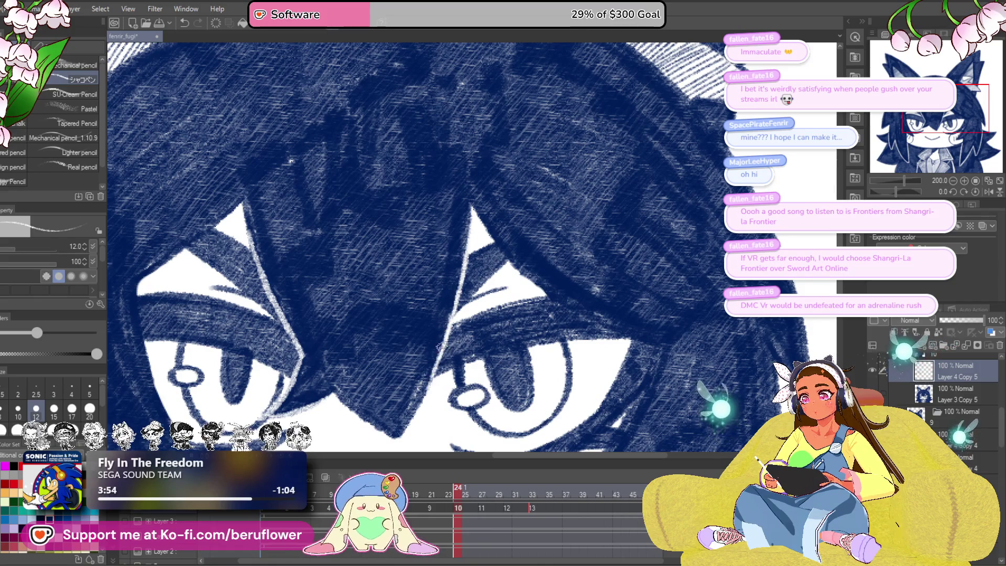
drag(593, 272, 548, 283)
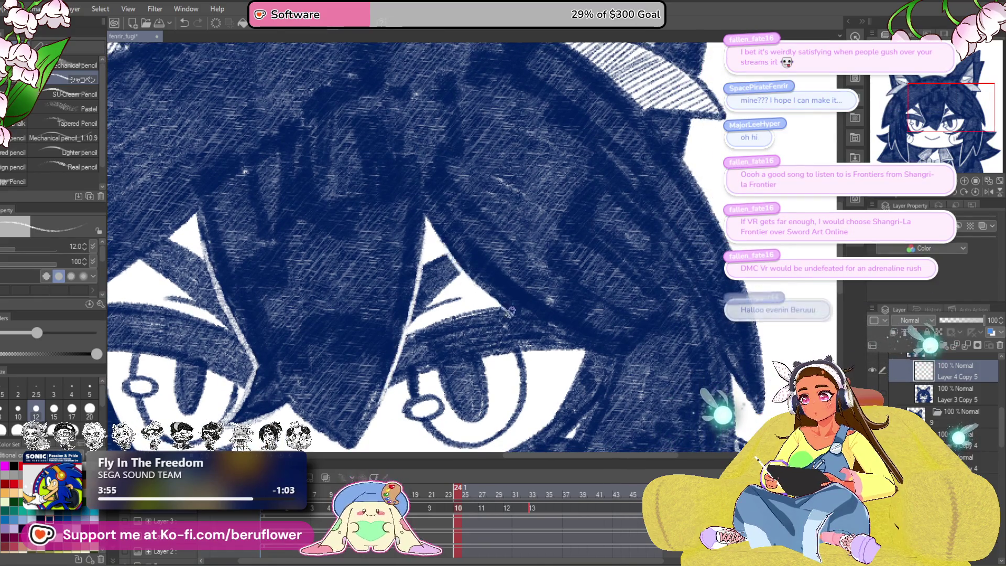
mouse_move(734, 235)
mouse_down()
mouse_move(576, 383)
mouse_move(450, 476)
mouse_up()
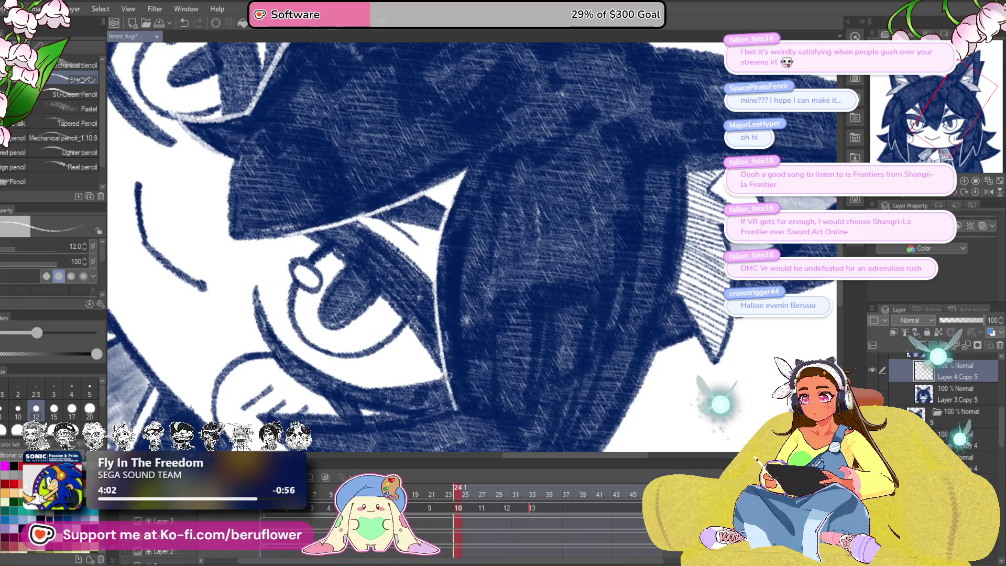
mouse_move(576, 315)
mouse_down()
mouse_move(588, 382)
mouse_move(597, 356)
mouse_up()
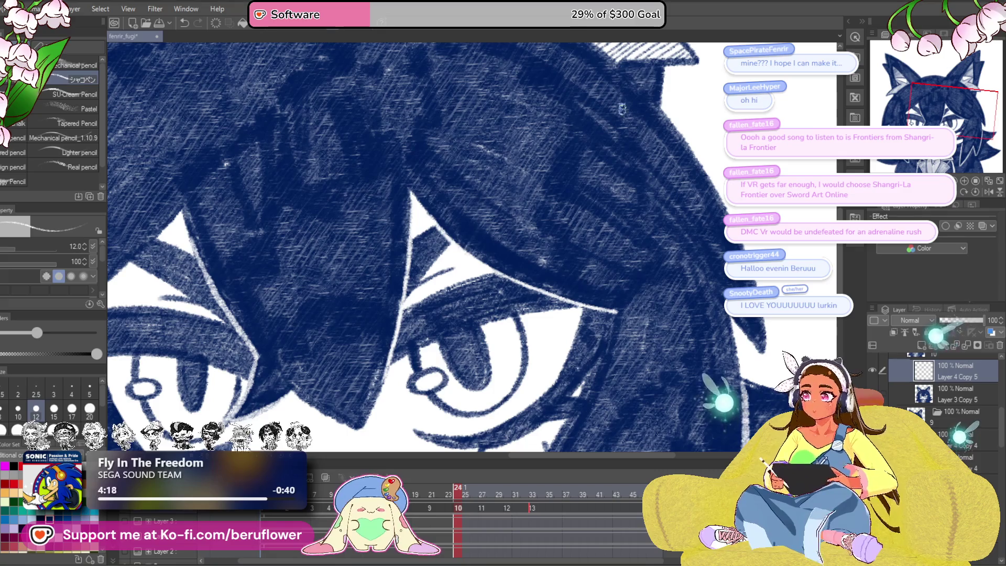
click(968, 193)
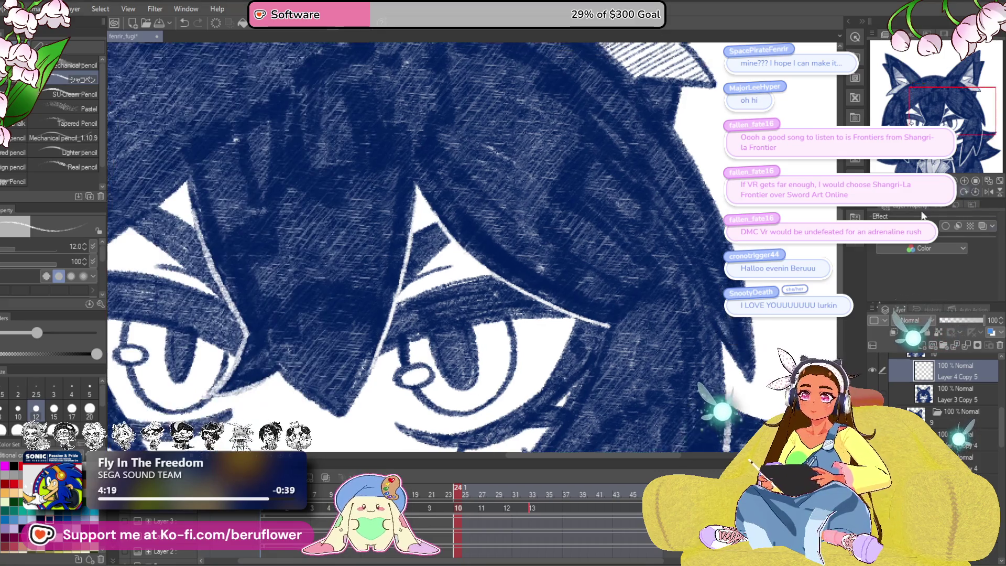
scroll(583, 309, down, 2)
drag(583, 310, 570, 287)
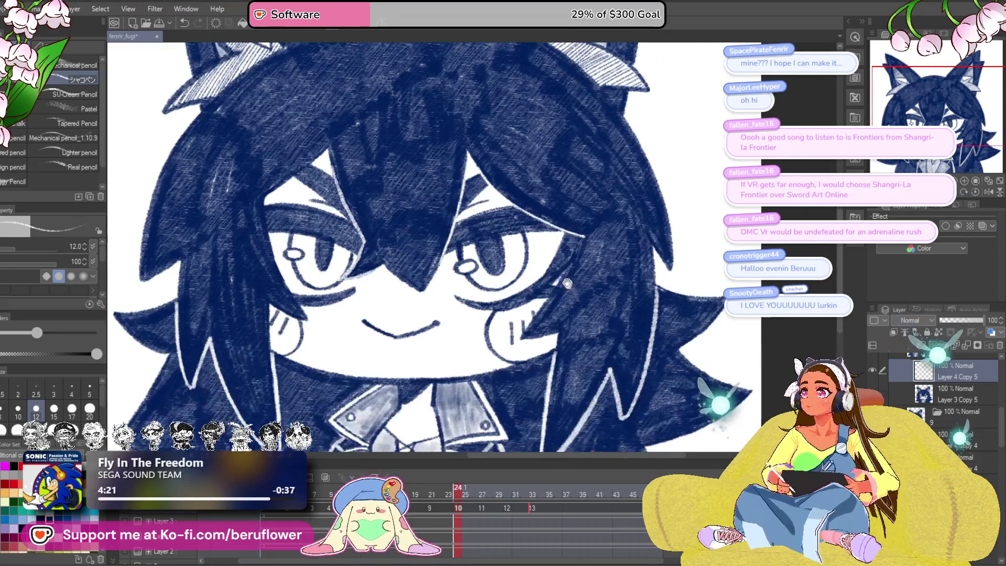
Step: Frame the face and ears of frame 10, then drag the playhead to frame 11
scroll(554, 281, up, 3)
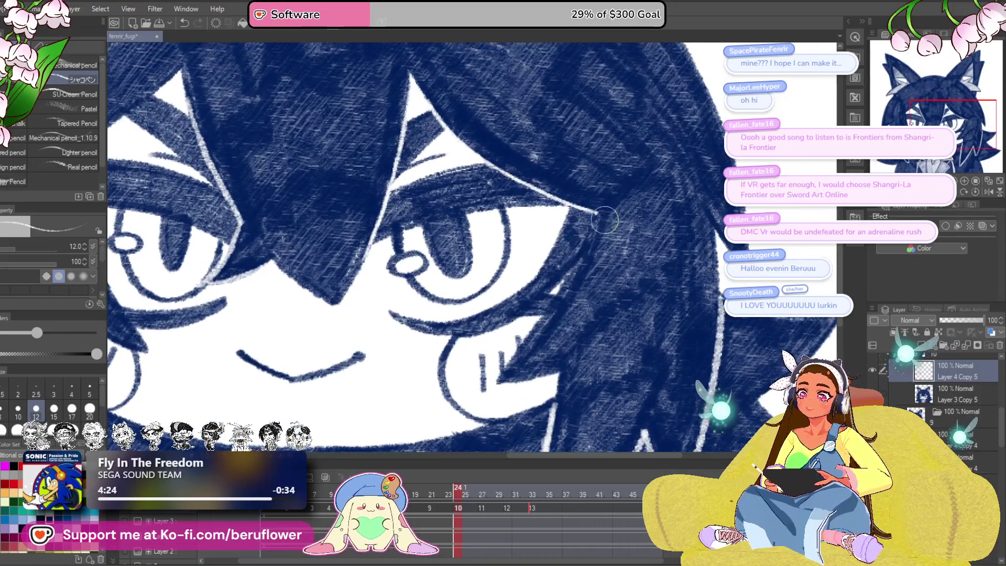
drag(620, 197, 607, 193)
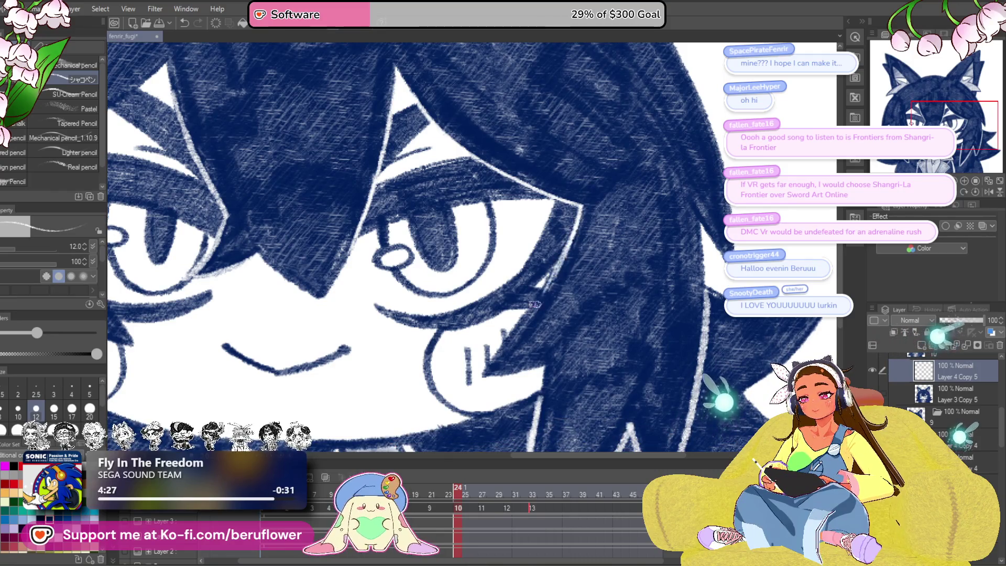
drag(601, 352, 572, 268)
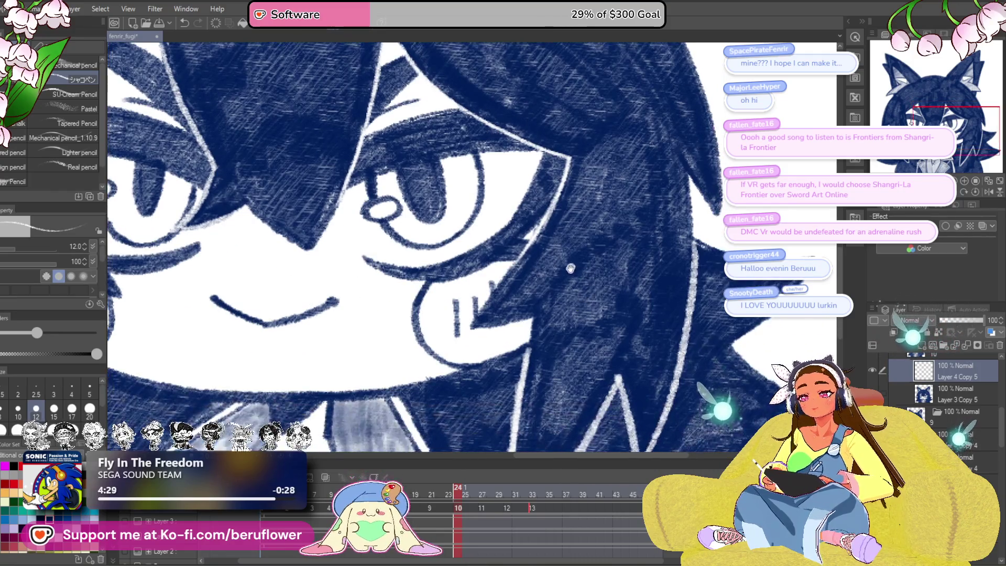
scroll(574, 283, up, 2)
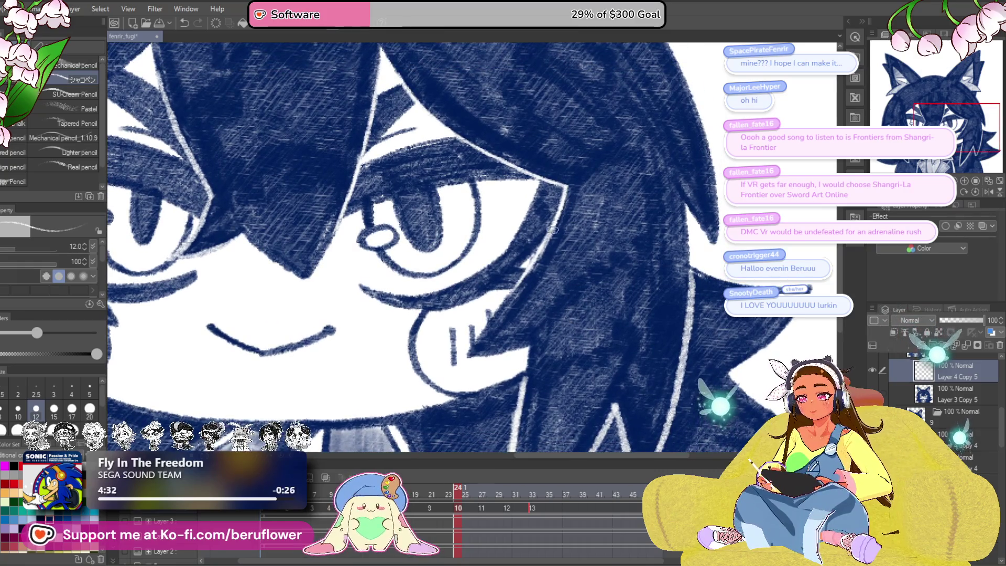
scroll(551, 337, down, 4)
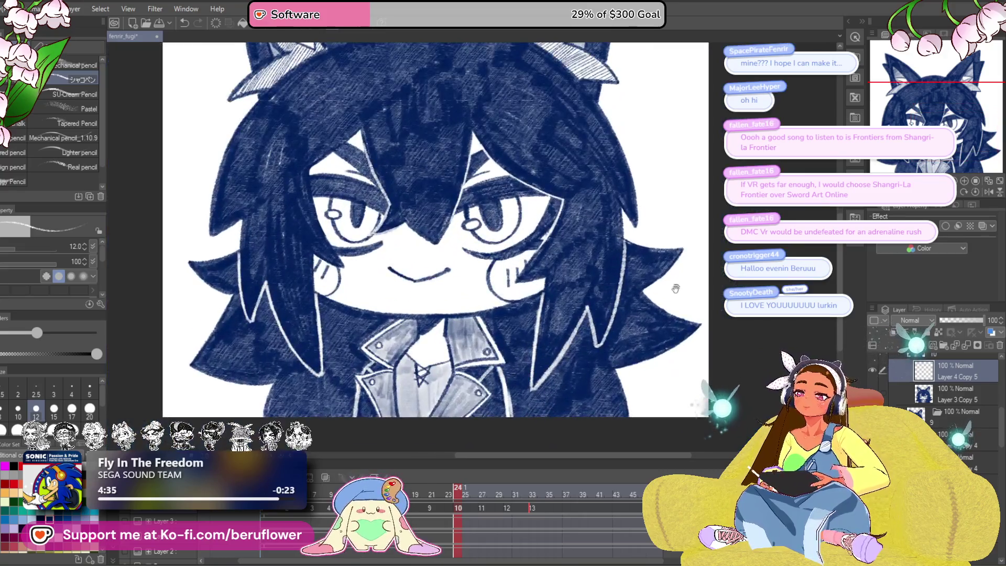
drag(676, 288, 686, 352)
scroll(407, 401, up, 3)
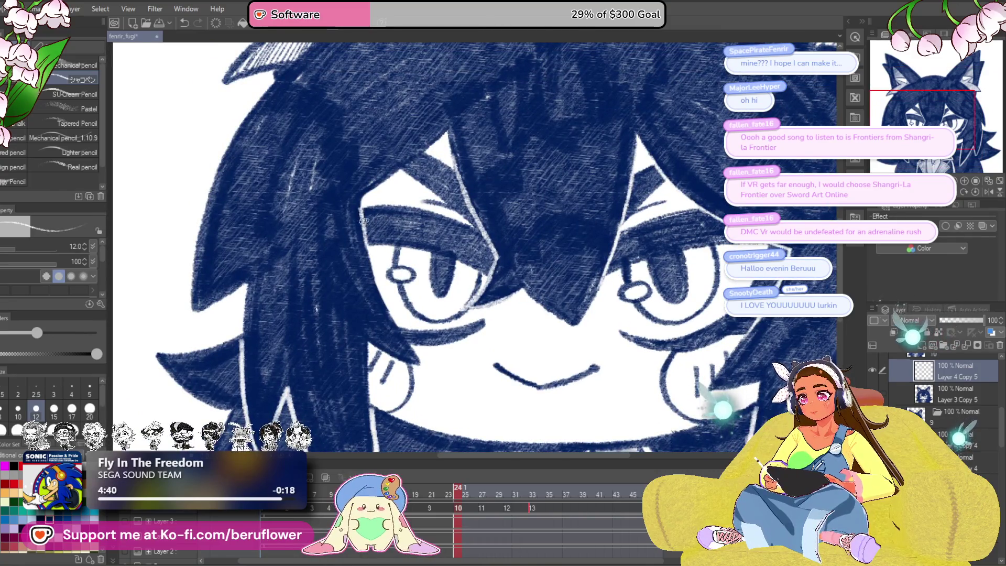
mouse_move(400, 339)
mouse_down()
mouse_move(403, 332)
mouse_move(400, 366)
mouse_up()
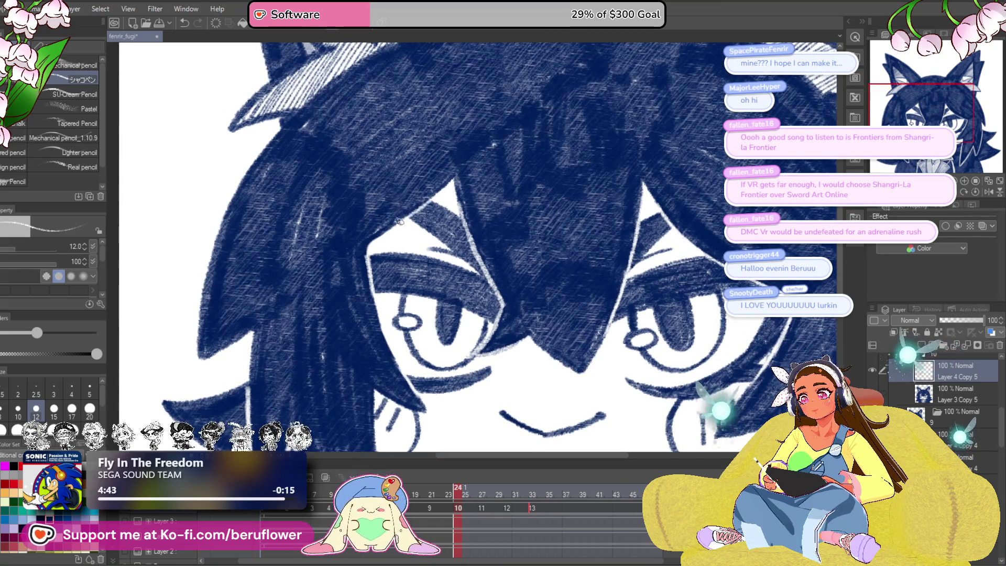
scroll(396, 225, down, 6)
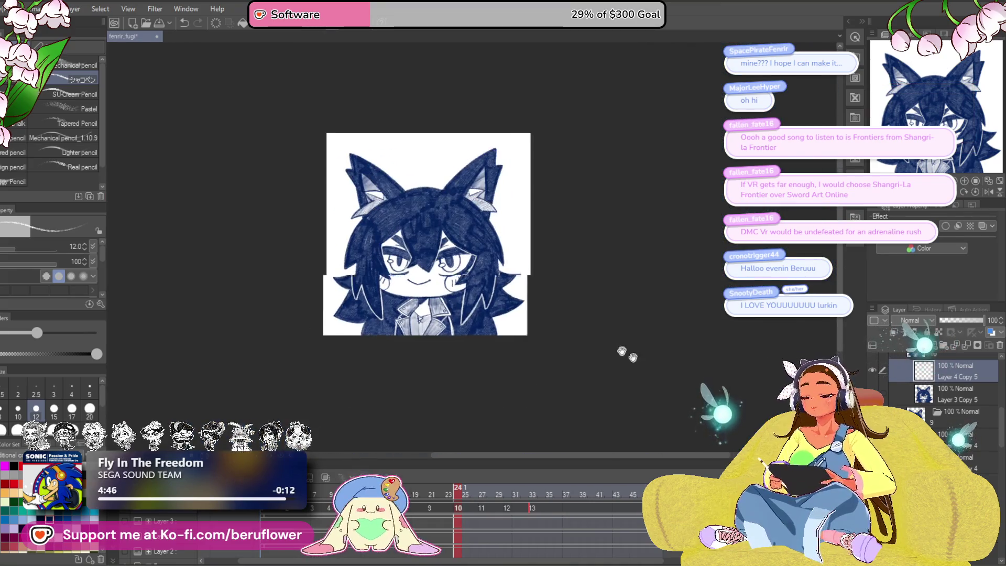
scroll(491, 231, up, 6)
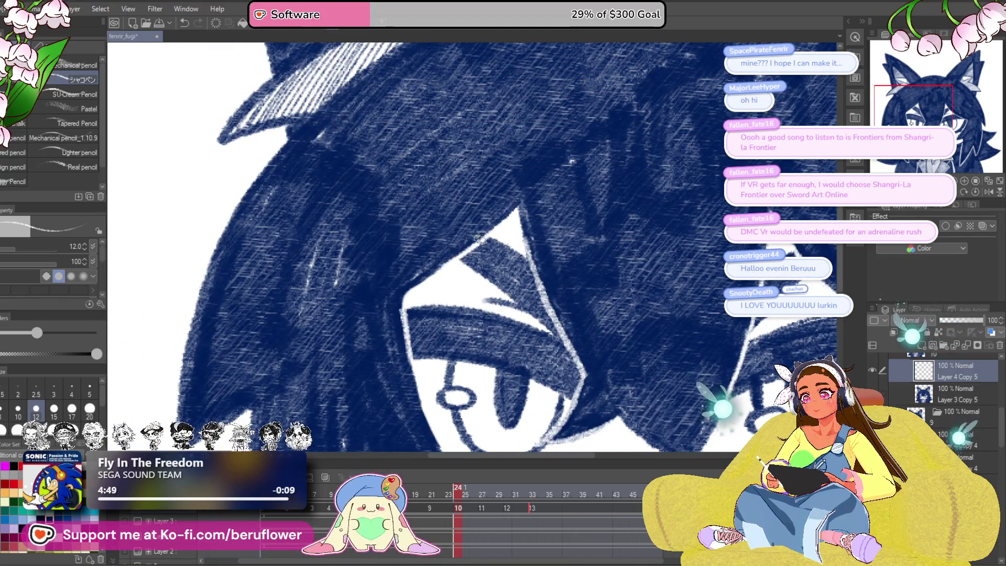
scroll(474, 240, down, 4)
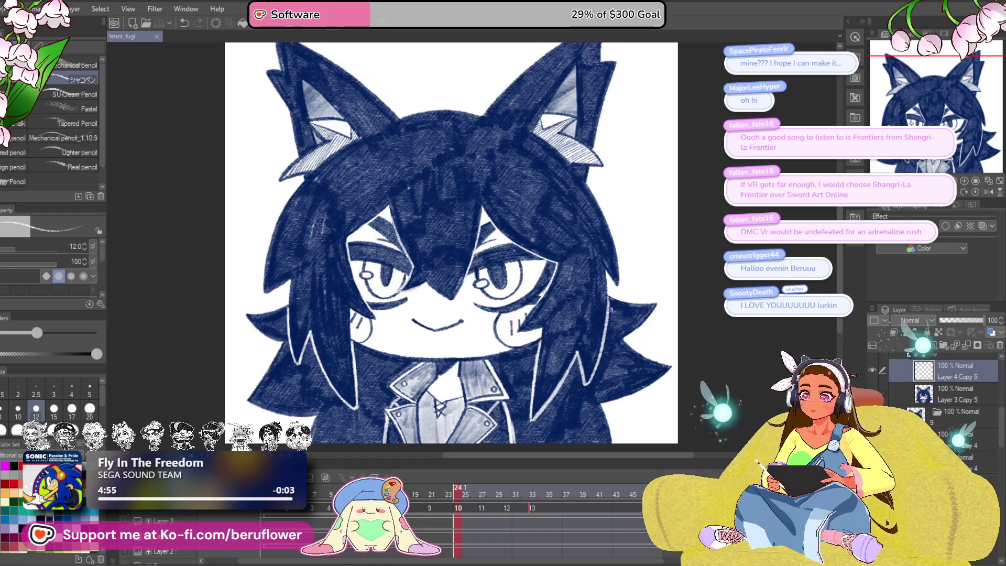
drag(751, 368, 720, 355)
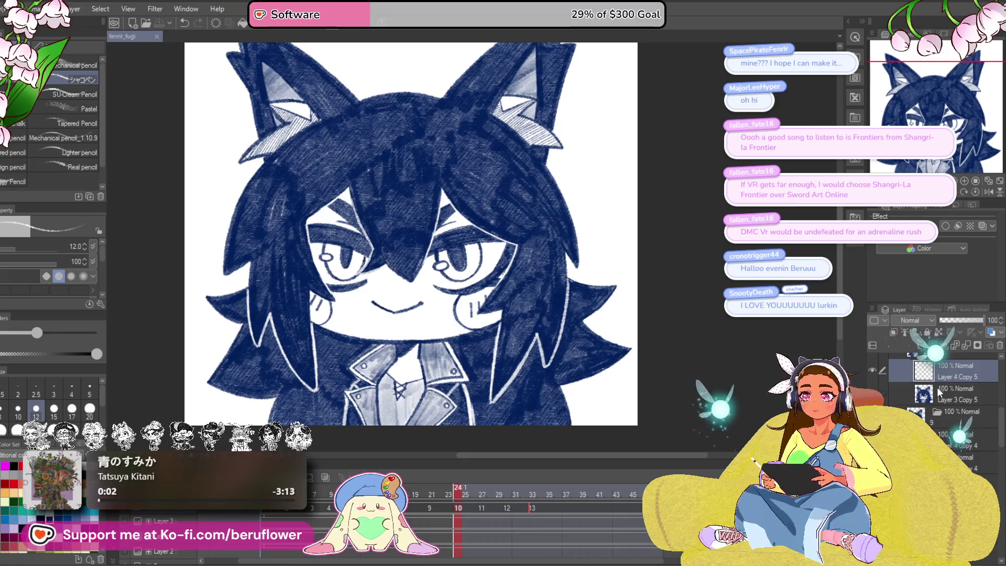
drag(409, 236, 415, 225)
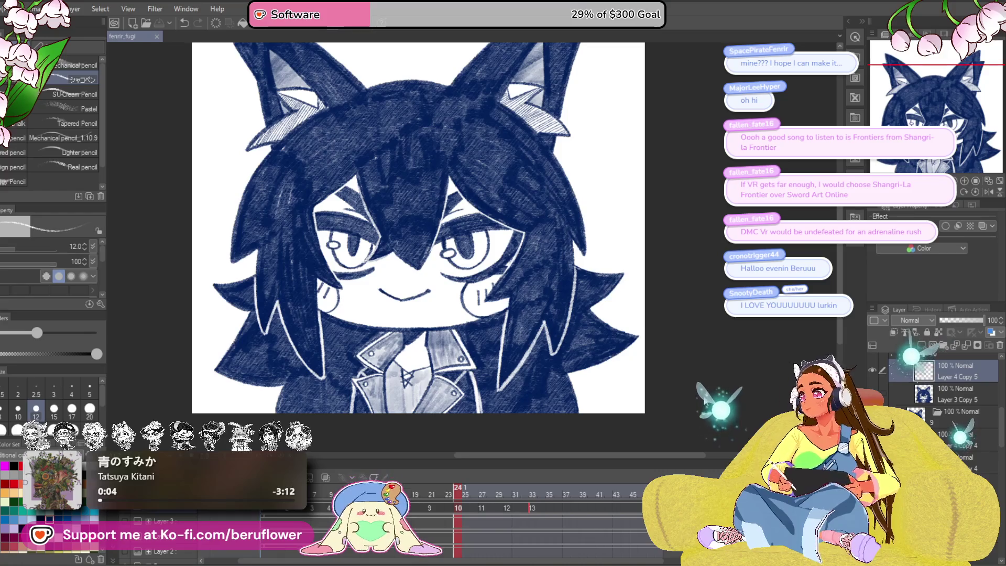
drag(449, 500, 482, 500)
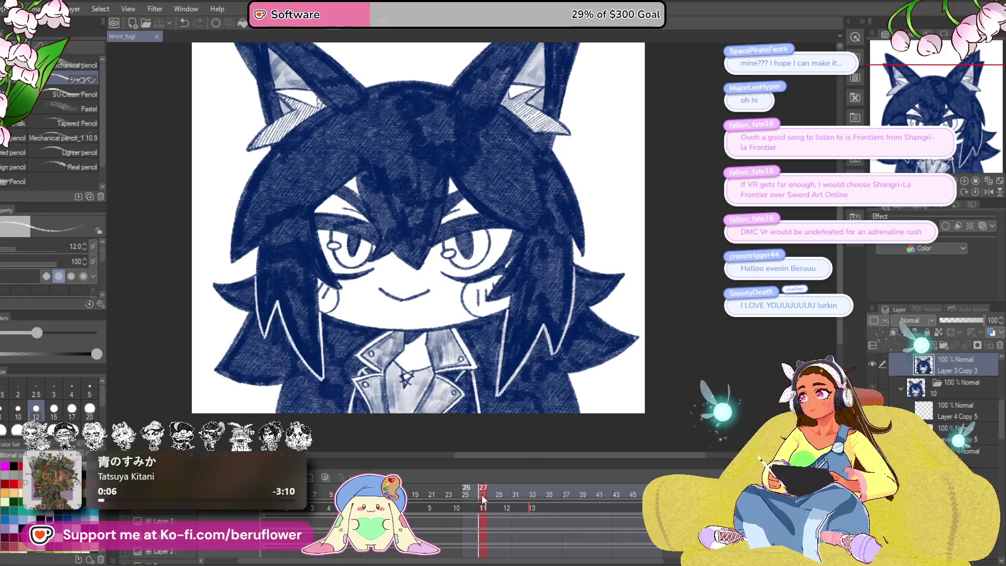
Step: Show and select Layer 4 Copy 6, then add white highlight strokes near the bangs
scroll(944, 361, up, 2)
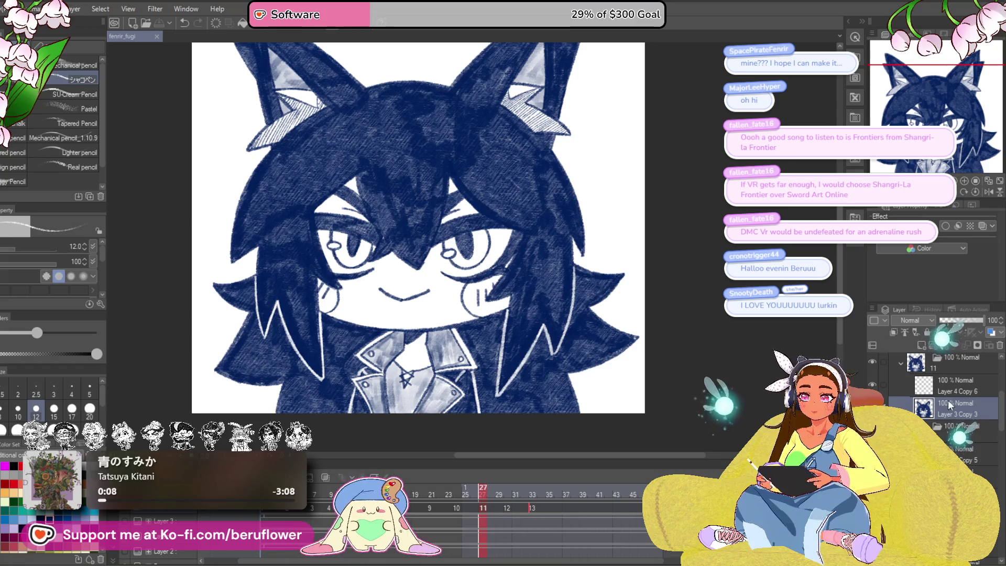
click(873, 385)
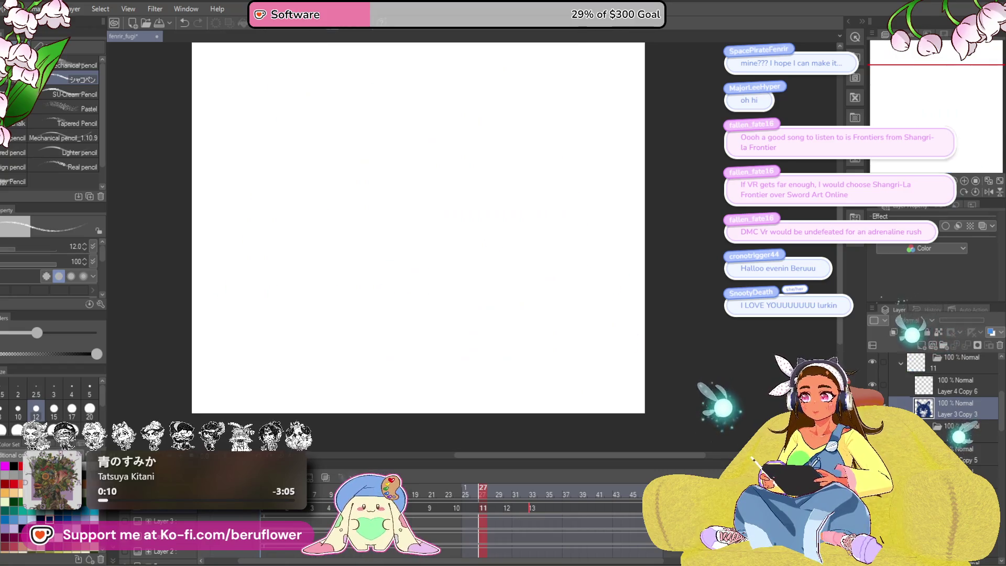
click(873, 386)
click(955, 392)
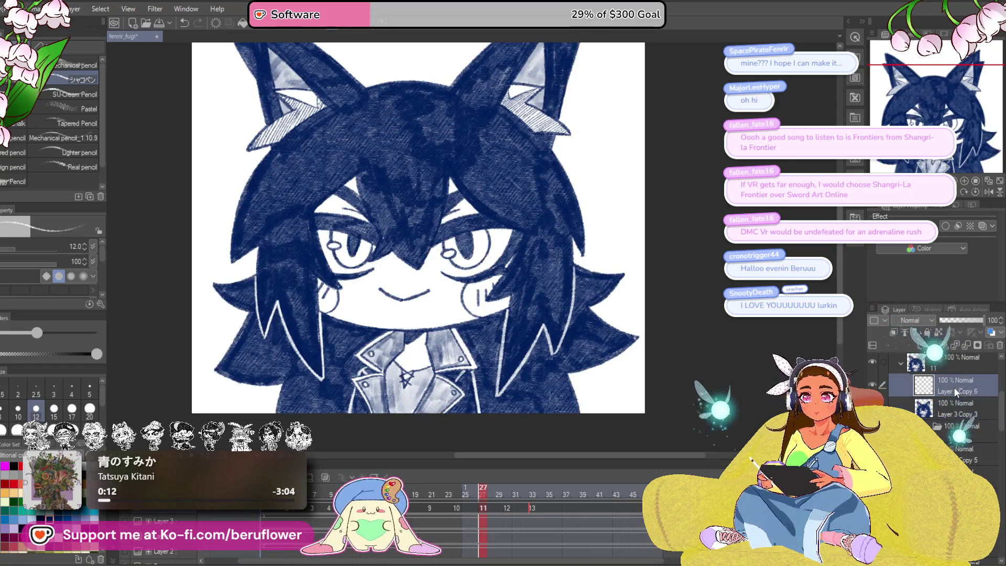
scroll(463, 274, up, 8)
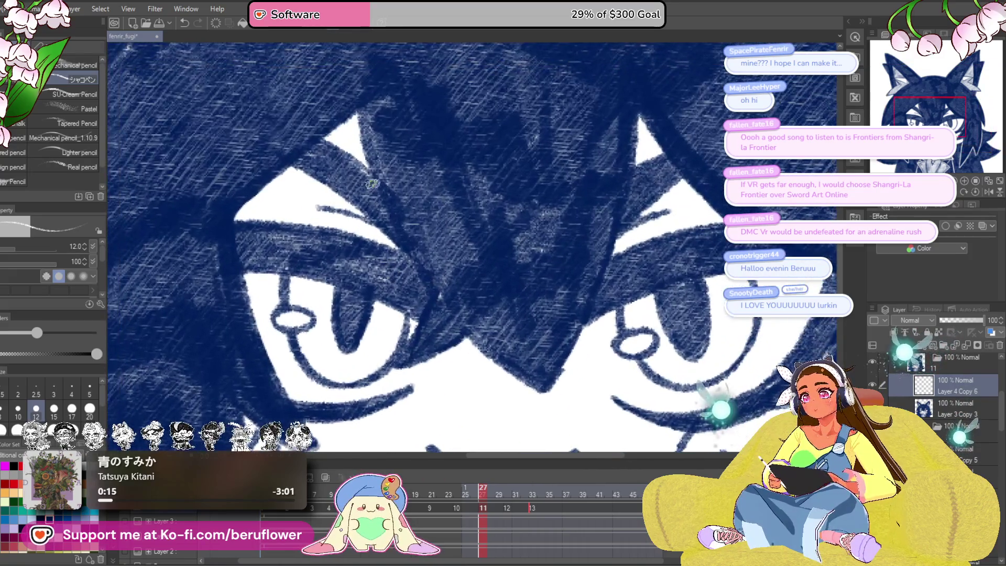
drag(372, 184, 429, 294)
drag(369, 163, 383, 205)
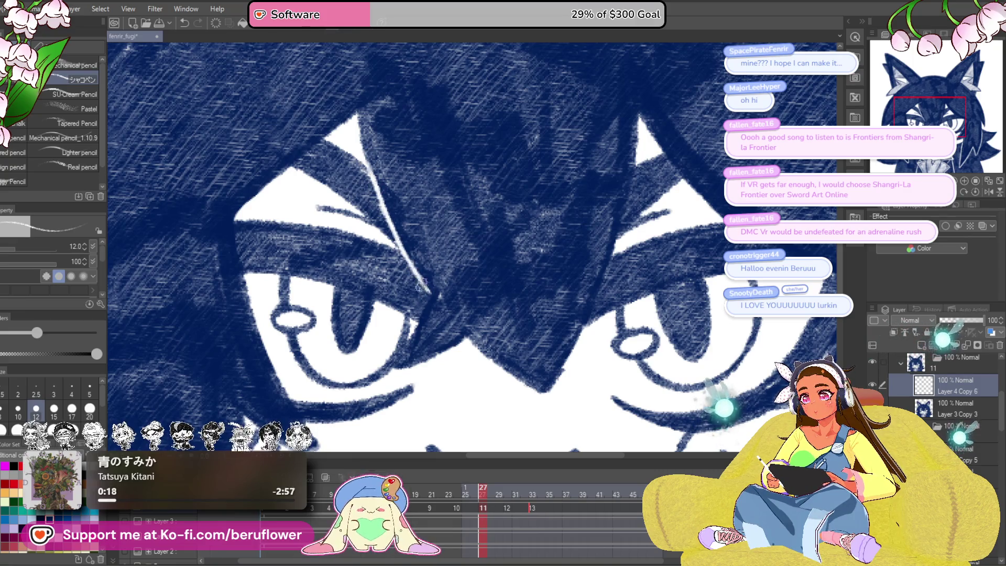
Step: Draw a white highlight along the right bangs
scroll(423, 291, down, 2)
scroll(413, 267, up, 5)
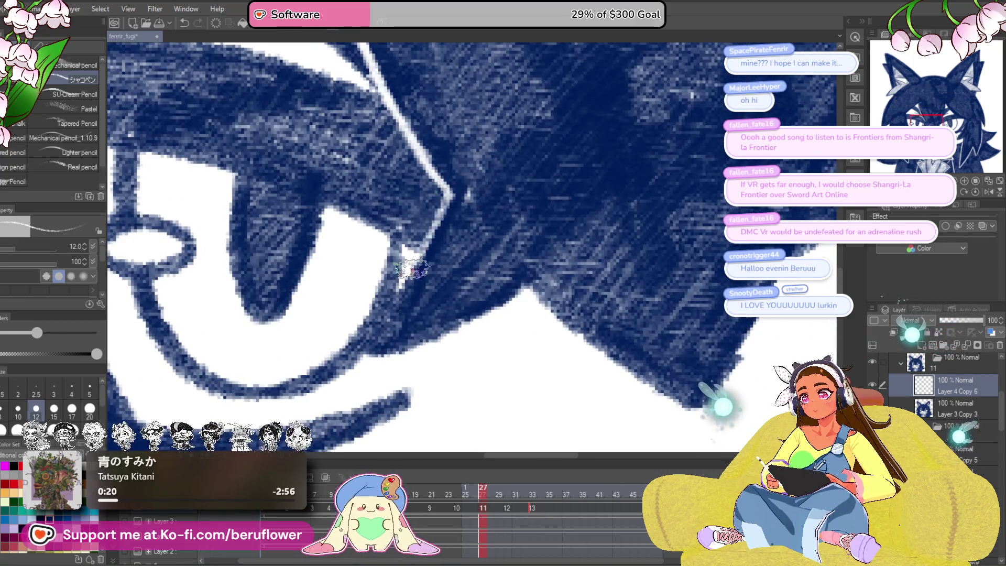
scroll(393, 285, down, 3)
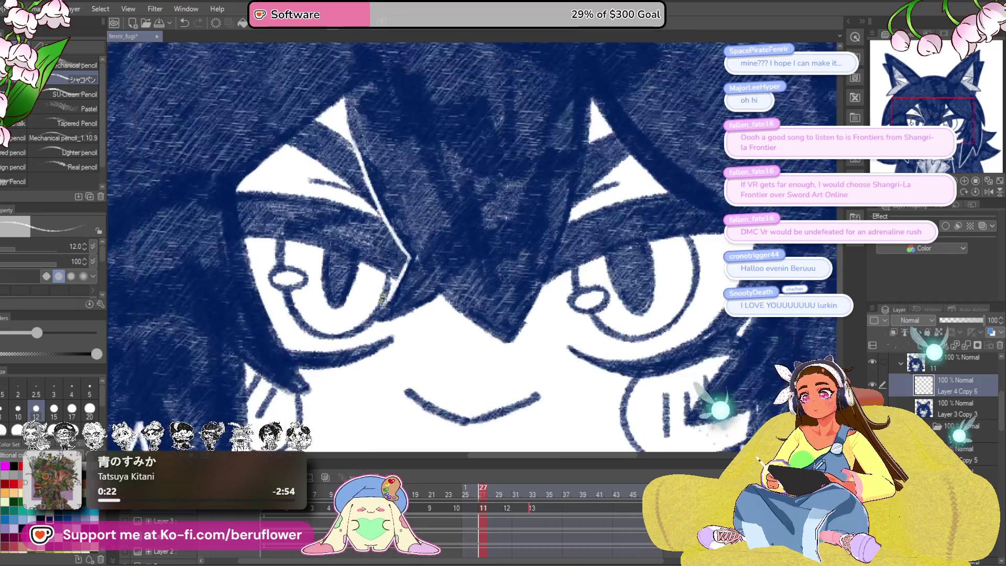
drag(383, 299, 304, 351)
mouse_move(519, 196)
mouse_down()
mouse_move(490, 275)
mouse_move(486, 259)
mouse_up()
scroll(506, 288, up, 2)
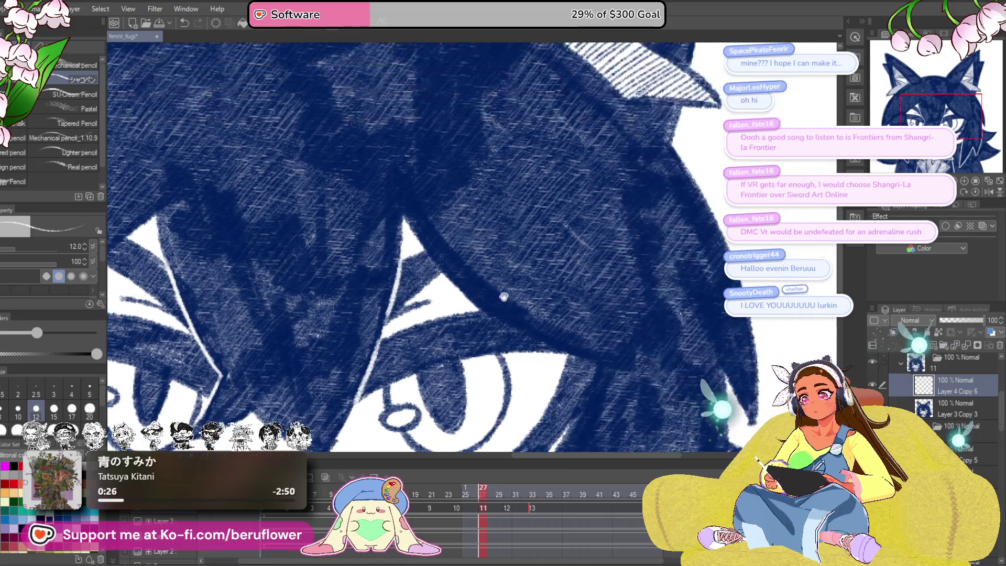
Step: Add white highlights along the eye's left and upper edges
drag(386, 304, 321, 253)
drag(471, 262, 419, 210)
drag(460, 184, 460, 240)
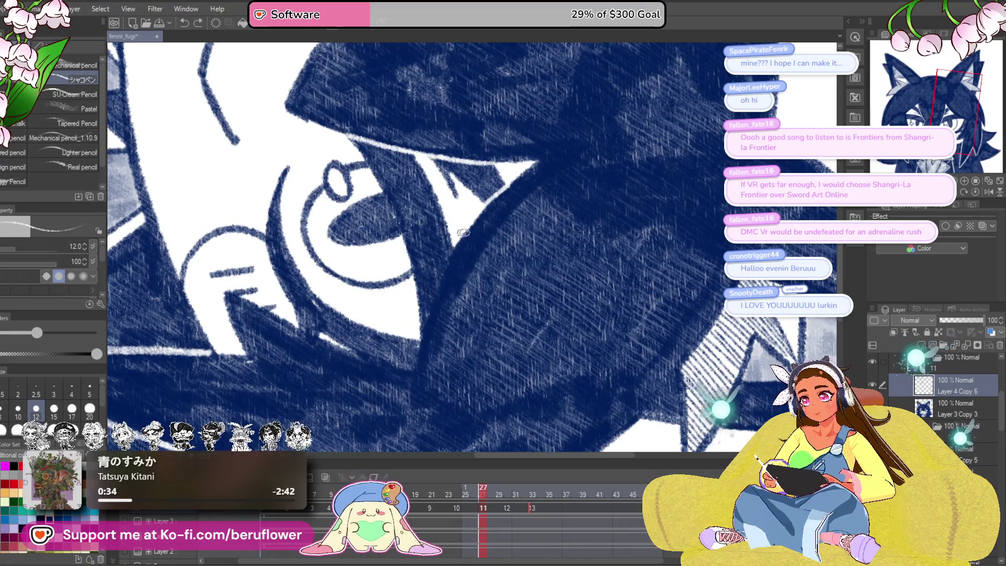
mouse_move(577, 220)
mouse_down()
mouse_move(524, 210)
mouse_move(507, 194)
mouse_move(481, 247)
mouse_up()
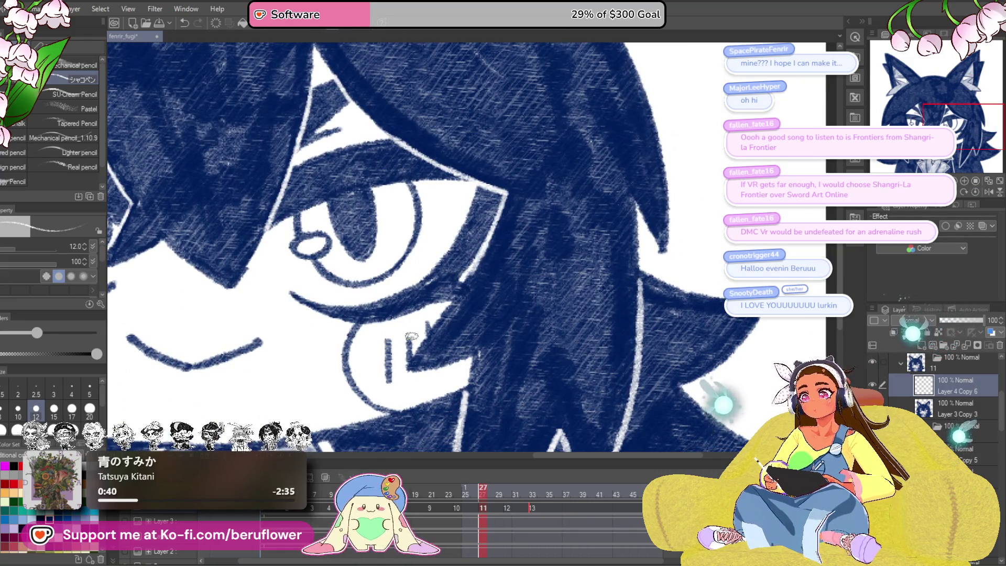
scroll(412, 335, down, 5)
scroll(375, 224, up, 5)
scroll(376, 224, up, 1)
drag(367, 231, 373, 277)
scroll(373, 278, up, 1)
drag(416, 214, 449, 184)
drag(414, 213, 450, 182)
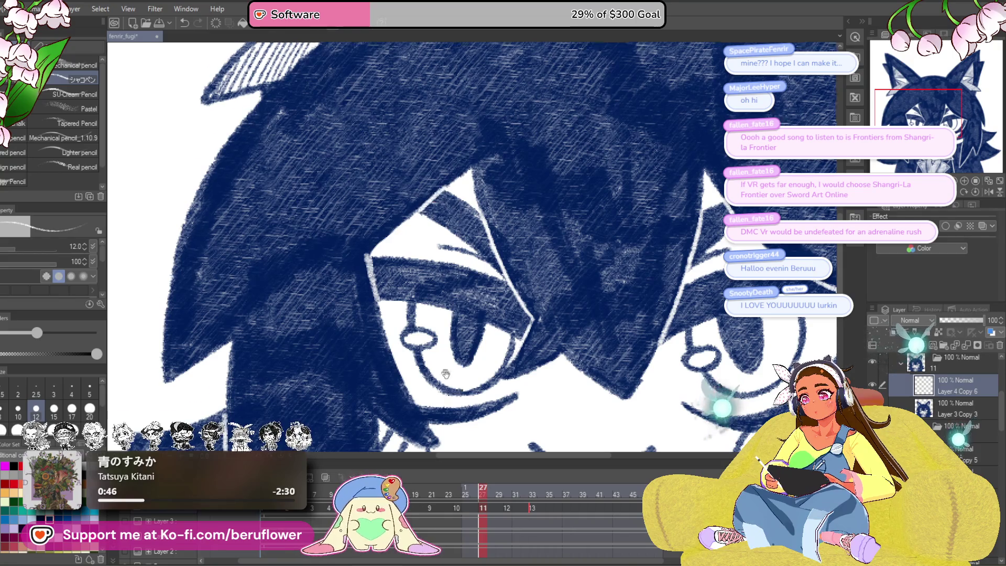
Step: Save the file and step the animation to the next frame
drag(445, 374, 440, 240)
scroll(412, 270, down, 3)
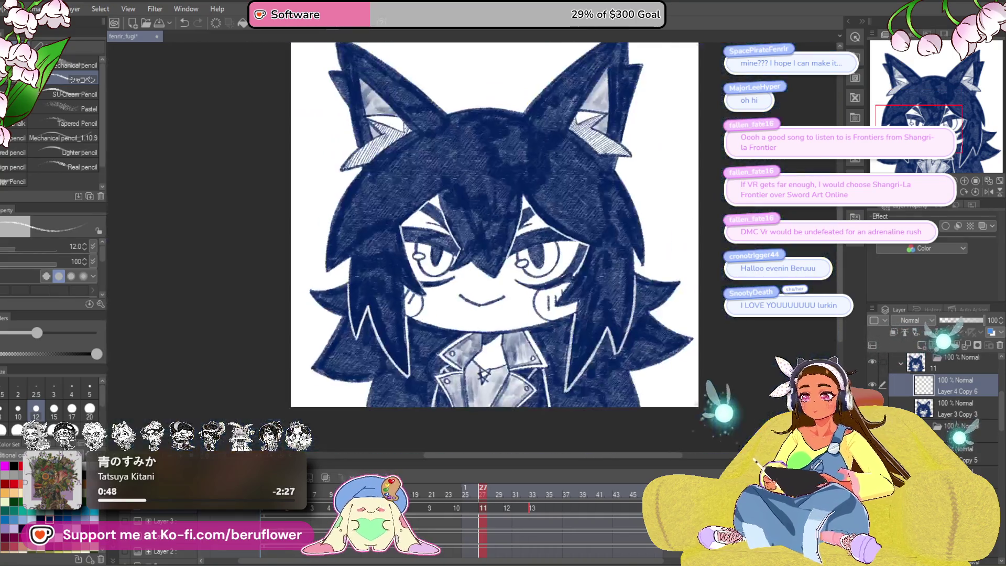
scroll(548, 342, up, 3)
key(ctrl+s)
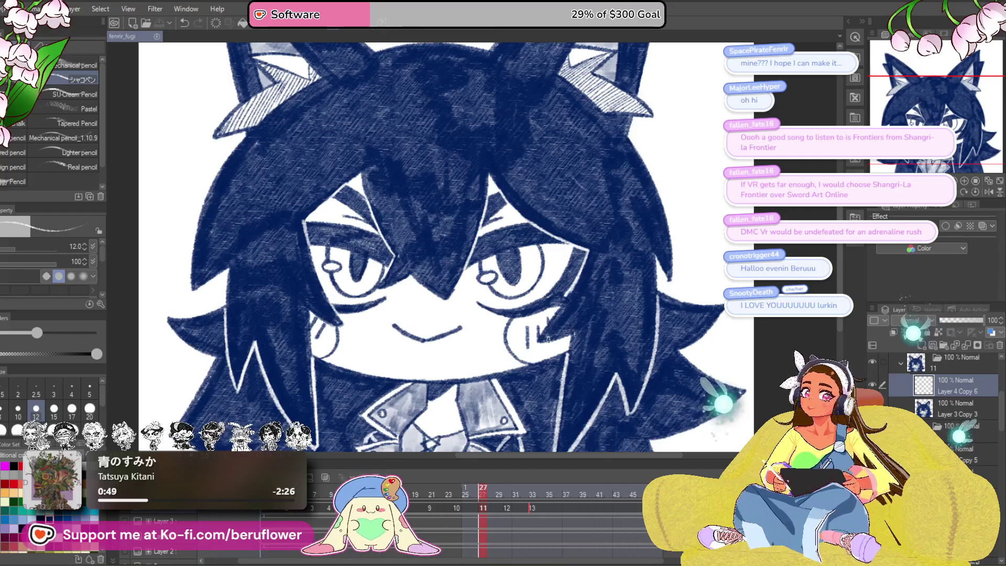
drag(548, 340, 493, 322)
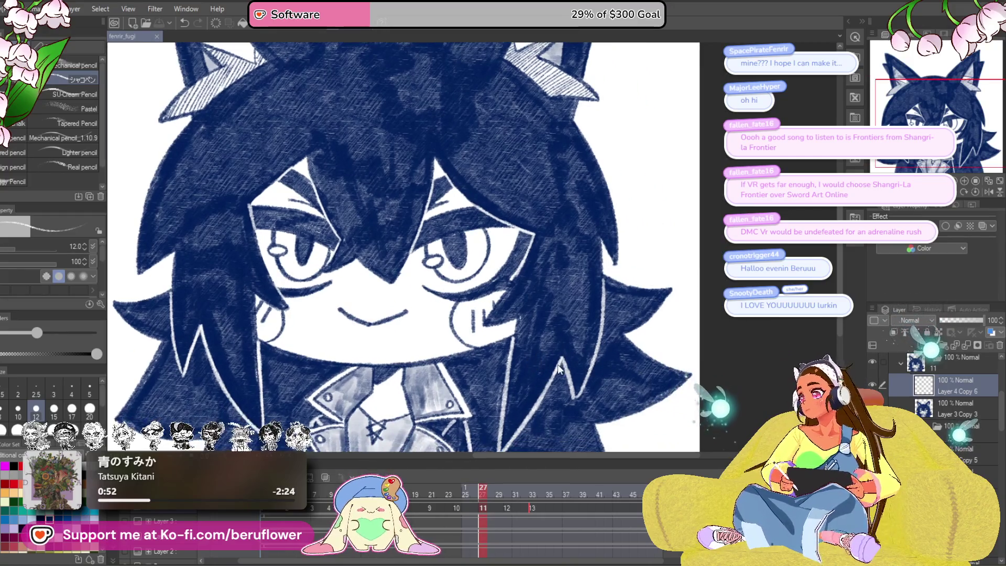
click(500, 490)
Step: Advance to the next cel and paint white highlights along the brow and right hair edge
drag(499, 490, 507, 490)
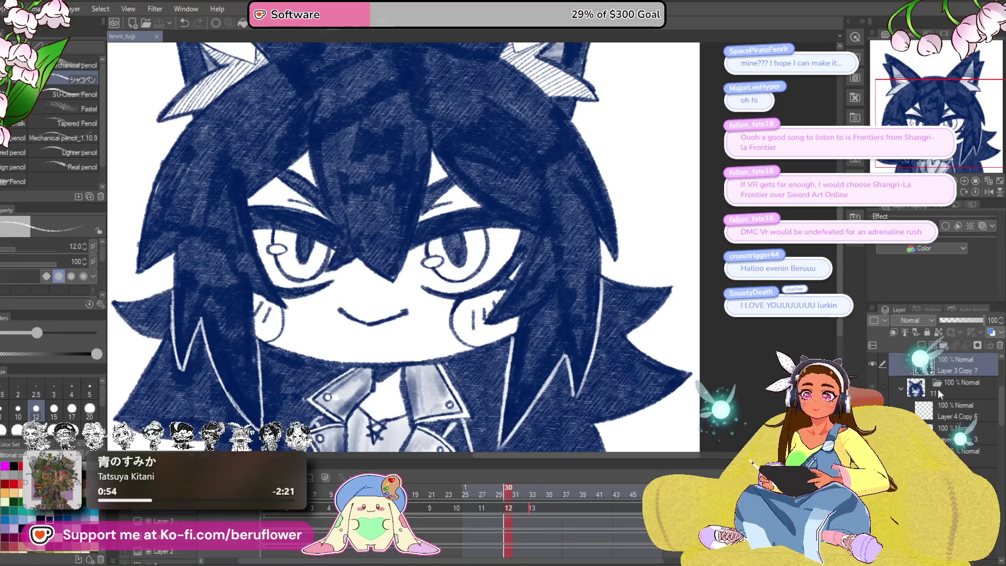
scroll(420, 301, up, 5)
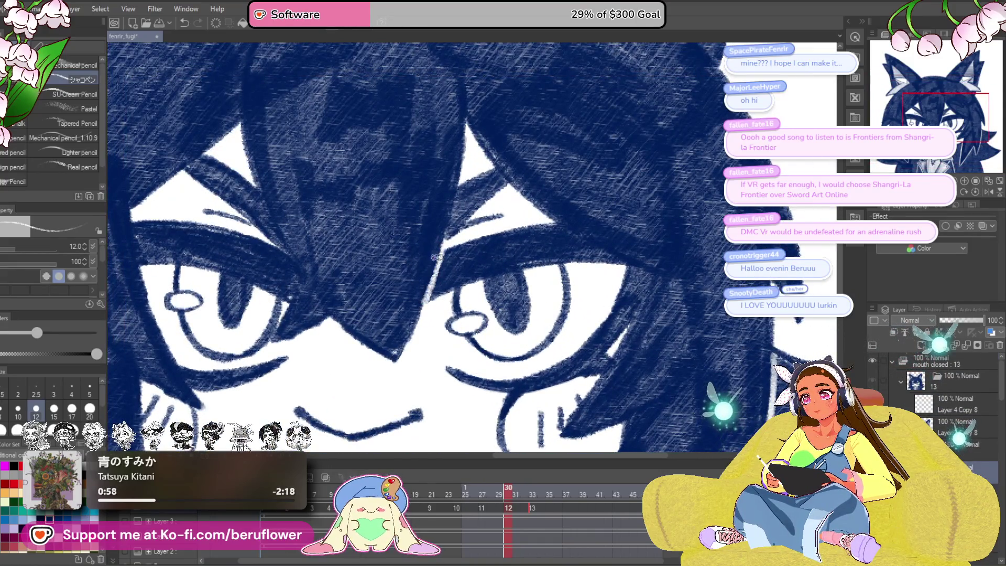
drag(305, 268, 407, 281)
mouse_move(354, 188)
mouse_down()
mouse_move(382, 257)
mouse_move(412, 245)
mouse_move(398, 300)
mouse_move(430, 337)
mouse_up()
mouse_move(568, 257)
mouse_down()
mouse_move(555, 310)
mouse_move(495, 289)
mouse_up()
Step: Paint a white highlight line down the right eye's edge
scroll(495, 289, up, 2)
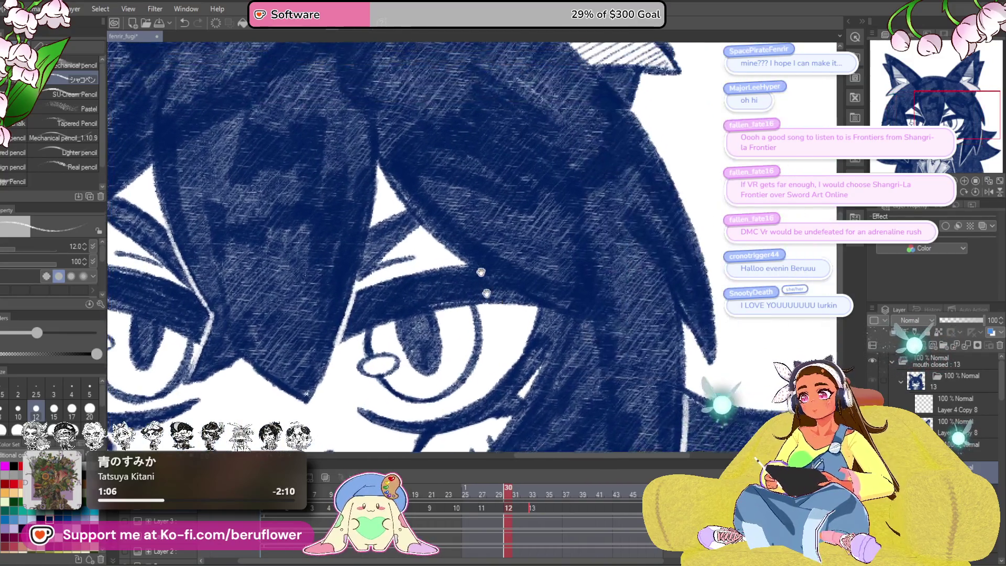
scroll(471, 247, up, 2)
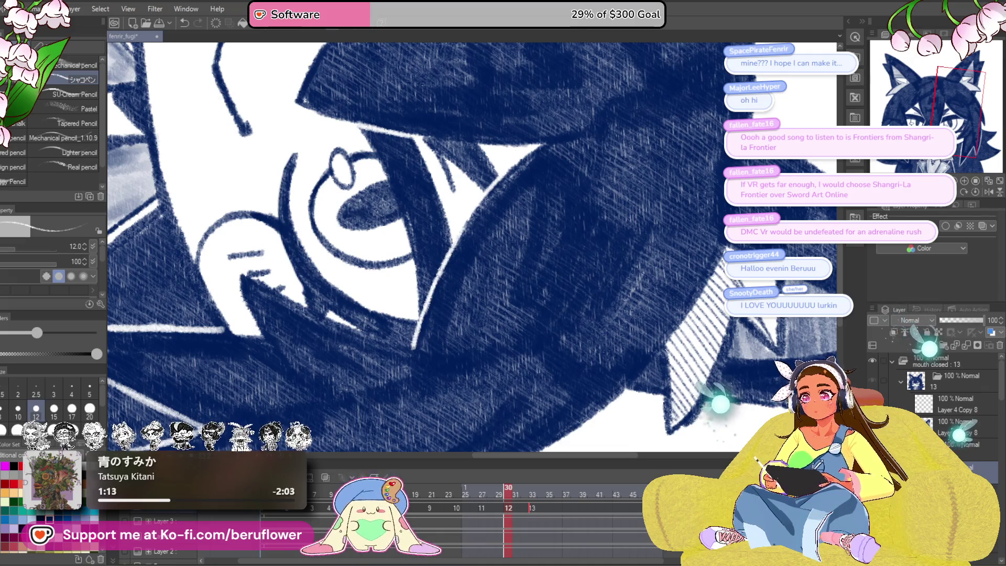
scroll(487, 214, down, 3)
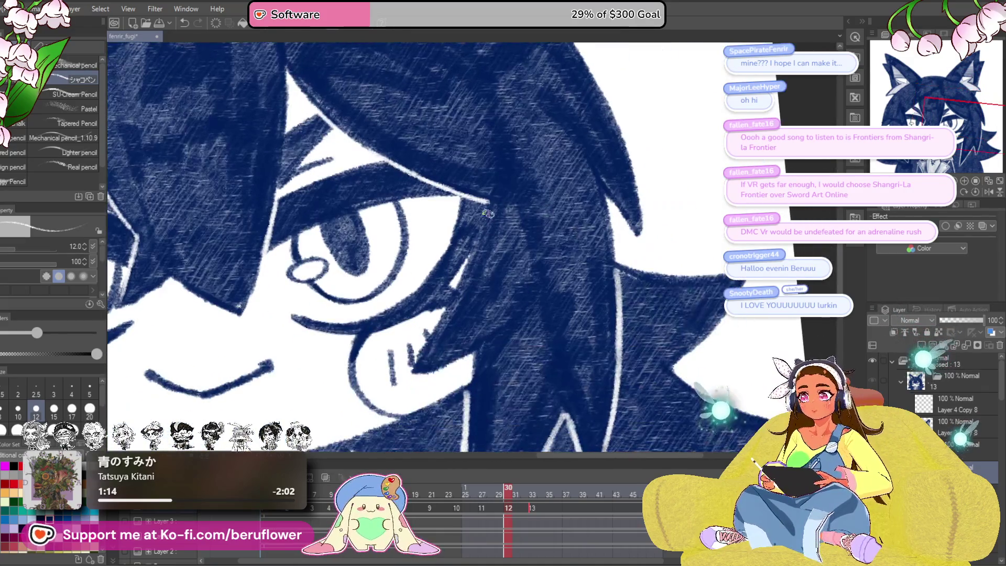
mouse_move(482, 214)
mouse_down()
mouse_move(448, 299)
mouse_move(451, 283)
mouse_up()
Step: Fit the whole canvas in the window and save the file
scroll(453, 284, down, 3)
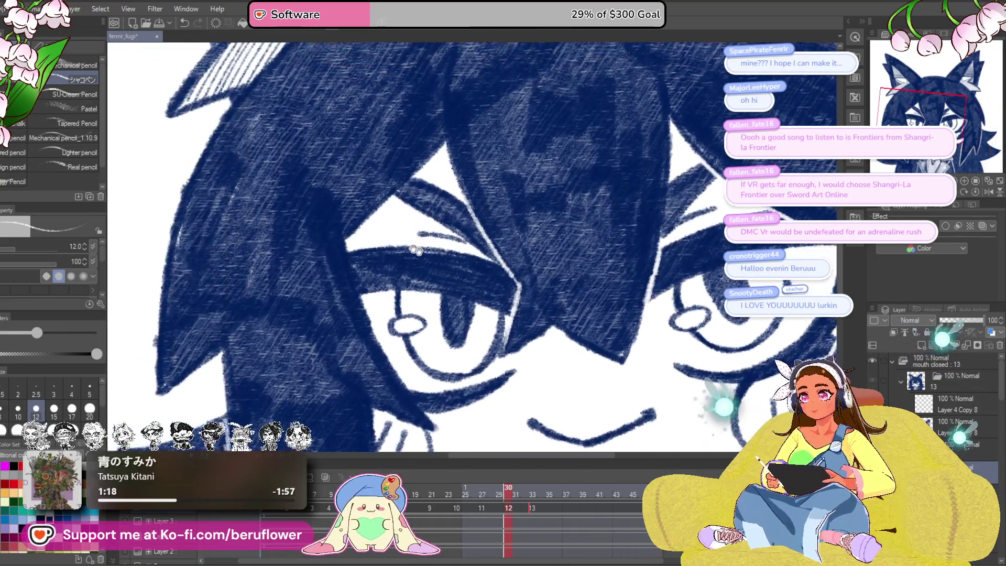
mouse_move(415, 249)
mouse_down()
mouse_move(419, 183)
mouse_move(348, 218)
mouse_up()
drag(348, 265, 325, 227)
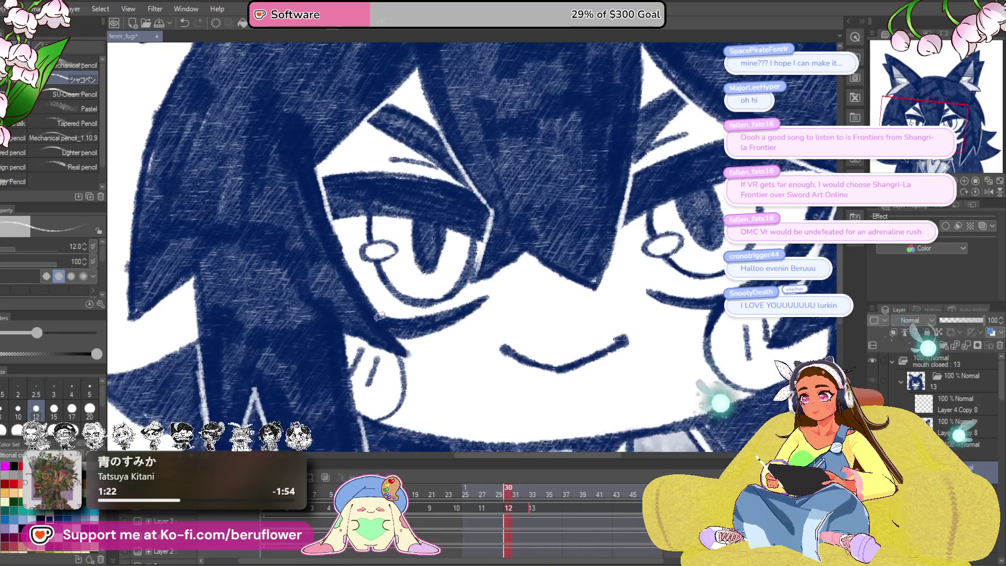
key(ctrl+0)
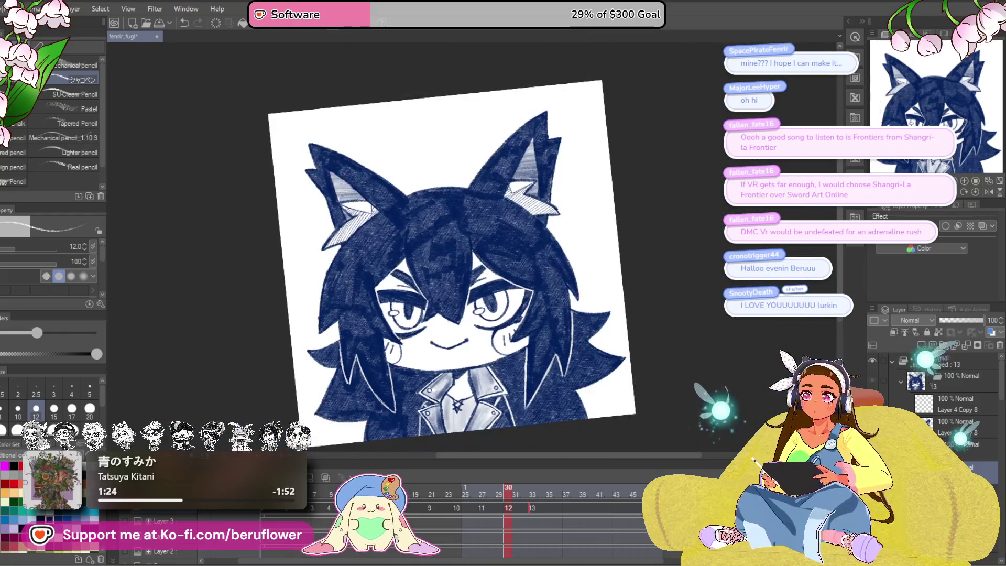
scroll(586, 390, up, 4)
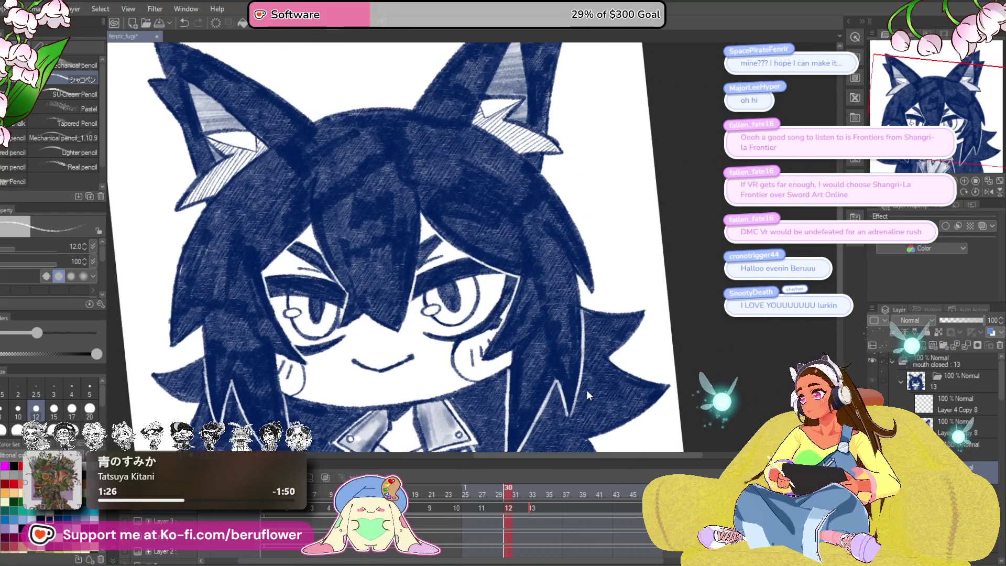
key(ctrl+s)
Step: Move to the next cel, zoom in, and add white highlight strokes along the hair edge
click(534, 505)
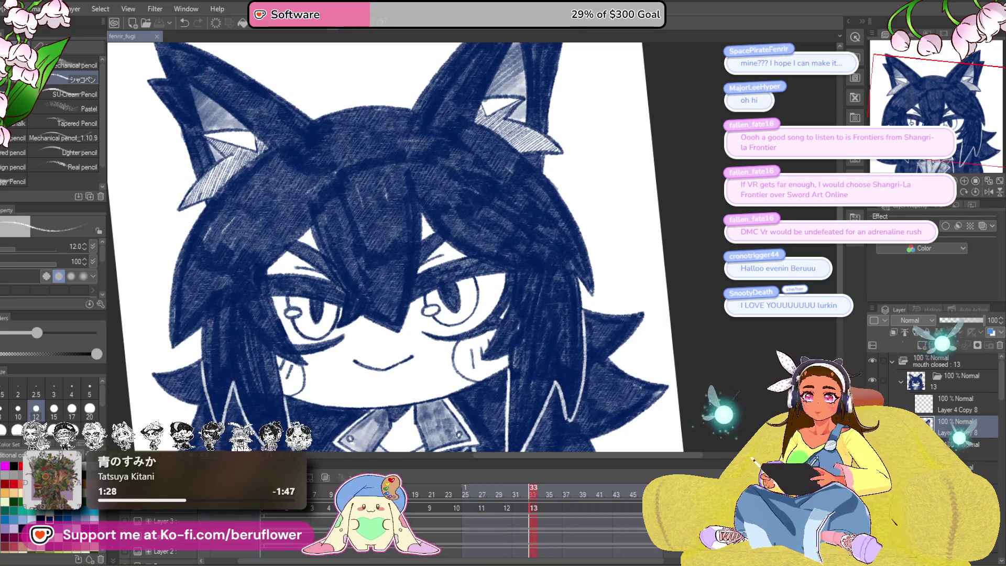
key(ctrl+plus)
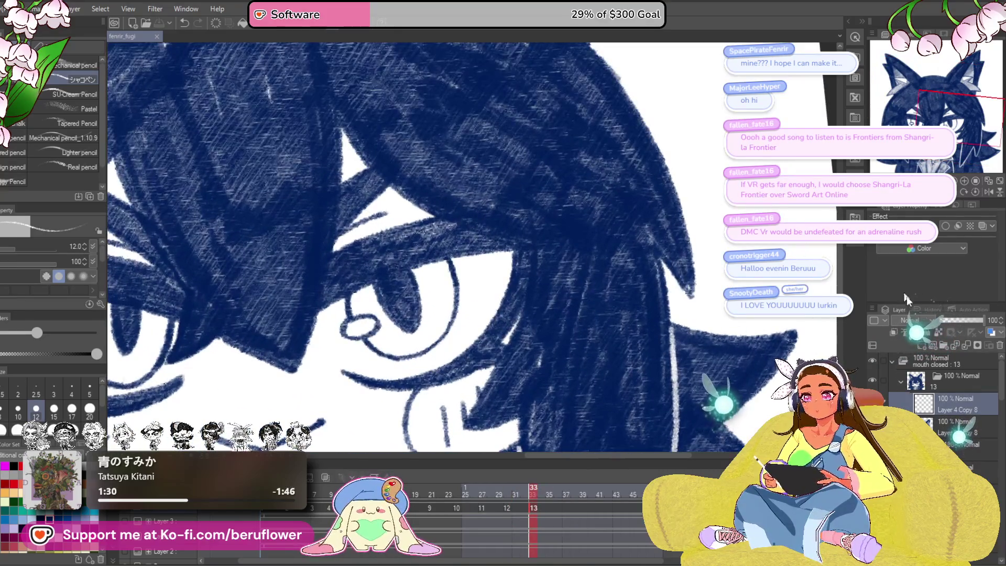
drag(472, 273, 493, 234)
mouse_move(452, 262)
mouse_down()
mouse_move(396, 347)
mouse_move(440, 283)
mouse_move(519, 272)
mouse_up()
mouse_move(531, 233)
mouse_down()
mouse_move(520, 275)
mouse_move(569, 270)
mouse_move(520, 240)
mouse_move(500, 287)
mouse_up()
drag(516, 250, 469, 354)
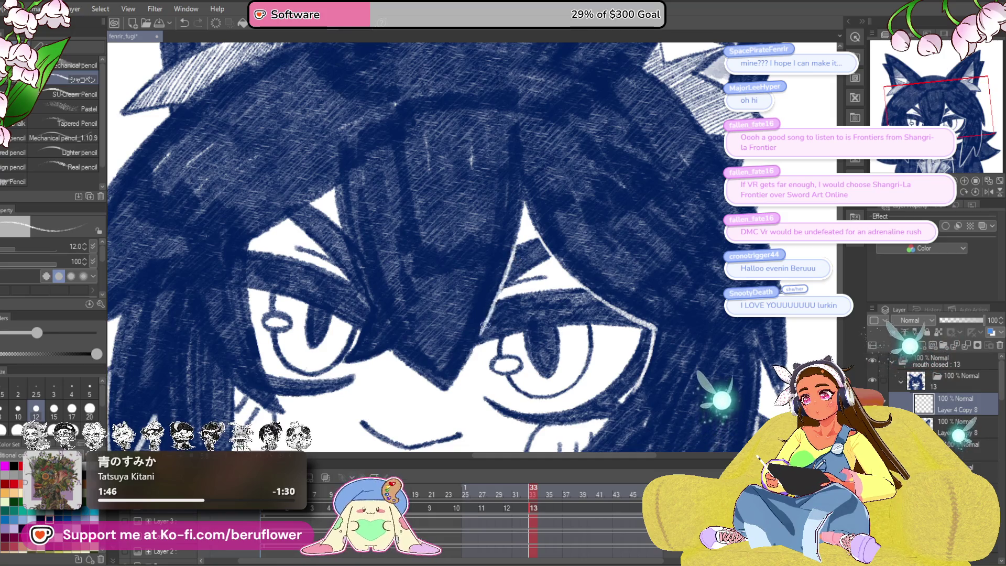
Step: Pan and zoom across the face to frame the hair, eye, mouth and whole character
drag(467, 341, 373, 227)
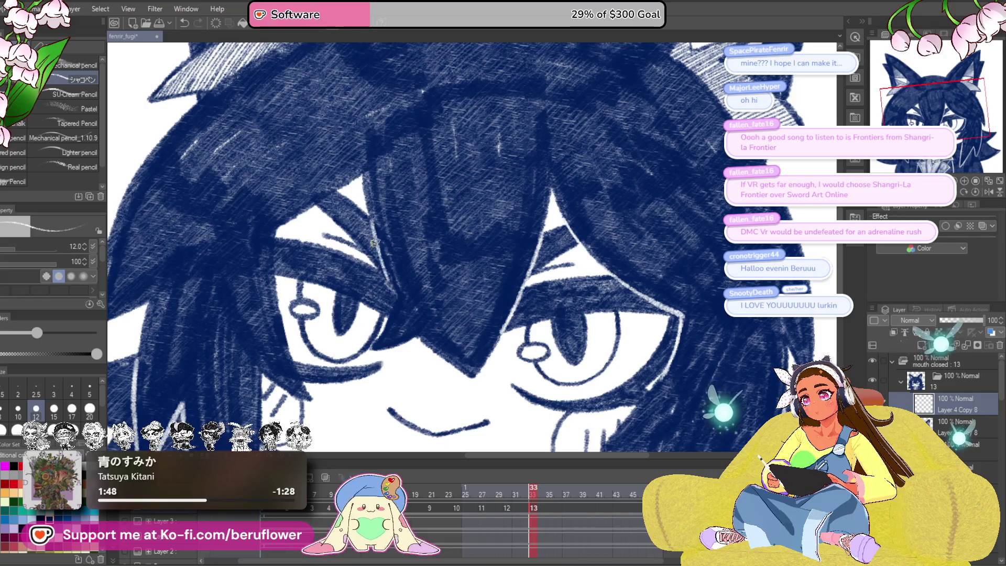
scroll(396, 293, up, 5)
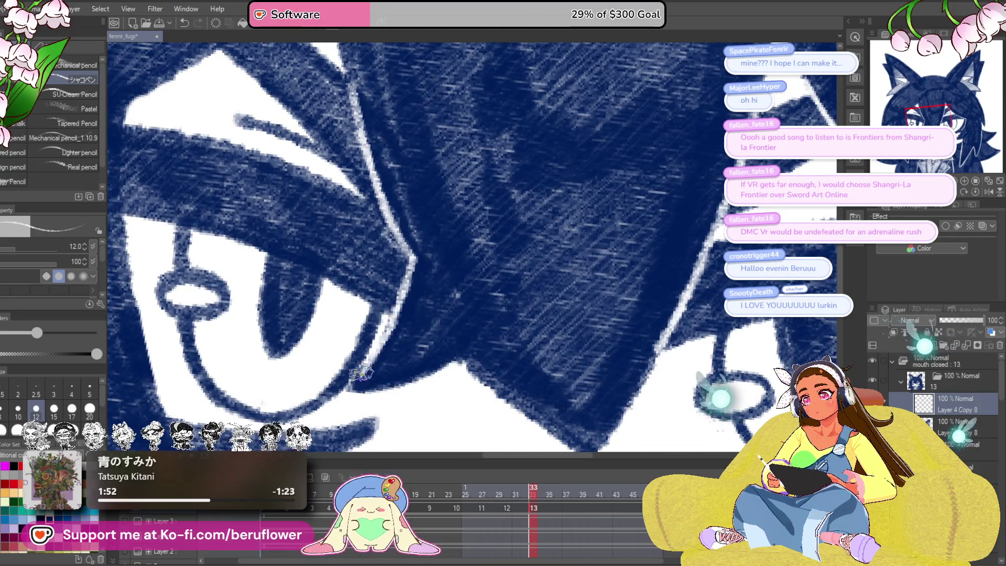
mouse_move(409, 349)
mouse_down()
mouse_move(434, 207)
mouse_move(502, 180)
mouse_up()
drag(367, 260, 367, 184)
drag(396, 365, 372, 244)
scroll(398, 323, down, 5)
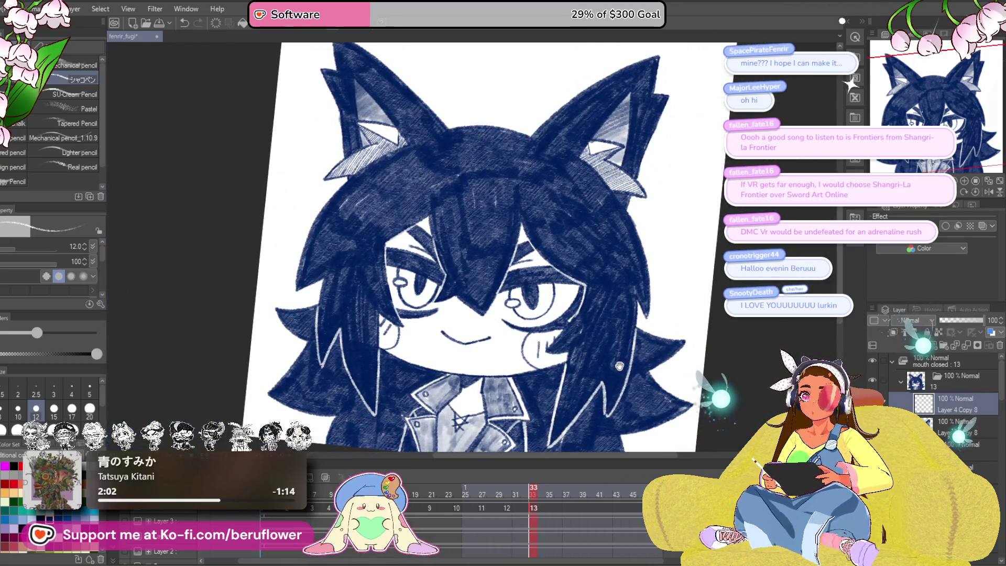
drag(620, 365, 581, 357)
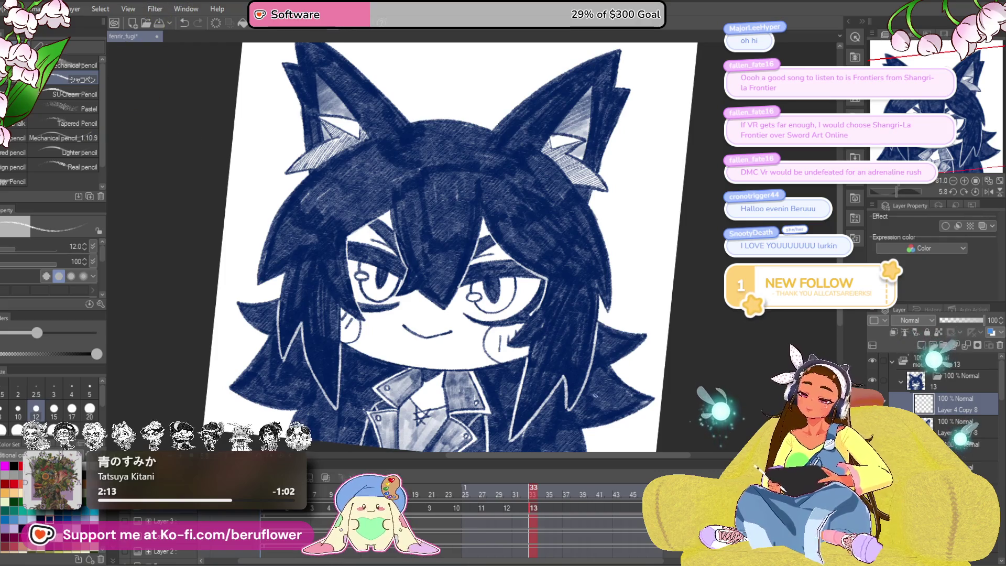
scroll(564, 341, up, 3)
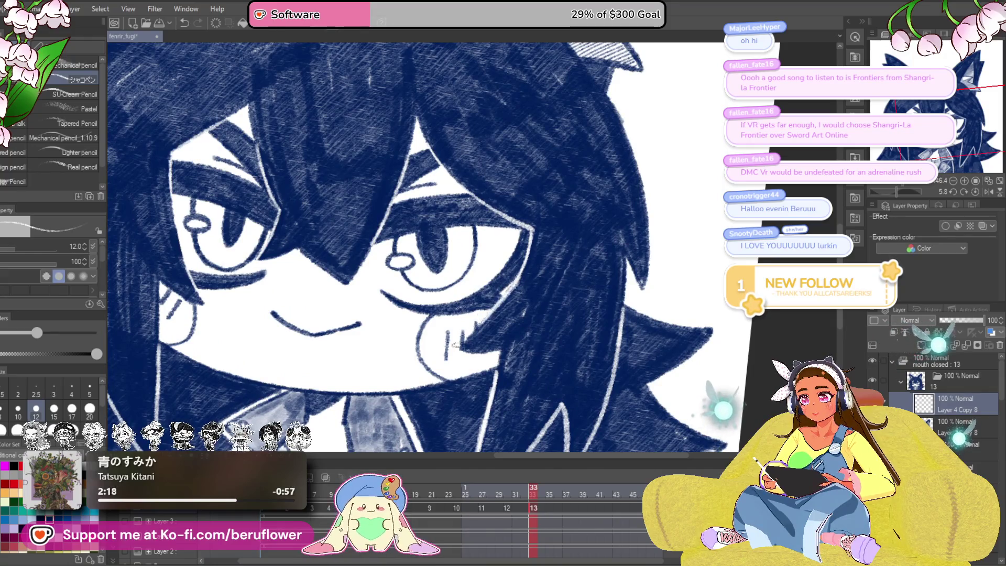
scroll(464, 339, down, 5)
scroll(686, 352, up, 4)
drag(664, 353, 697, 359)
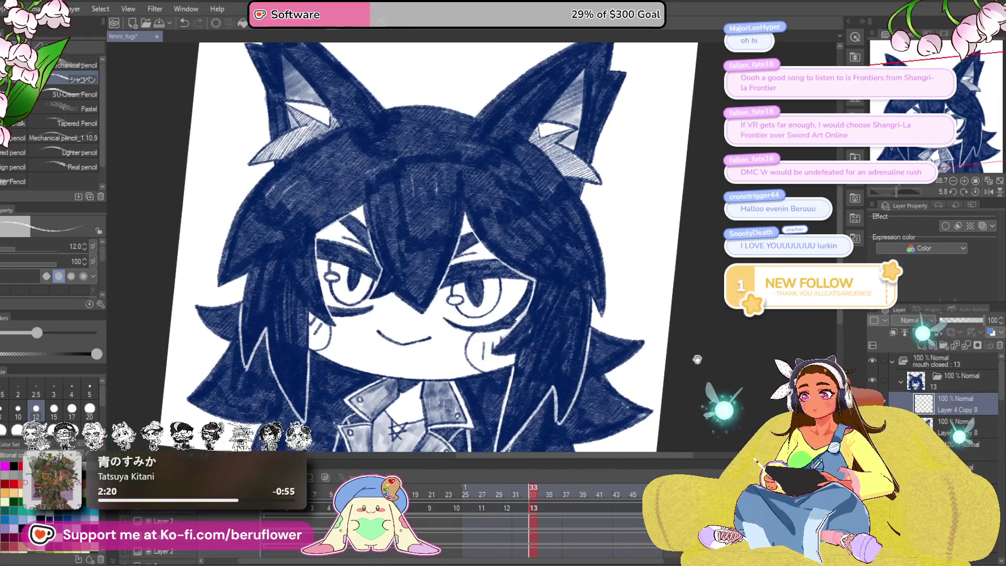
Step: Straighten the canvas, then rotate it to about -48 degrees centred on the eye
click(976, 193)
mouse_move(521, 424)
mouse_down()
mouse_move(540, 386)
mouse_move(527, 412)
mouse_up()
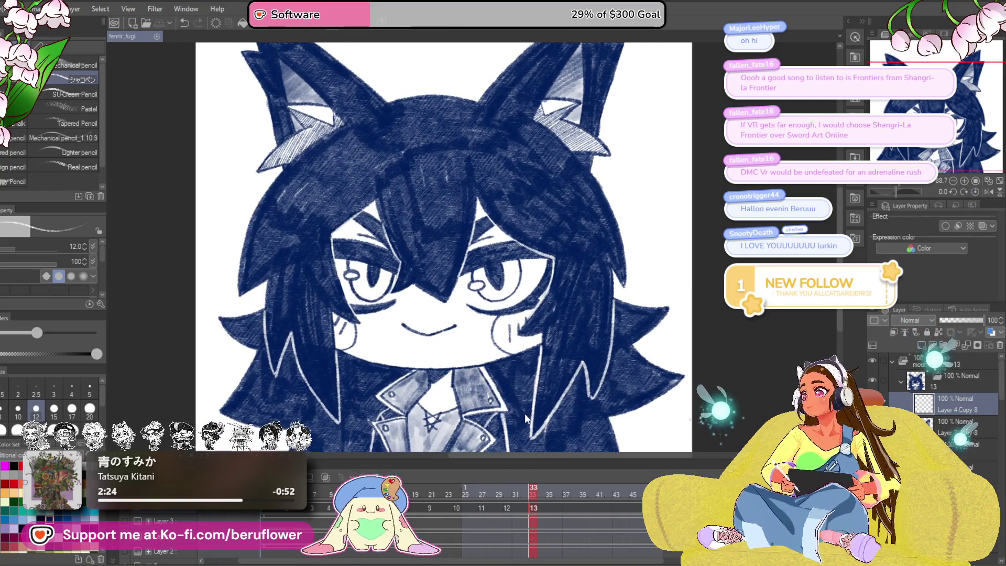
drag(894, 192, 892, 190)
scroll(483, 260, up, 5)
scroll(483, 260, down, 2)
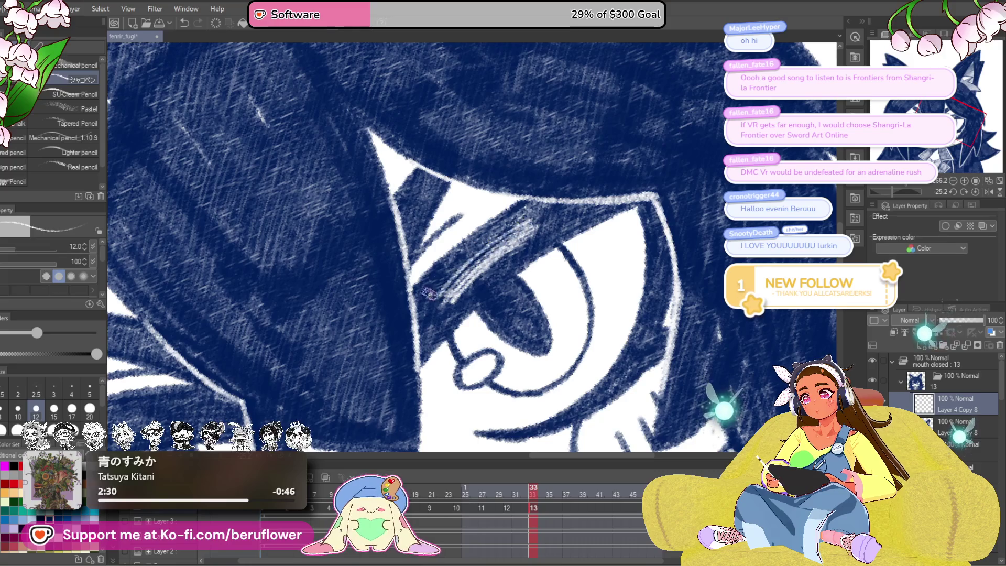
mouse_move(472, 266)
mouse_down()
mouse_move(599, 186)
mouse_move(532, 213)
mouse_up()
drag(912, 190, 887, 190)
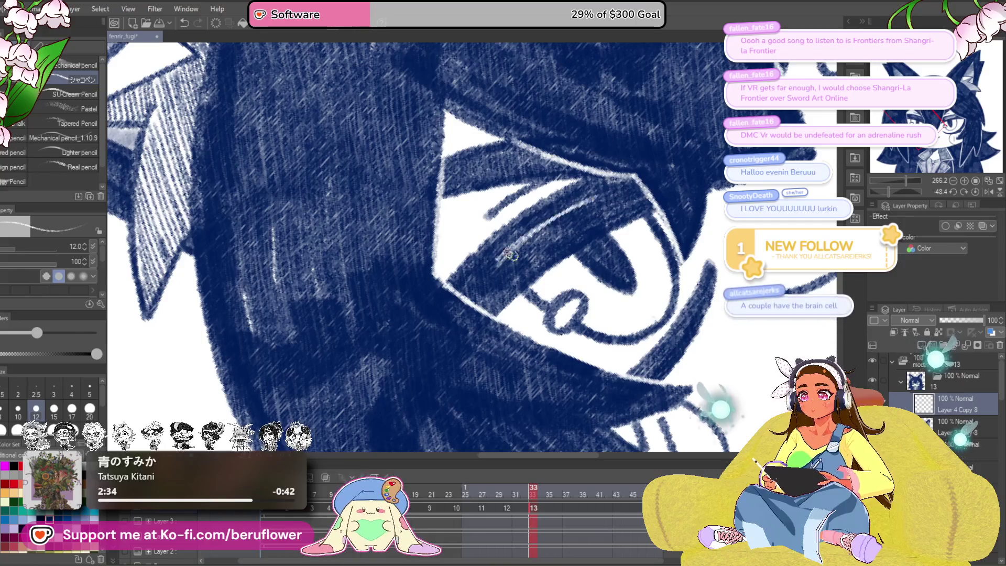
drag(588, 217, 495, 324)
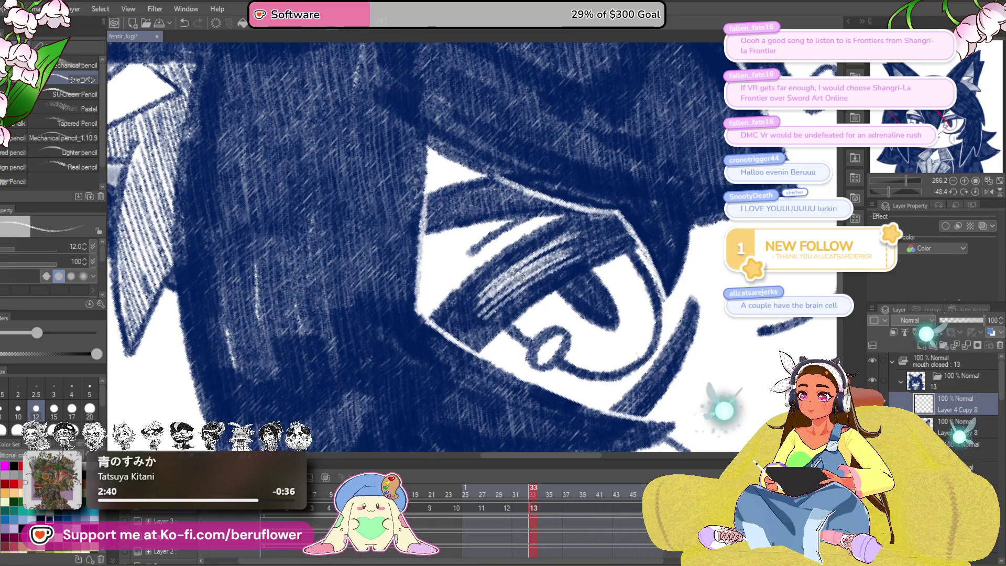
scroll(557, 256, down, 6)
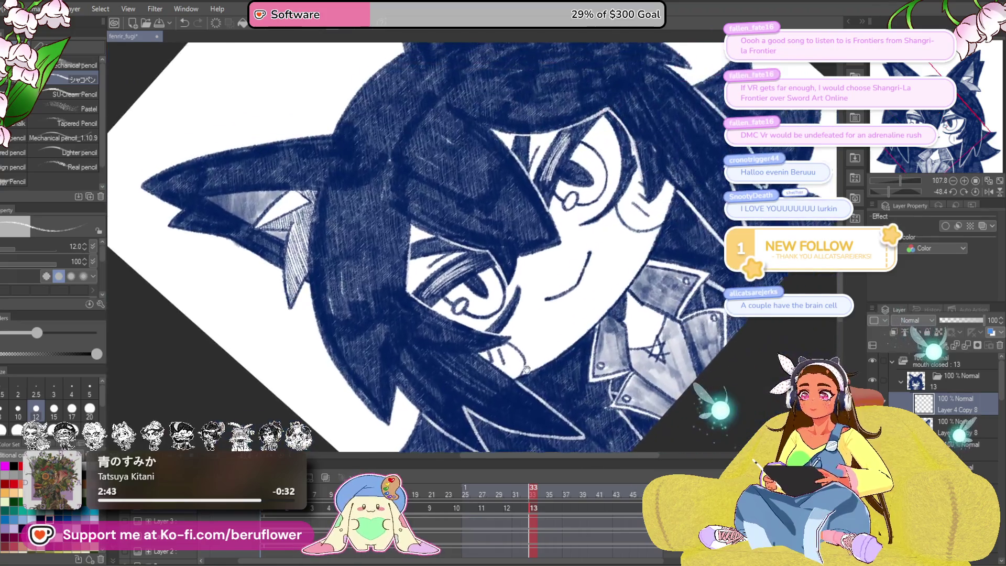
drag(496, 432, 508, 400)
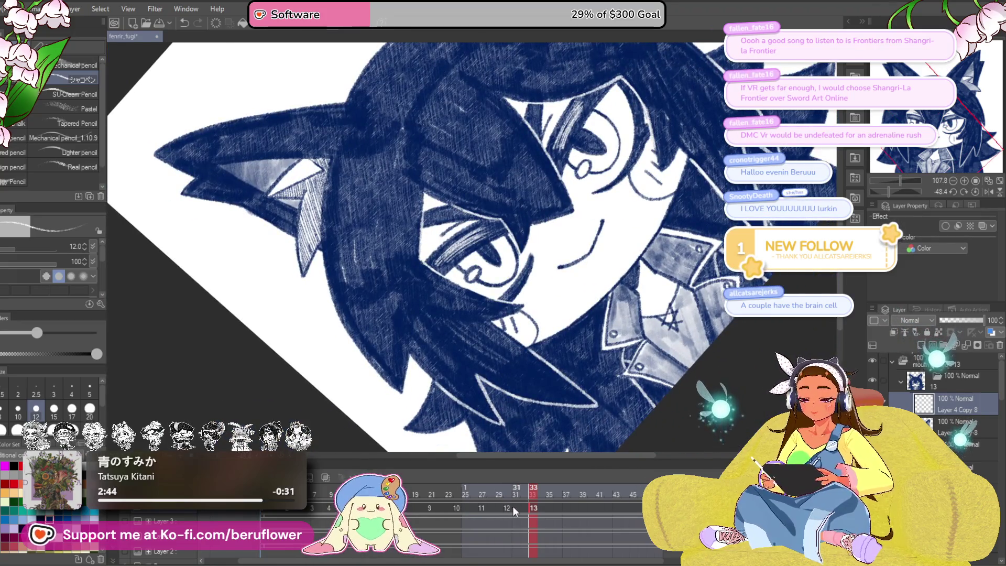
scroll(443, 299, up, 6)
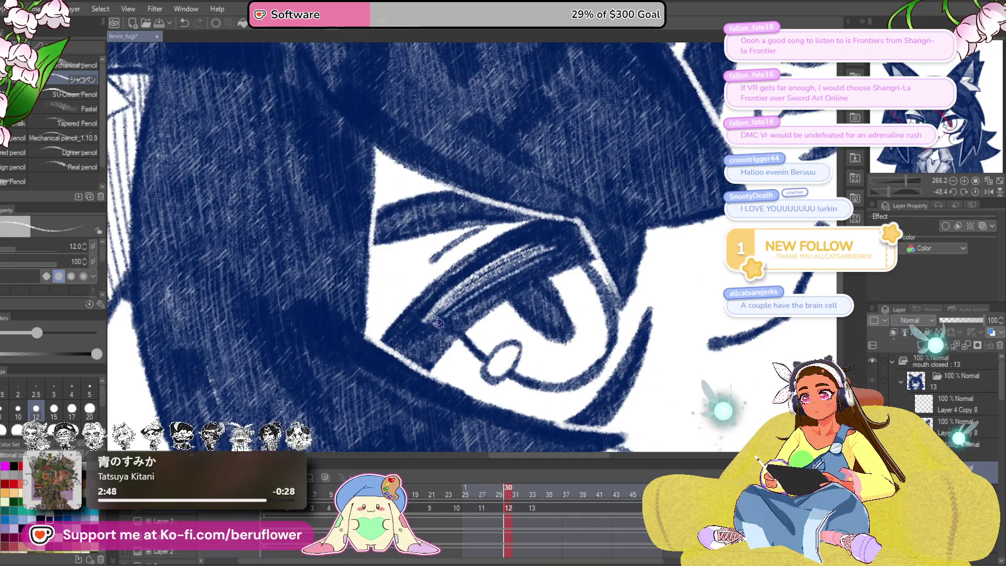
Step: Go to frame 11 and add light highlight strokes along the eyelid rim
mouse_move(418, 333)
mouse_down()
mouse_move(523, 220)
mouse_move(523, 200)
mouse_move(503, 241)
mouse_move(540, 168)
mouse_move(491, 273)
mouse_up()
scroll(491, 274, down, 5)
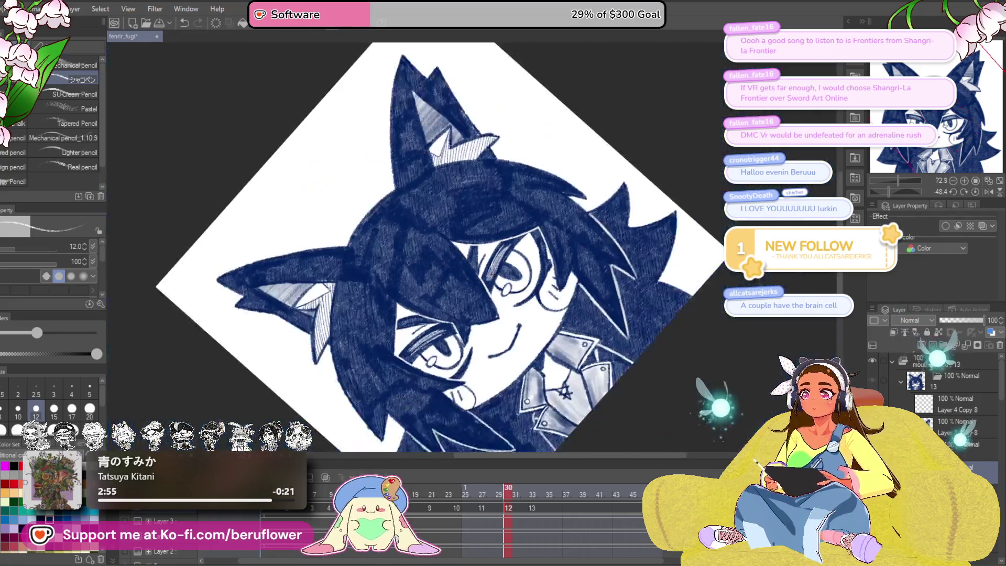
scroll(519, 344, up, 1)
click(485, 507)
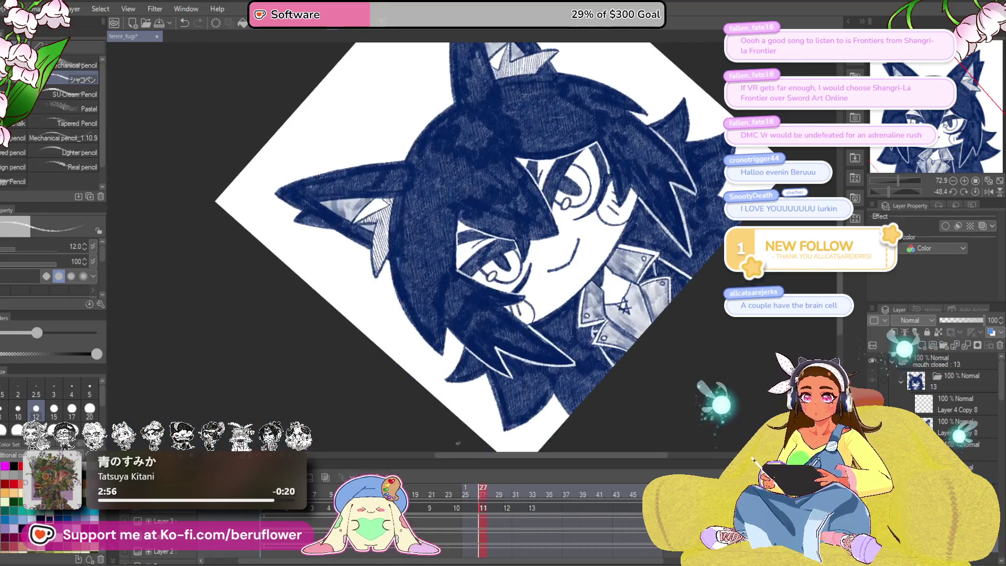
scroll(498, 246, up, 5)
mouse_move(445, 275)
mouse_down()
mouse_move(471, 252)
mouse_move(438, 279)
mouse_up()
drag(507, 241, 435, 286)
drag(435, 286, 524, 237)
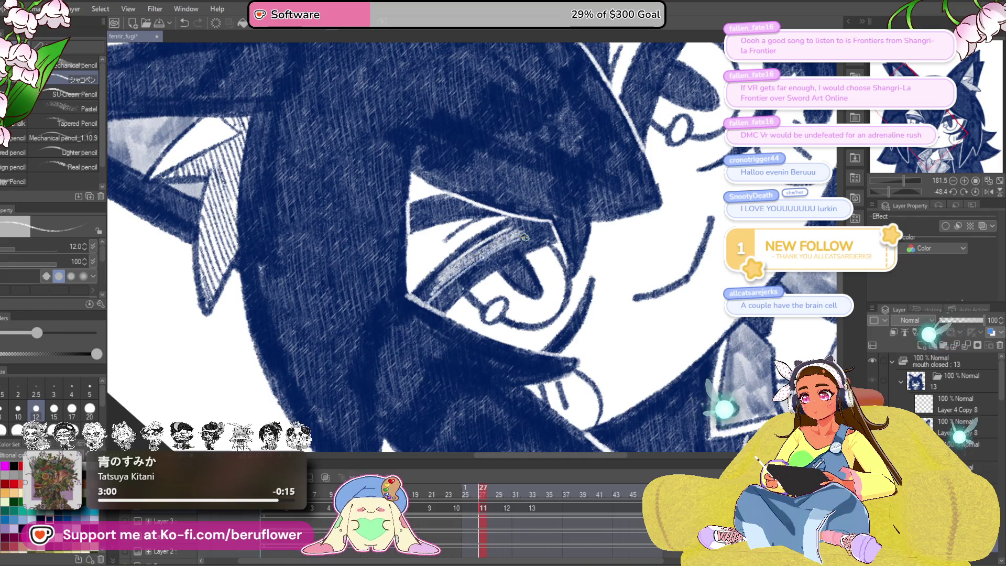
Step: Mirror the view and hatch more light highlights along the dark upper eyelid band
key(h)
drag(487, 210, 461, 275)
drag(490, 227, 509, 199)
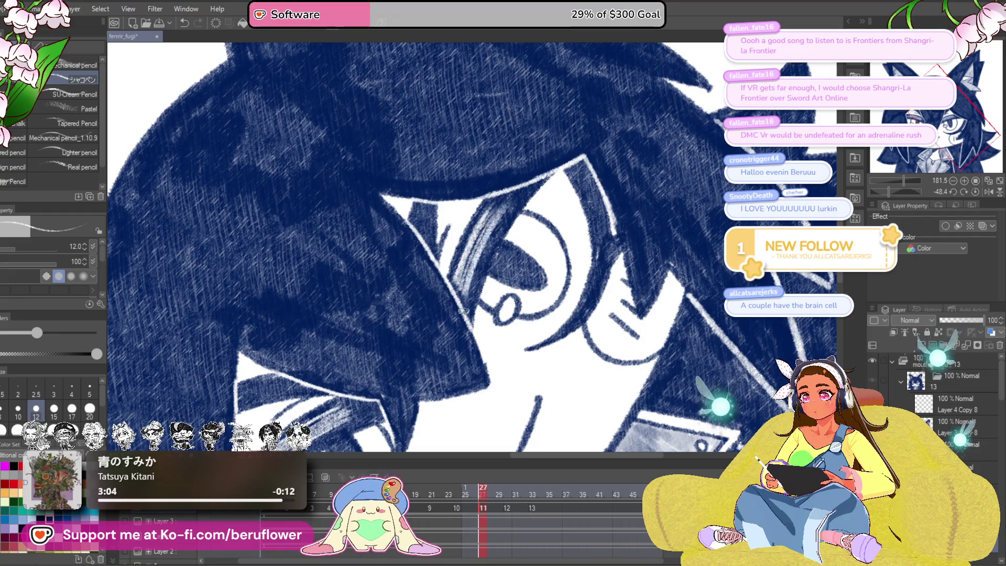
drag(511, 377, 519, 312)
drag(375, 372, 558, 283)
mouse_move(478, 308)
mouse_down()
mouse_move(466, 318)
mouse_move(534, 271)
mouse_move(516, 268)
mouse_move(463, 309)
mouse_move(501, 226)
mouse_move(477, 286)
mouse_up()
mouse_move(530, 205)
mouse_down()
mouse_move(483, 288)
mouse_move(587, 100)
mouse_move(573, 106)
mouse_up()
Step: On frame 9, hatch light highlights along the eye's upper lid band and left edge
click(433, 517)
drag(481, 374, 475, 380)
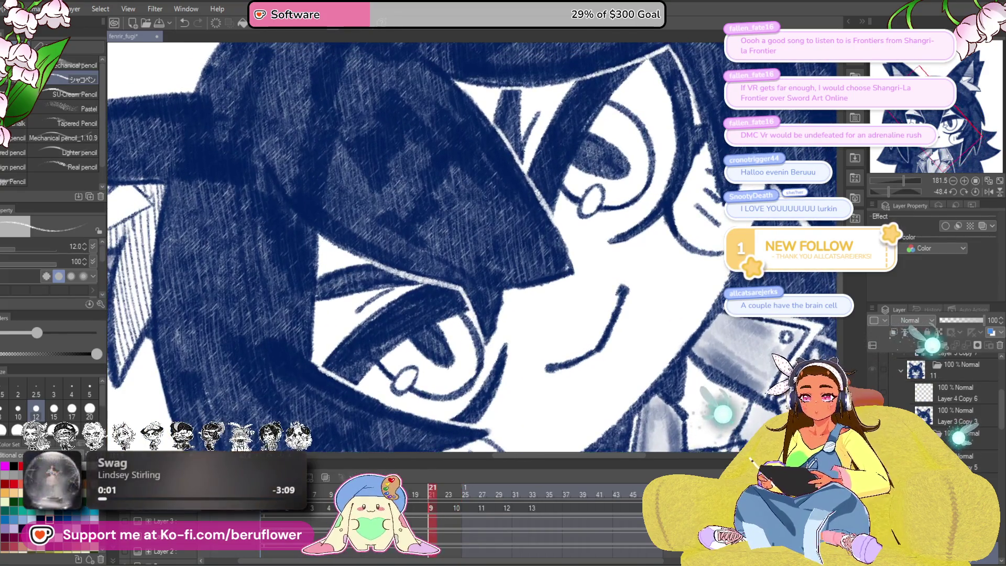
click(417, 501)
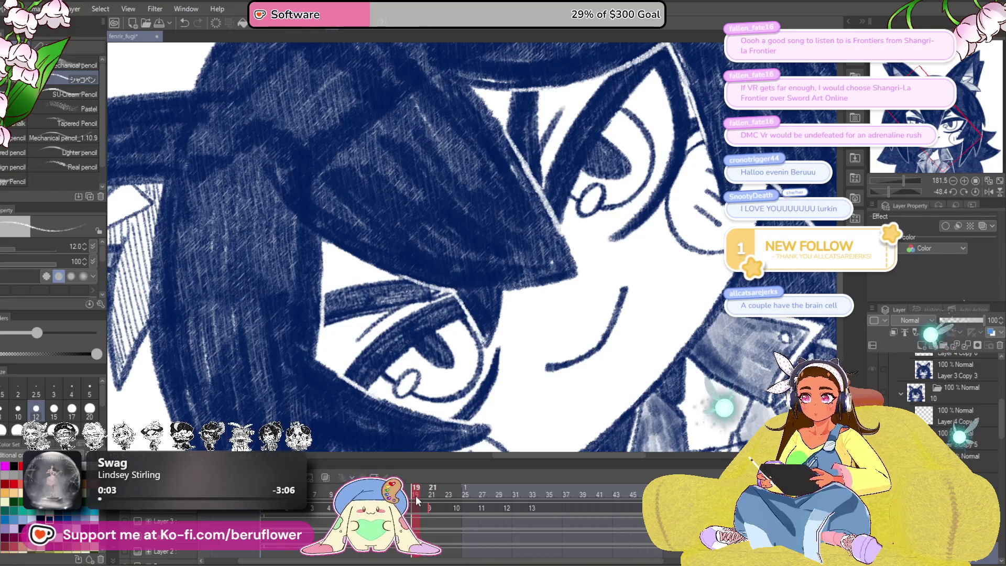
click(440, 490)
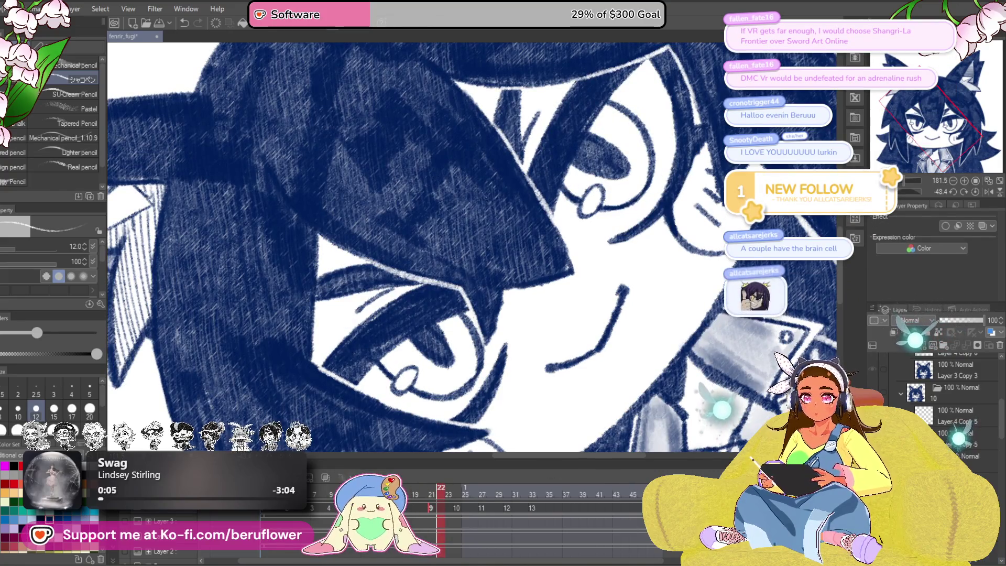
mouse_move(349, 354)
mouse_down()
mouse_move(524, 246)
mouse_move(432, 309)
mouse_up()
drag(492, 268, 438, 313)
drag(515, 241, 436, 299)
drag(578, 213, 610, 184)
mouse_move(516, 181)
mouse_down()
mouse_move(469, 265)
mouse_move(482, 262)
mouse_up()
drag(527, 414, 540, 386)
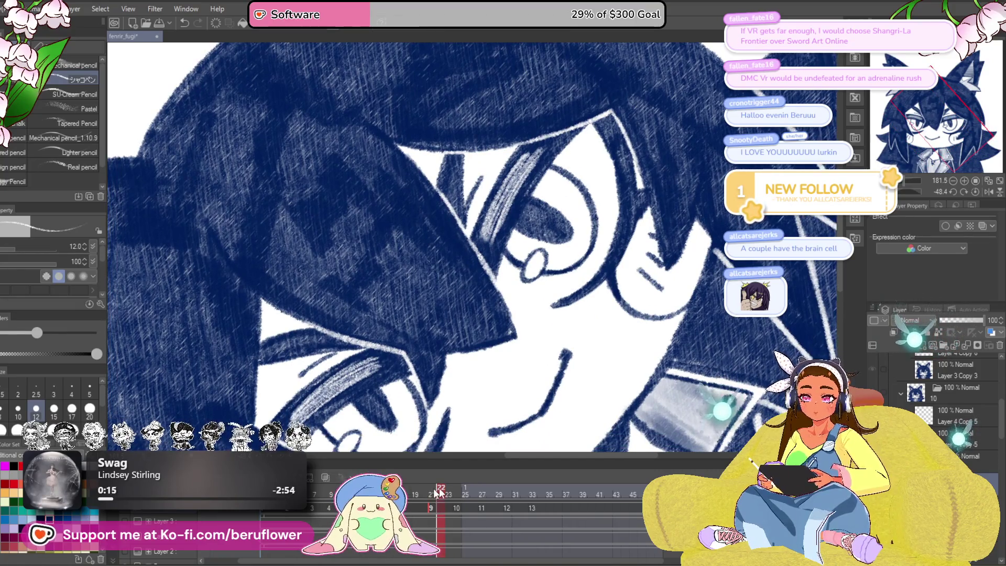
Step: Scrub to a later frame and draw a light highlight stroke across the eye
click(457, 492)
drag(456, 492, 416, 496)
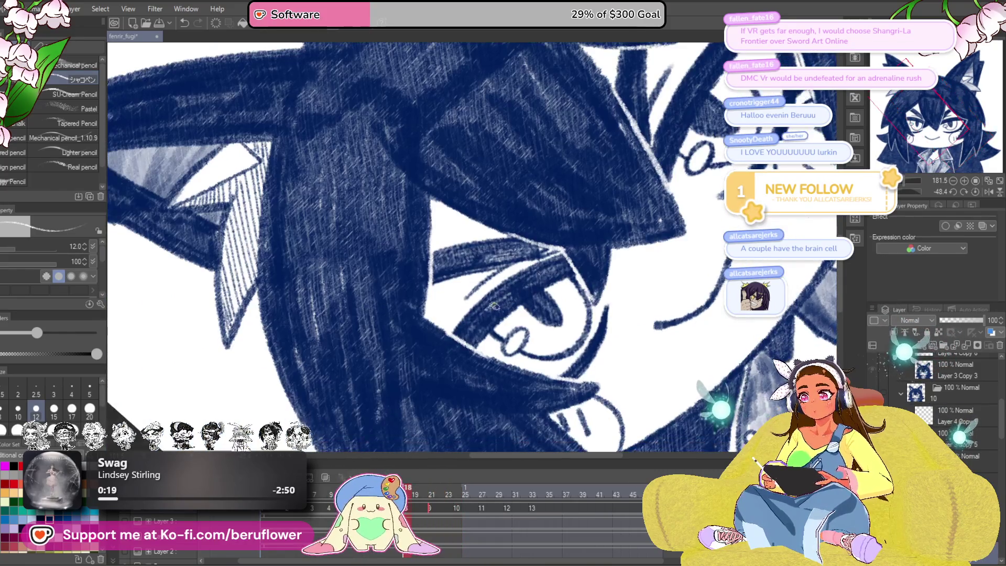
mouse_move(474, 320)
mouse_down()
mouse_move(540, 276)
mouse_move(524, 208)
mouse_move(476, 302)
mouse_up()
Step: Step back and forth through neighbouring cels with the arrow keys to compare the eye
key(Left)
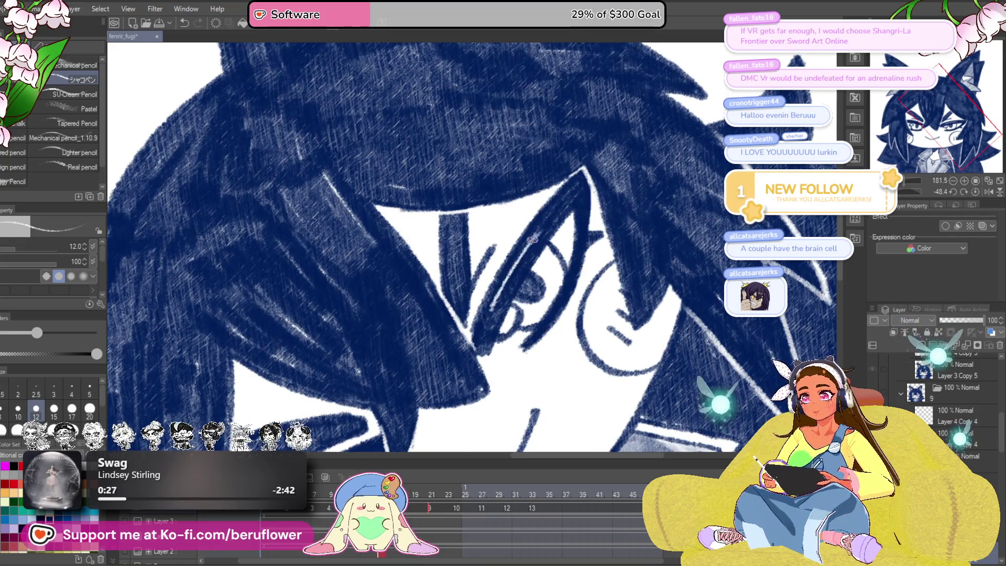
key(Right)
key(Right)
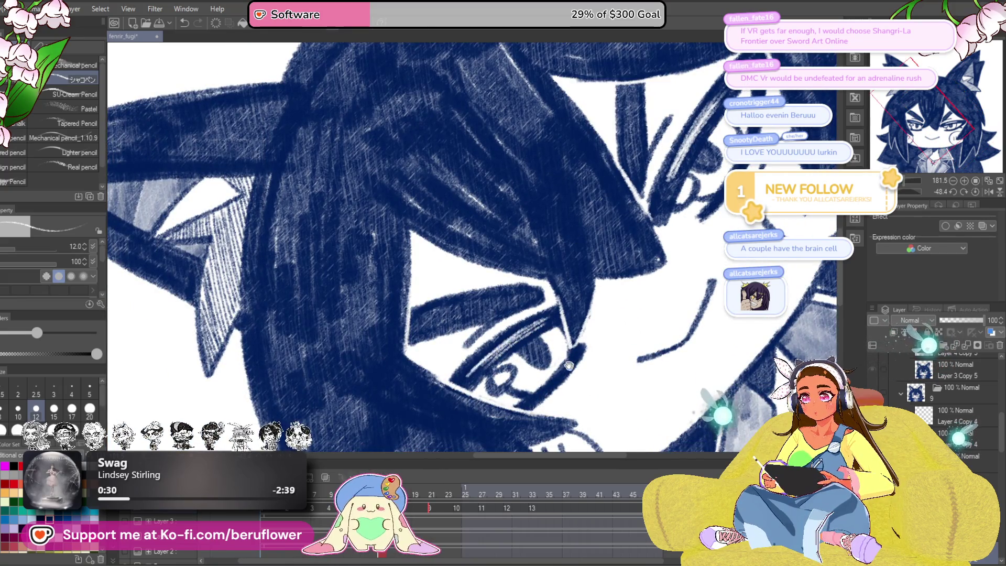
key(Right)
key(Right)
key(Right)
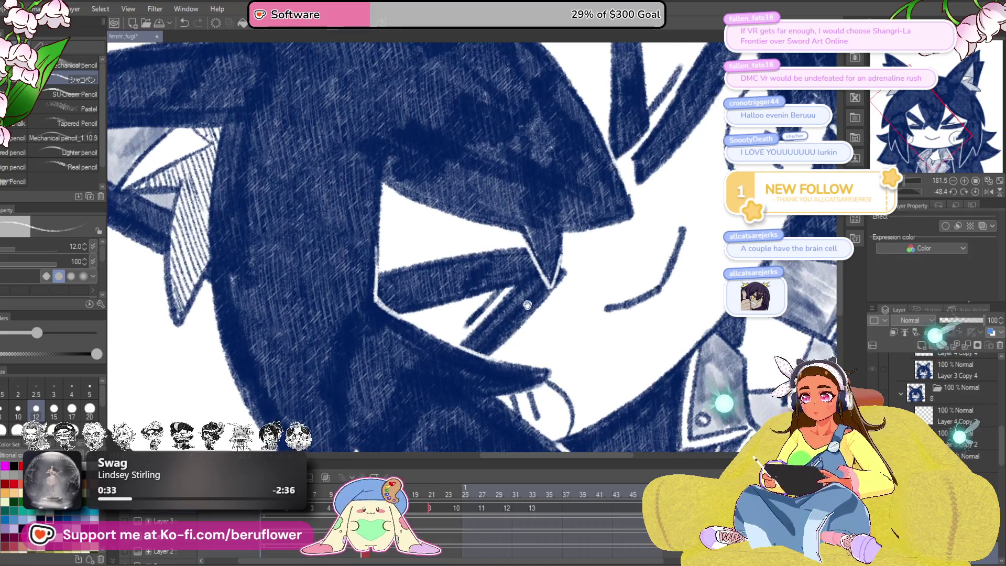
key(Right)
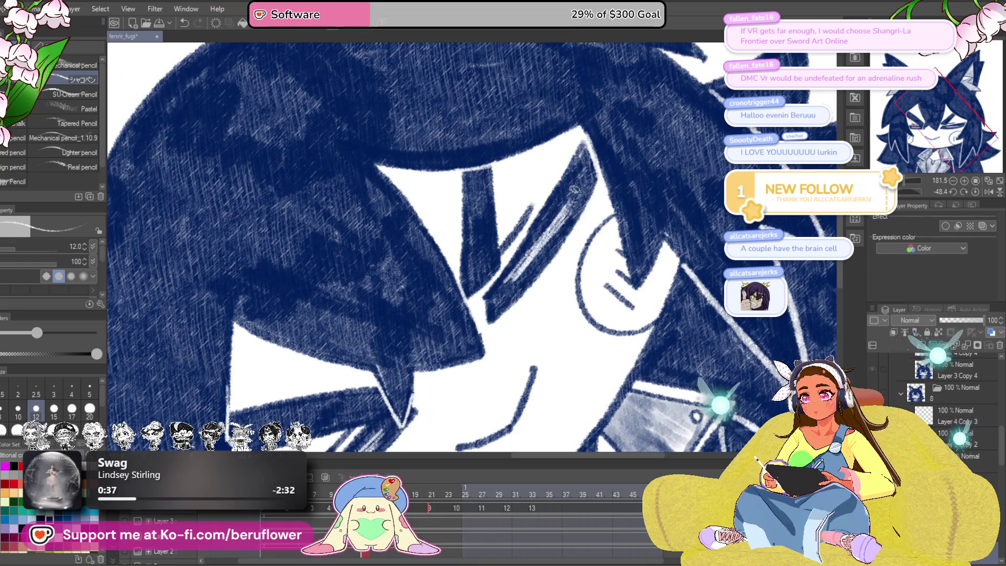
key(Right)
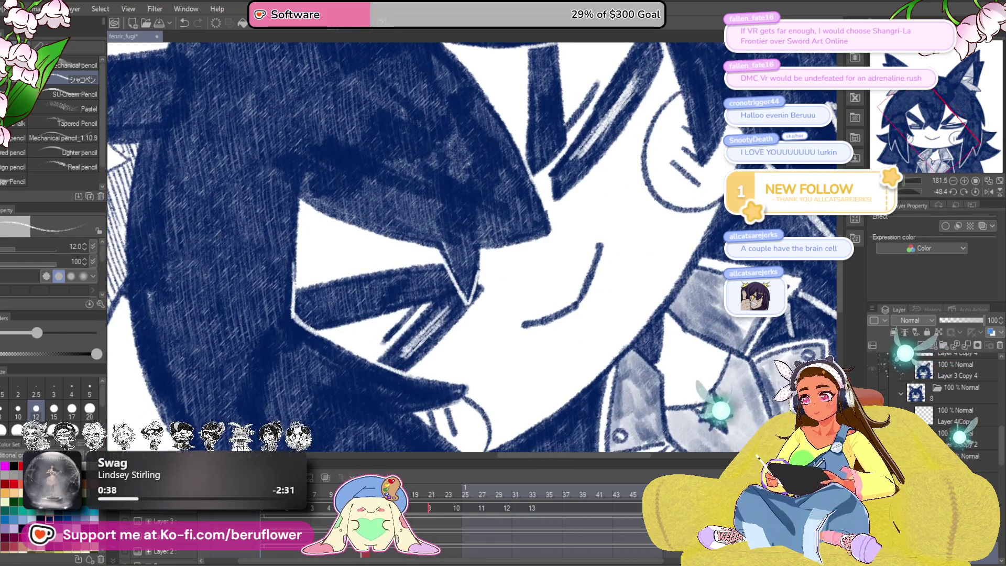
key(Right)
key(Right)
key(Right)
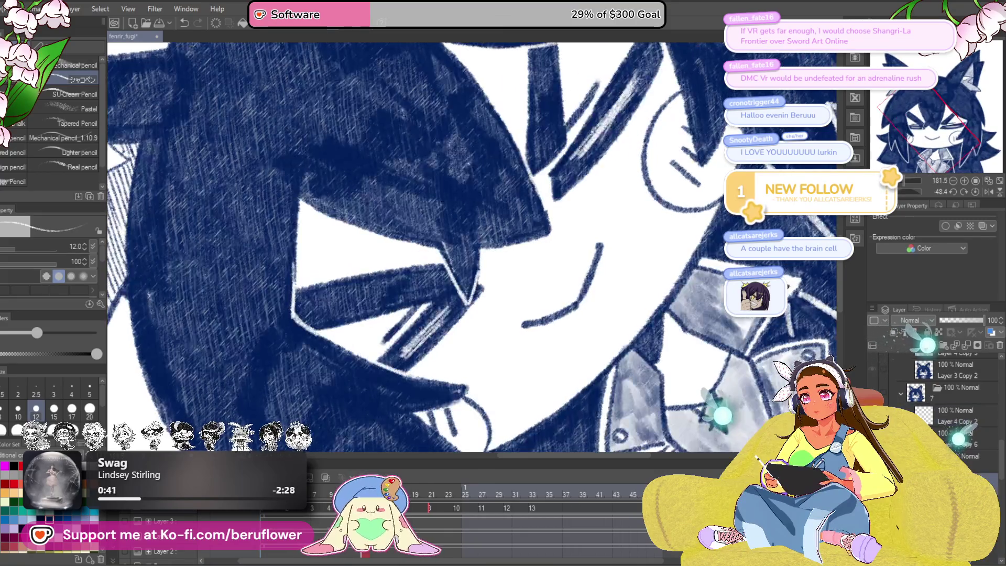
key(Left)
key(Left)
key(Right)
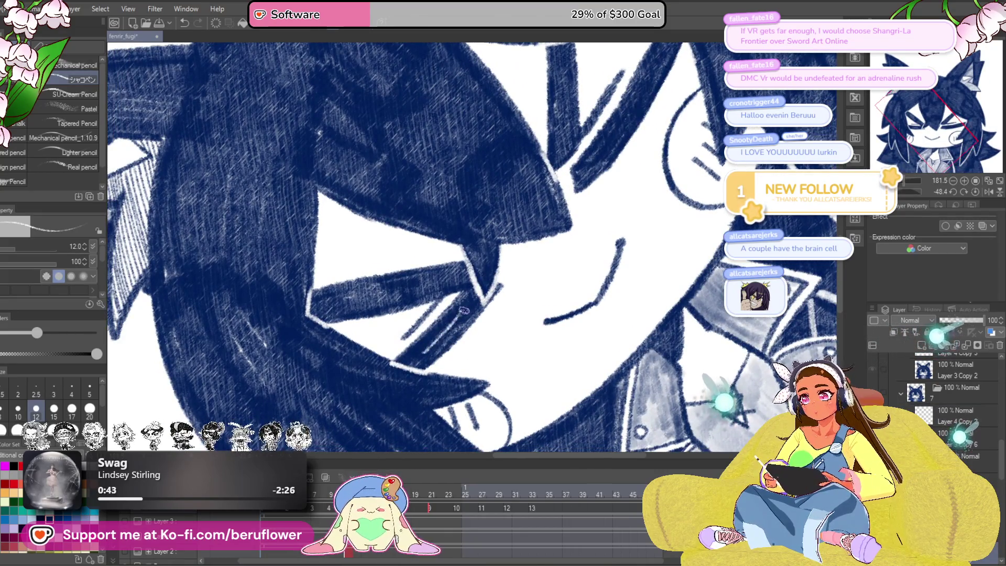
key(Right)
key(Right)
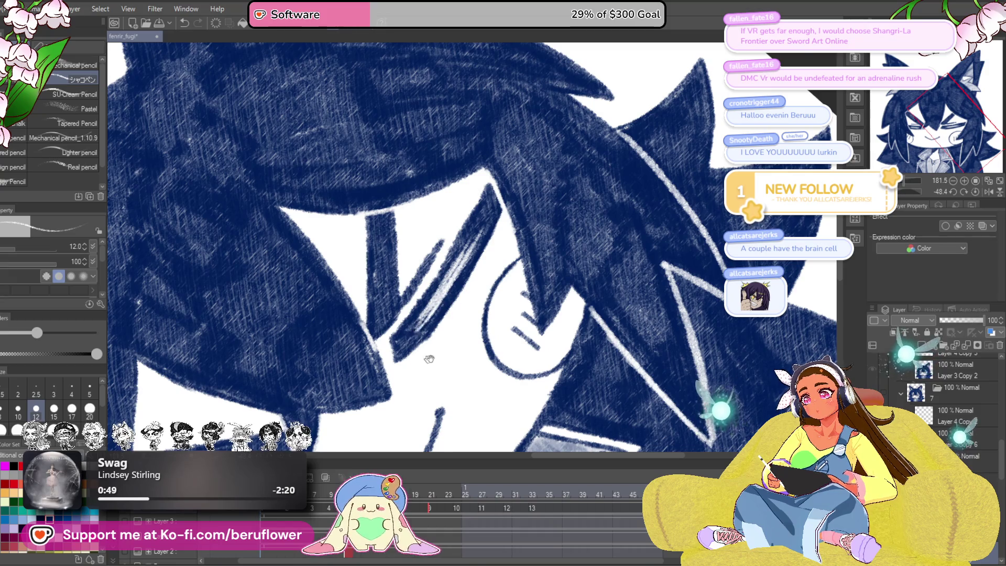
Step: Go to frame 7 and add light strokes along the diagonal eyelid line
drag(418, 360, 500, 322)
mouse_move(343, 407)
mouse_down()
mouse_move(442, 326)
mouse_move(500, 233)
mouse_up()
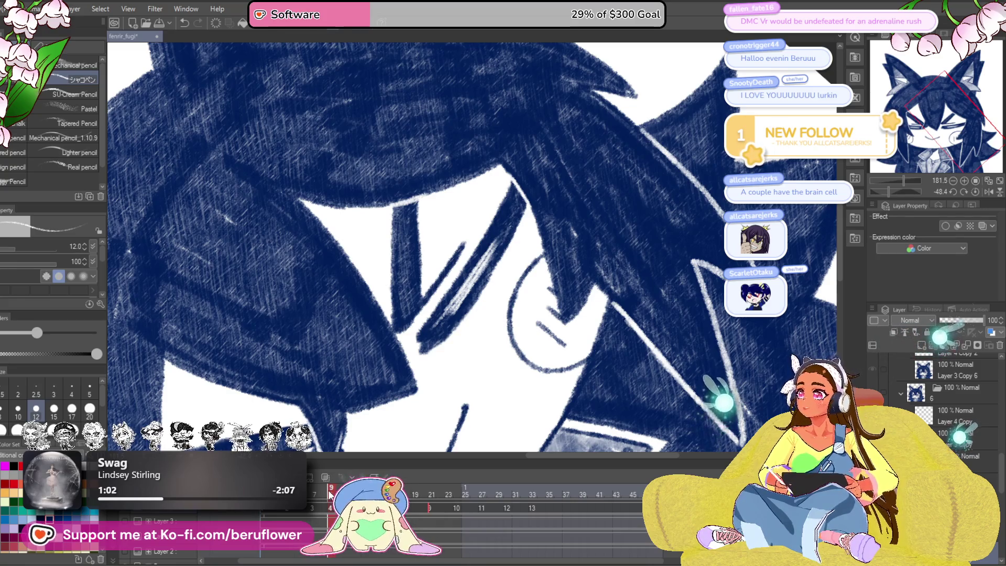
click(314, 494)
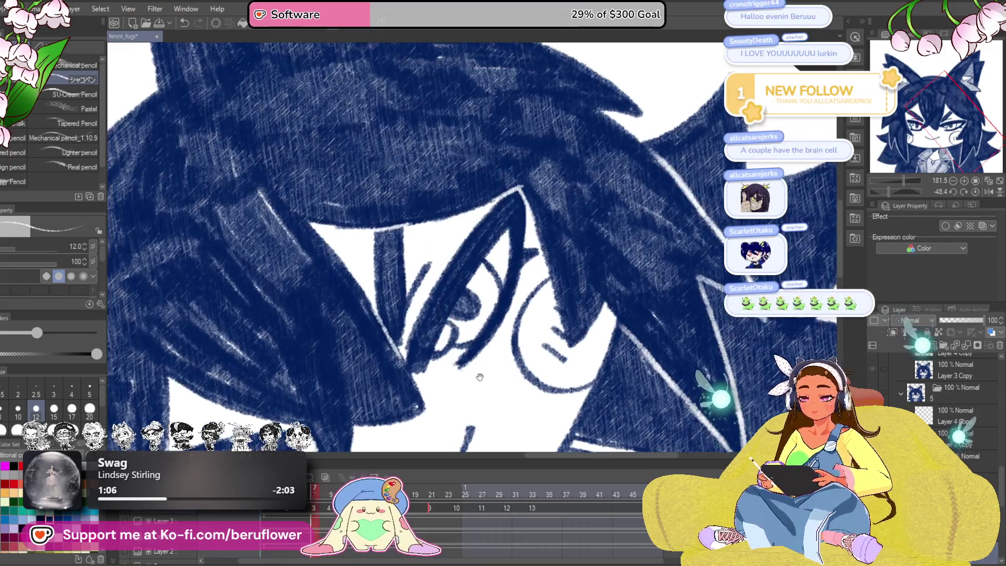
drag(453, 262, 443, 285)
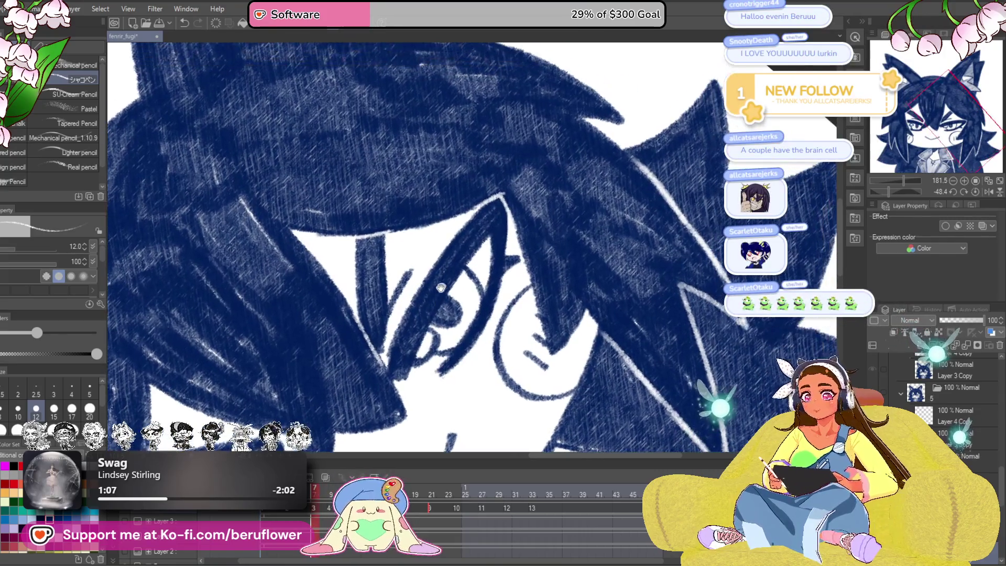
mouse_move(456, 244)
mouse_down()
mouse_move(414, 325)
mouse_move(597, 152)
mouse_up()
mouse_move(391, 359)
mouse_down()
mouse_move(455, 308)
mouse_move(396, 362)
mouse_up()
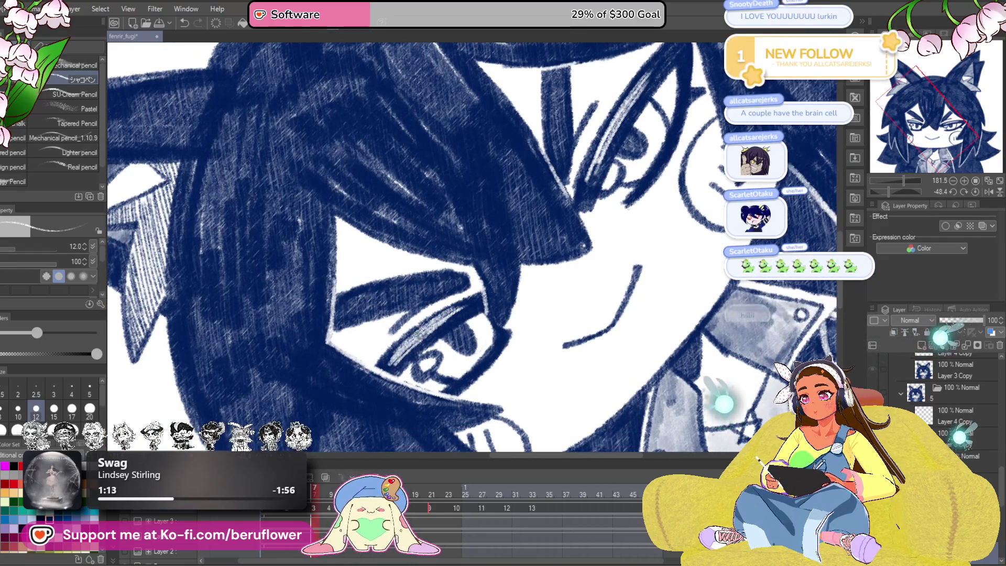
Step: Add several light hatching strokes along the upper eyelid
drag(543, 366, 499, 355)
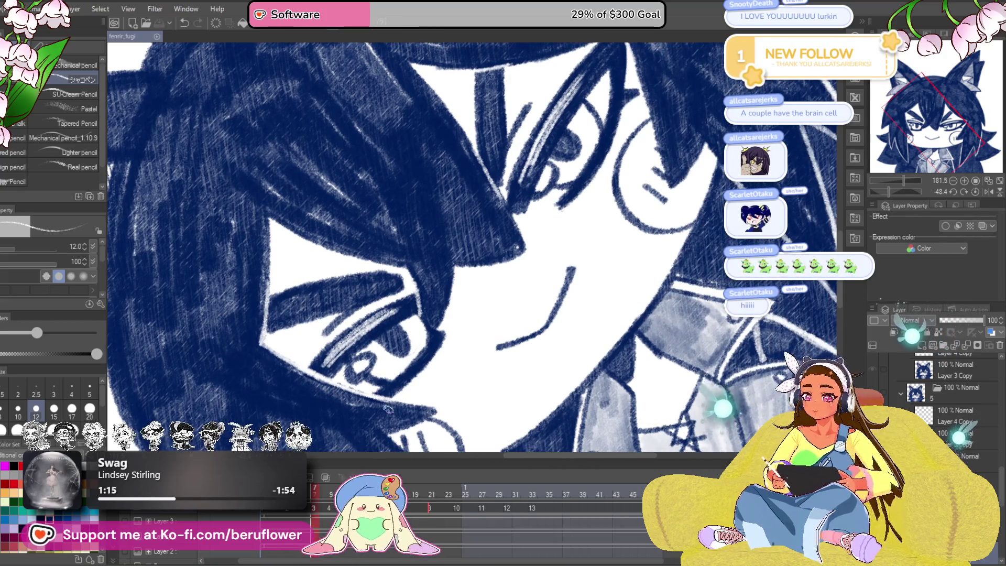
drag(401, 397, 406, 367)
mouse_move(358, 293)
mouse_down()
mouse_move(420, 289)
mouse_move(451, 269)
mouse_move(393, 309)
mouse_move(464, 257)
mouse_move(492, 194)
mouse_move(451, 264)
mouse_move(481, 191)
mouse_up()
drag(466, 288, 445, 275)
drag(395, 313, 464, 270)
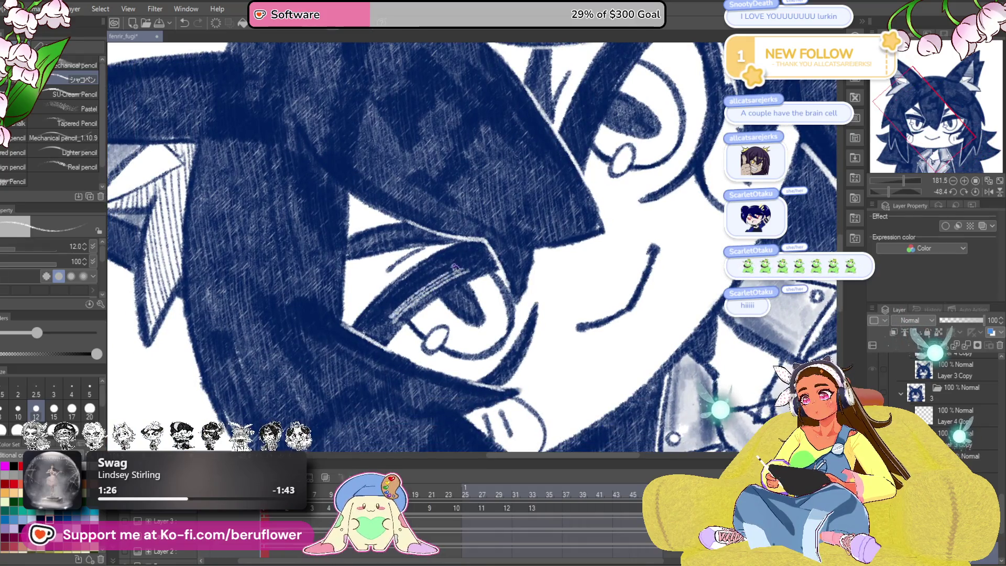
drag(388, 314, 466, 256)
drag(408, 291, 474, 256)
Step: Repaint the iris top in dark blue, then hatch light highlights across it
mouse_move(584, 209)
mouse_down()
mouse_move(488, 214)
mouse_move(570, 135)
mouse_up()
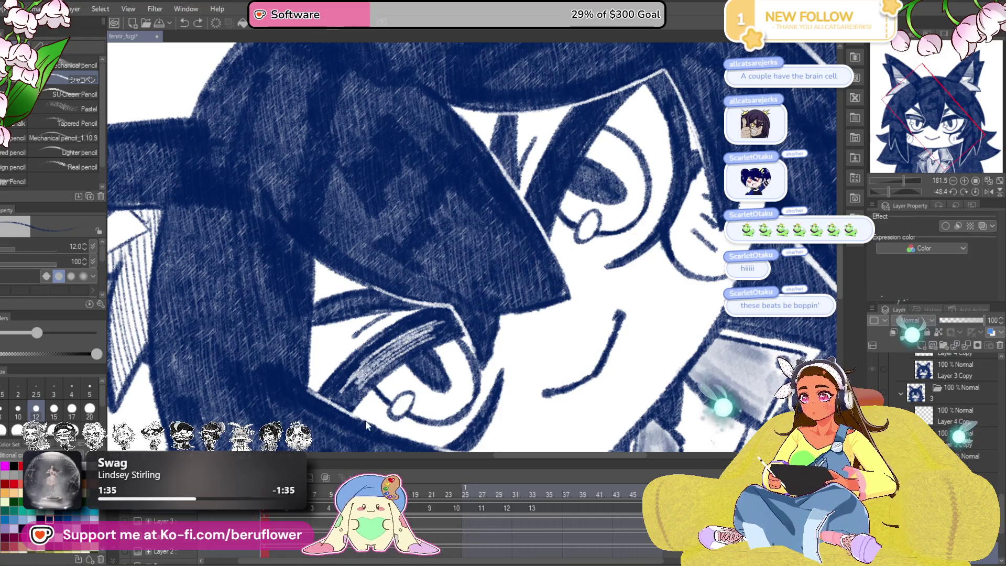
mouse_move(434, 328)
mouse_down()
mouse_move(358, 386)
mouse_move(419, 336)
mouse_move(429, 304)
mouse_up()
mouse_move(369, 338)
mouse_down()
mouse_move(429, 298)
mouse_move(358, 357)
mouse_up()
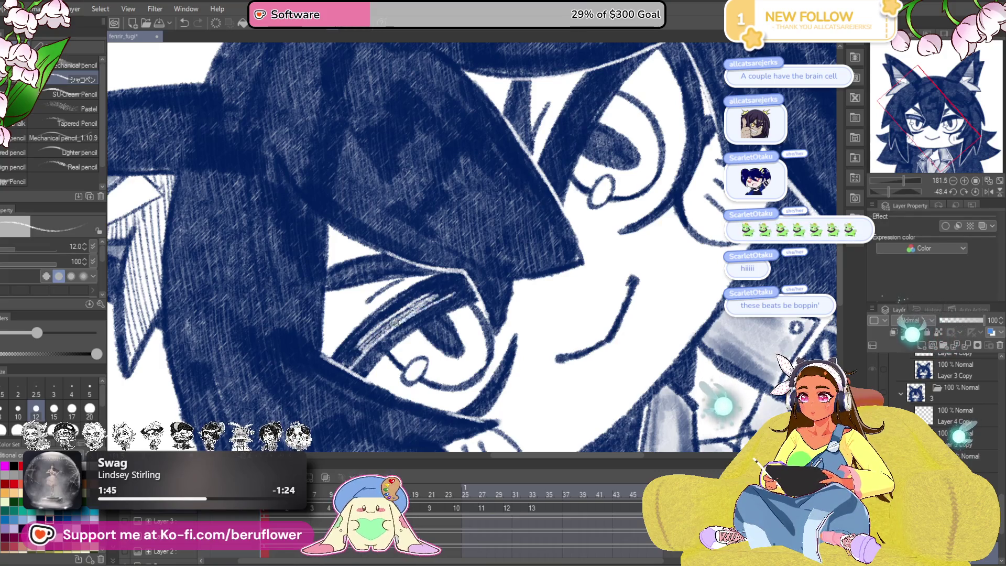
drag(490, 271, 487, 286)
drag(488, 200, 435, 286)
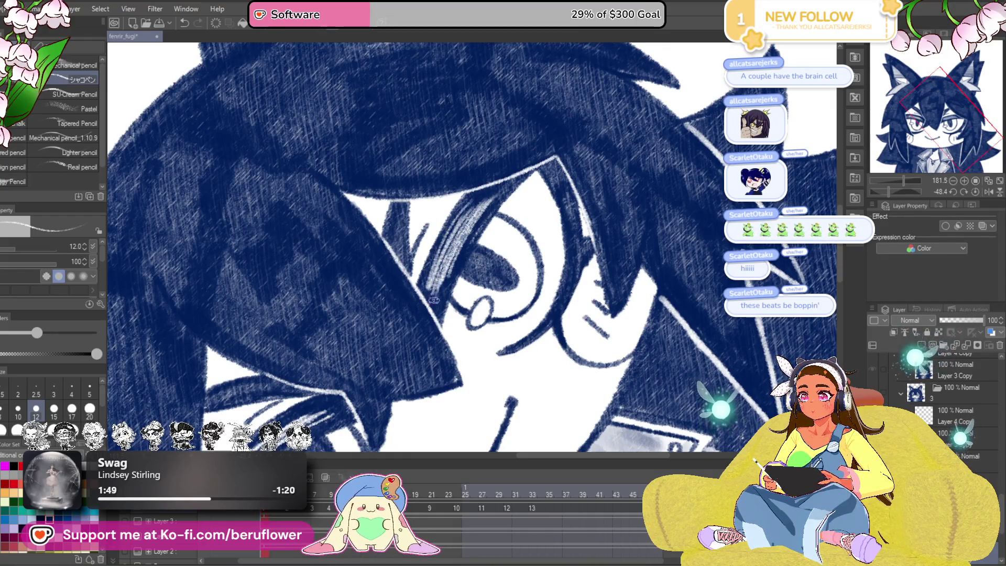
drag(455, 241, 435, 302)
scroll(443, 263, down, 4)
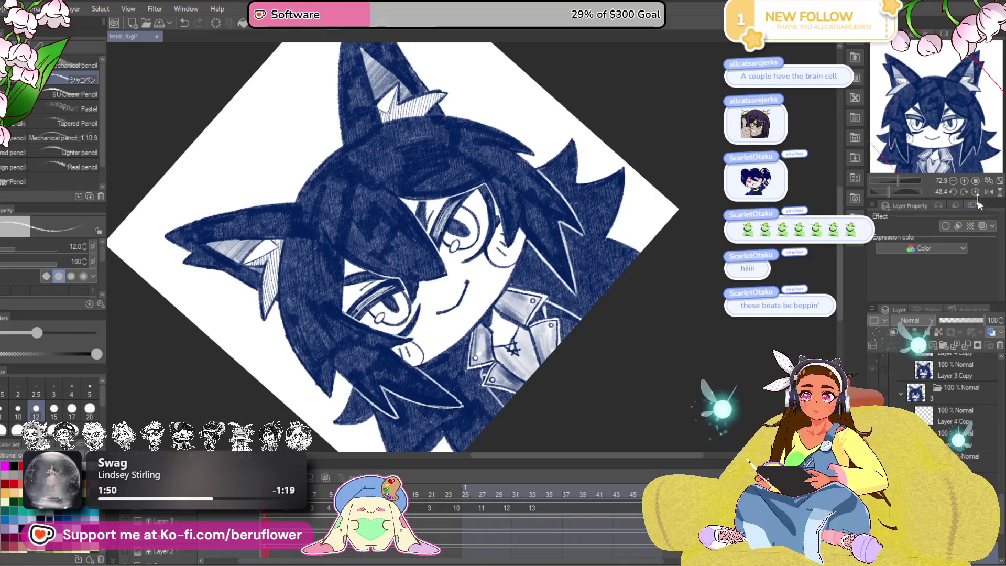
Step: Reset the canvas rotation, save with Ctrl+S, and review cel 13 and other timeline frames
click(975, 192)
key(ctrl+s)
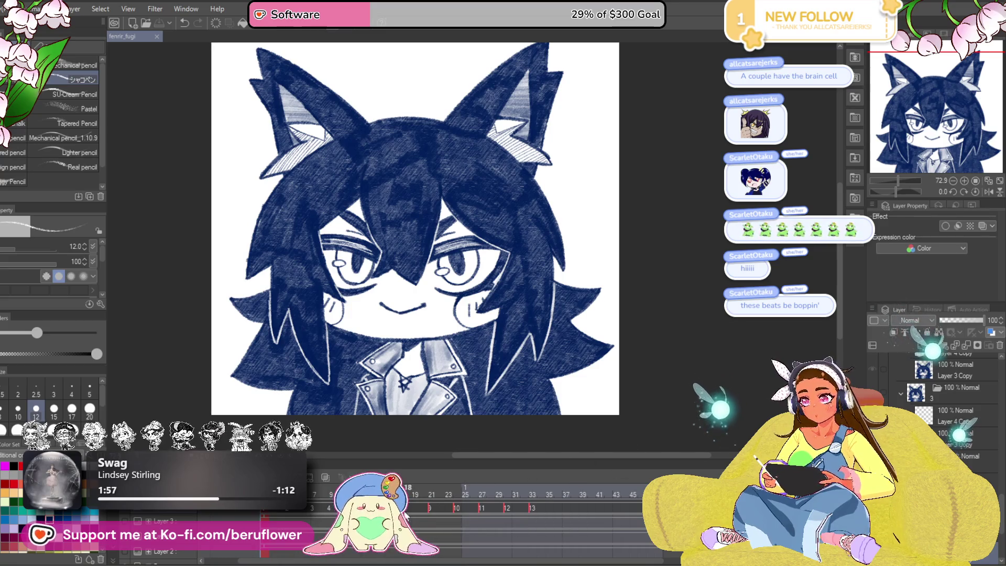
right_click(407, 516)
click(403, 554)
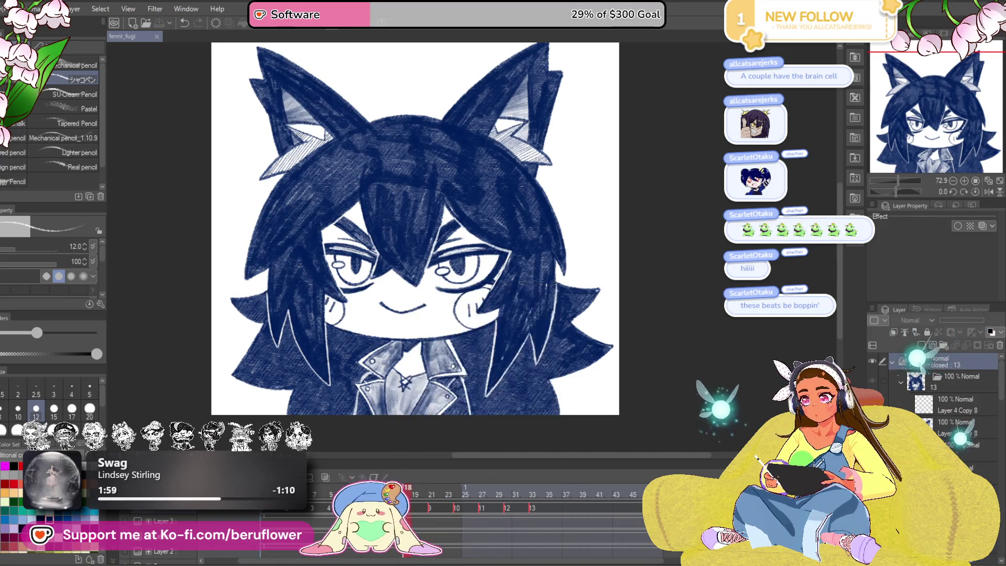
click(482, 540)
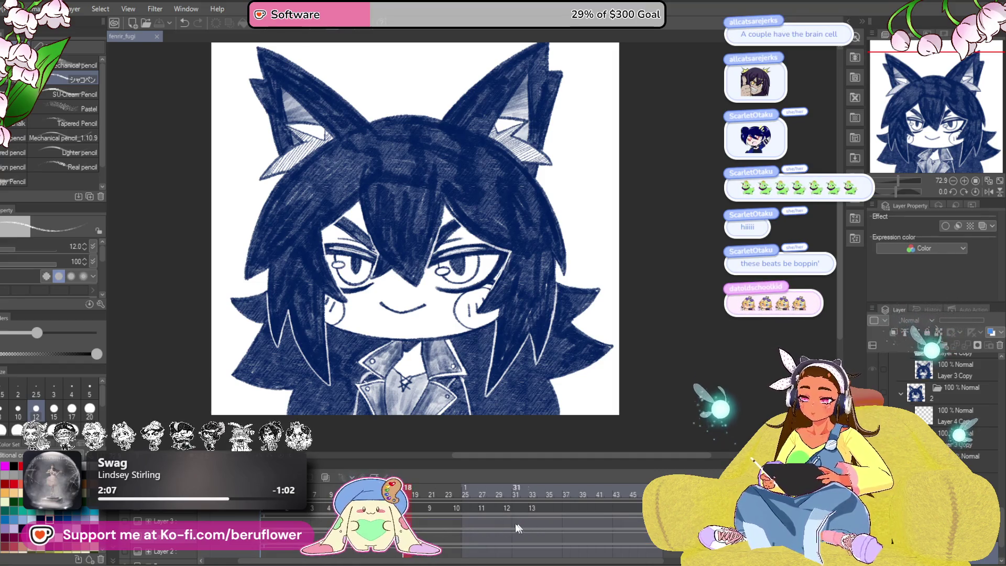
click(429, 527)
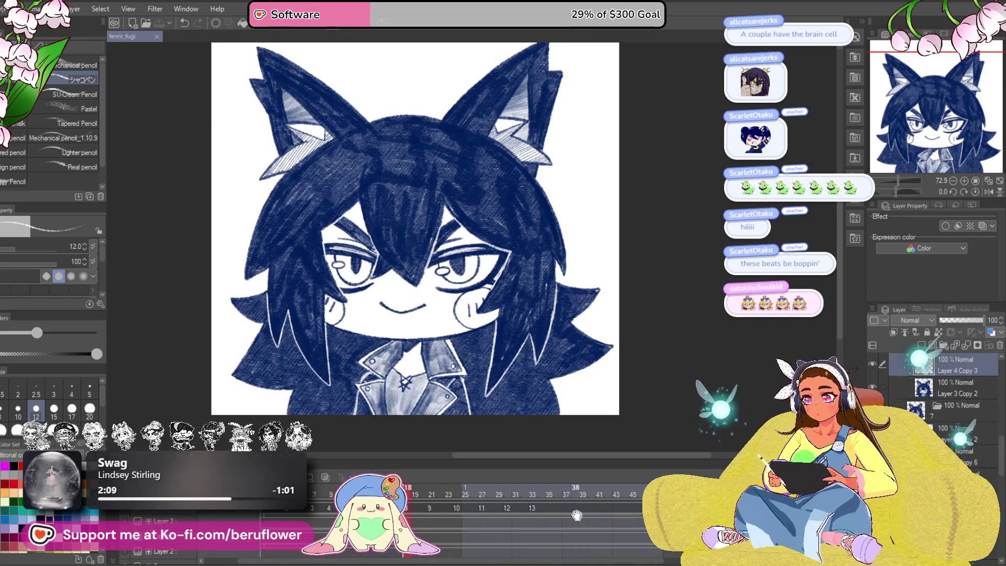
click(429, 527)
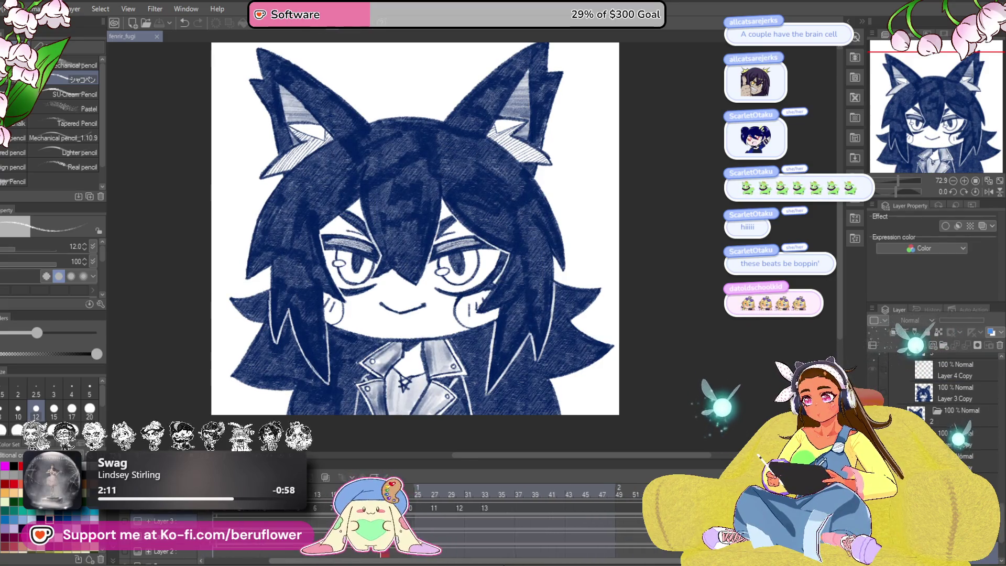
Step: Copy cel 8 and paste it at frames 36 and 54 on the timeline
click(503, 507)
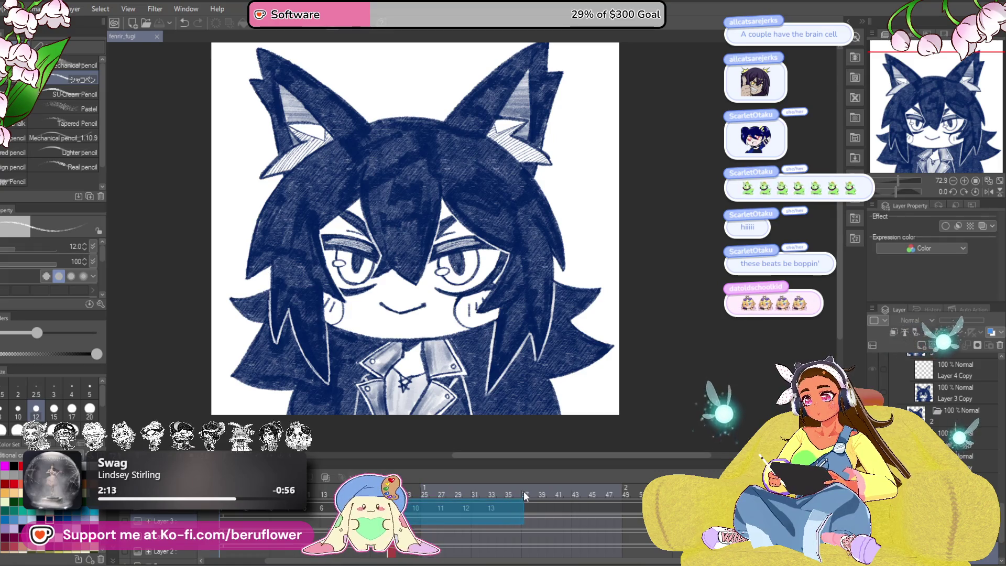
right_click(370, 490)
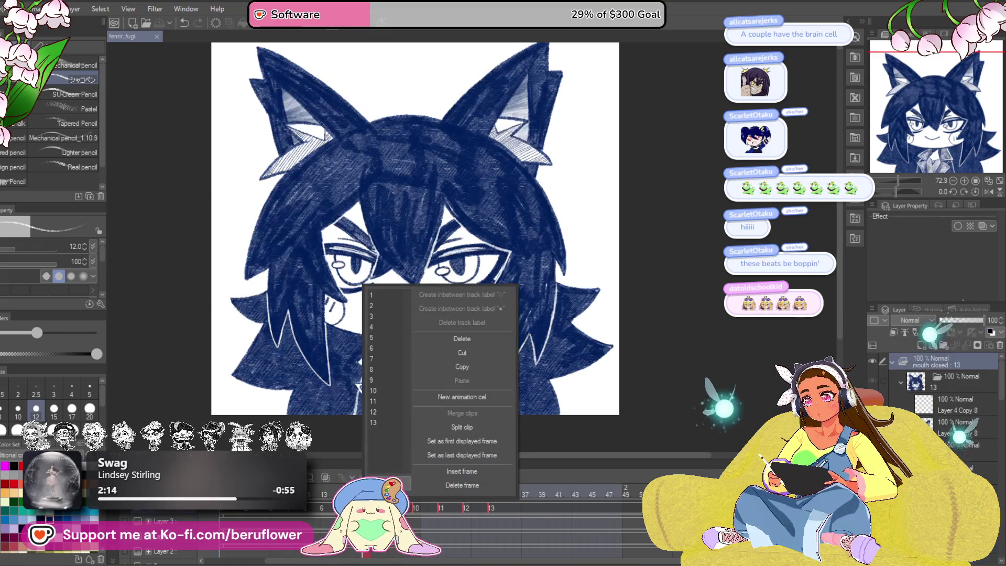
click(473, 366)
click(506, 509)
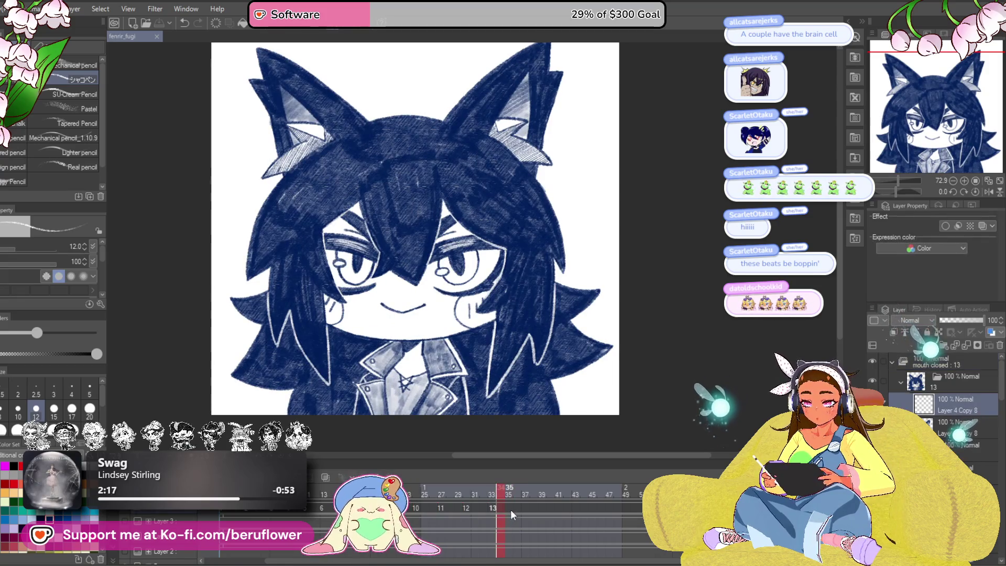
right_click(515, 510)
click(568, 441)
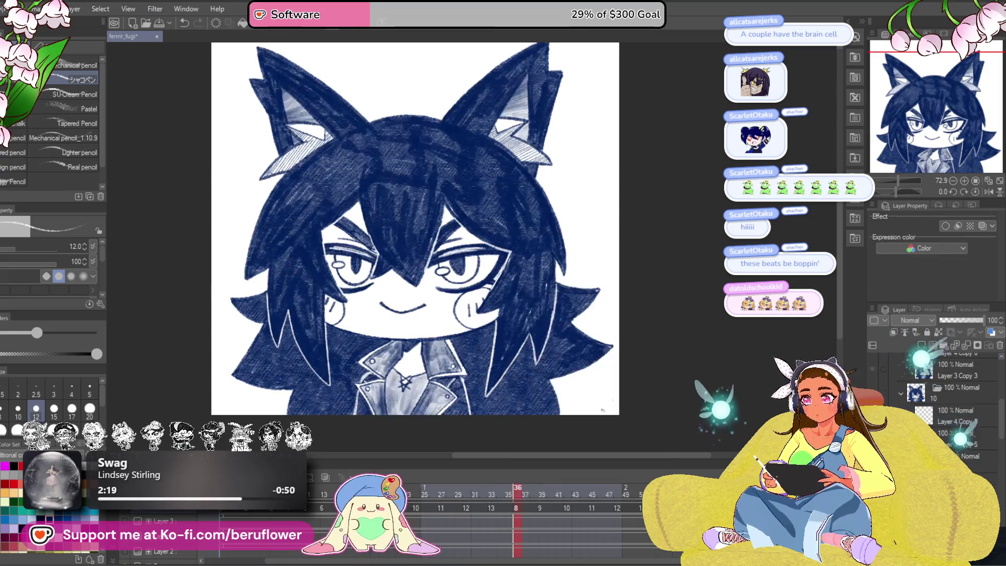
mouse_move(480, 561)
mouse_down()
mouse_move(512, 517)
mouse_move(490, 511)
mouse_move(502, 510)
mouse_up()
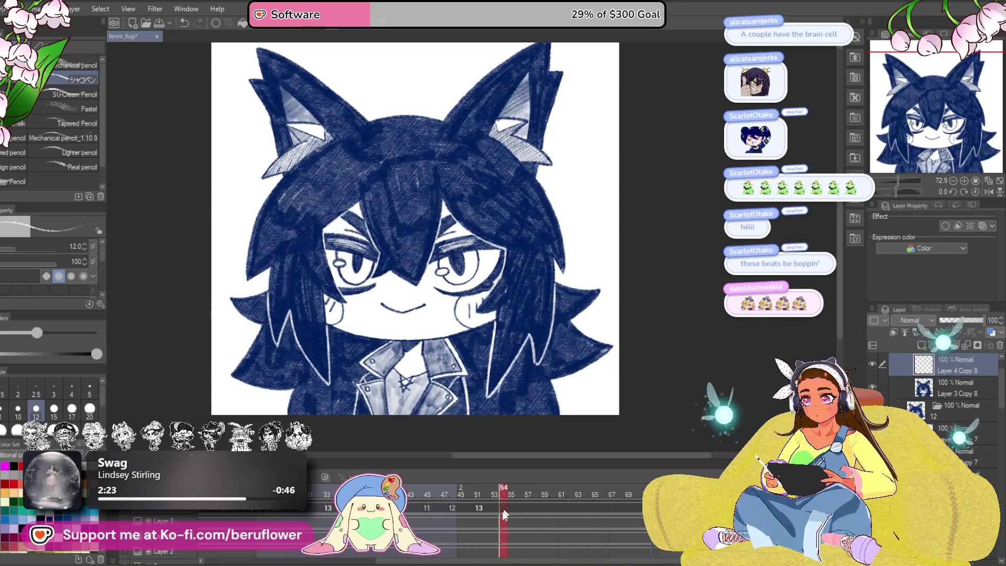
right_click(502, 510)
click(608, 381)
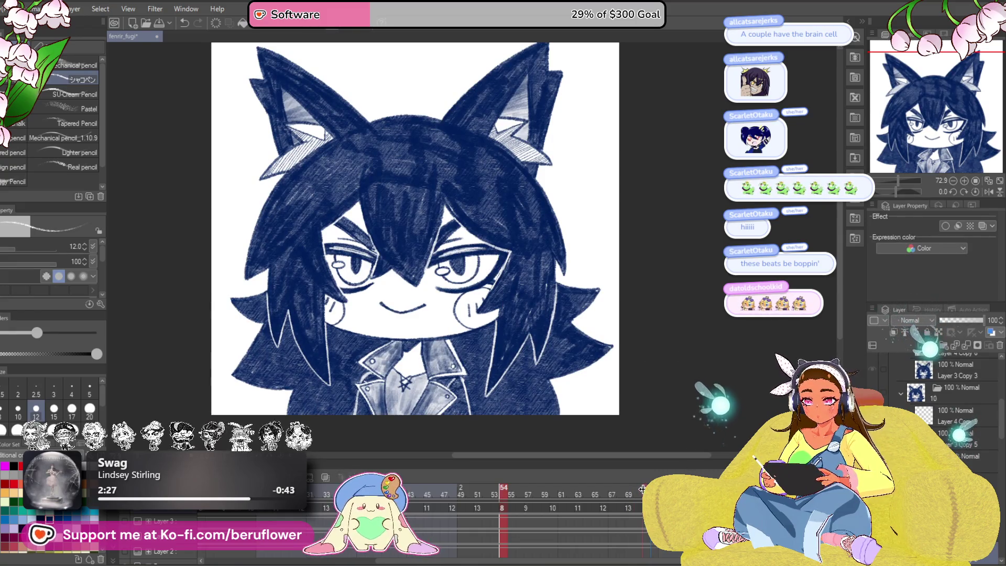
Step: Play the animation back to check the extended blink
key(space)
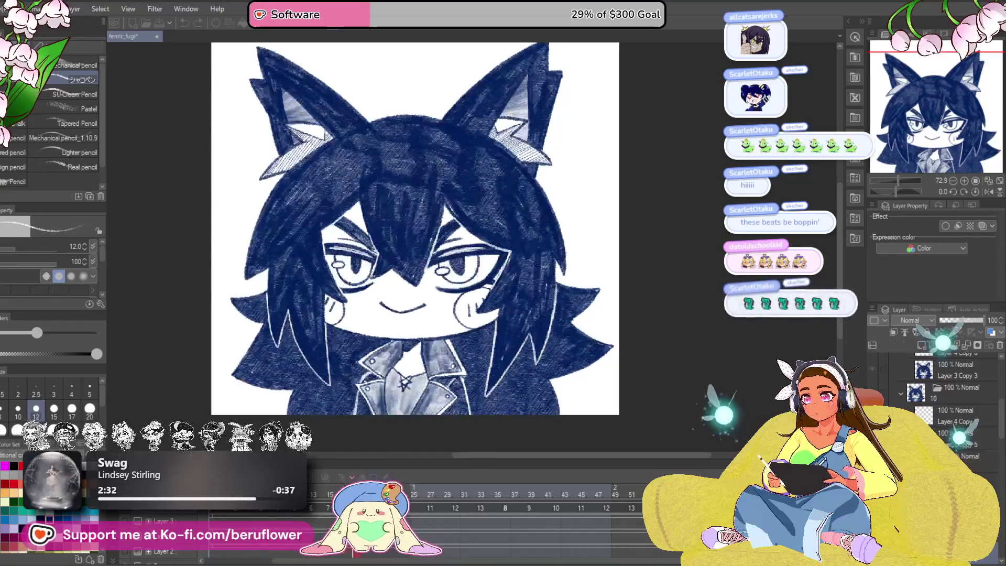
click(510, 490)
key(space)
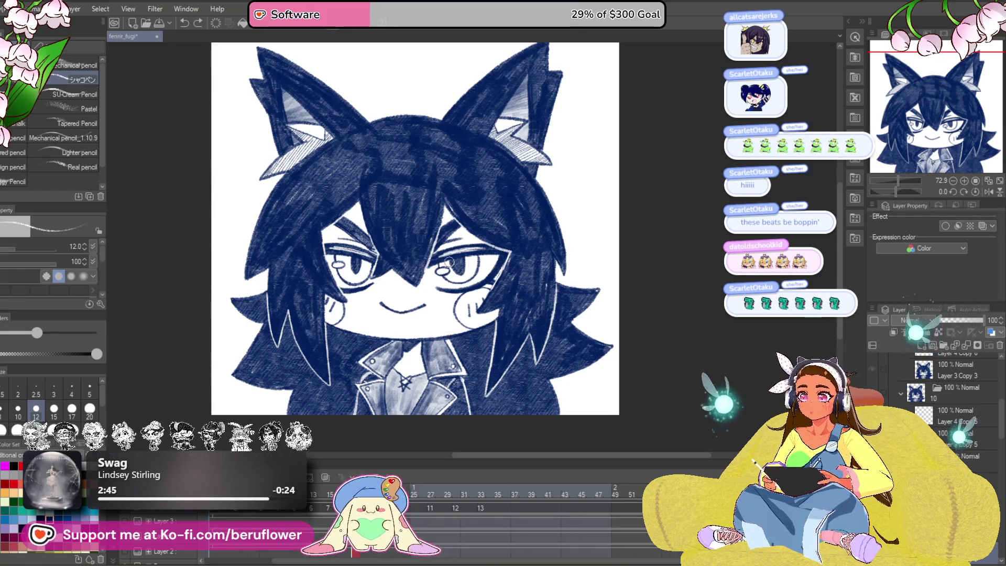
Step: Zoom in on the eyes and cover the left eyelid's white streaks with dark blue pencil
scroll(448, 262, up, 4)
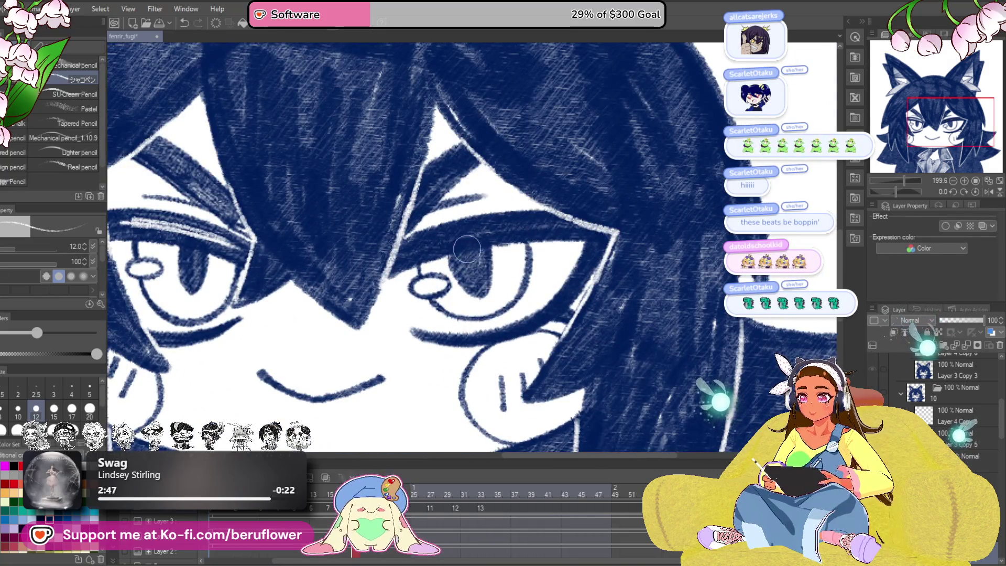
scroll(463, 247, down, 2)
scroll(410, 256, up, 2)
mouse_move(410, 257)
mouse_down()
mouse_move(387, 230)
mouse_move(316, 217)
mouse_up()
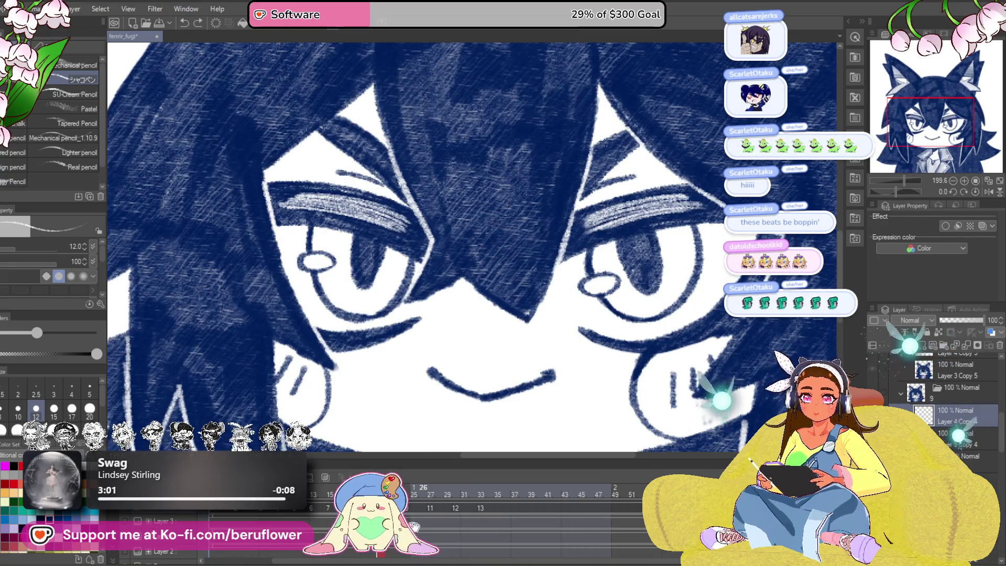
drag(423, 522, 389, 512)
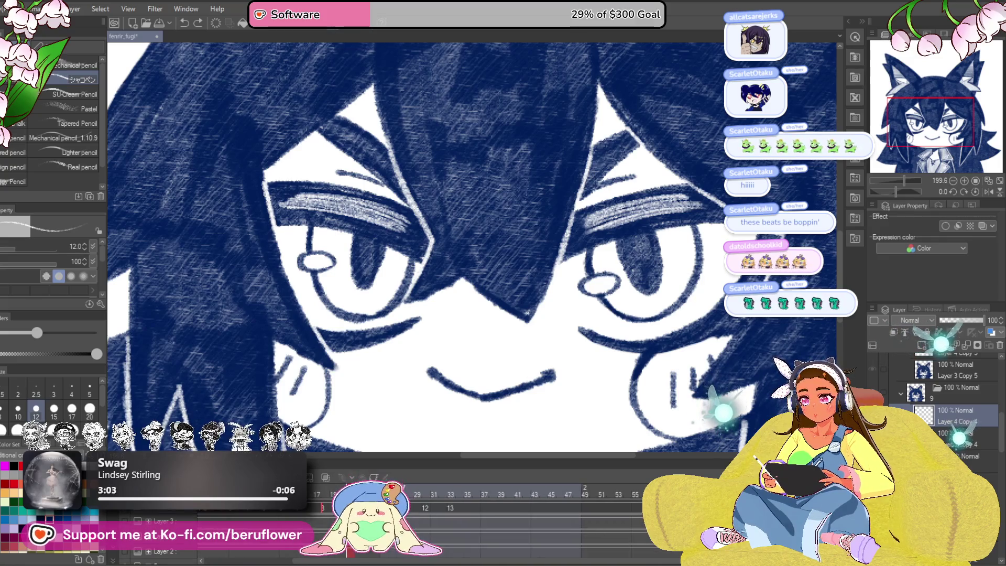
click(497, 533)
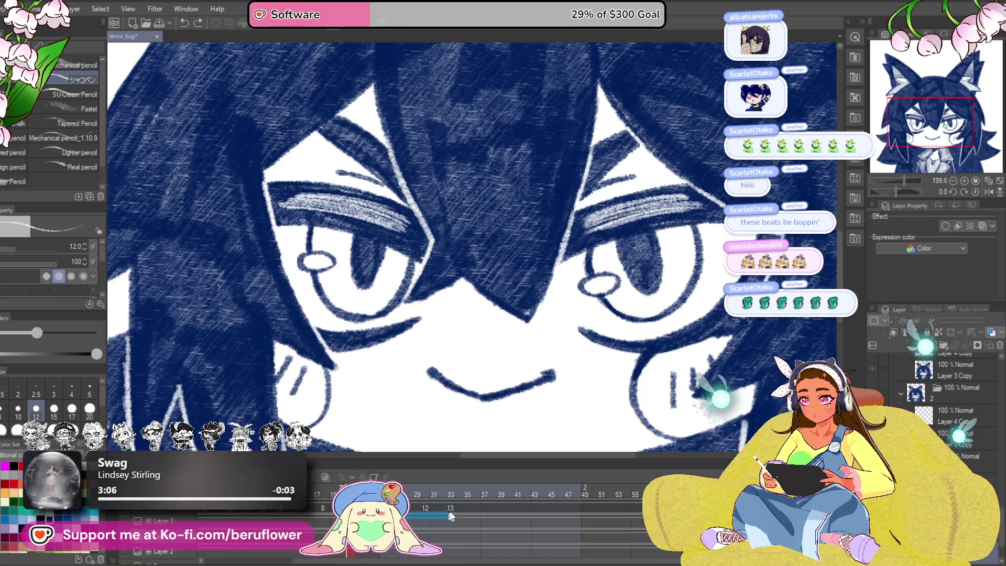
Step: Copy blink cel 9 and paste it into frame 36 of the timeline
right_click(386, 471)
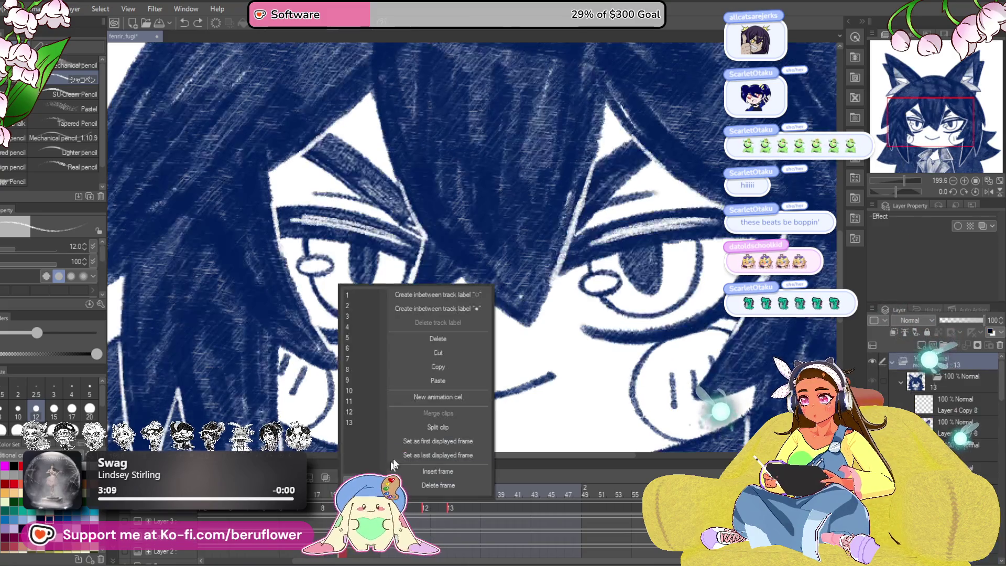
click(443, 366)
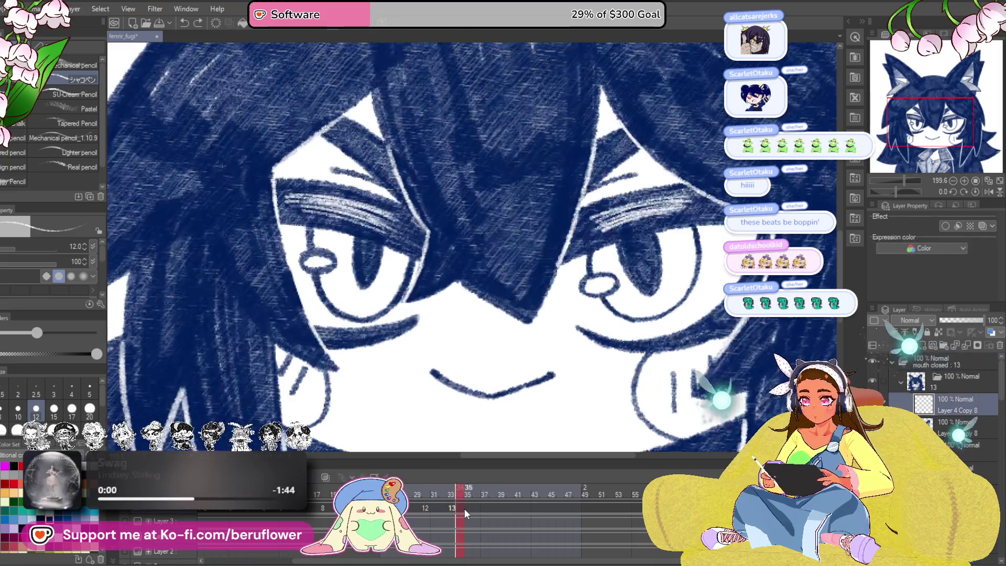
click(475, 507)
right_click(479, 507)
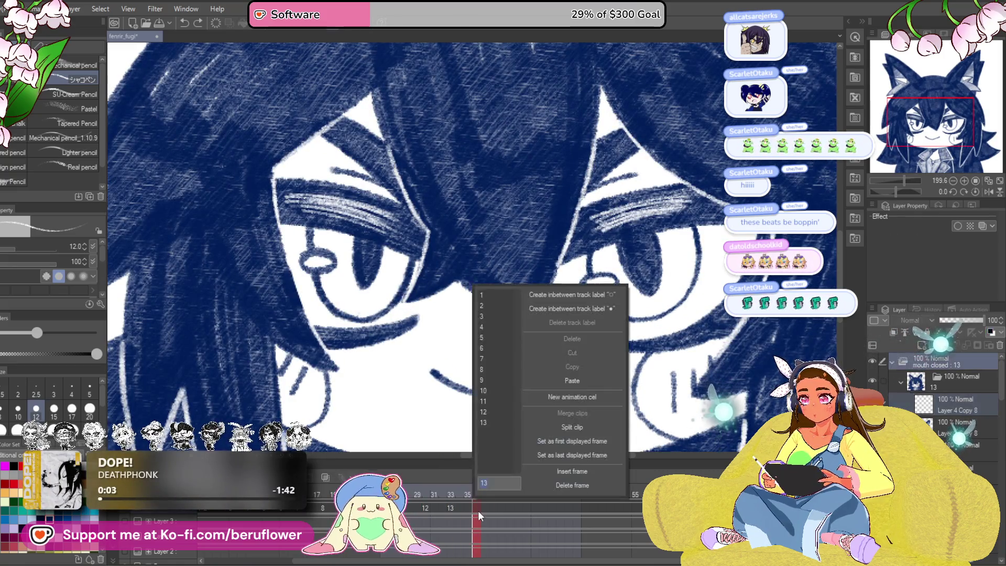
click(583, 380)
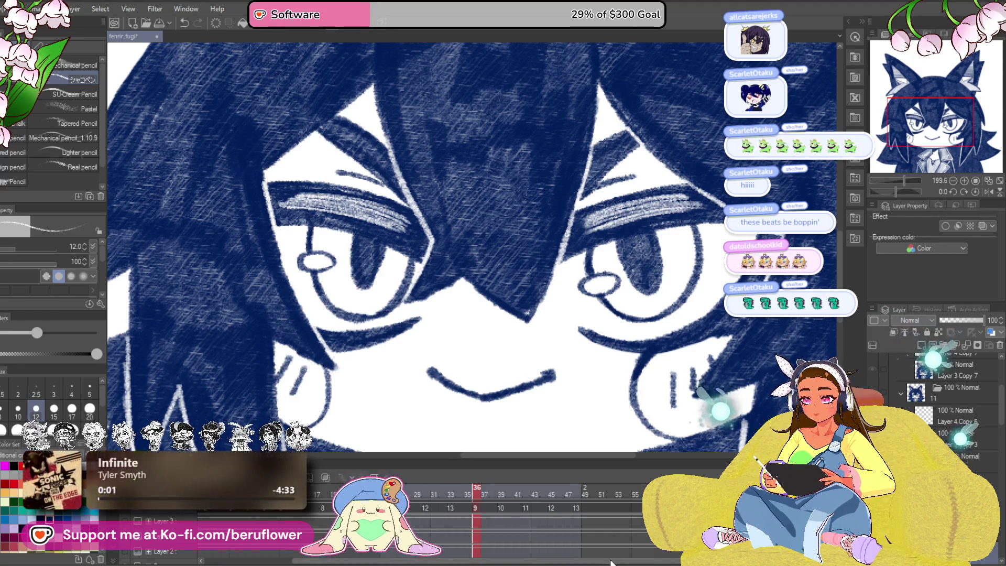
Step: Paste the copied cel 9 again at frames 51 and 66
scroll(612, 563, right, 5)
scroll(471, 500, right, 1)
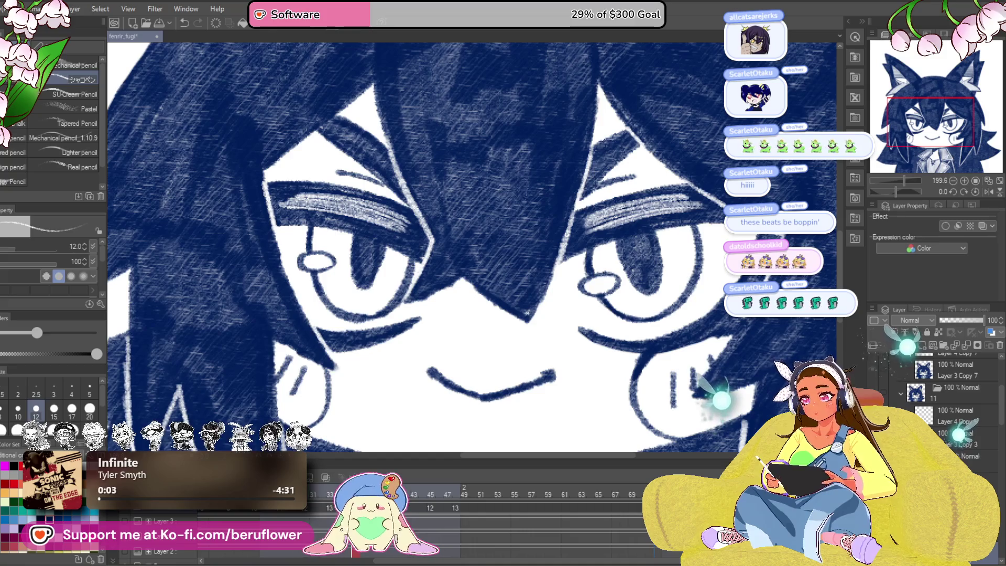
click(470, 508)
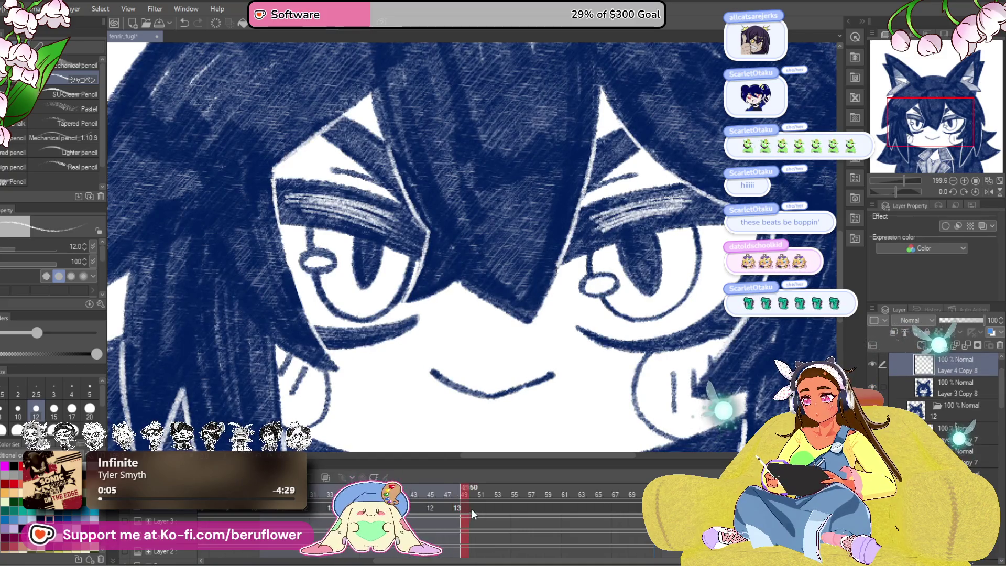
right_click(481, 507)
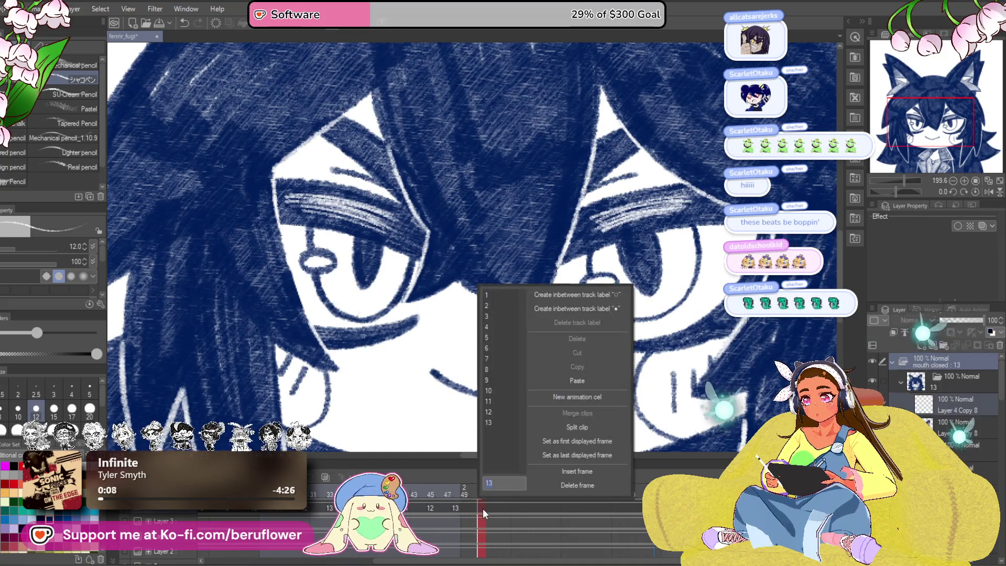
click(593, 380)
scroll(592, 504, right, 2)
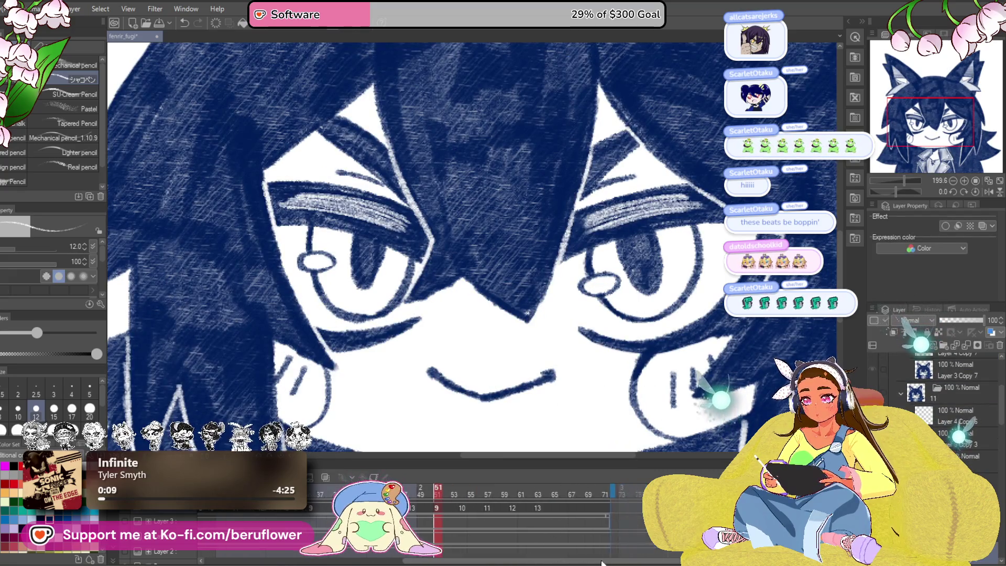
drag(540, 508, 566, 506)
right_click(565, 506)
click(673, 379)
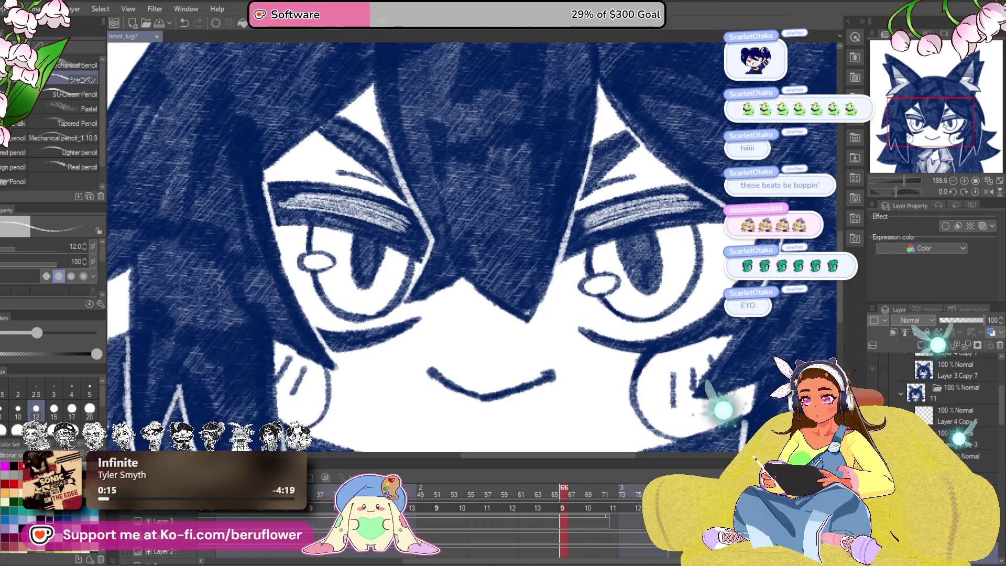
Step: Select a Layer 3 frame and step to the neighbouring blink cel
click(609, 517)
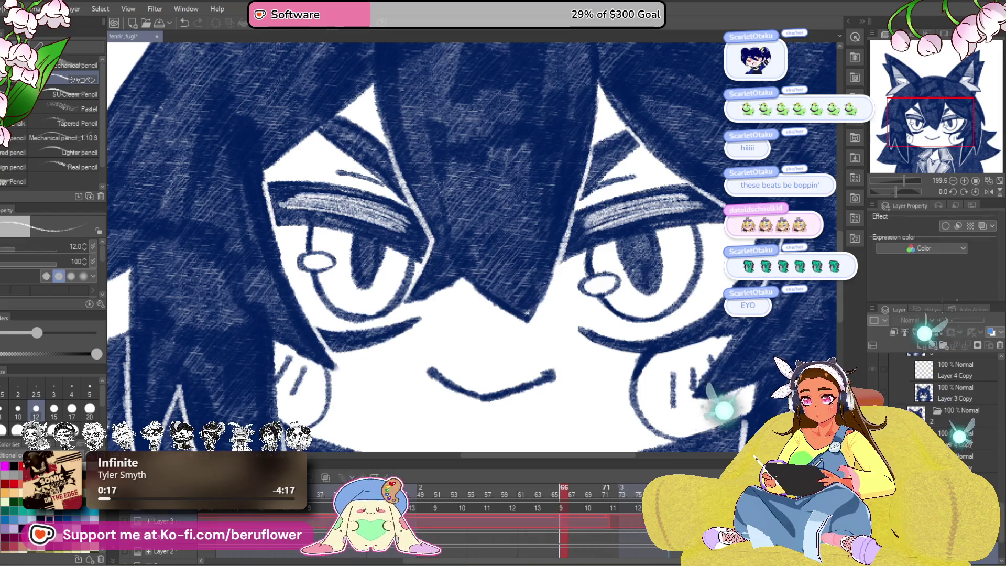
scroll(472, 514, left, 5)
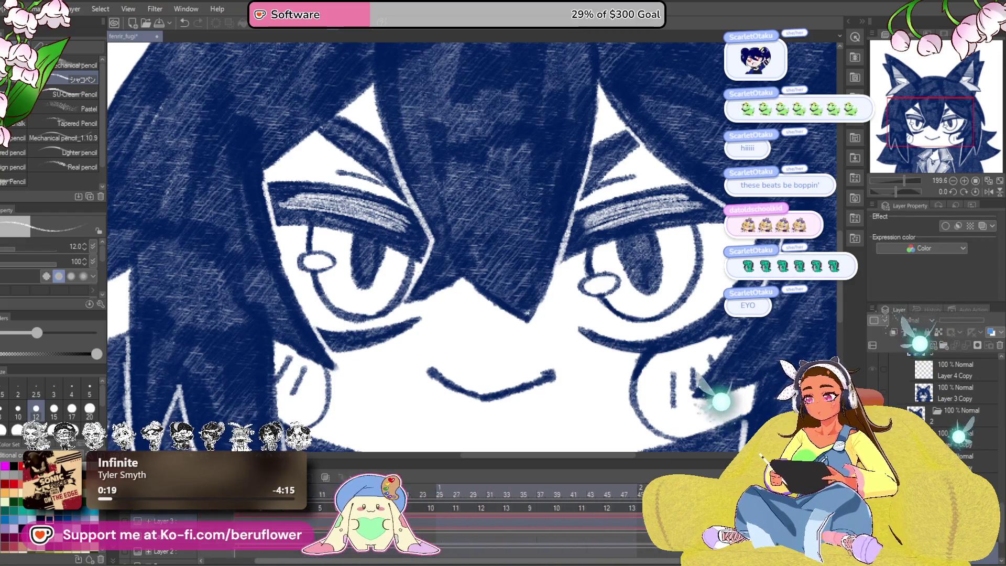
key(space)
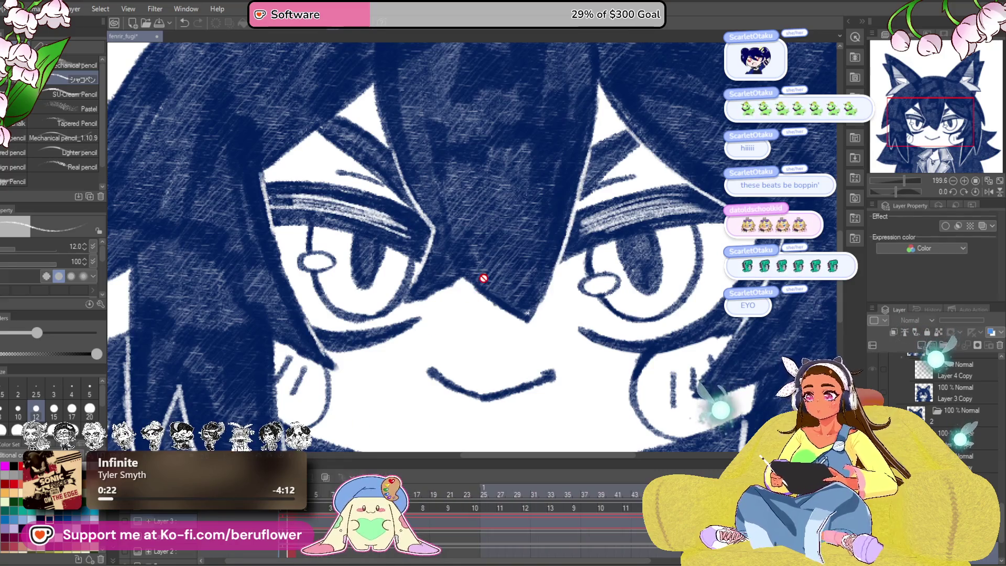
Step: Zoom in on the face, play the blink animation, then scrub the playhead back
scroll(483, 278, down, 3)
scroll(483, 279, up, 1)
scroll(448, 370, down, 5)
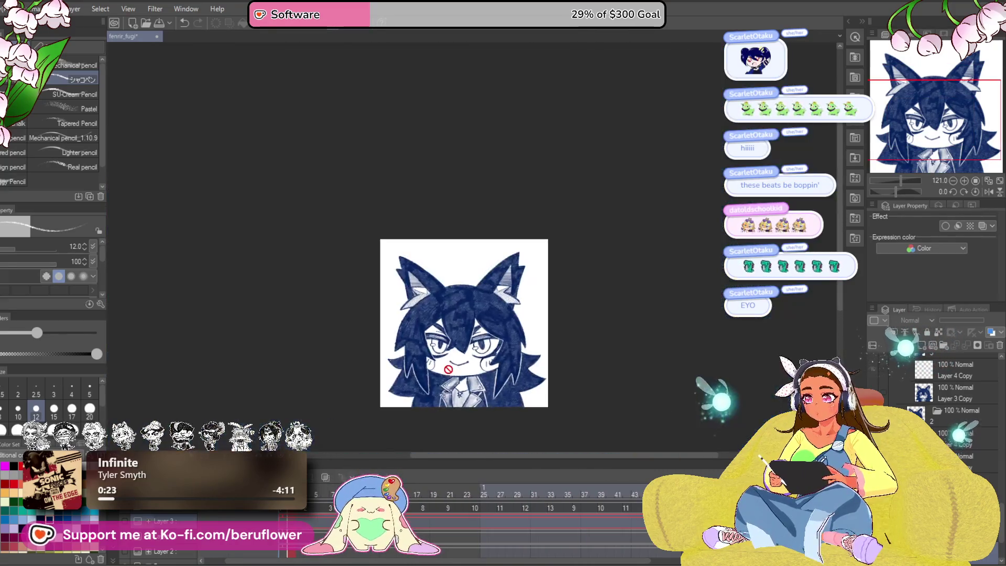
scroll(448, 370, up, 1)
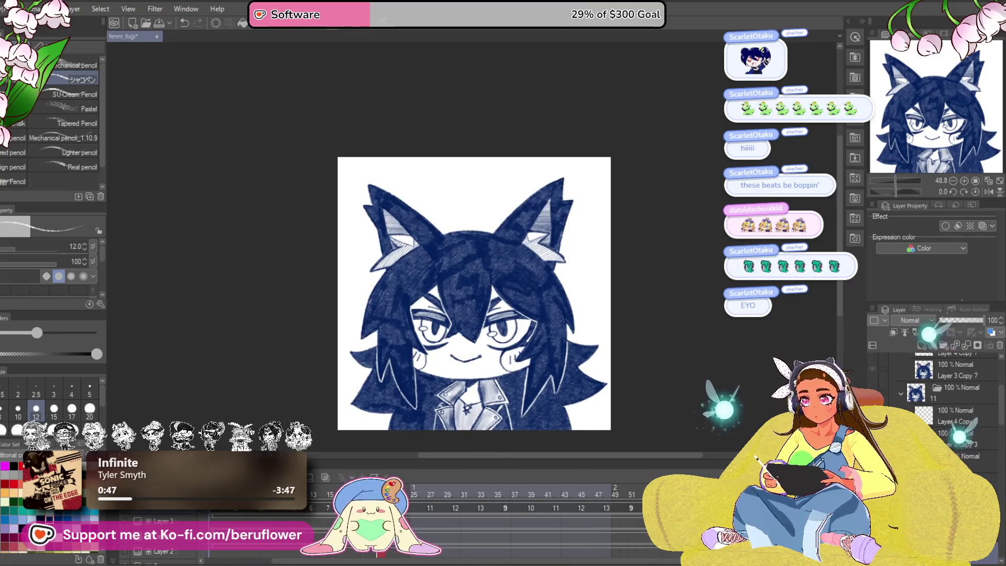
scroll(661, 323, up, 4)
drag(592, 341, 543, 336)
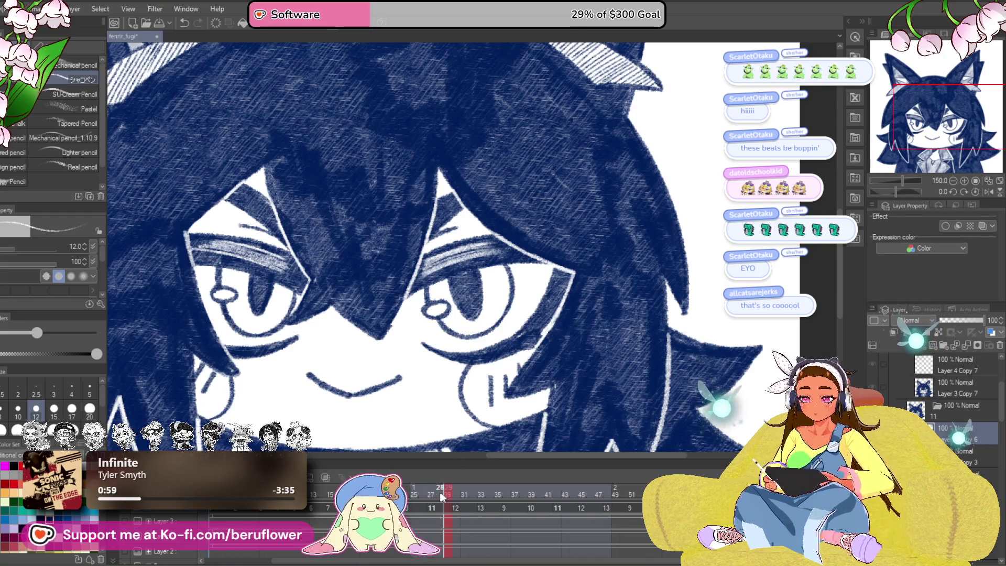
key(space)
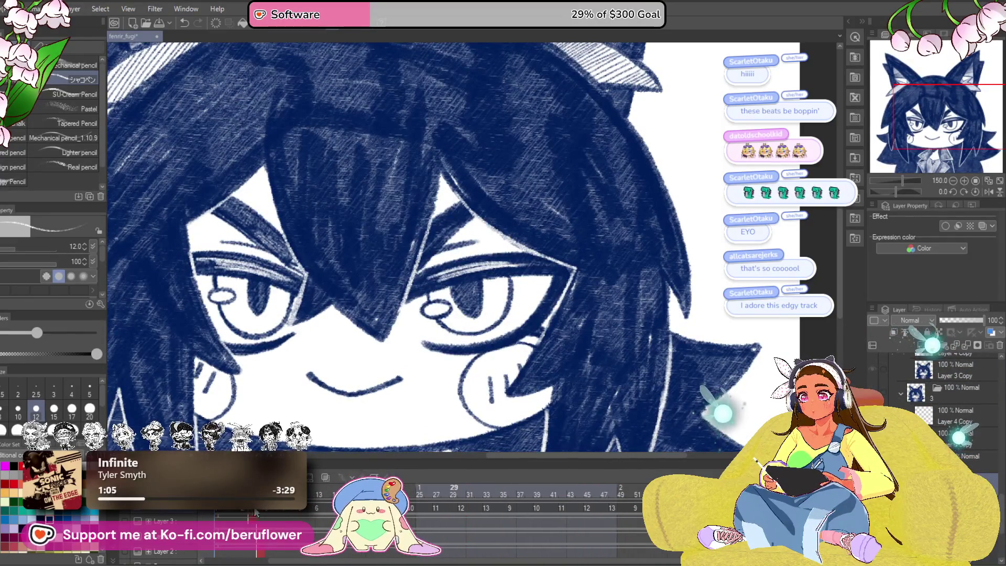
drag(258, 512, 218, 514)
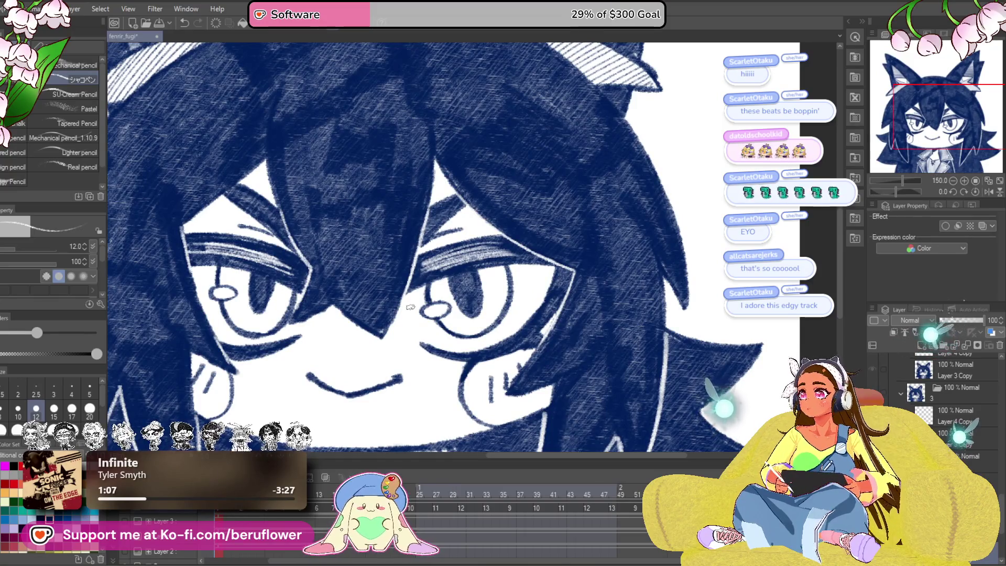
Step: Zoom out to the whole character and replay the blink animation
scroll(410, 307, down, 4)
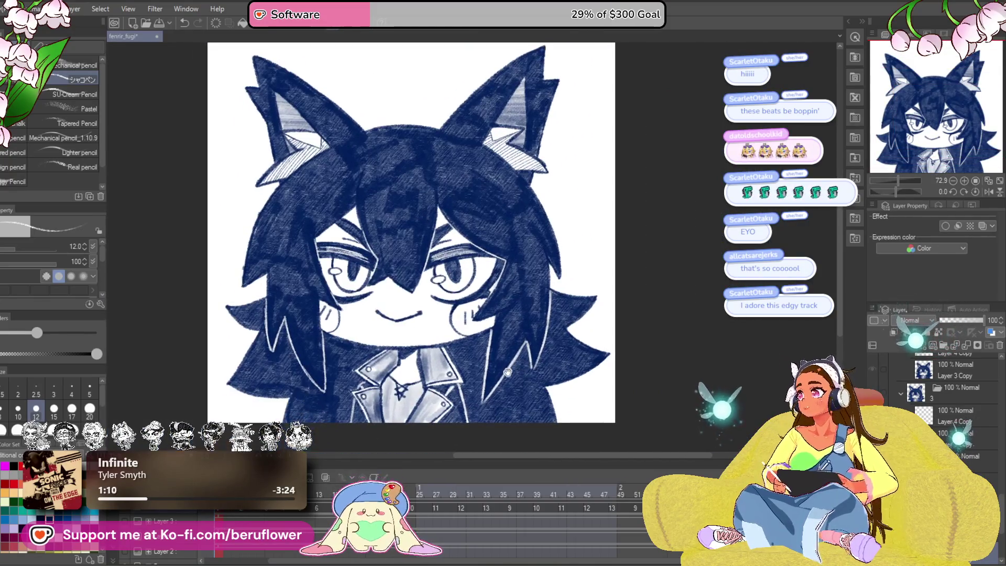
drag(508, 371, 521, 384)
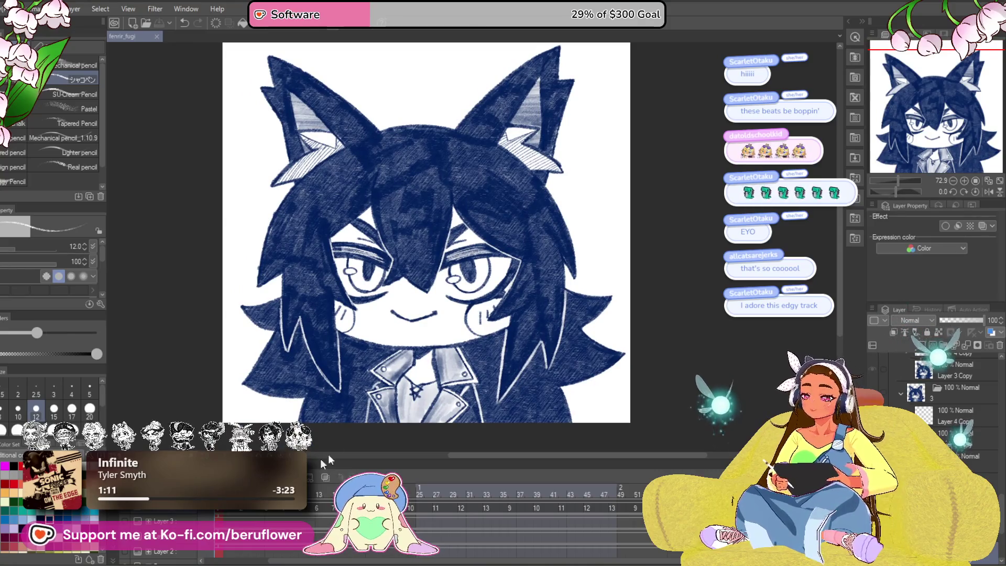
key(space)
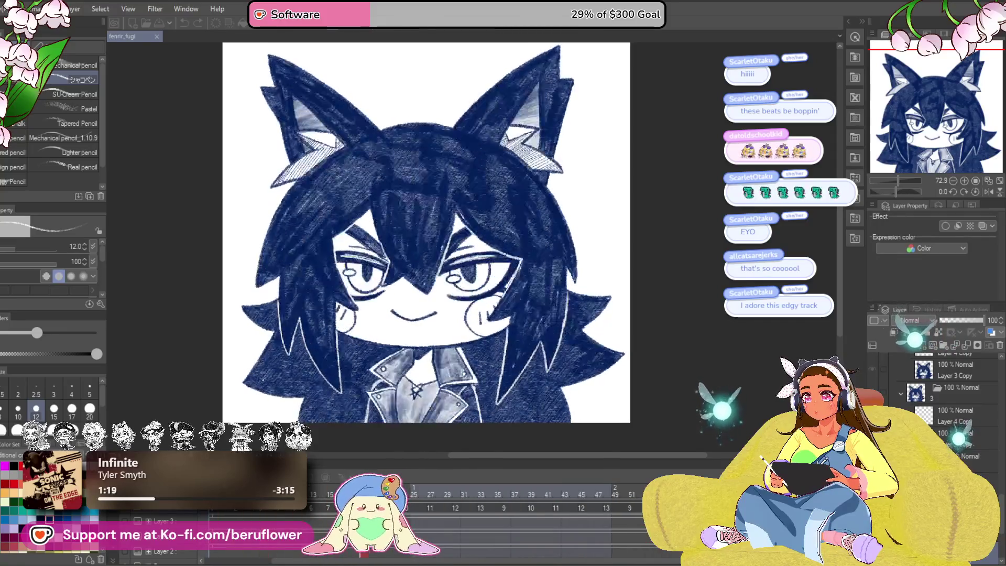
Step: Darken frame 13's cel with Hue/Saturation/Luminosity at Luminosity -100
click(426, 350)
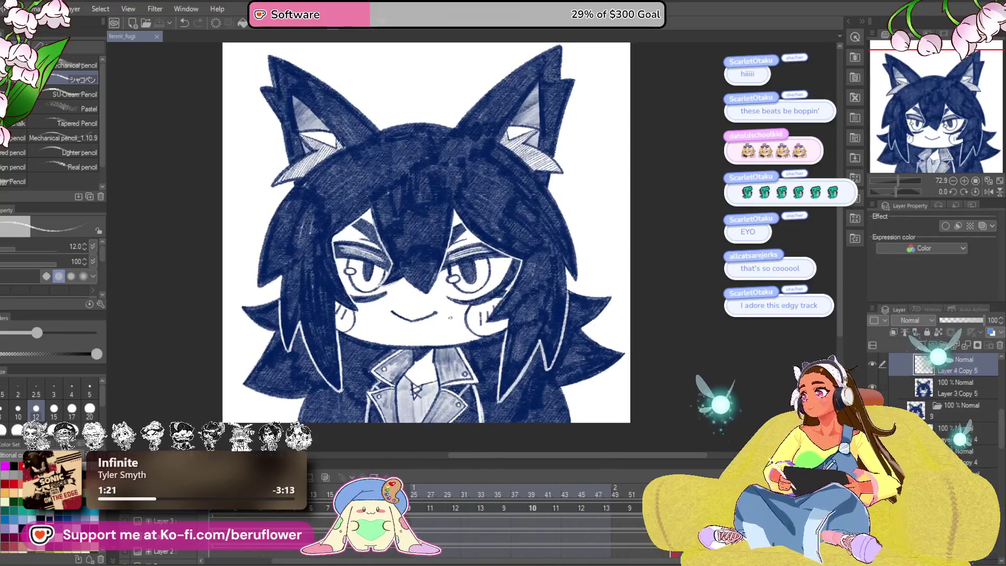
scroll(943, 421, up, 5)
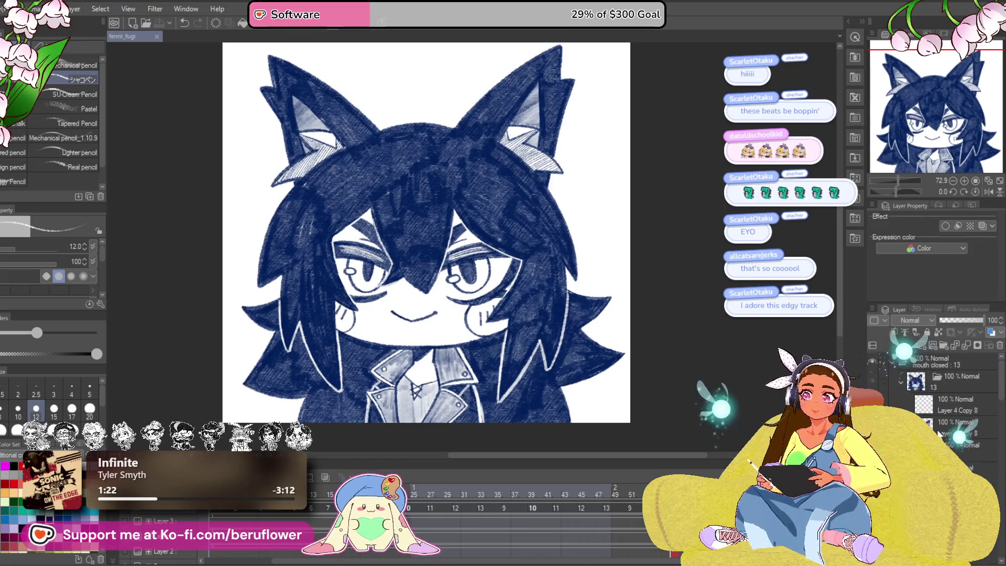
click(943, 422)
key(ctrl+u)
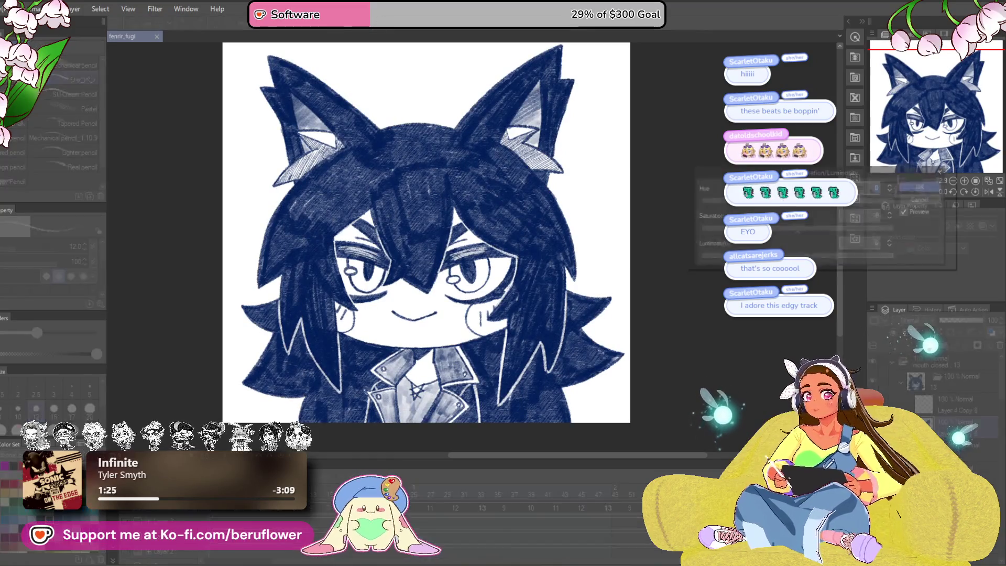
click(923, 197)
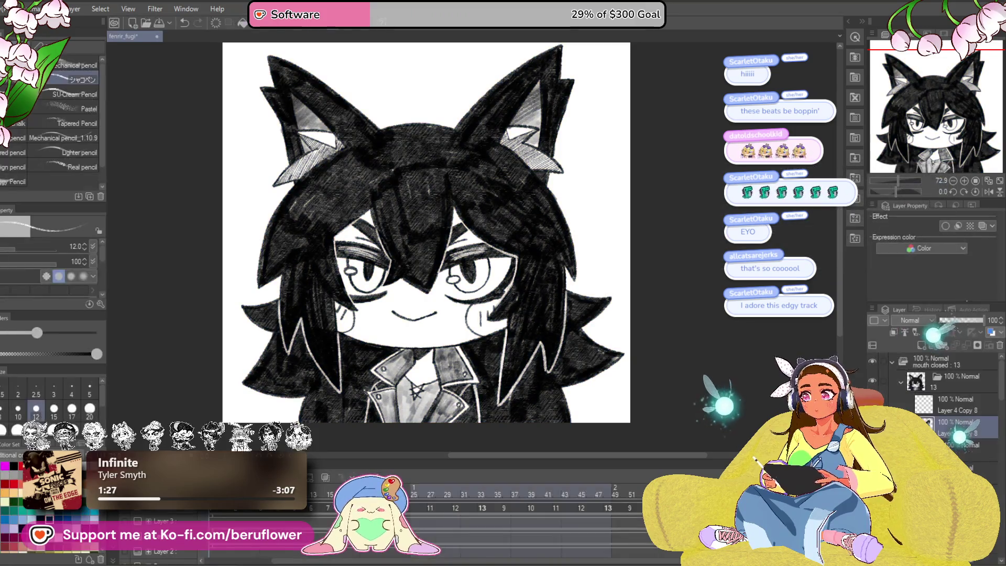
Step: Leave frame 12's cel blue by cancelling the adjustment, then scrub frames to compare
key(Left)
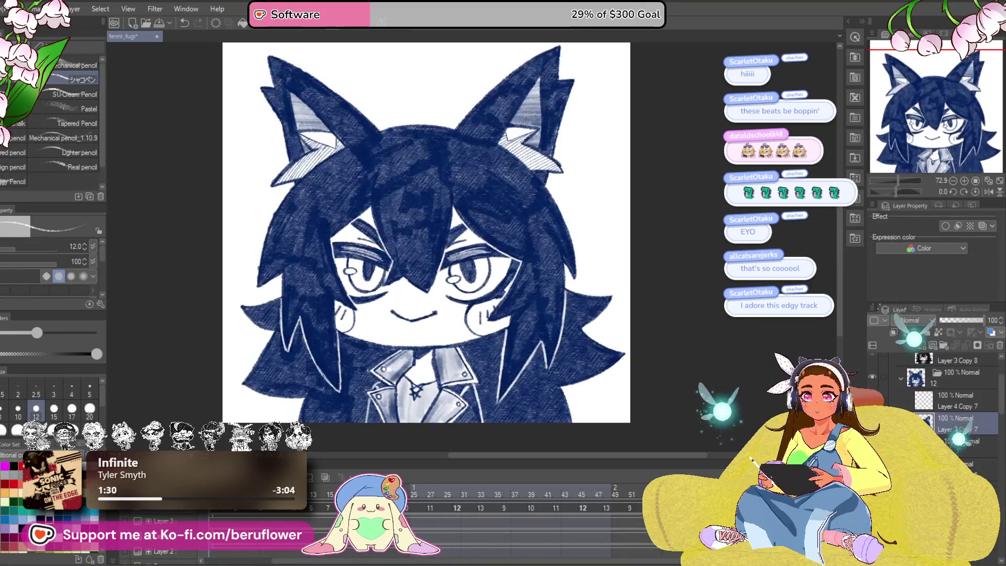
key(ctrl+u)
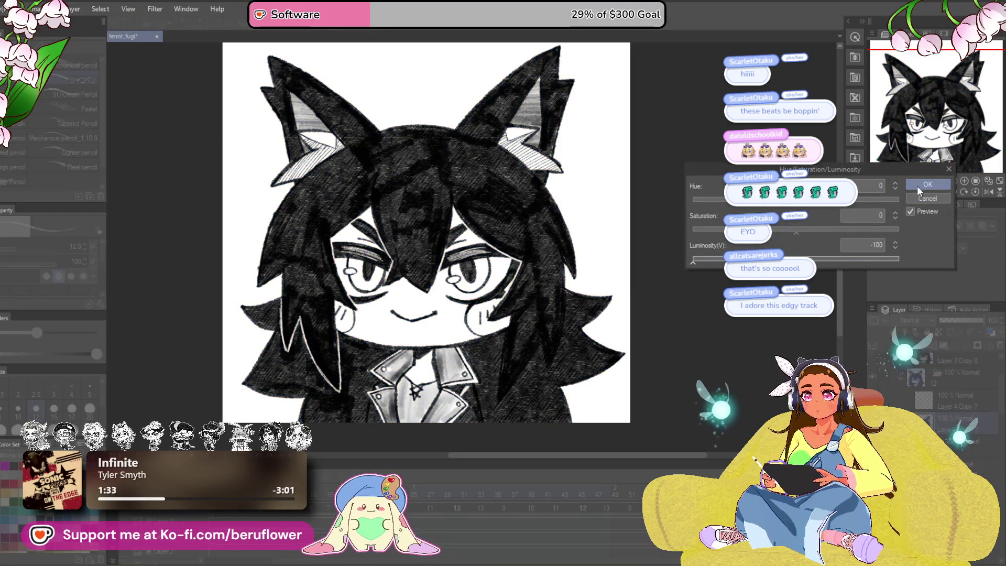
click(928, 198)
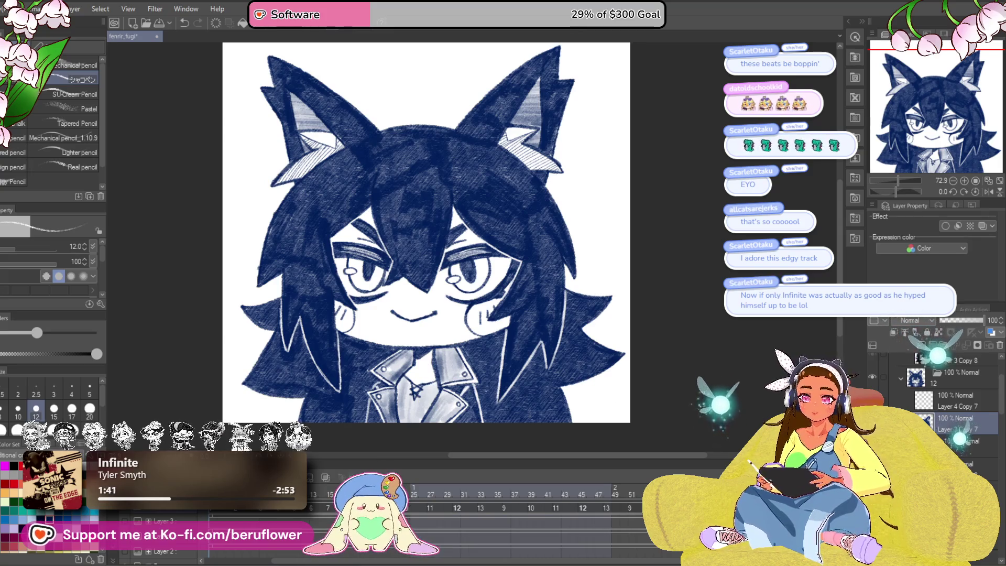
click(589, 505)
drag(588, 505, 665, 507)
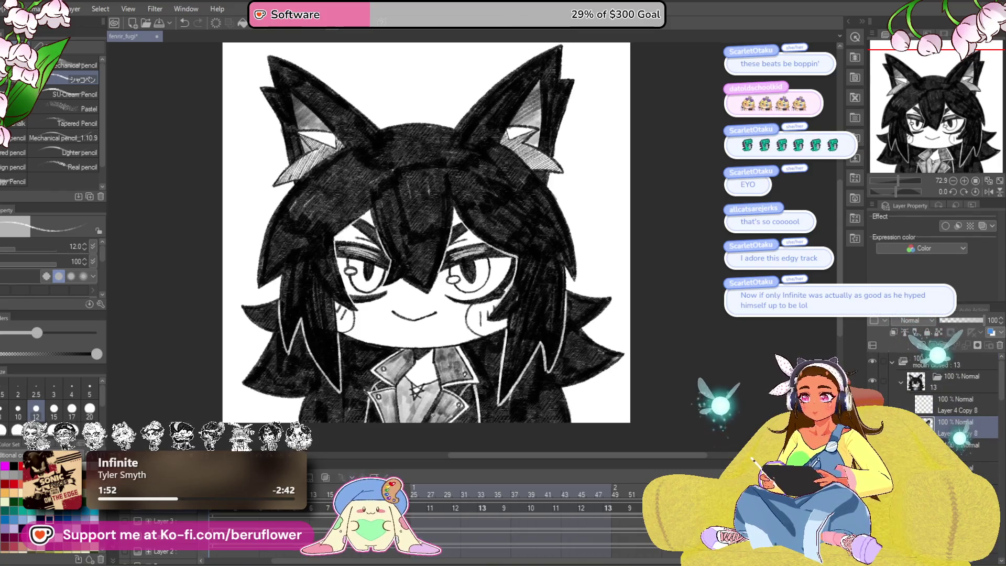
scroll(426, 230, up, 3)
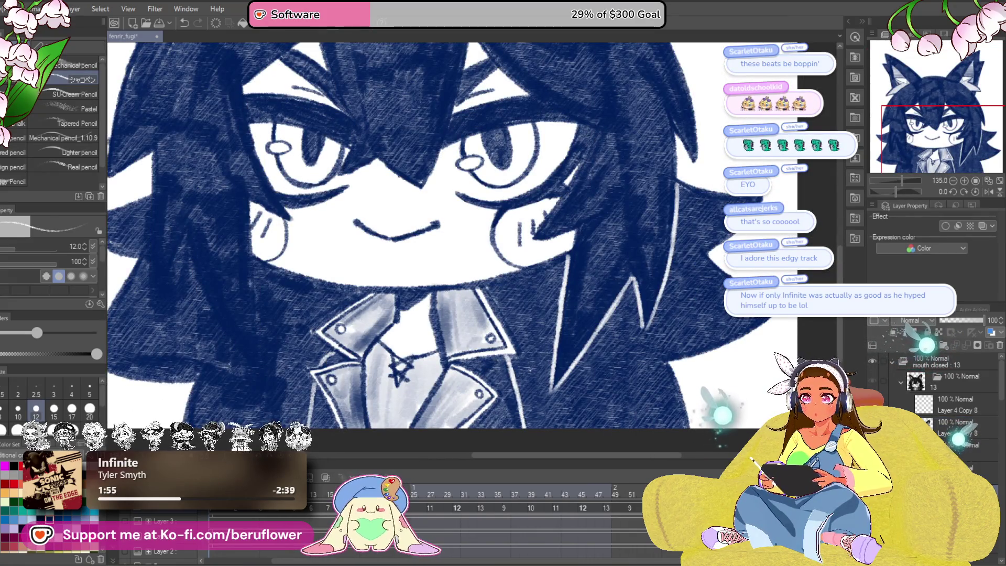
drag(398, 236, 317, 199)
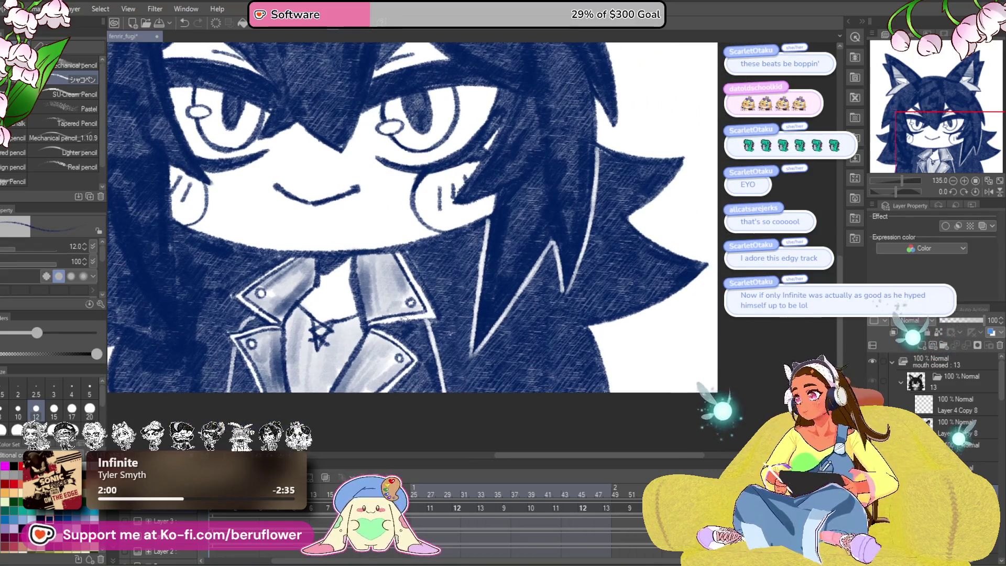
key(bracketright)
key(bracketright)
key(bracketright)
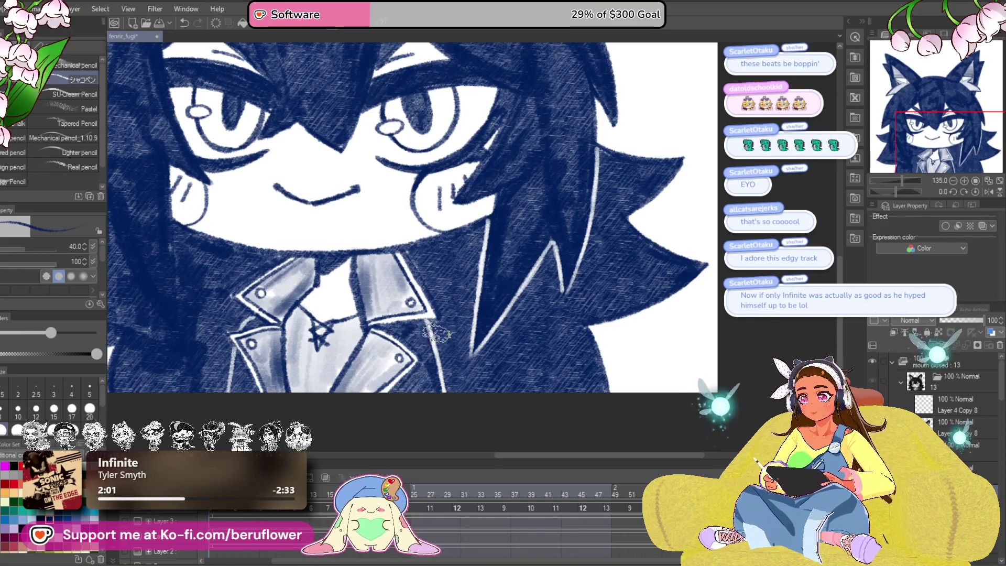
key(ctrl+z)
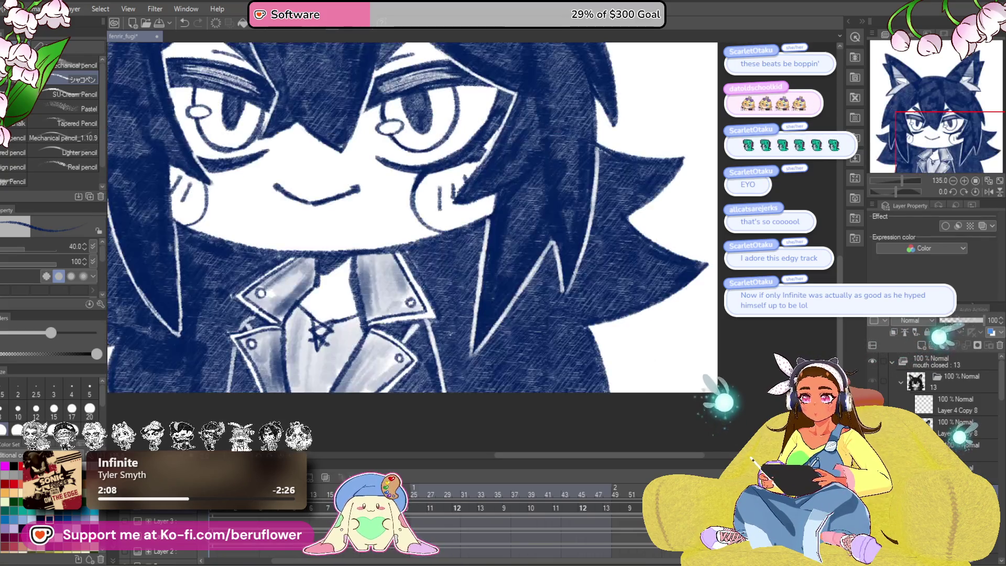
scroll(543, 372, down, 3)
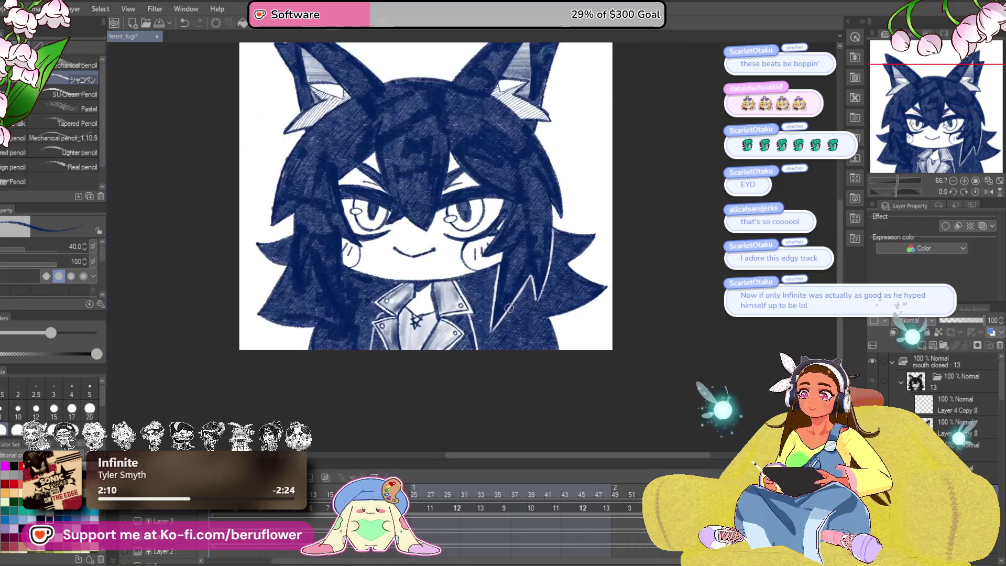
scroll(543, 372, up, 2)
scroll(543, 372, up, 3)
mouse_move(543, 372)
mouse_down()
mouse_move(455, 225)
mouse_move(434, 384)
mouse_up()
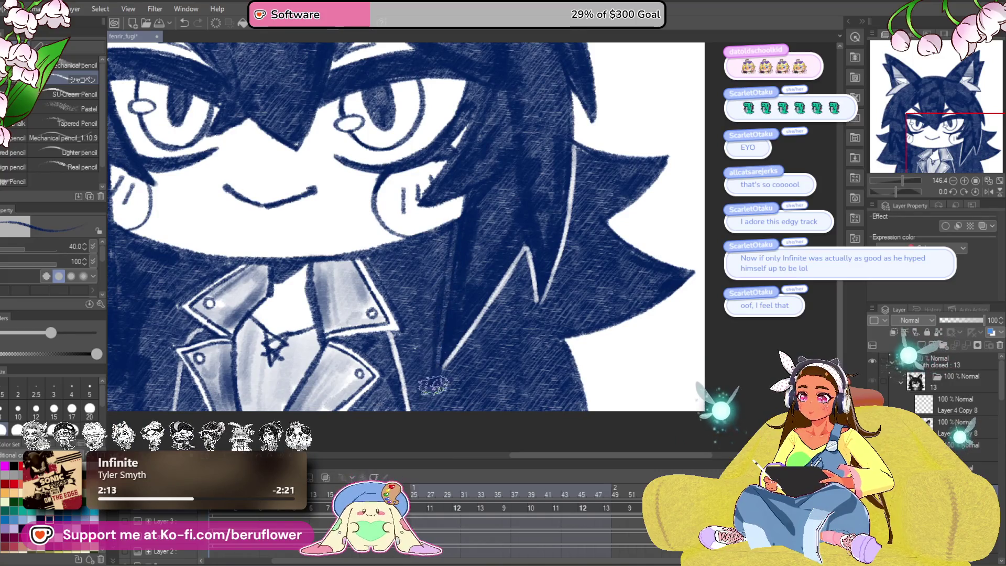
mouse_move(463, 346)
mouse_down()
mouse_move(511, 293)
mouse_move(540, 304)
mouse_move(576, 204)
mouse_up()
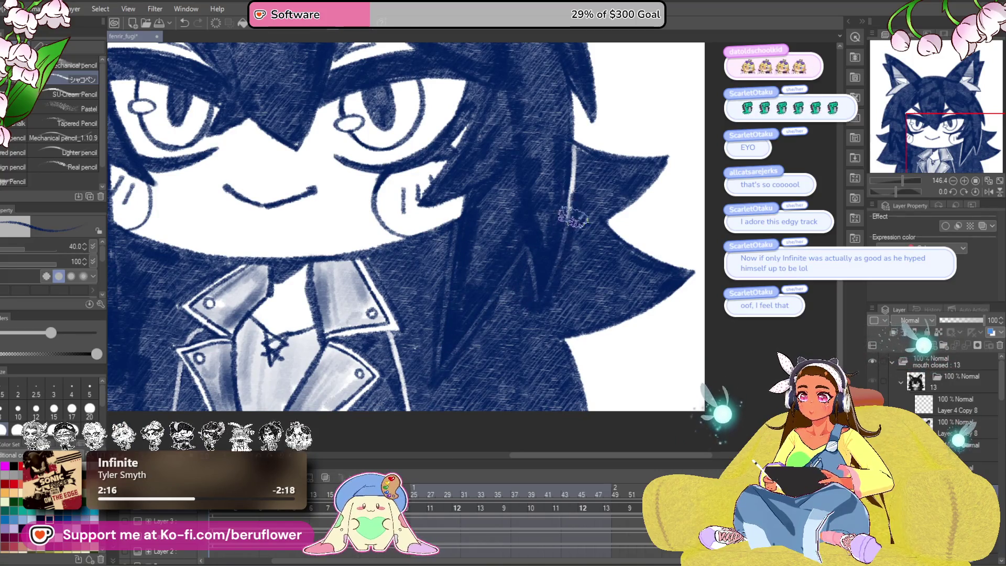
drag(559, 238, 596, 204)
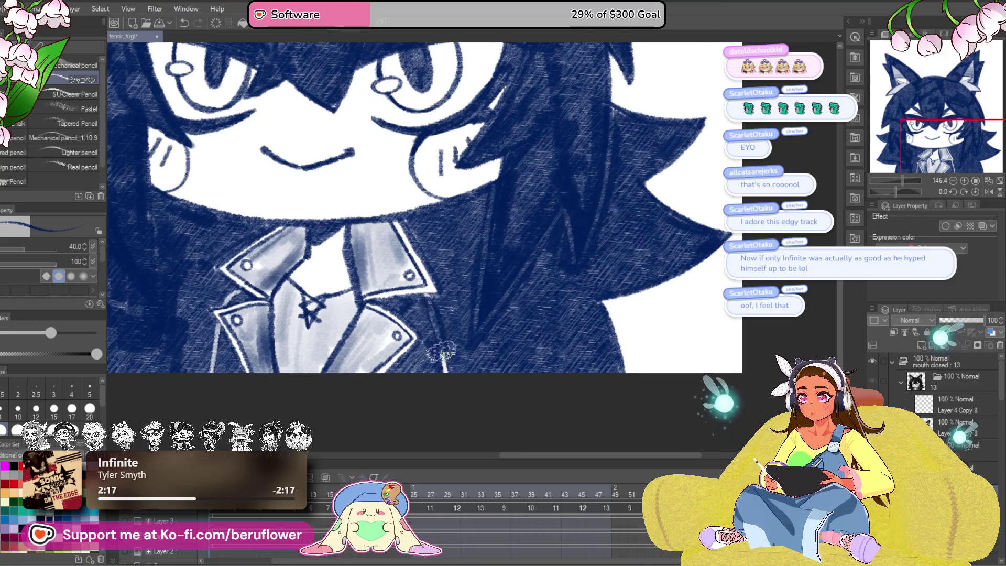
drag(232, 282, 303, 292)
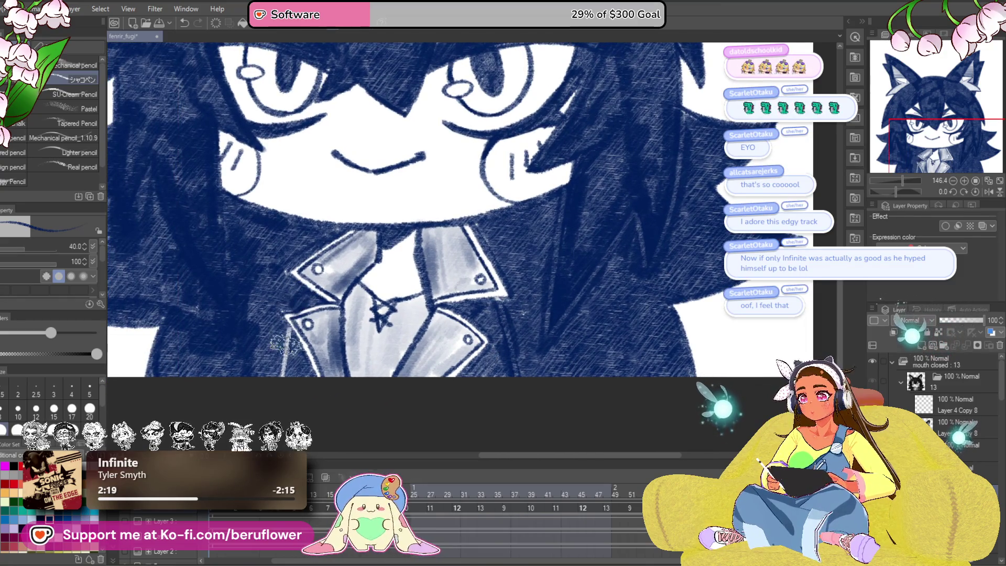
drag(545, 322, 496, 350)
drag(540, 297, 592, 323)
mouse_move(189, 269)
mouse_down()
mouse_move(241, 241)
mouse_move(375, 270)
mouse_up()
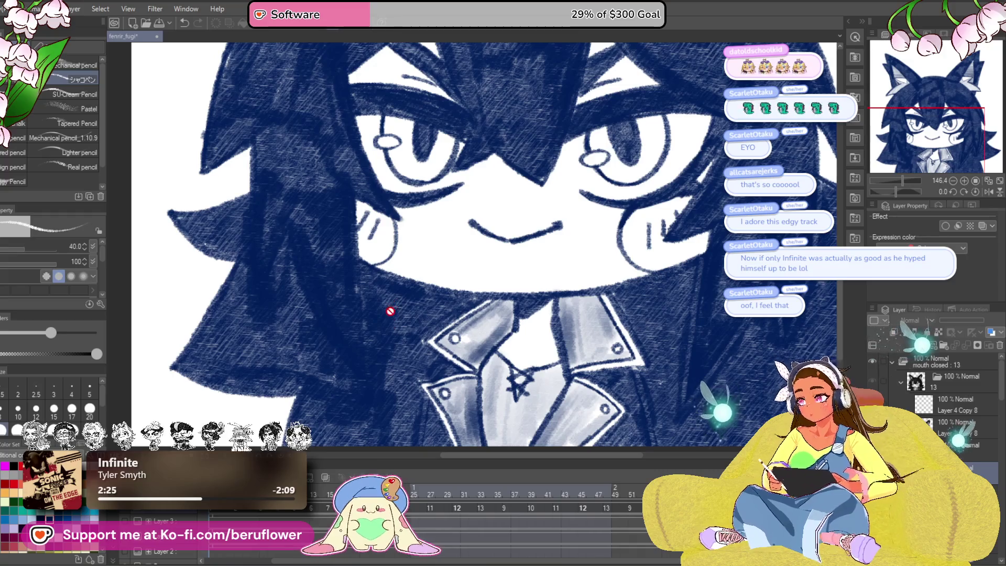
key(ctrl+z)
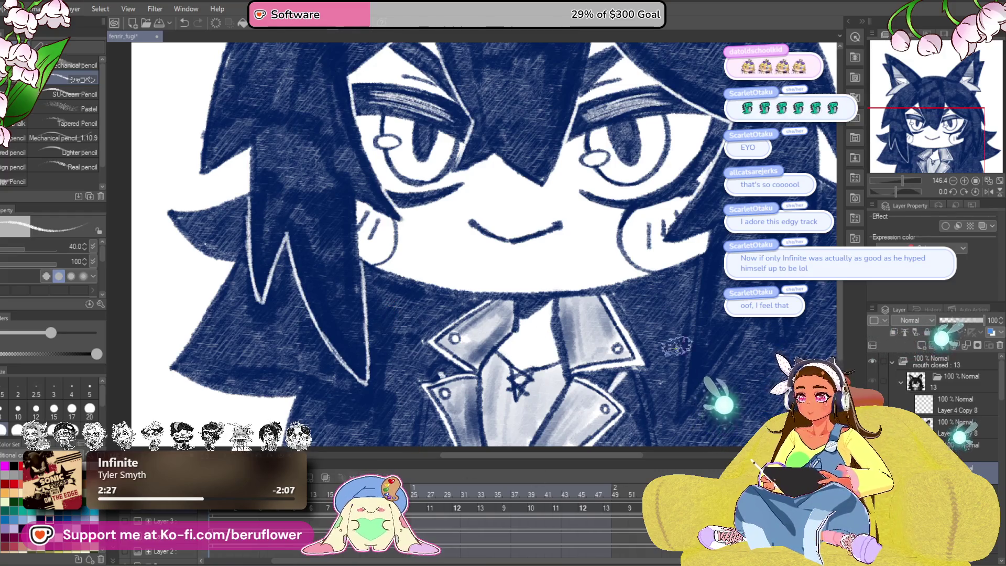
drag(600, 410, 393, 364)
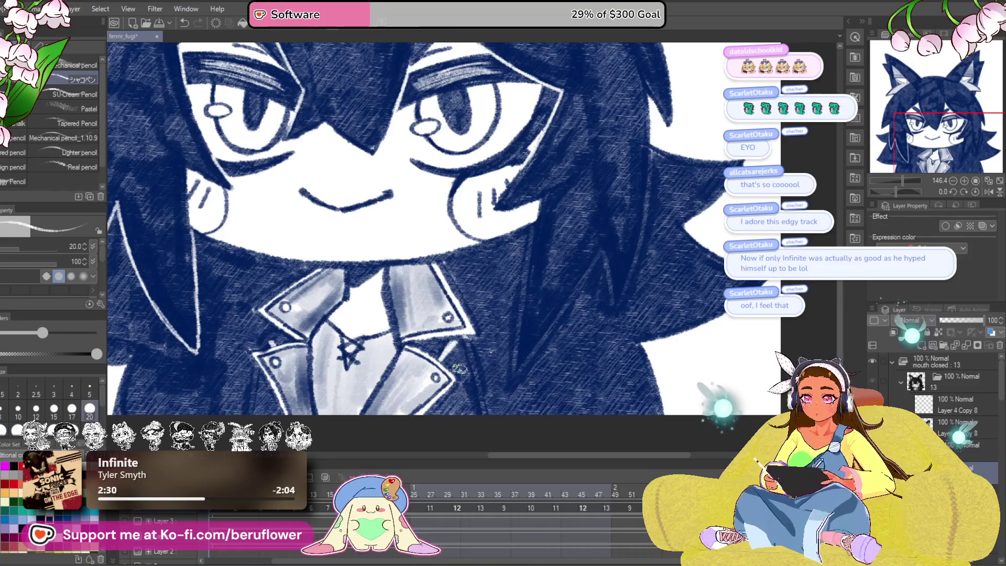
drag(317, 383, 371, 375)
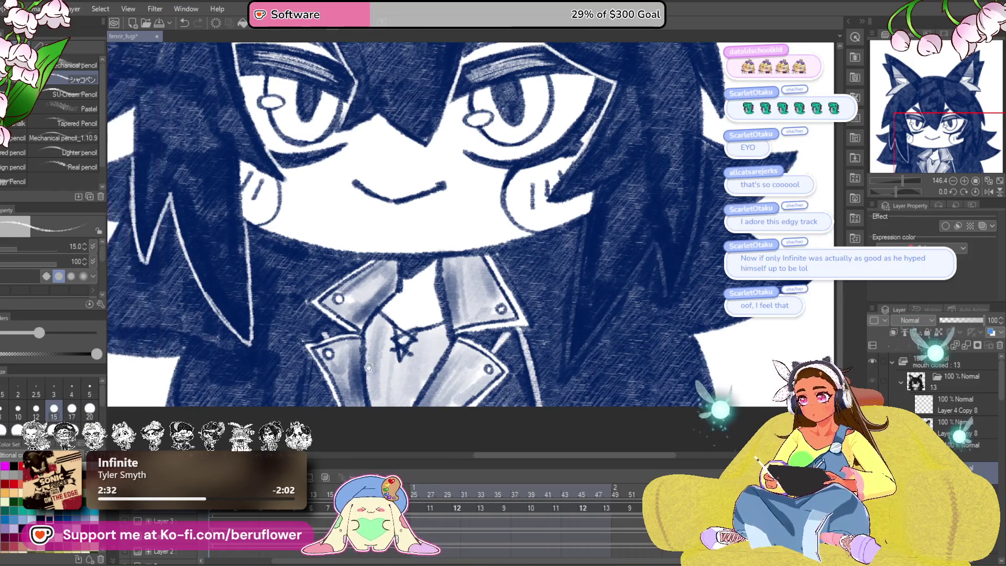
drag(614, 336, 556, 376)
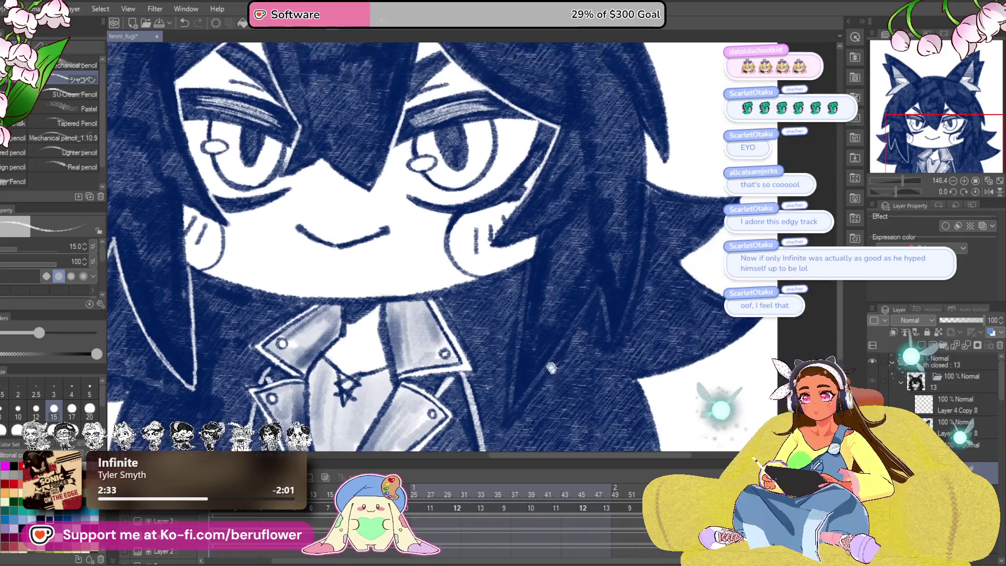
drag(526, 298, 521, 222)
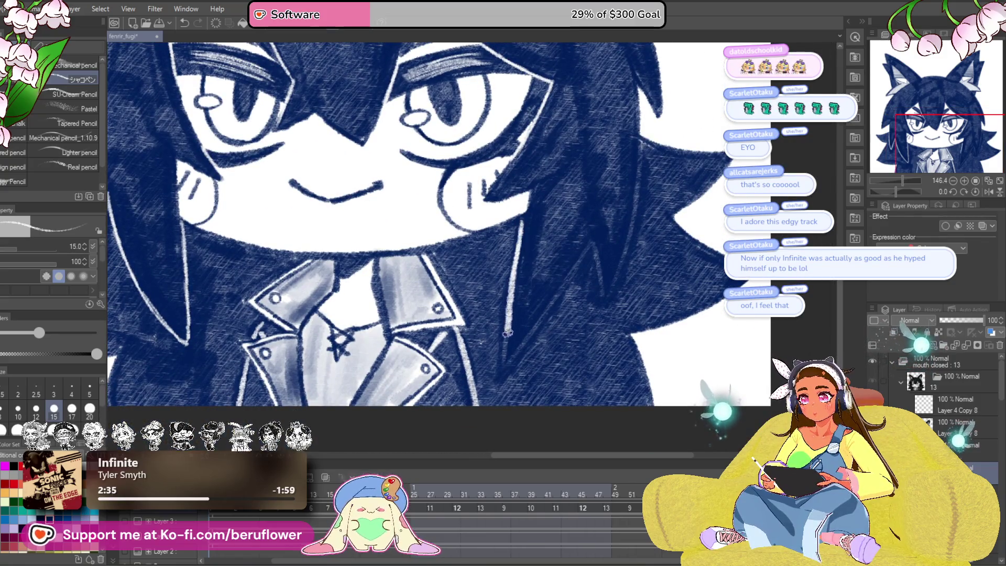
drag(563, 356, 538, 363)
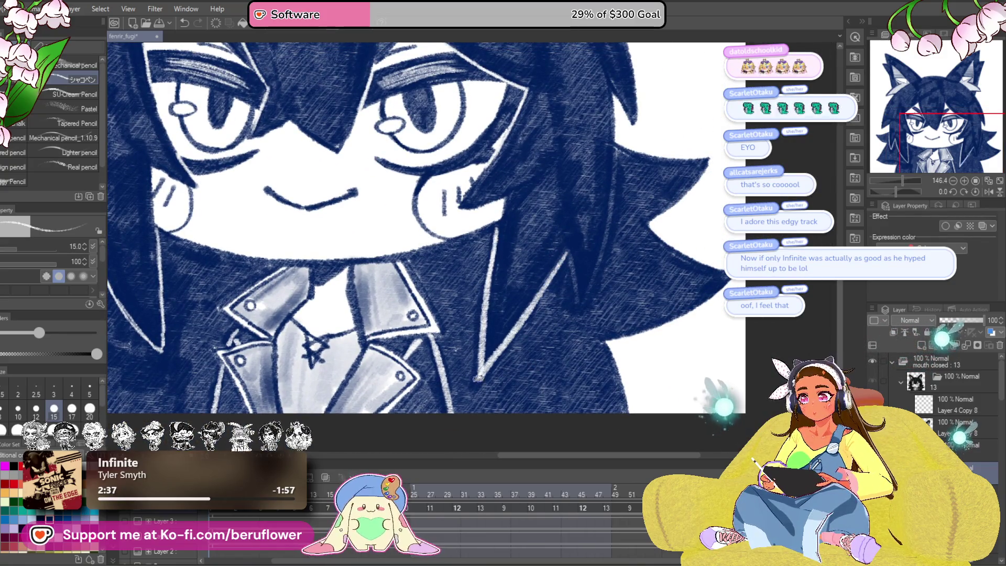
drag(478, 378, 436, 398)
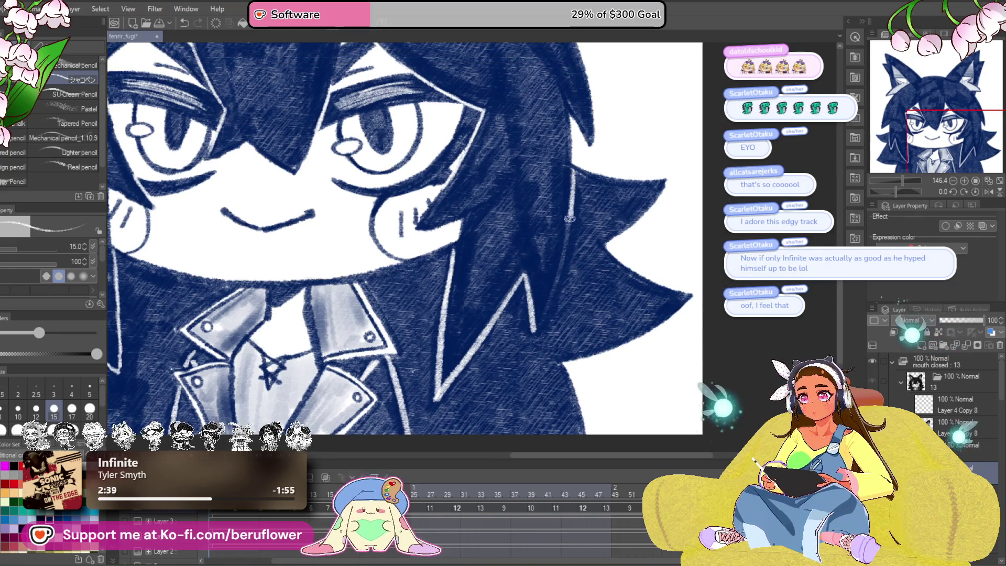
scroll(560, 299, down, 2)
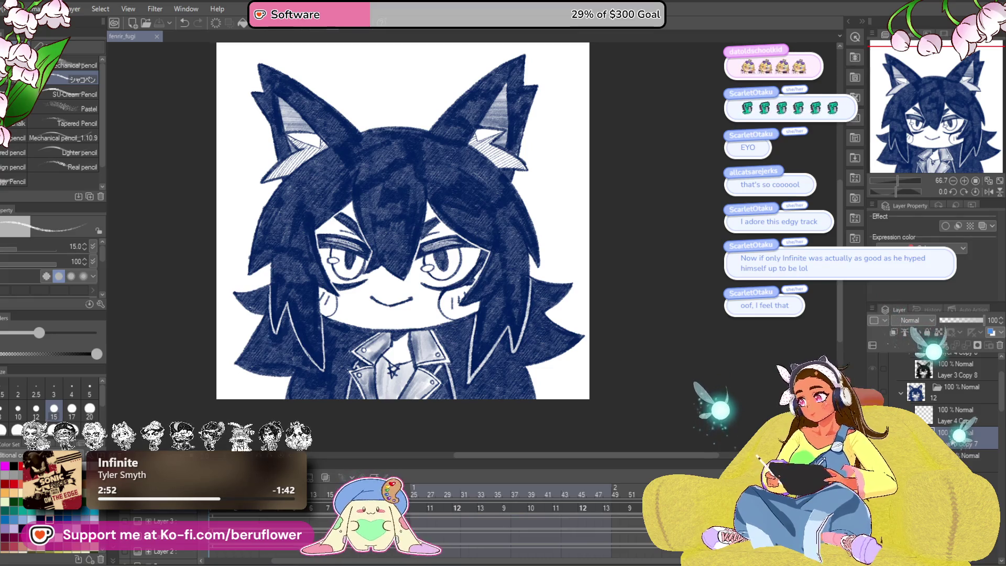
key(ctrl+u)
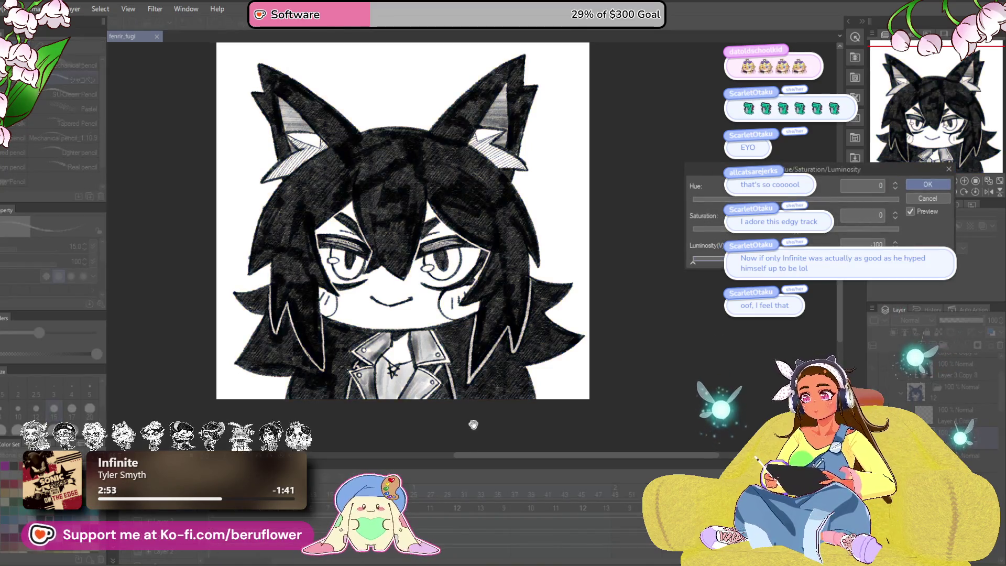
click(926, 185)
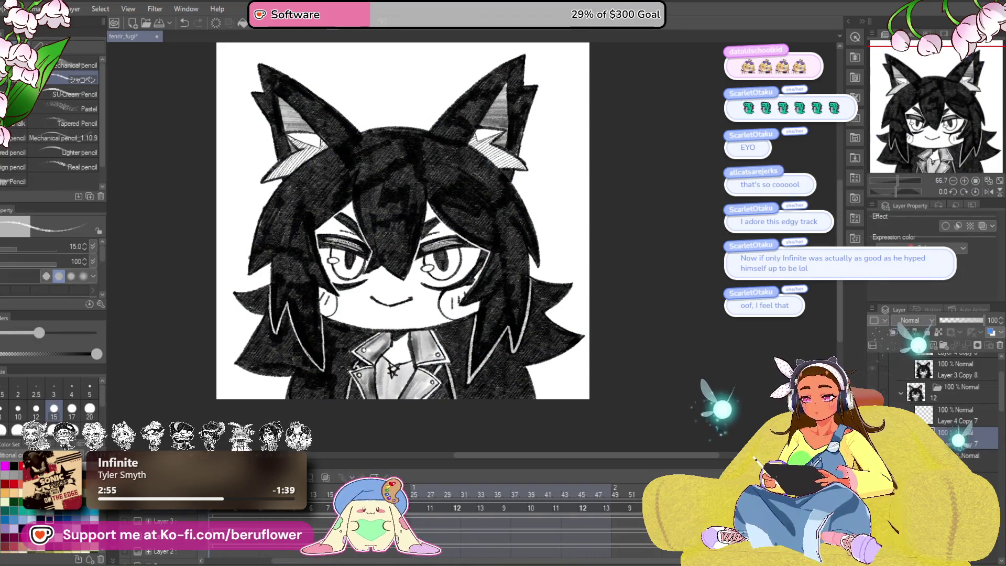
key(ctrl+z)
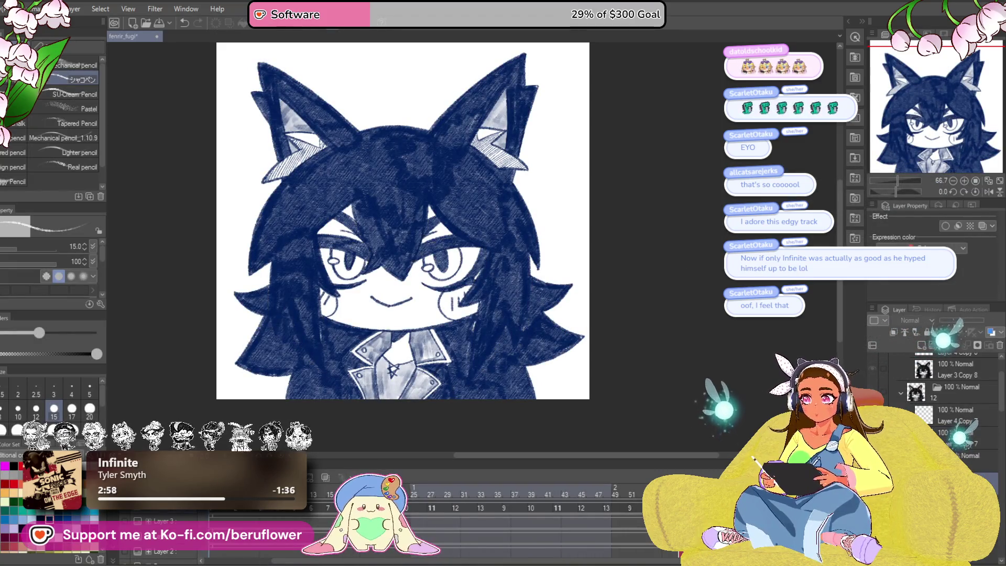
key(ctrl+u)
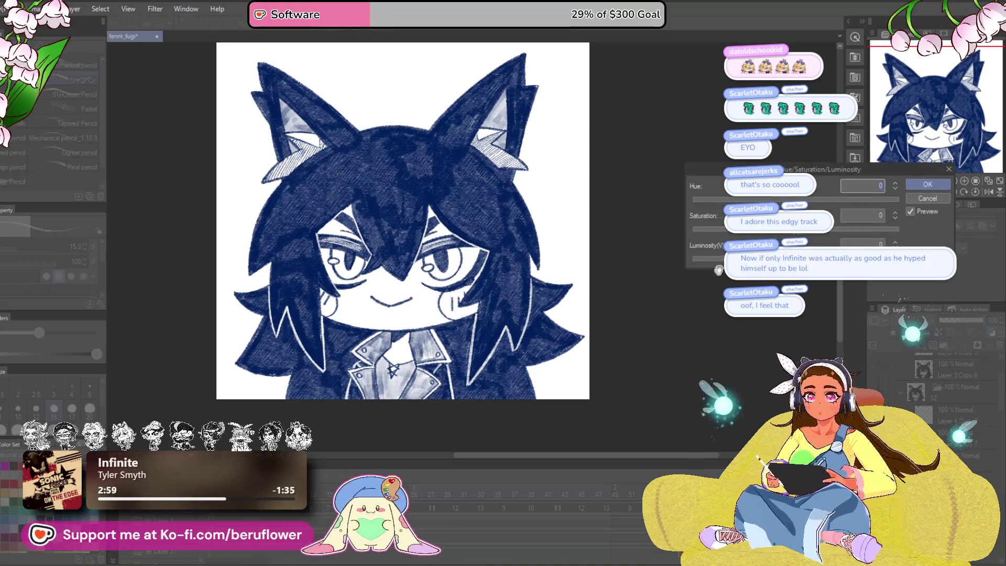
drag(796, 229, 693, 229)
click(927, 184)
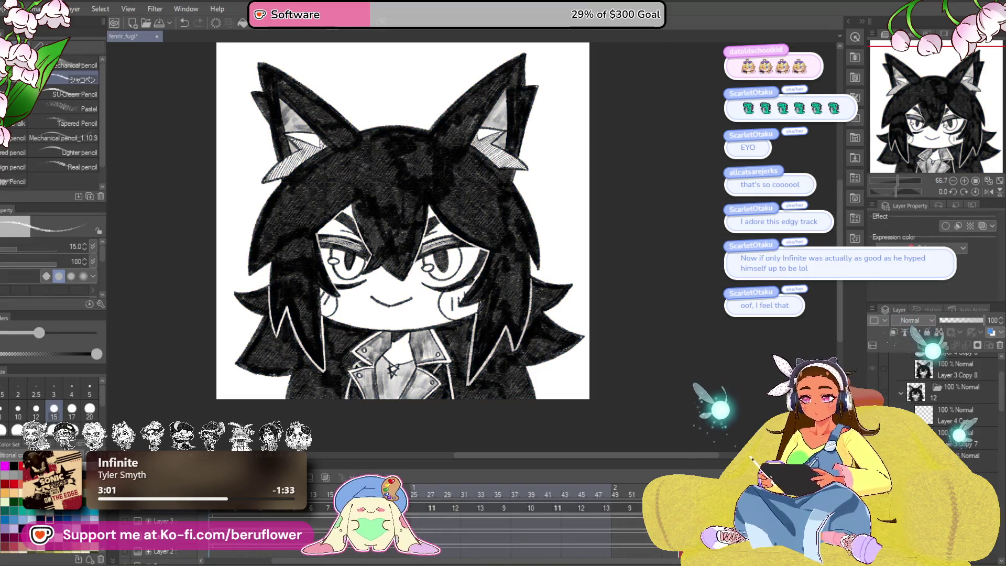
key(ctrl+z)
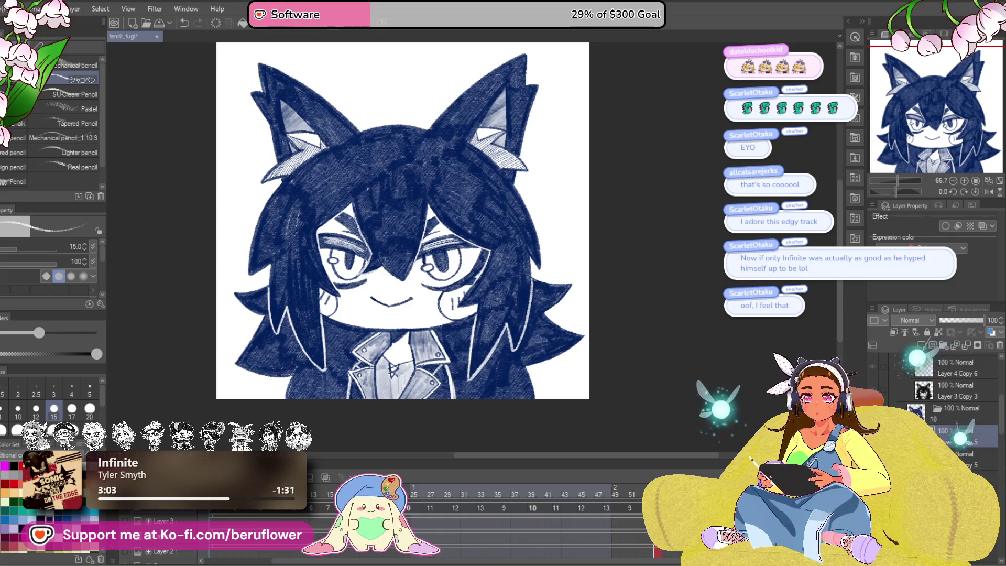
key(ctrl+u)
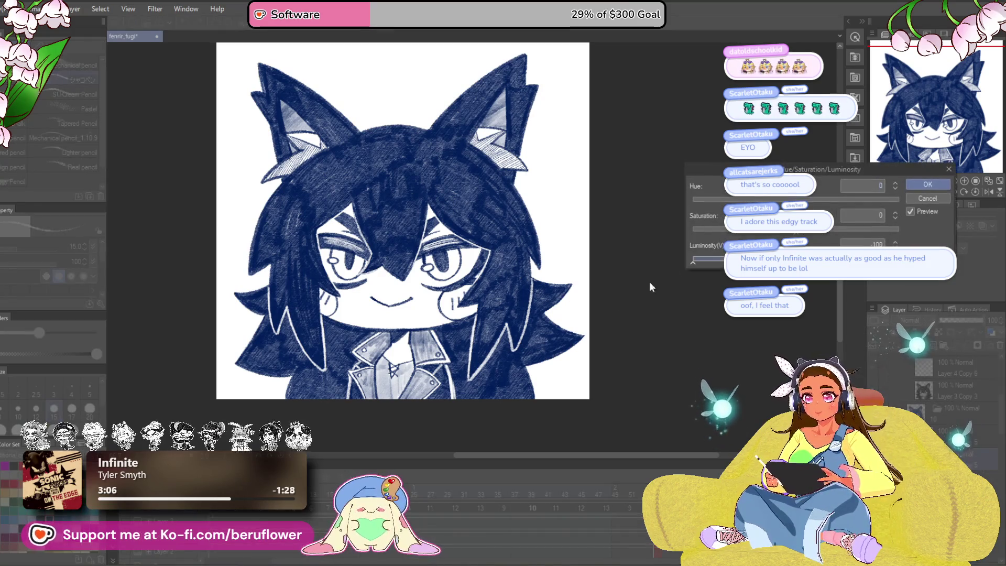
click(694, 229)
click(926, 186)
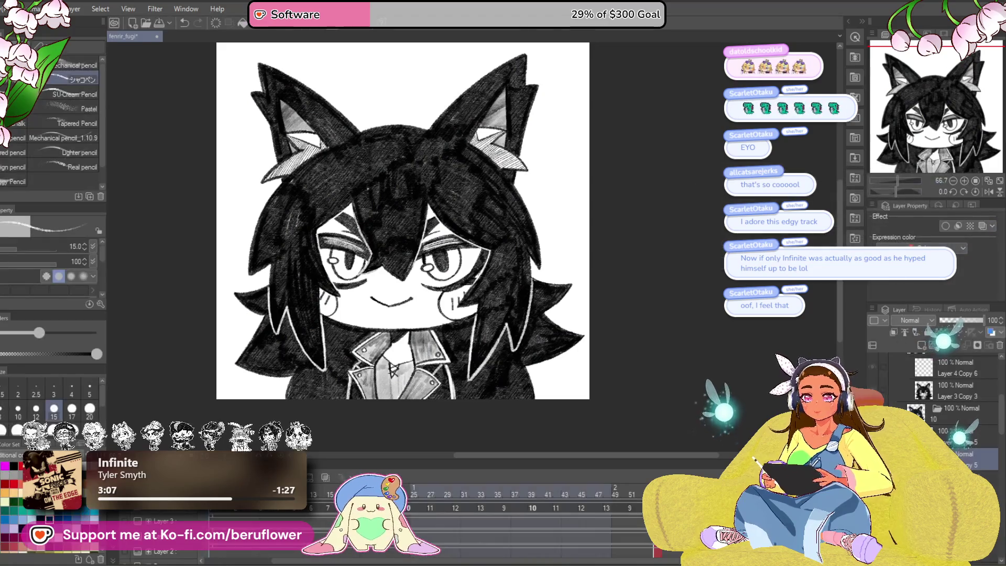
key(ctrl+z)
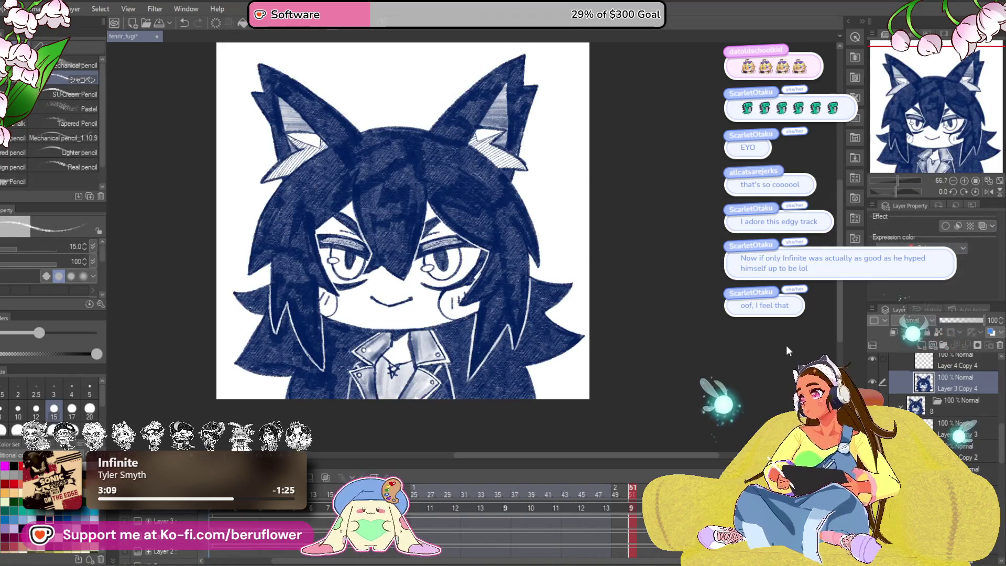
key(ctrl+u)
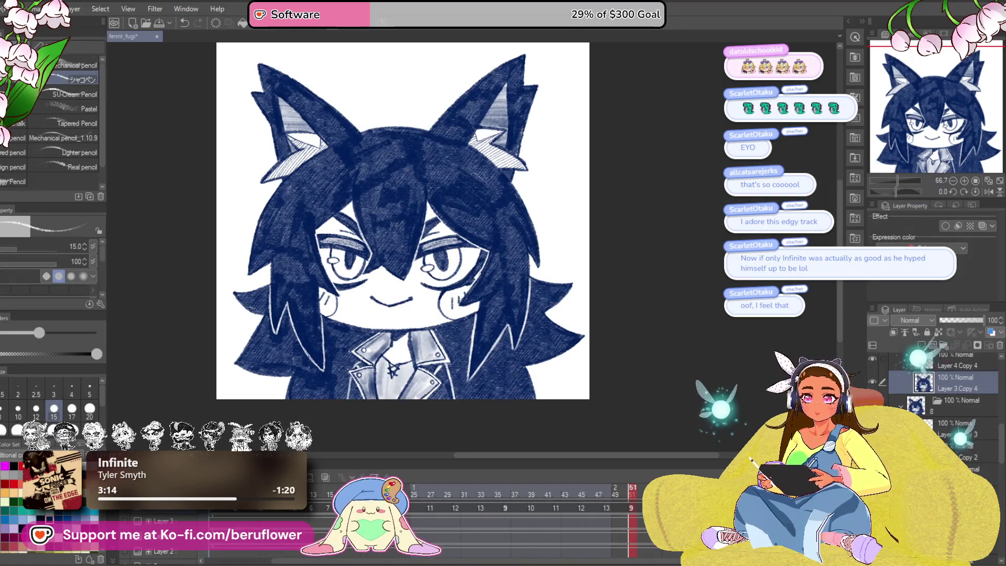
drag(594, 414, 546, 399)
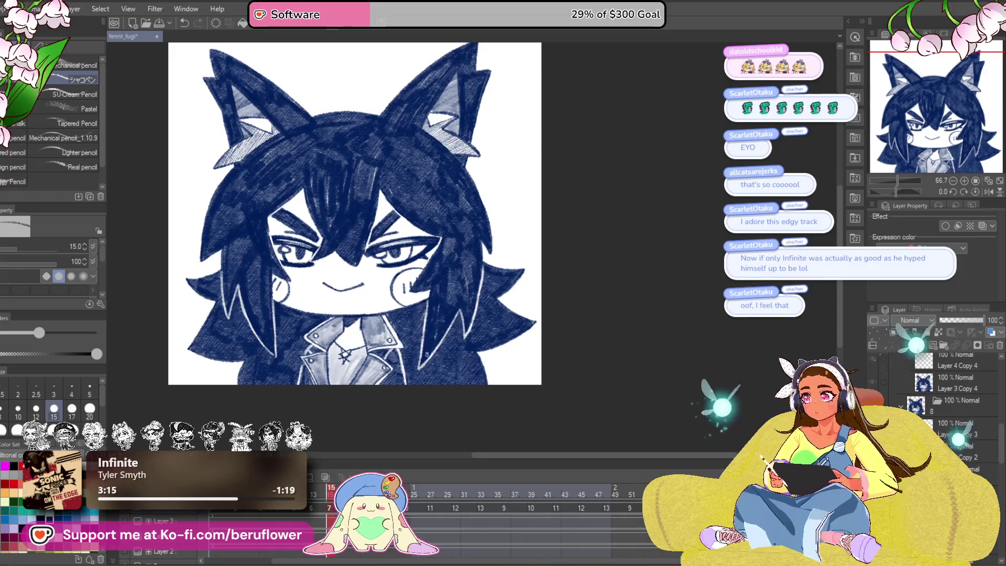
Step: Enlarge the brush to 50 and select the layer below Layer 4 Copy 4
scroll(427, 355, up, 4)
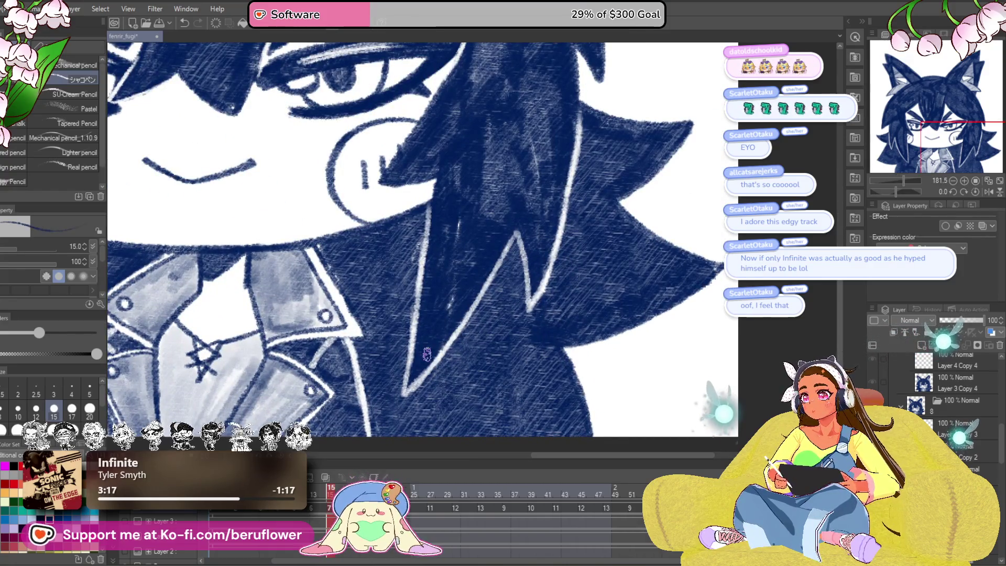
mouse_move(427, 354)
mouse_down()
mouse_move(487, 362)
mouse_move(531, 382)
mouse_up()
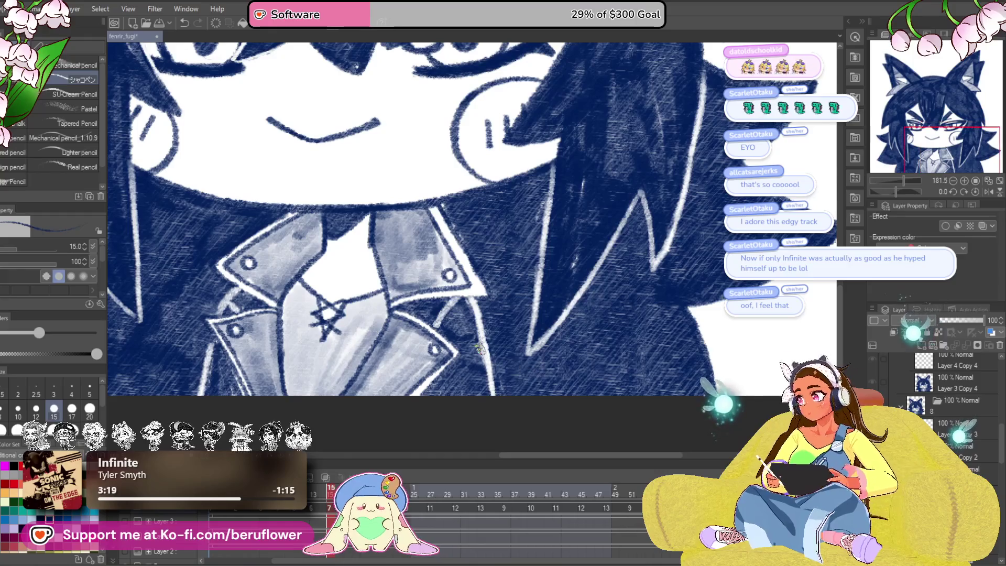
key(bracketright)
key(bracketright)
key(bracketright)
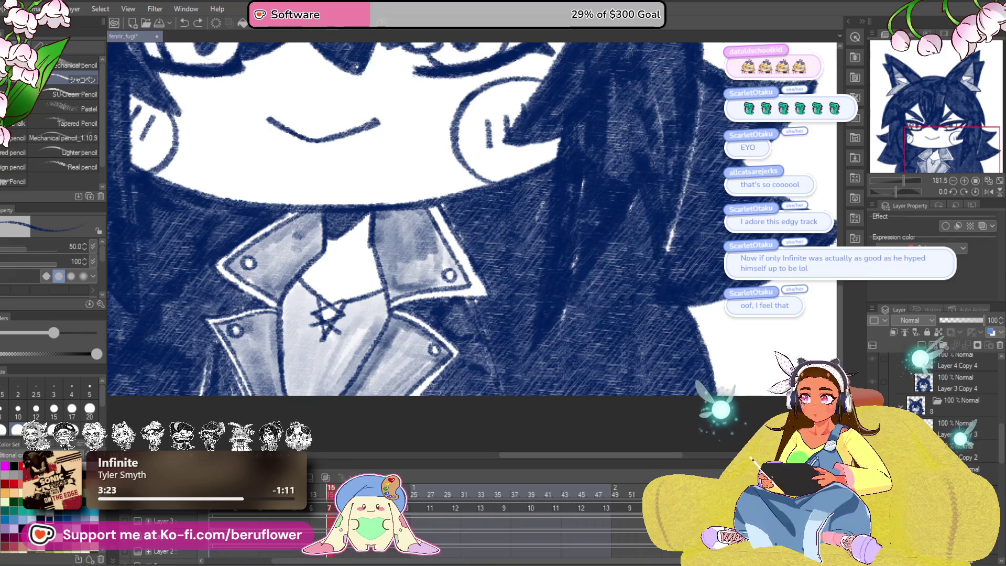
click(959, 451)
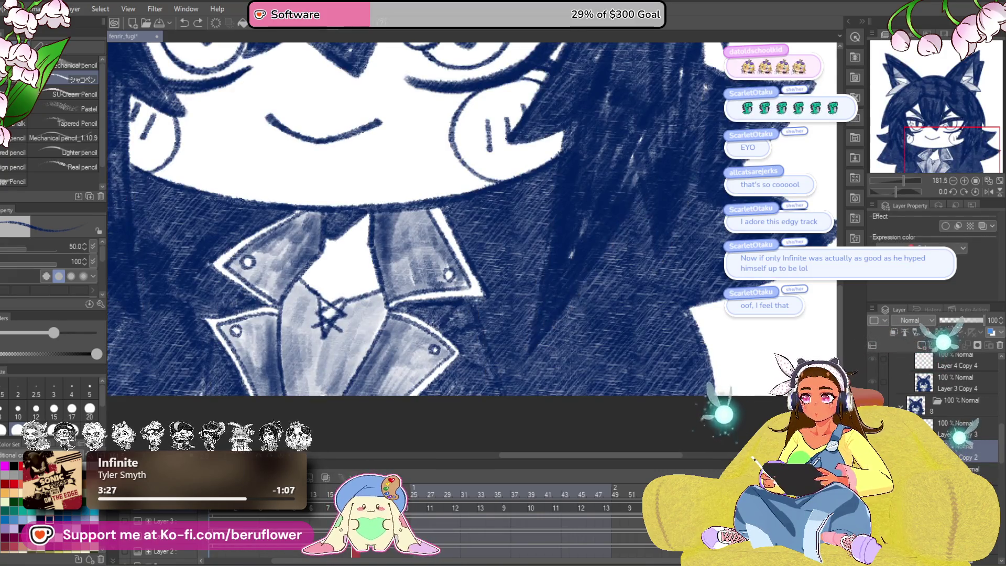
click(890, 382)
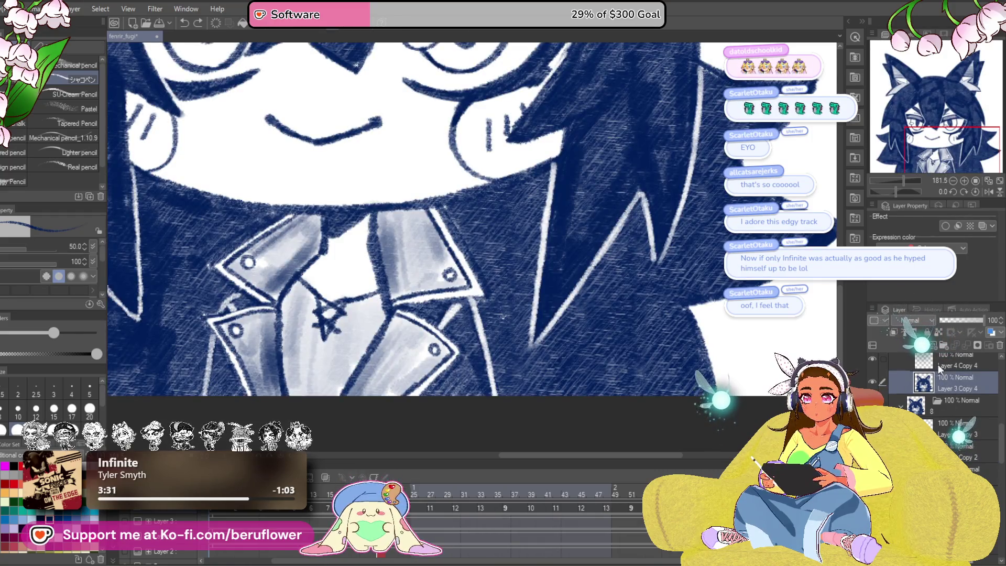
drag(939, 368, 925, 401)
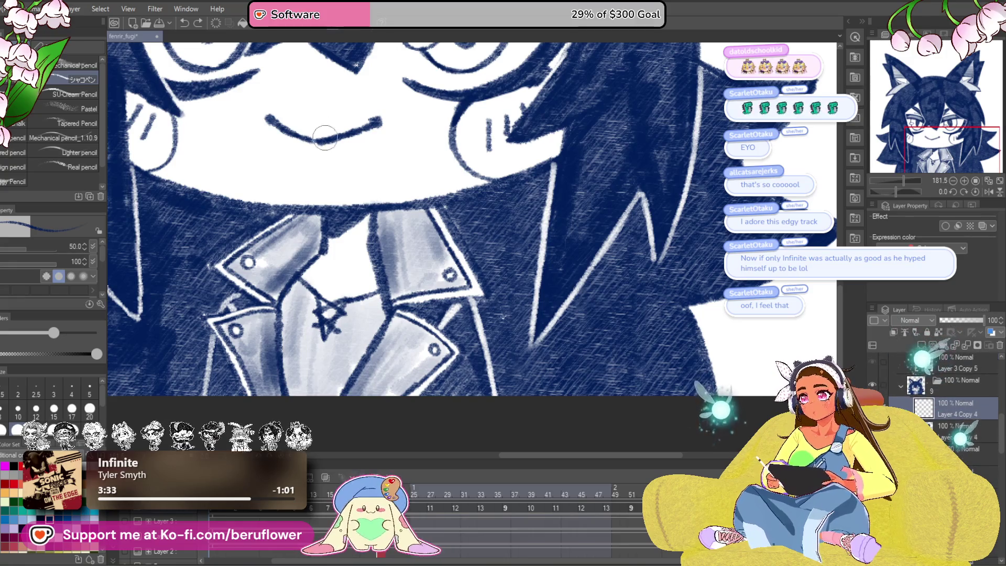
click(943, 427)
Step: Set the brush size to 40 and darken the hair hatching with a stroke
drag(335, 176, 348, 218)
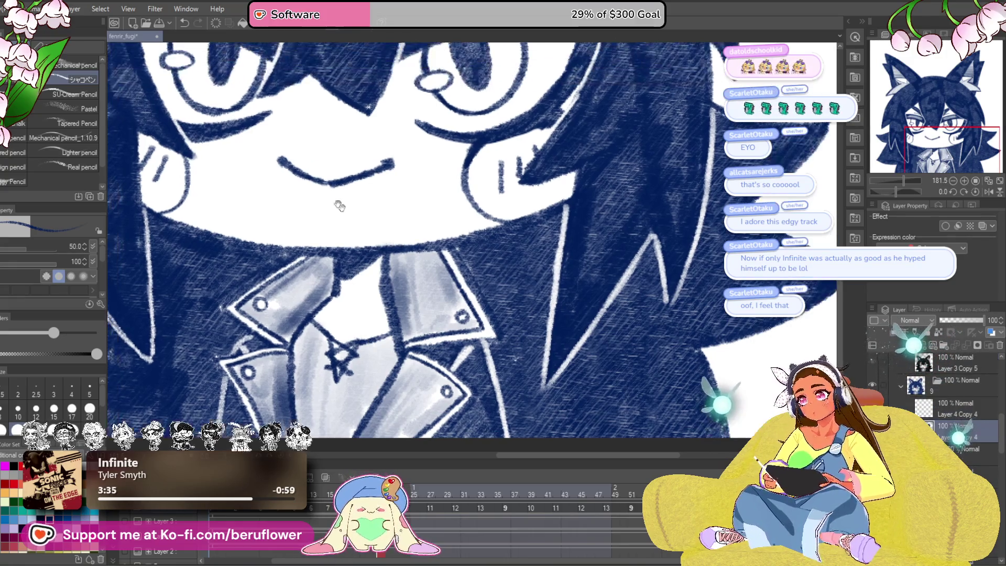
key(bracketleft)
key(bracketleft)
key(bracketleft)
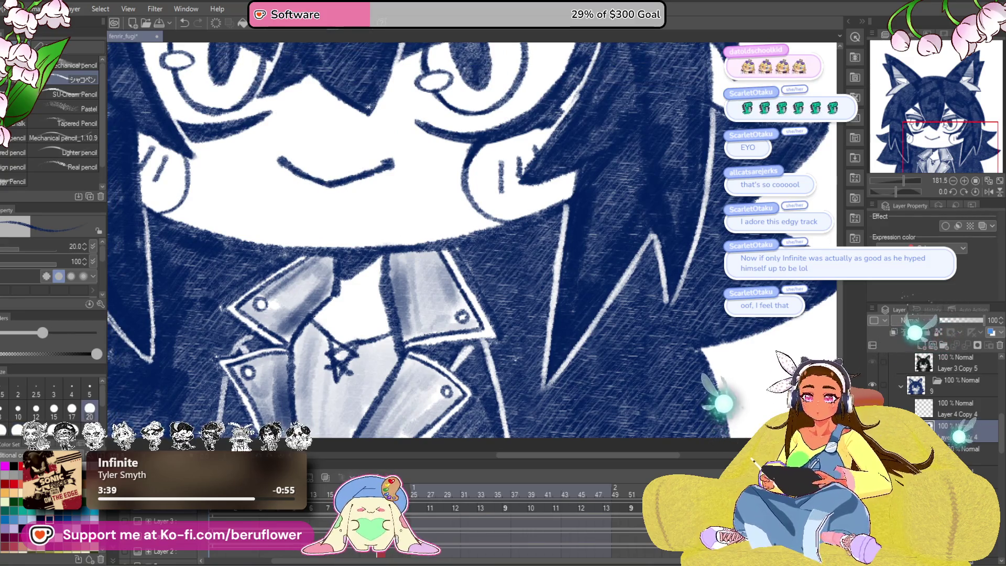
scroll(498, 359, down, 2)
key(bracketright)
key(bracketright)
key(bracketright)
key(bracketleft)
key(bracketleft)
key(bracketleft)
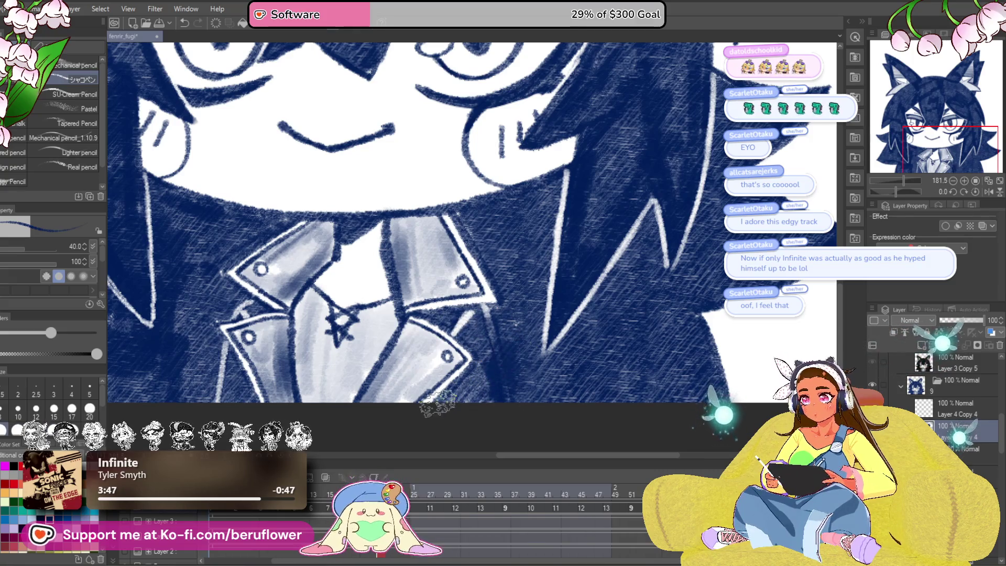
scroll(436, 404, up, 2)
scroll(414, 377, left, 4)
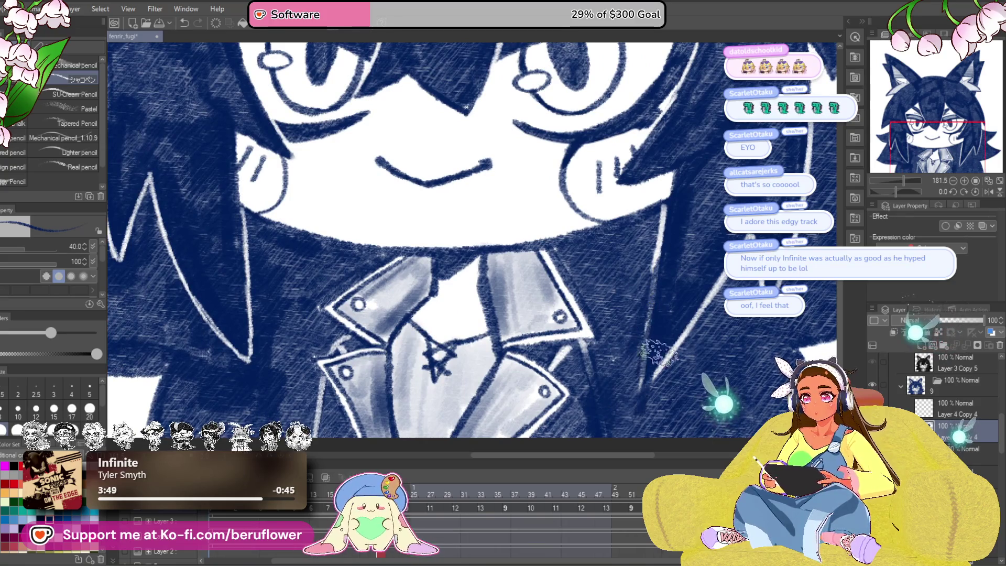
scroll(608, 204, right, 4)
scroll(608, 204, up, 2)
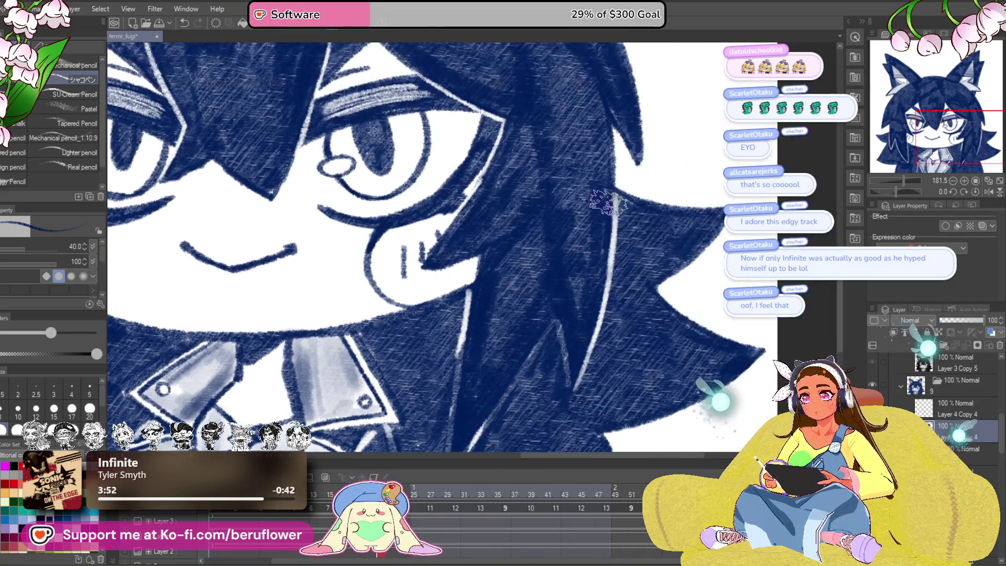
drag(611, 240, 584, 330)
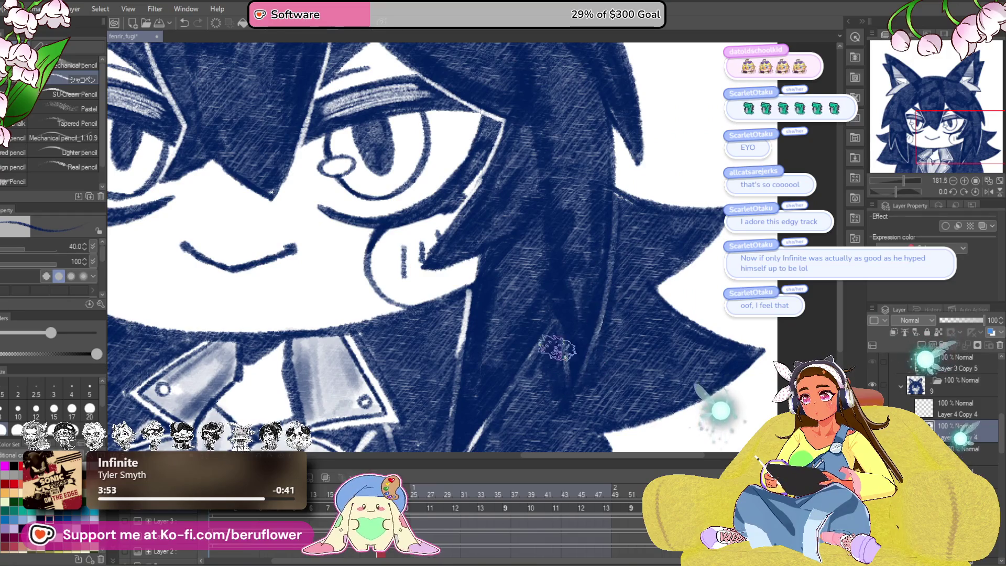
Step: Zoom in on the jacket collar and draw a white highlight down the right lapel
scroll(512, 264, down, 2)
scroll(512, 264, left, 2)
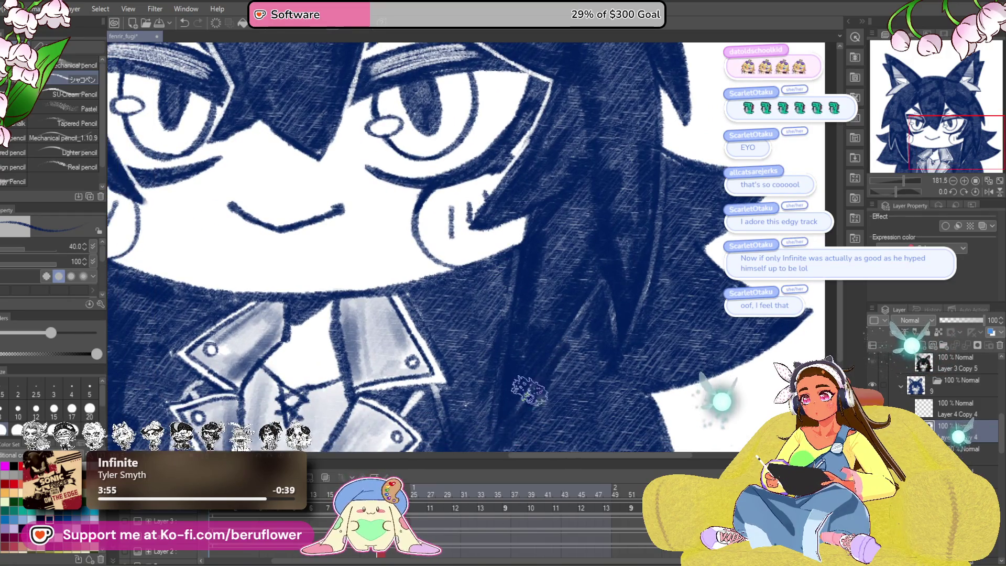
scroll(535, 381, left, 5)
scroll(535, 381, down, 2)
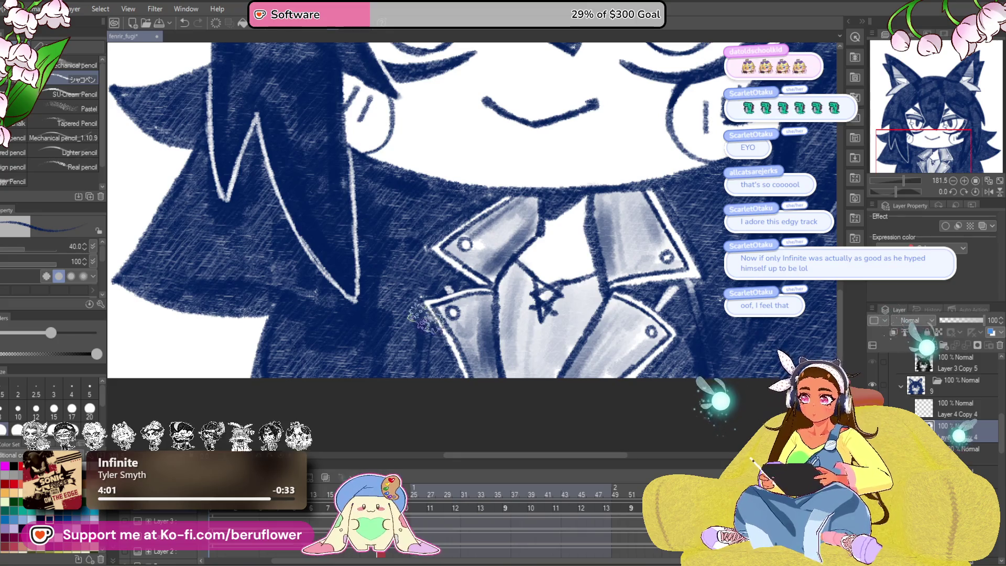
scroll(472, 236, right, 4)
scroll(471, 235, up, 1)
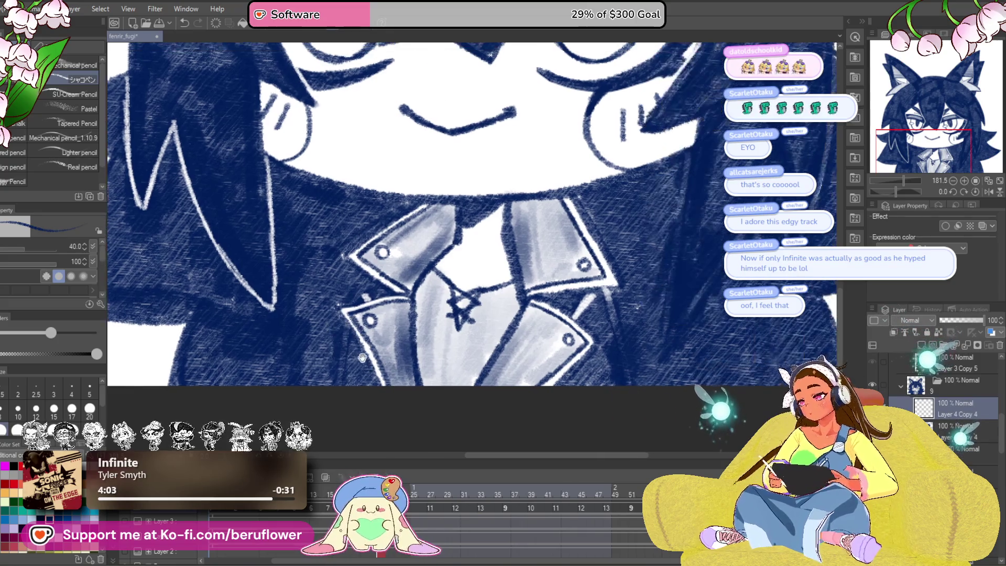
scroll(359, 379, left, 3)
scroll(360, 379, up, 1)
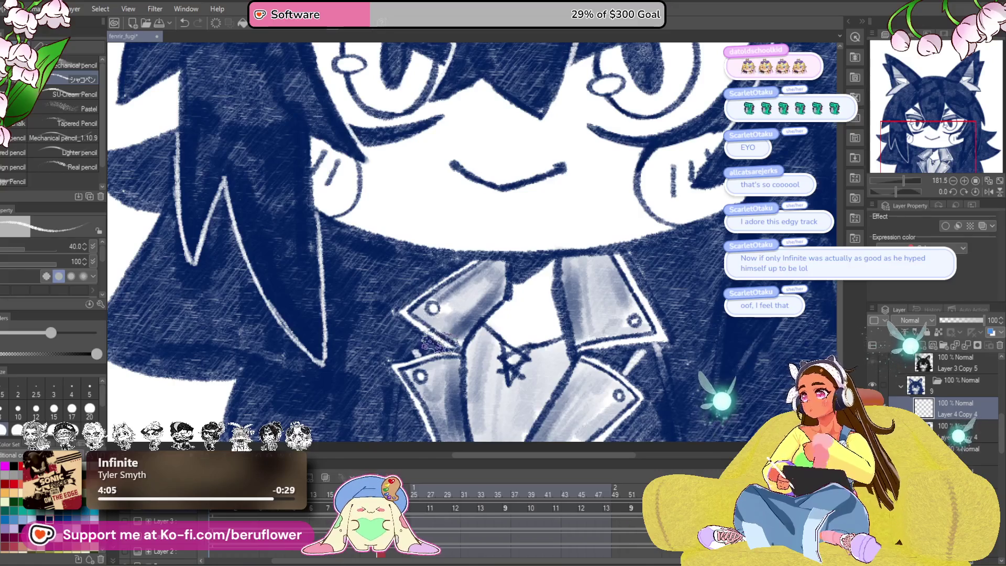
scroll(413, 357, up, 3)
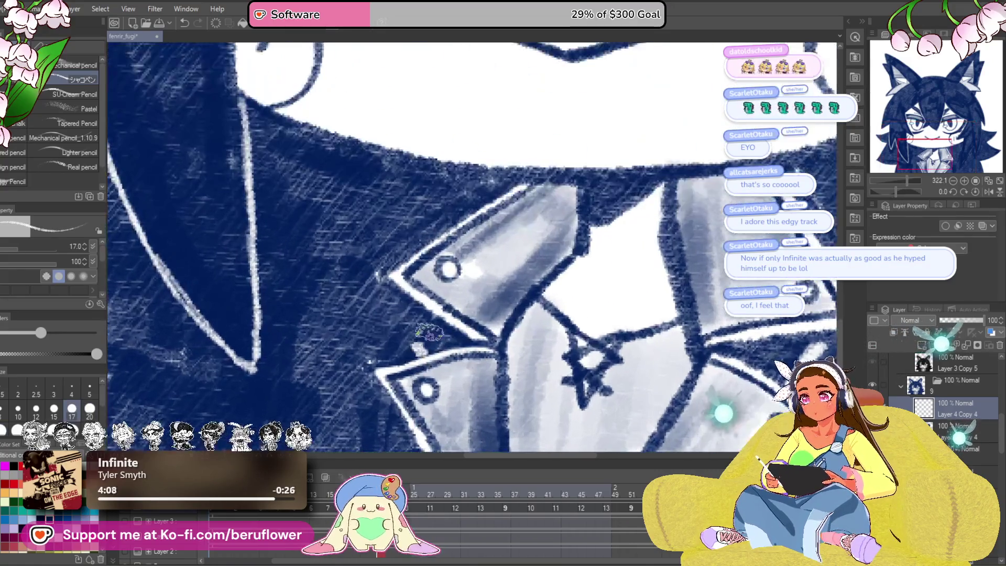
scroll(424, 226, left, 5)
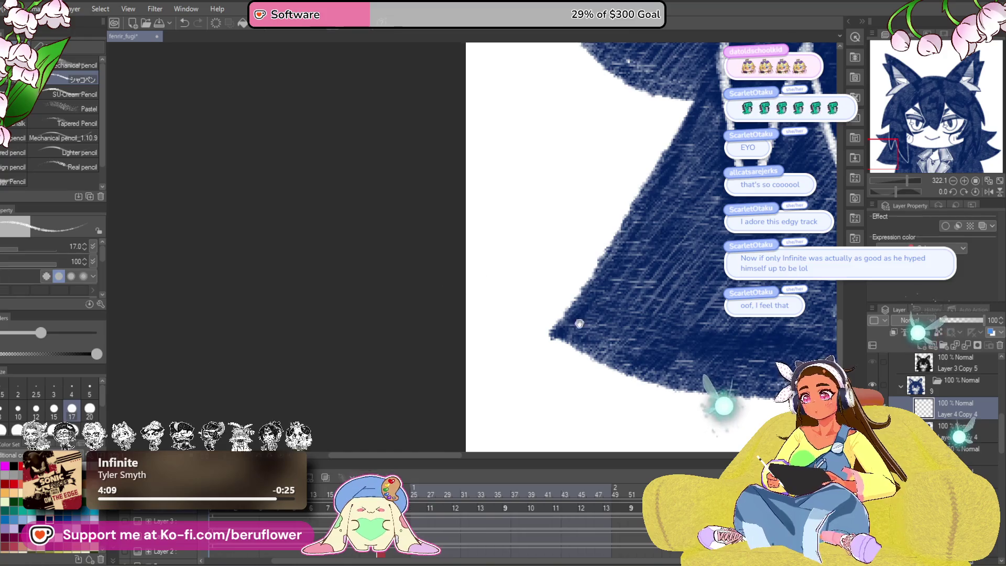
scroll(567, 318, right, 10)
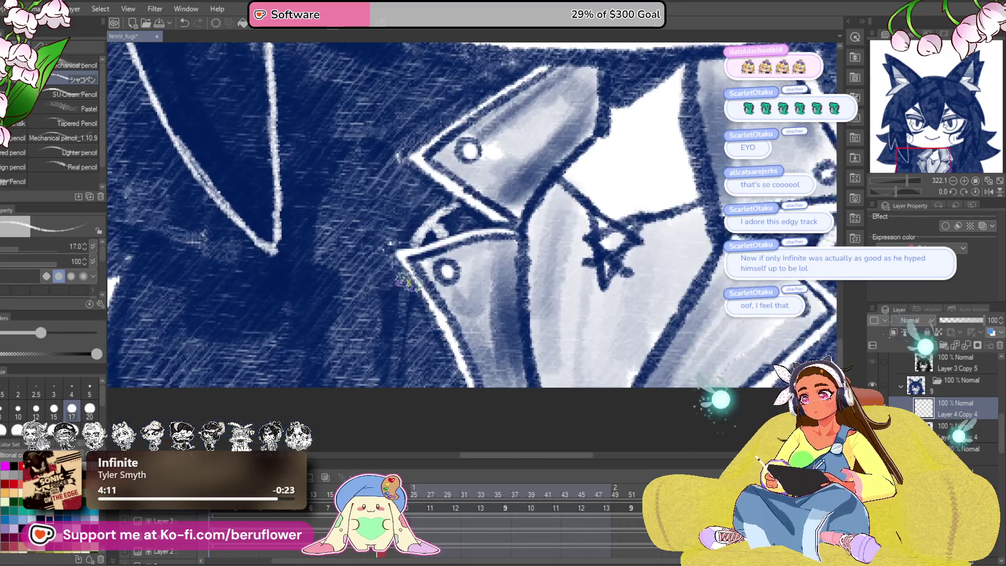
scroll(680, 317, right, 7)
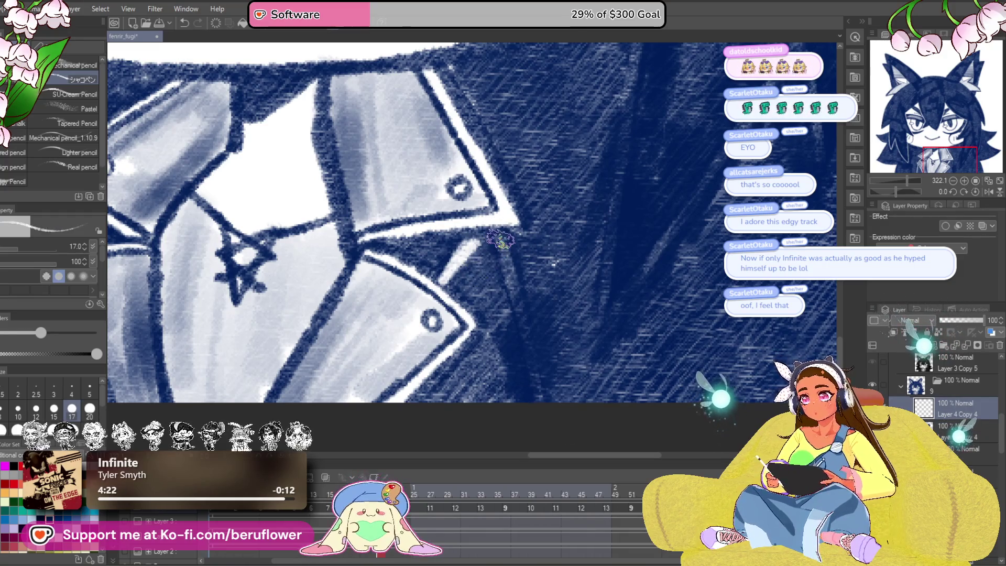
mouse_move(663, 248)
mouse_down()
mouse_move(521, 325)
mouse_move(521, 342)
mouse_up()
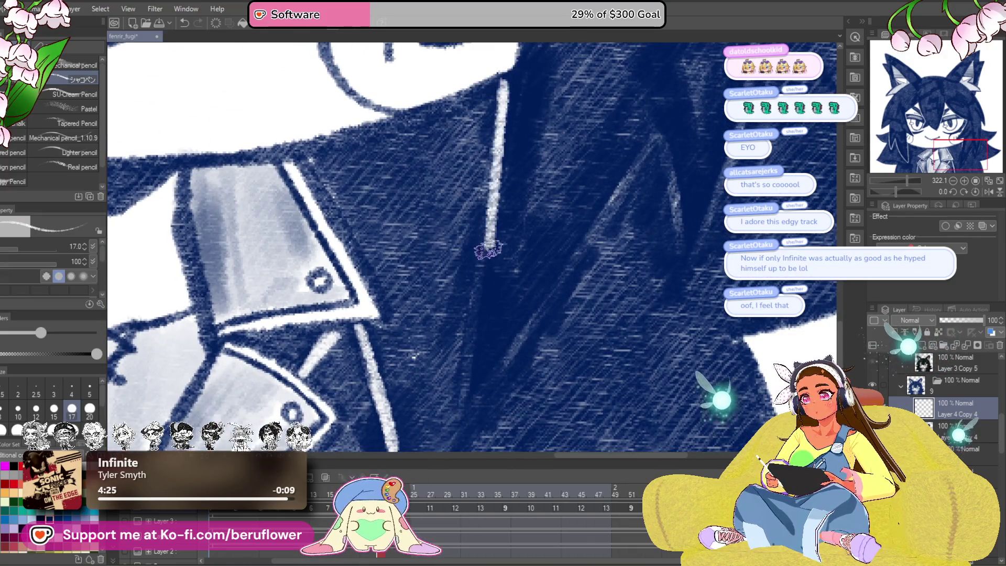
drag(588, 302, 498, 299)
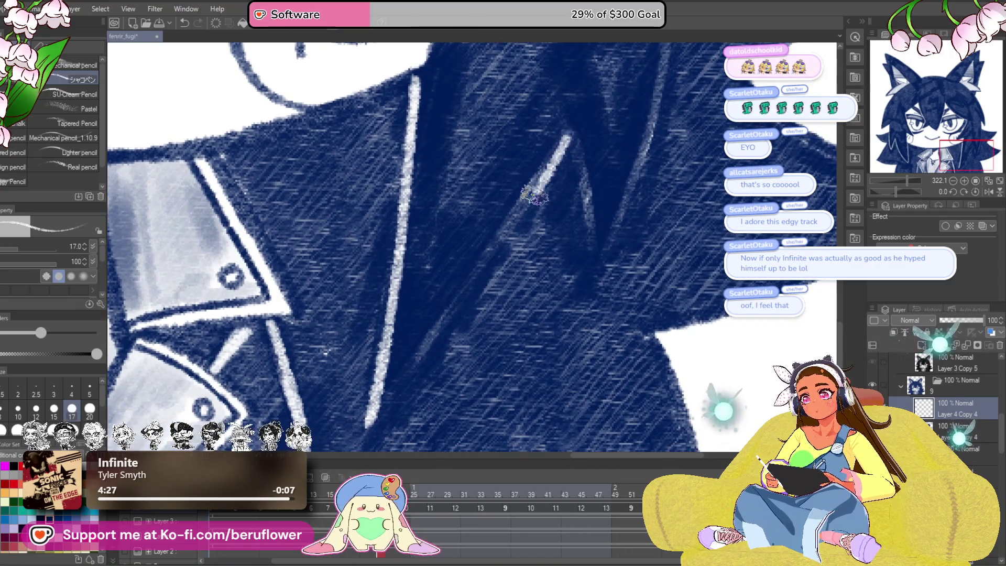
drag(541, 192, 441, 328)
key(ctrl+z)
drag(565, 137, 361, 419)
Step: Add white highlights down the lapel notch and edge, then recentre the whole character
drag(592, 247, 490, 255)
drag(467, 135, 479, 274)
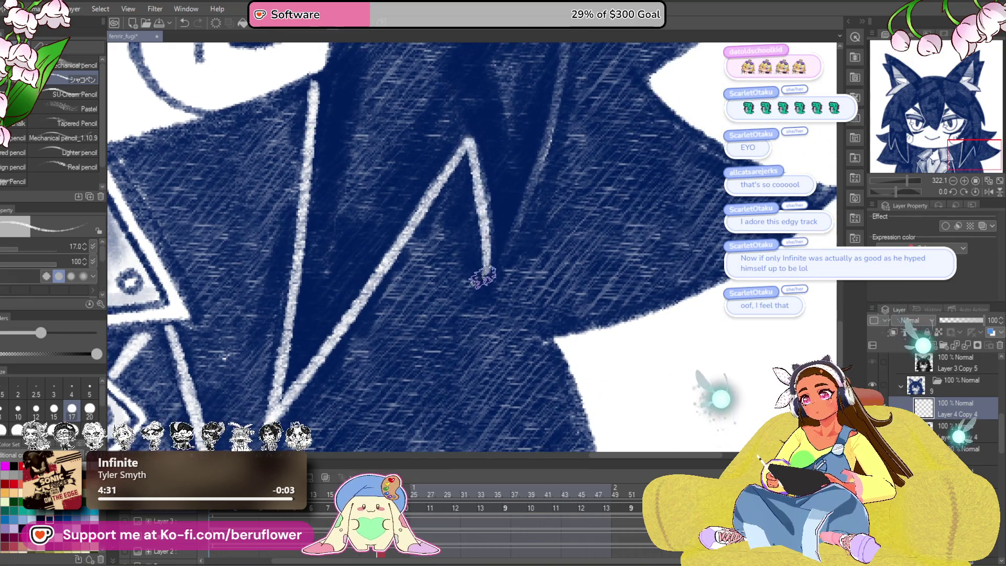
drag(559, 195, 461, 364)
mouse_move(478, 88)
mouse_down()
mouse_move(447, 301)
mouse_move(413, 416)
mouse_up()
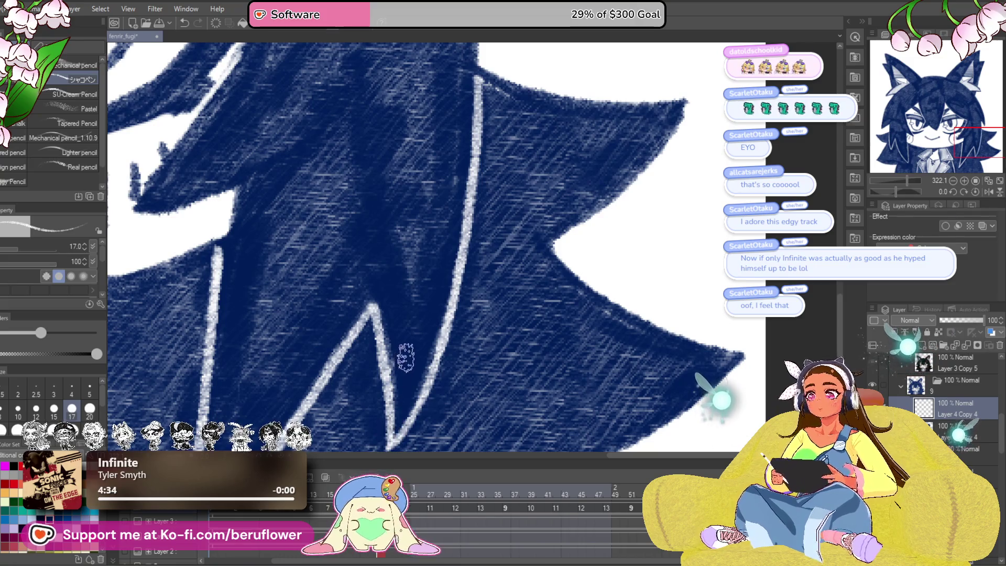
scroll(405, 357, down, 5)
drag(405, 357, 568, 314)
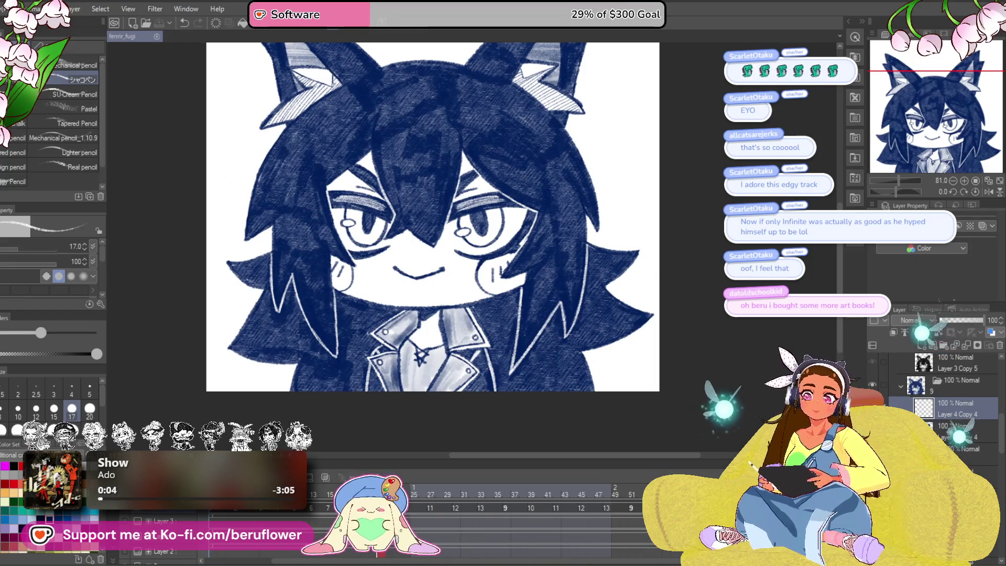
Step: Desaturate the first cel with Saturation -100, then apply the same to the next blue cel
click(956, 431)
key(ctrl+u)
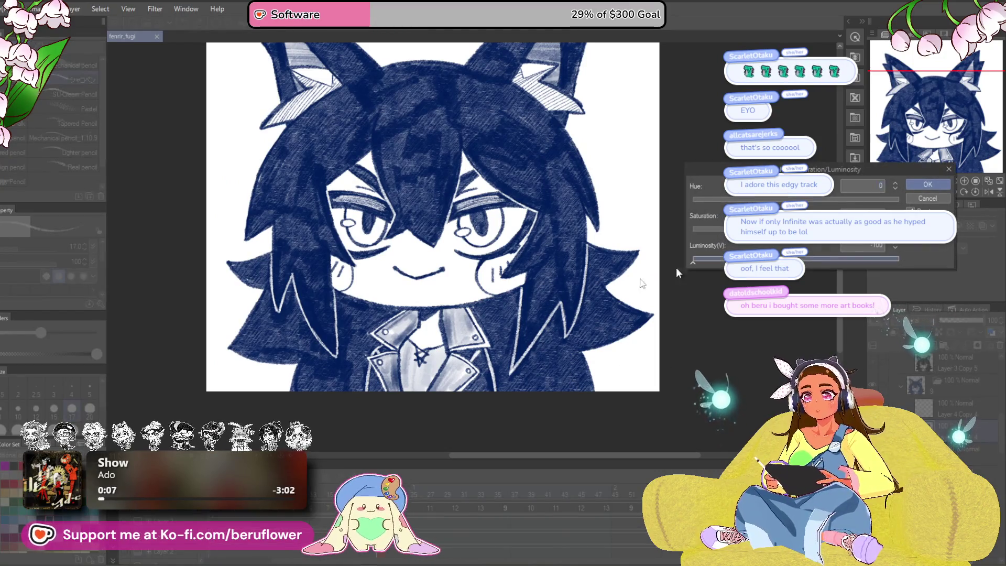
drag(795, 229, 692, 228)
click(922, 184)
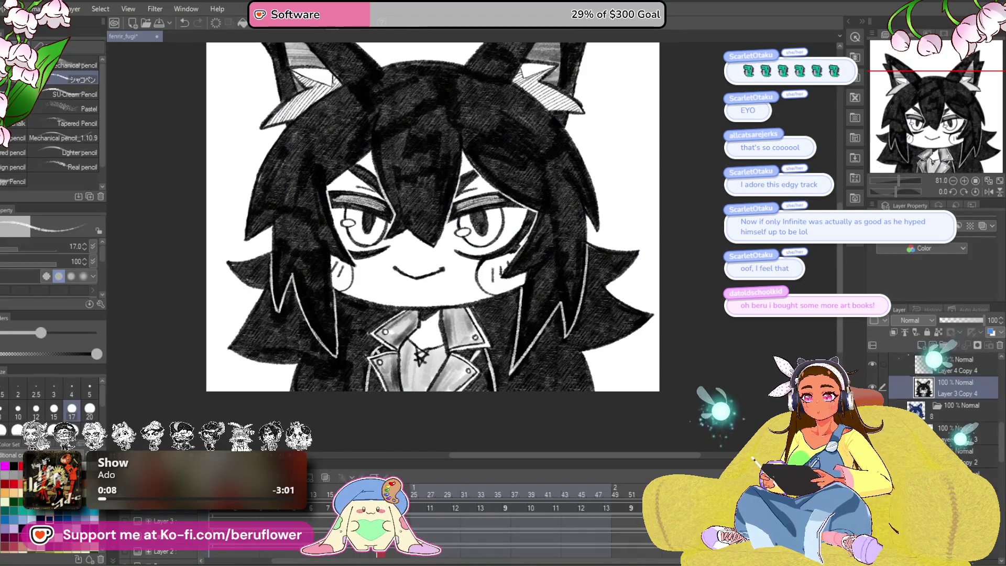
click(959, 226)
key(ctrl+u)
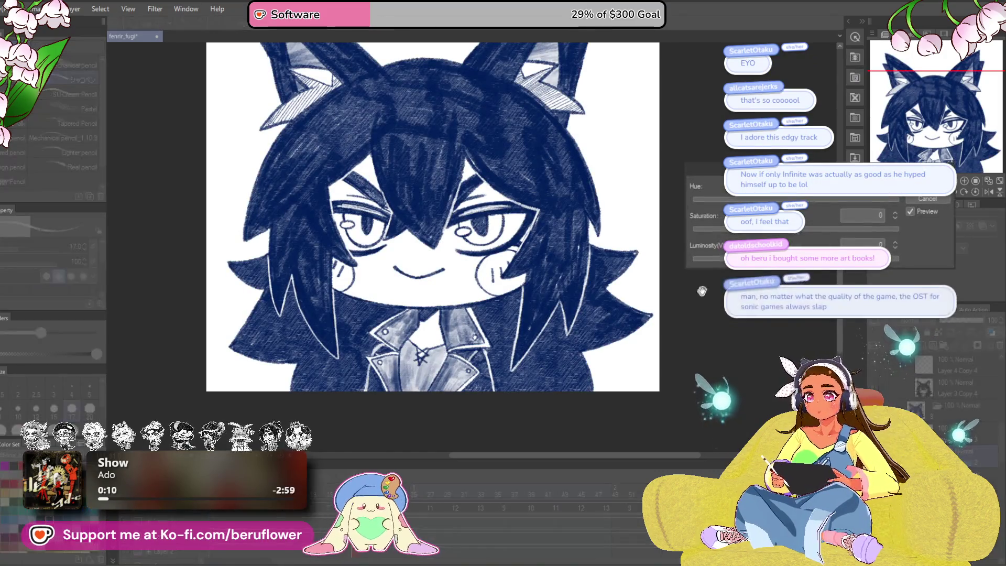
key(Escape)
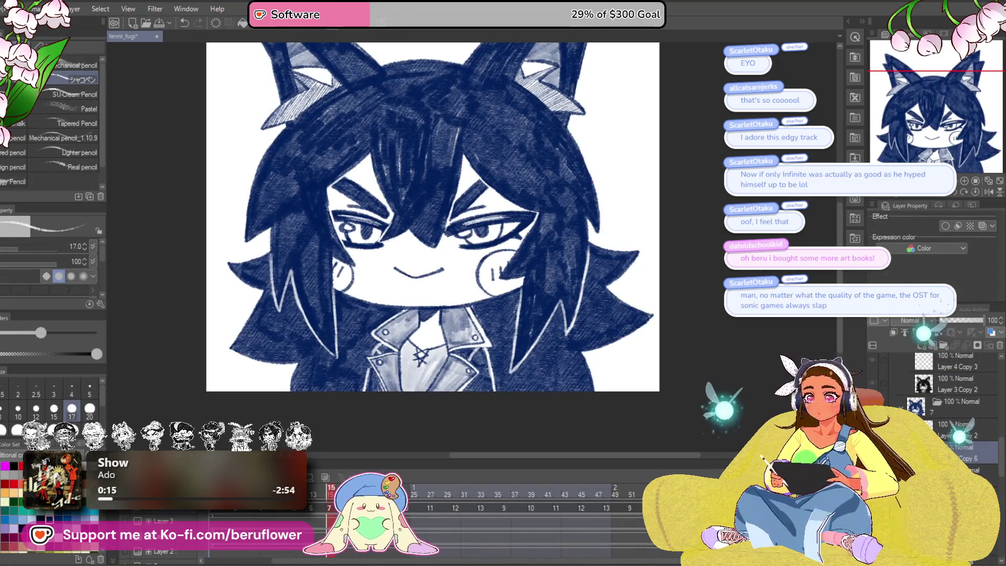
key(ctrl+u)
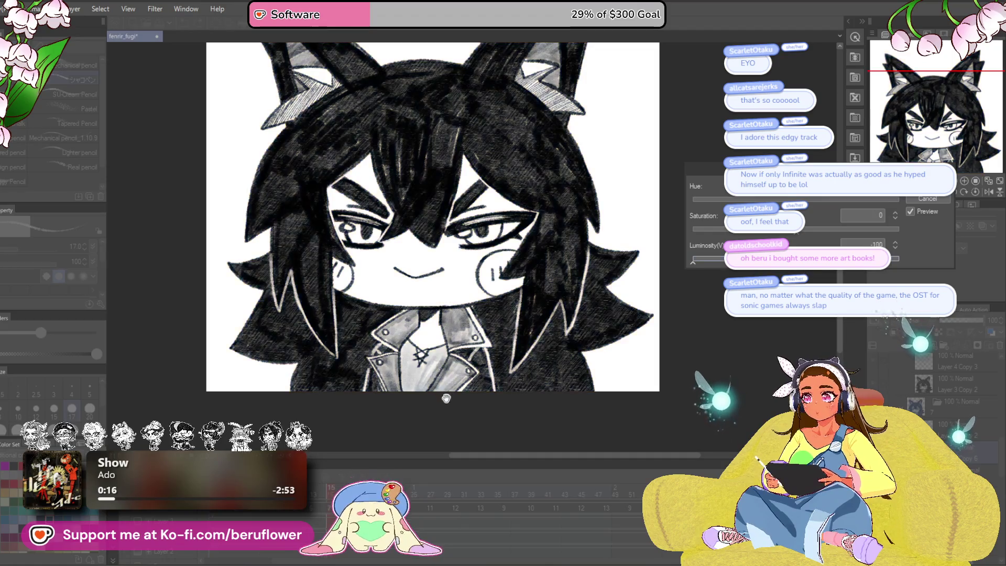
key(Return)
Step: Step back through the closed-eye and earlier cels, applying Saturation -100 to each
key(Left)
key(Left)
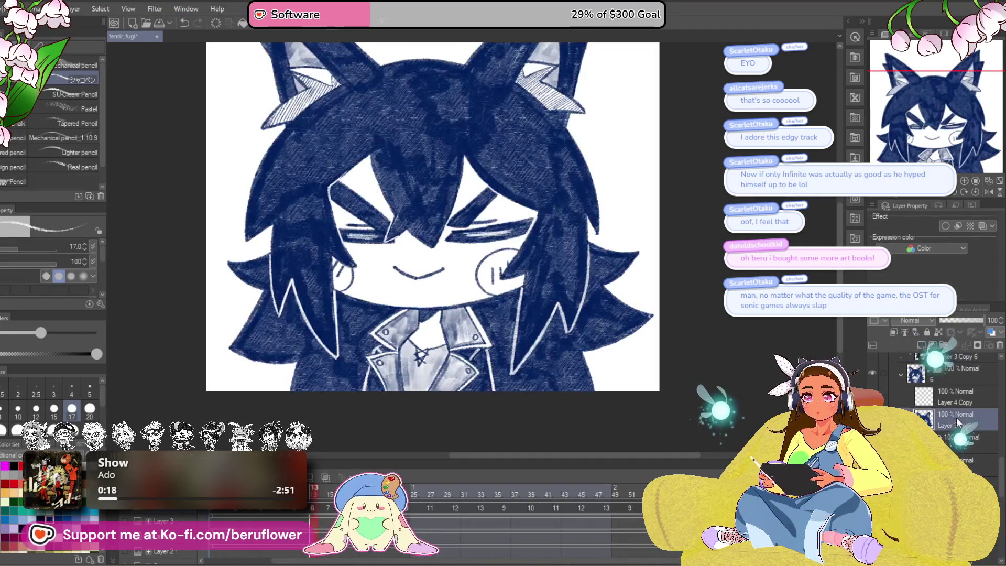
key(ctrl+u)
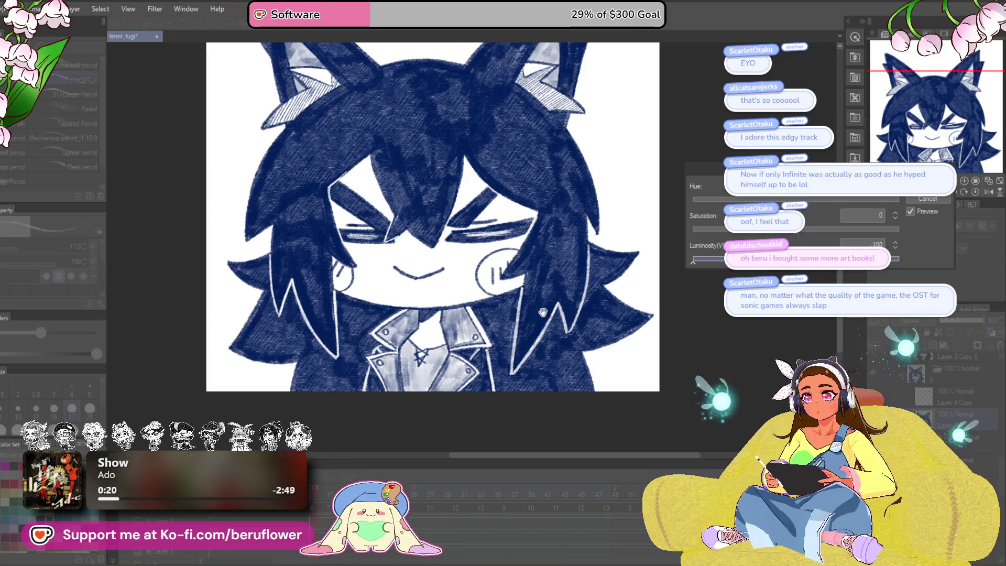
key(Return)
key(Left)
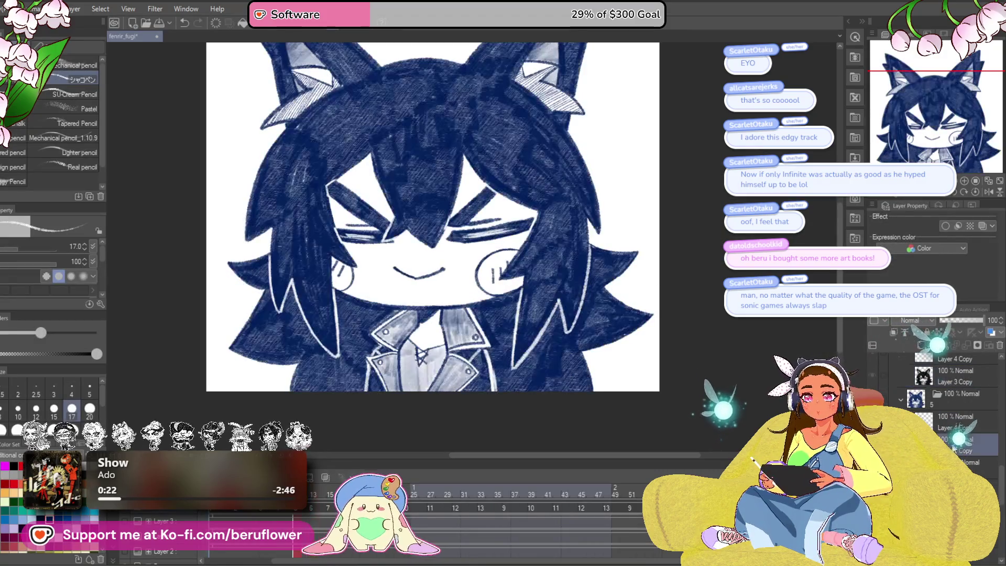
key(ctrl+u)
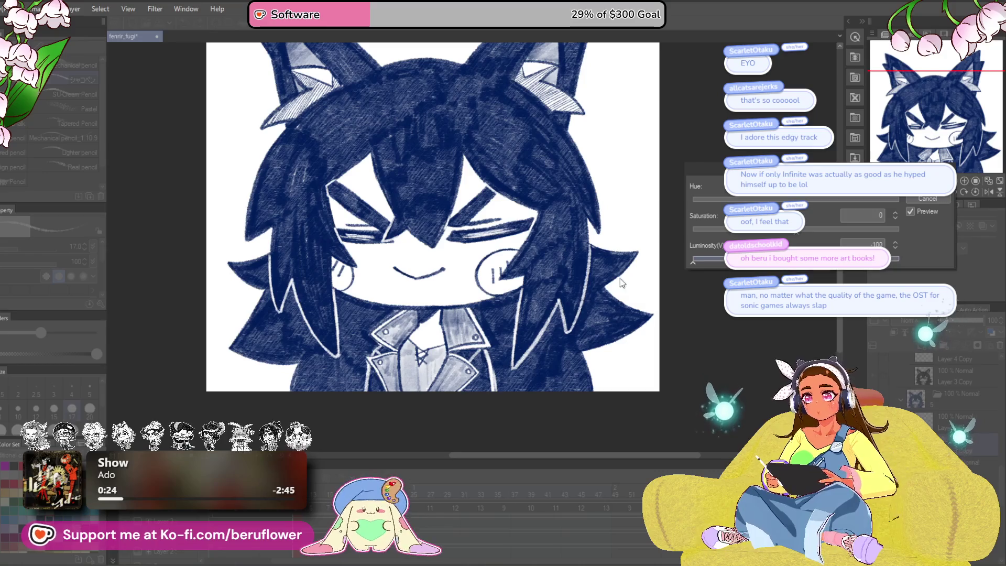
key(Return)
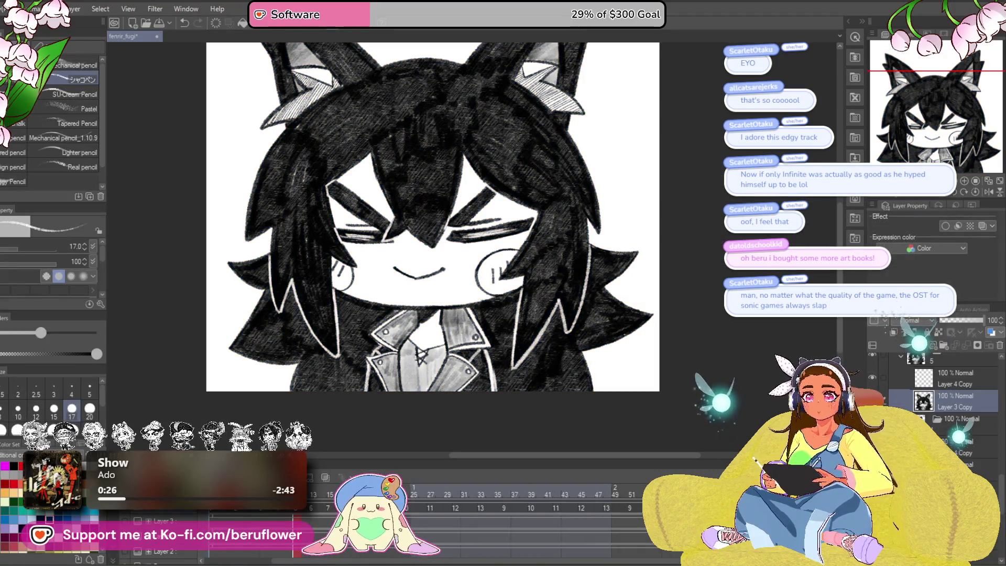
key(Left)
key(ctrl+u)
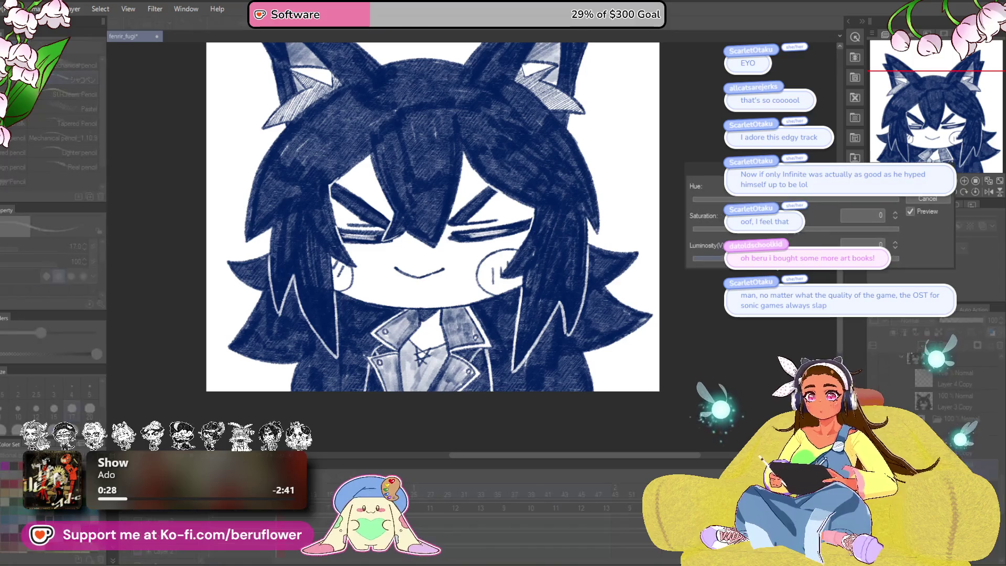
key(Return)
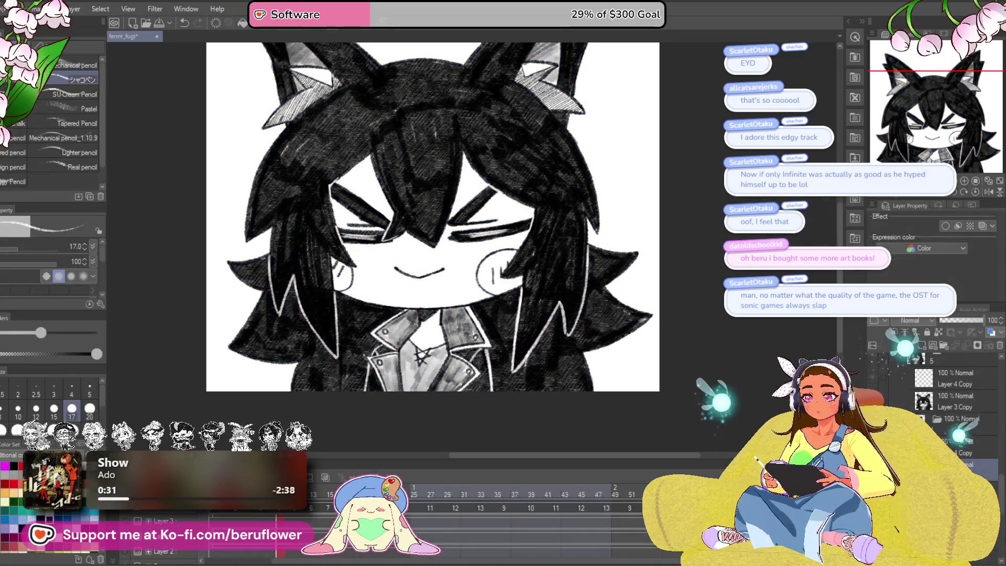
Step: Apply the greyscale adjustment to the remaining blue cels through the last one
key(Left)
key(ctrl+u)
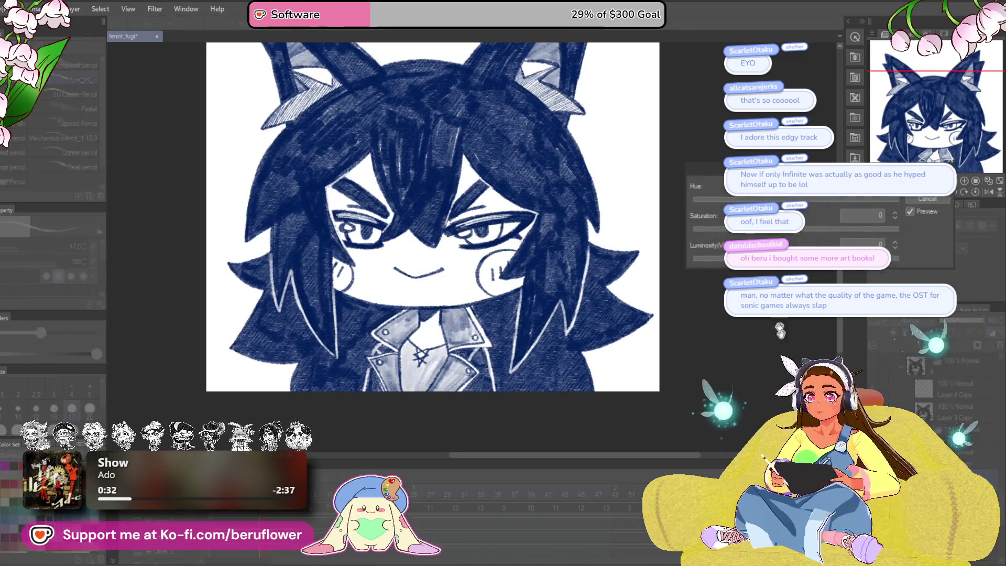
key(Return)
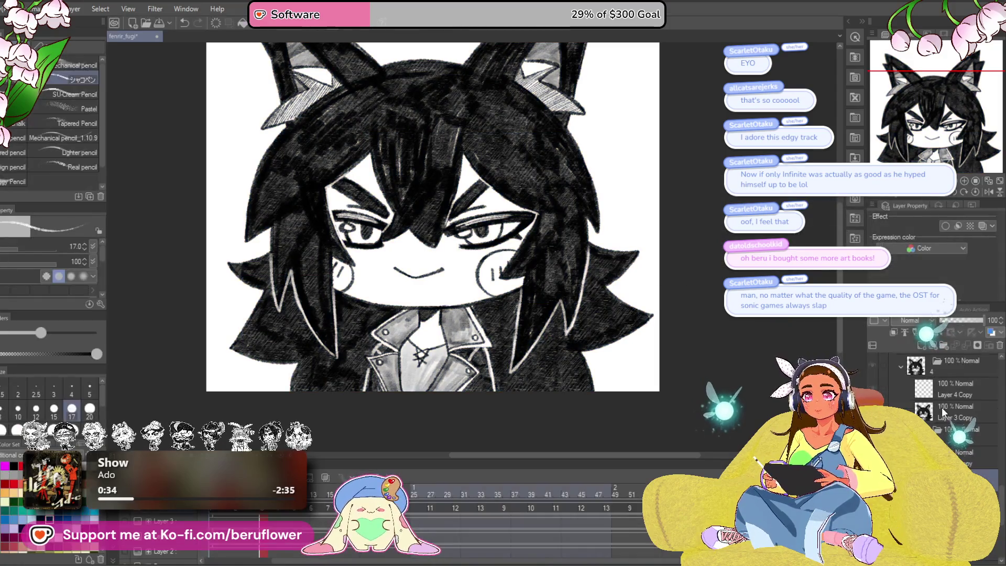
key(Left)
key(ctrl+u)
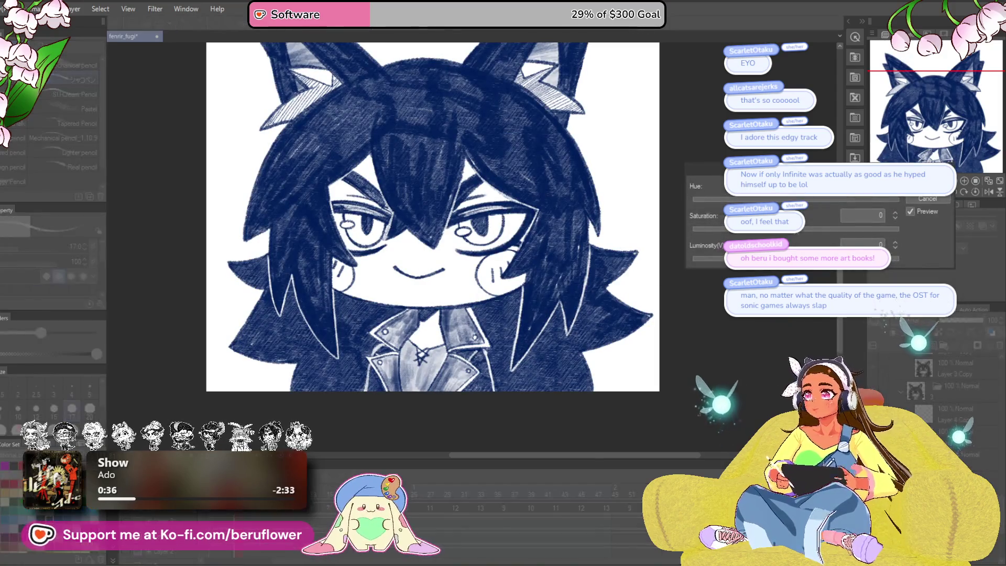
key(Return)
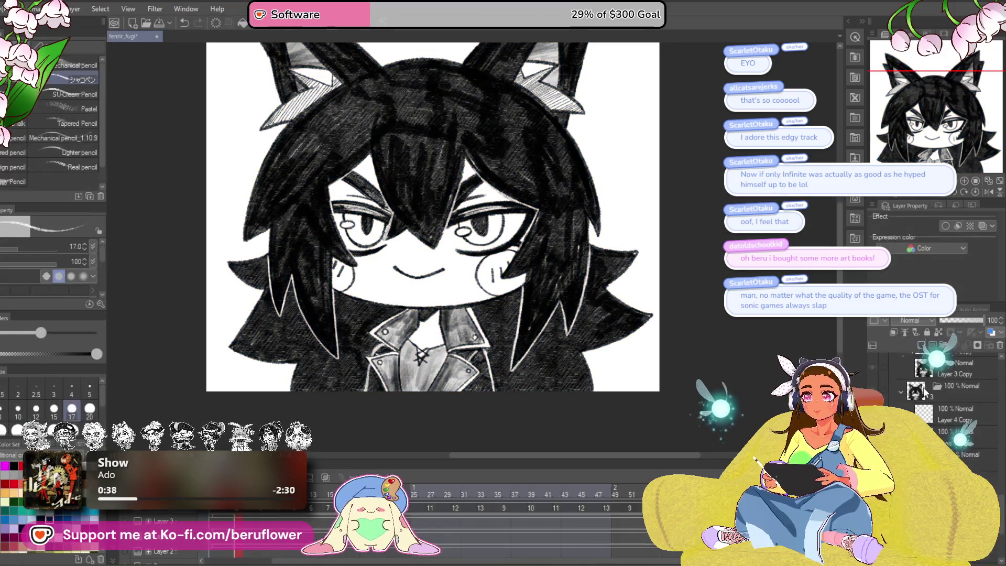
key(Left)
key(ctrl+u)
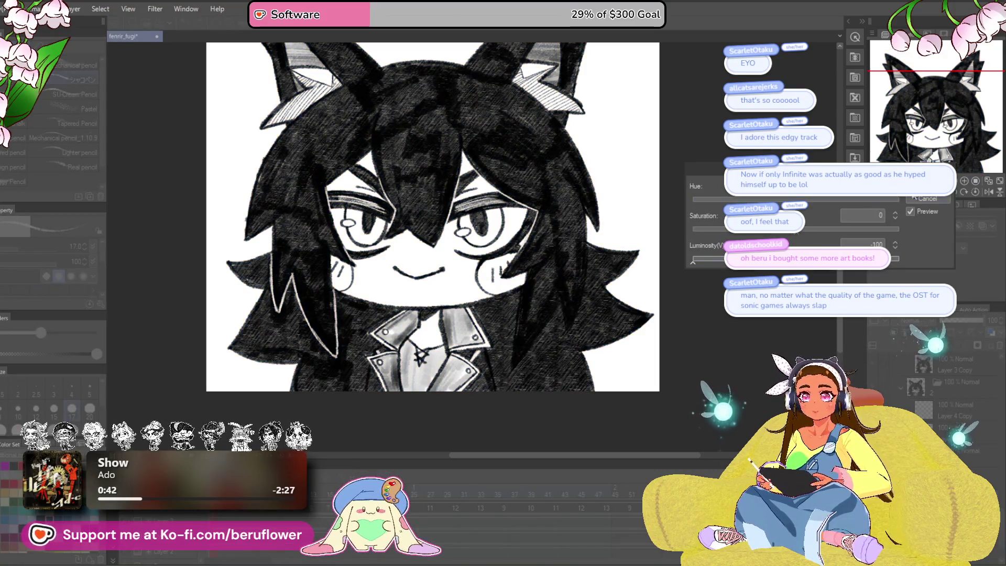
key(Return)
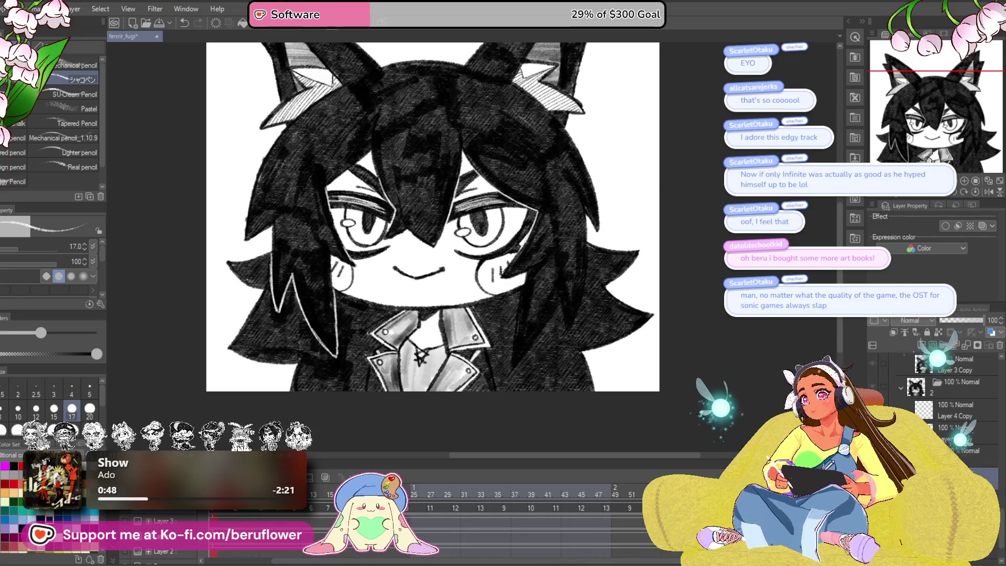
scroll(306, 300, up, 4)
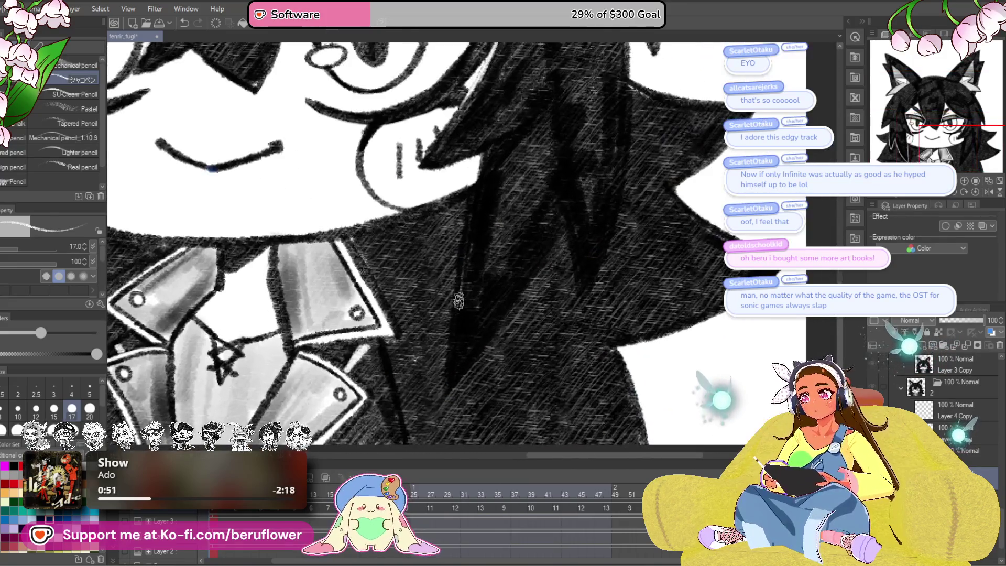
drag(379, 351, 412, 309)
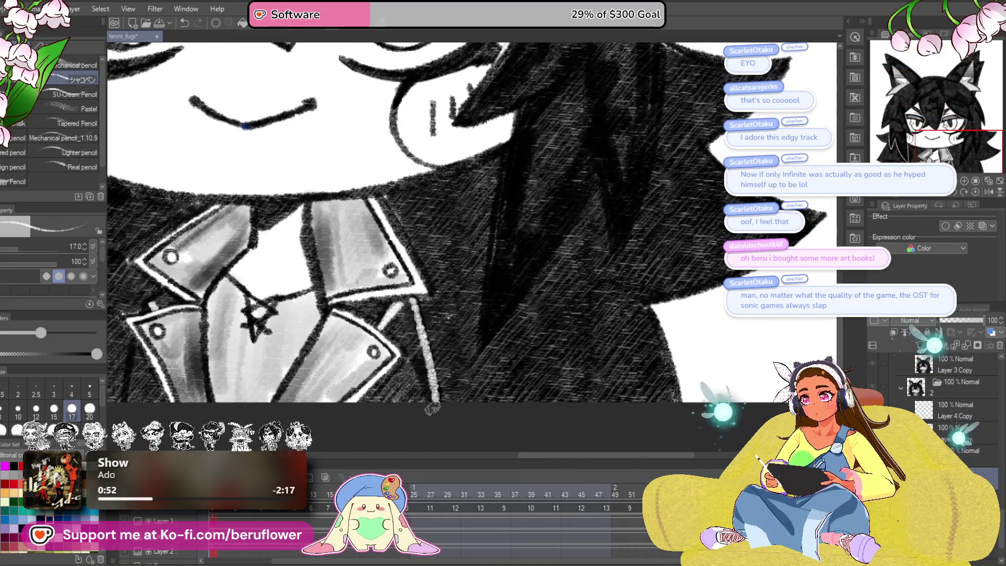
drag(434, 390, 633, 364)
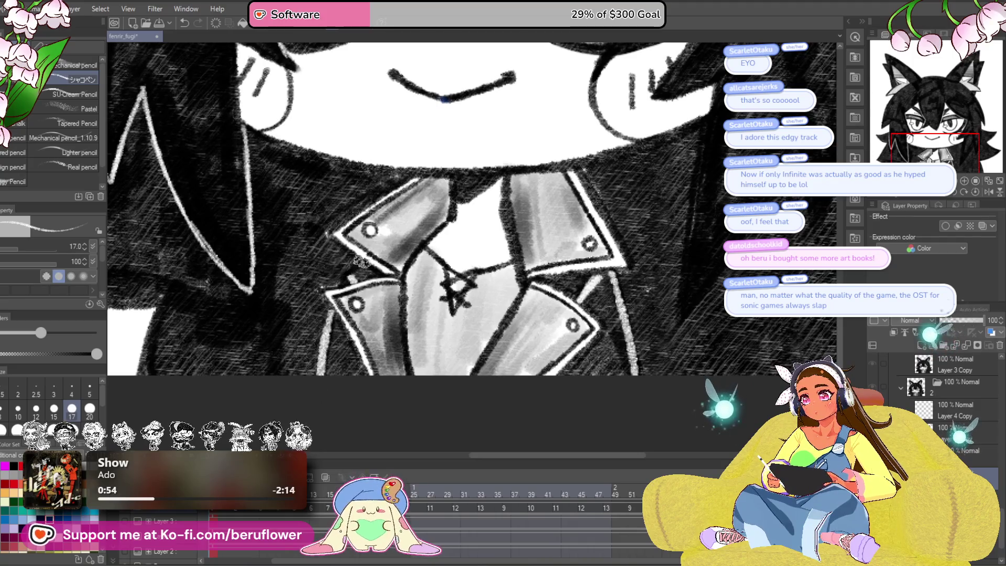
drag(374, 257, 474, 212)
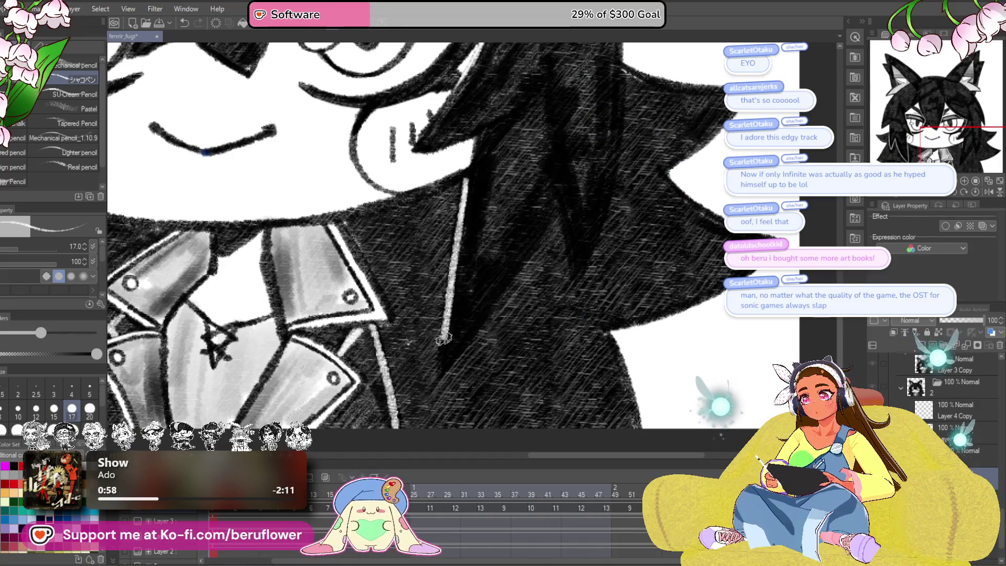
drag(531, 295, 579, 227)
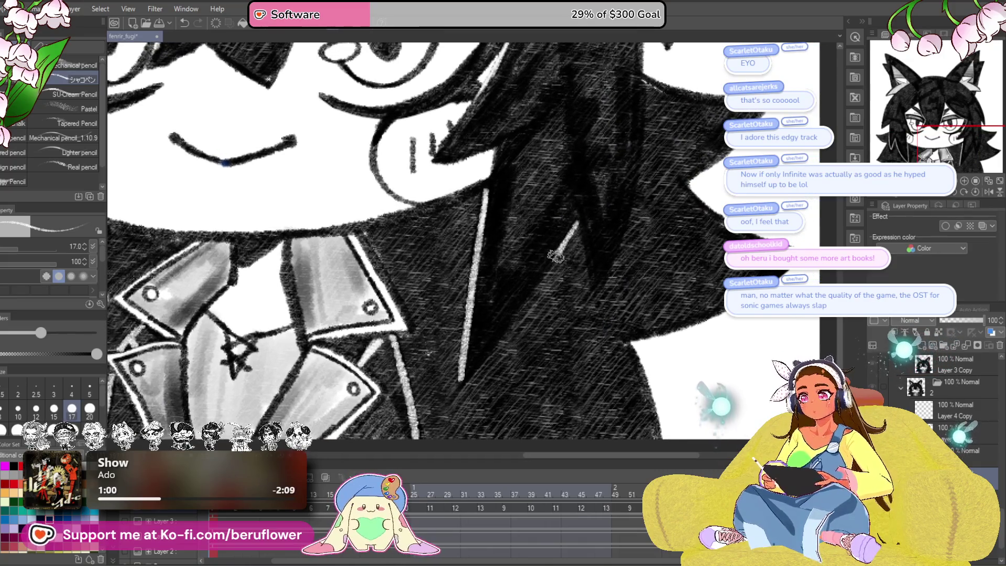
drag(535, 315, 456, 378)
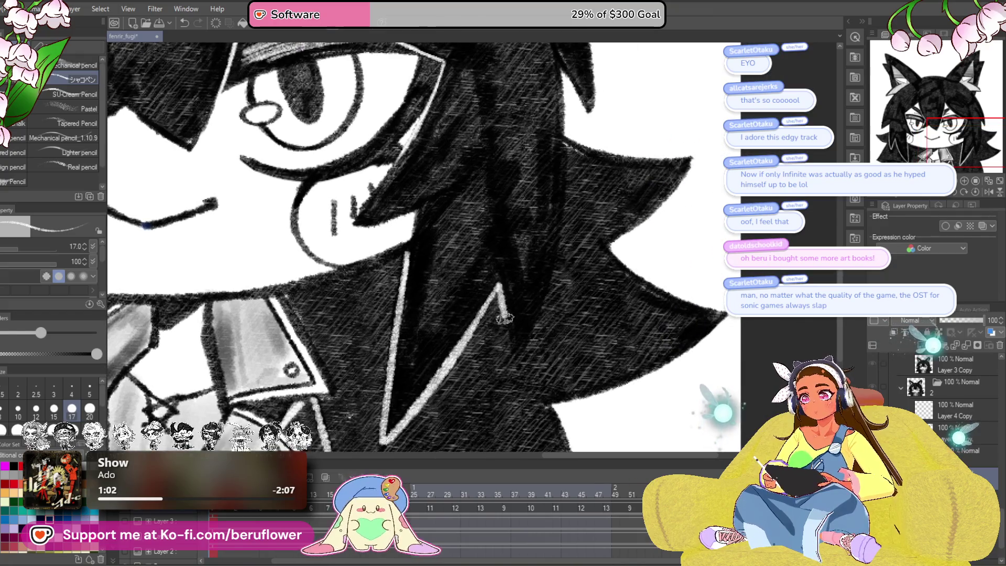
key(ctrl+0)
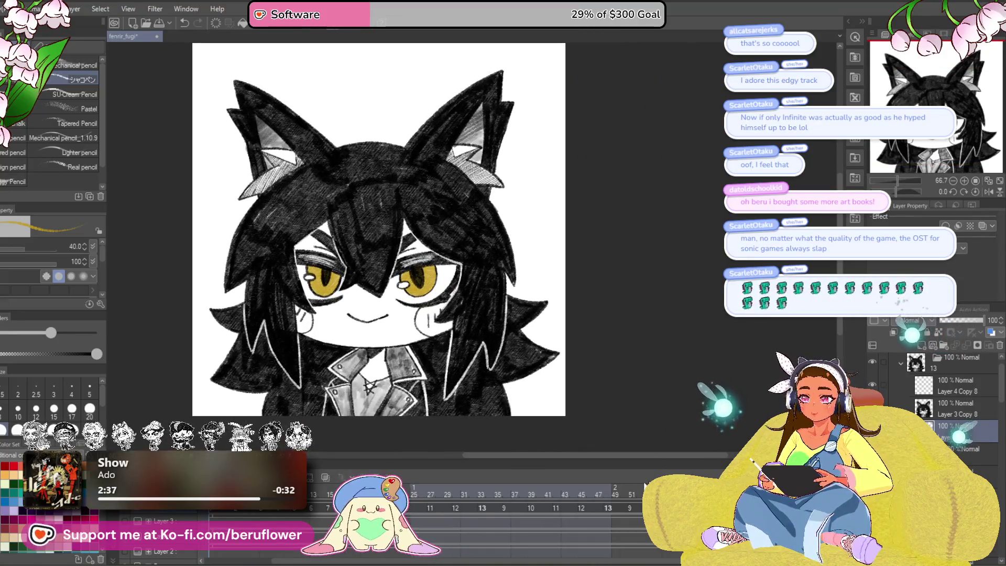
Step: On the uncoloured-eye frame, pencil yellow into both irises, then zoom back out
click(872, 361)
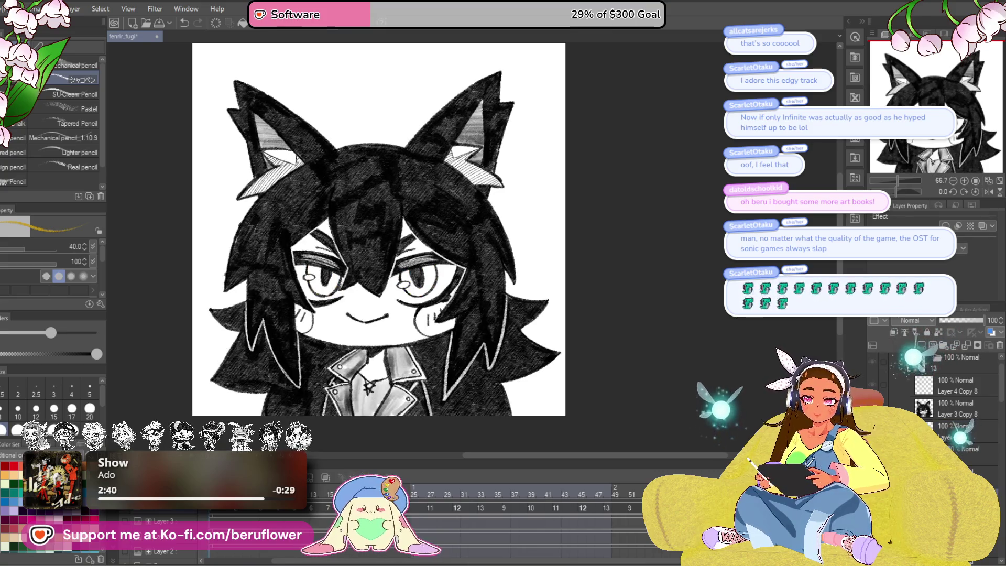
scroll(437, 289, up, 2)
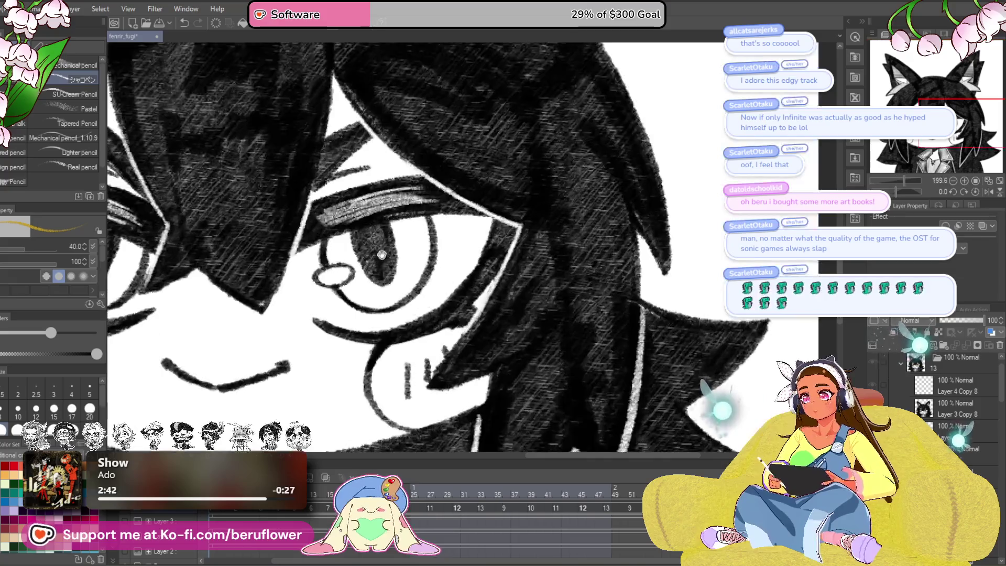
drag(414, 257, 436, 229)
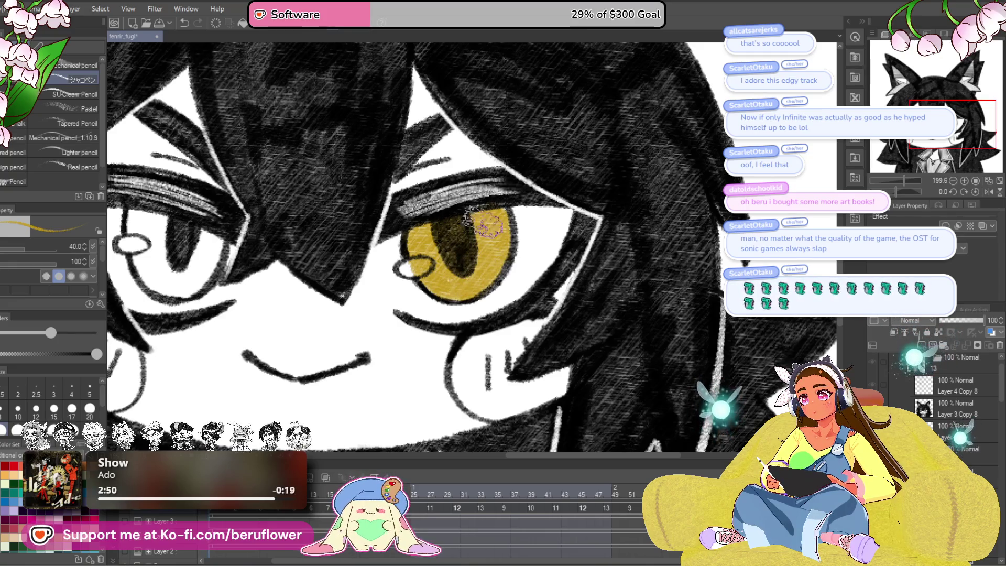
drag(503, 210, 685, 235)
mouse_move(318, 253)
mouse_down()
mouse_move(317, 280)
mouse_move(361, 262)
mouse_move(388, 267)
mouse_move(398, 288)
mouse_move(372, 317)
mouse_move(325, 310)
mouse_move(391, 283)
mouse_move(366, 320)
mouse_move(398, 283)
mouse_move(336, 265)
mouse_move(314, 281)
mouse_up()
scroll(337, 269, down, 1)
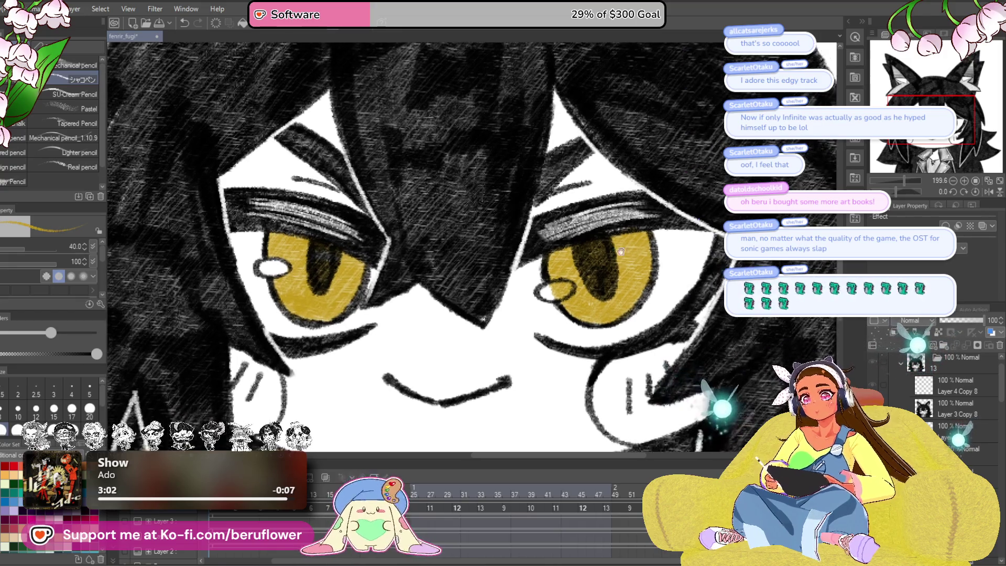
scroll(571, 272, down, 5)
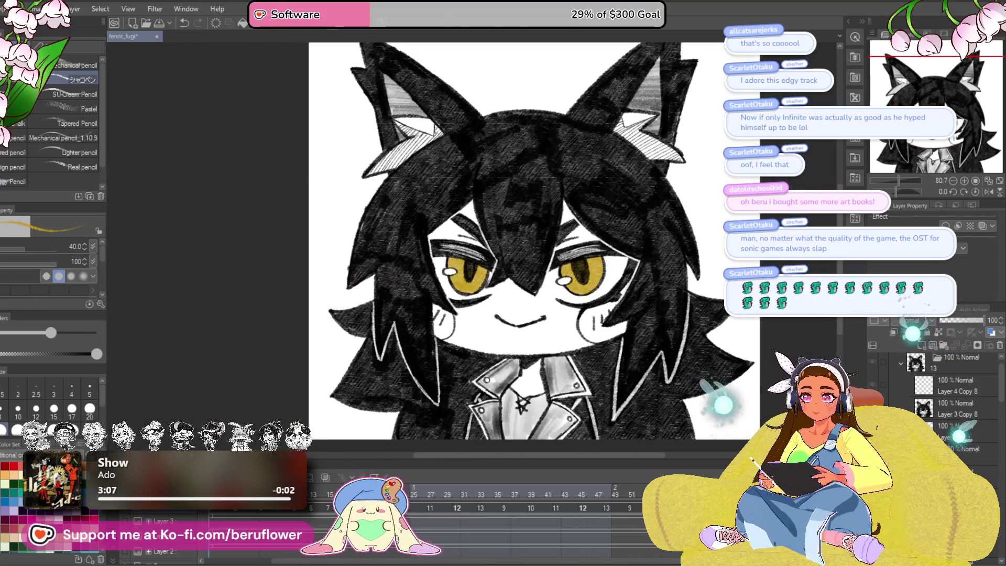
Step: Add Layer 6 below Layer 3 Copy 3 and pencil yellow into both irises
key(ctrl+shift+n)
drag(950, 435, 950, 435)
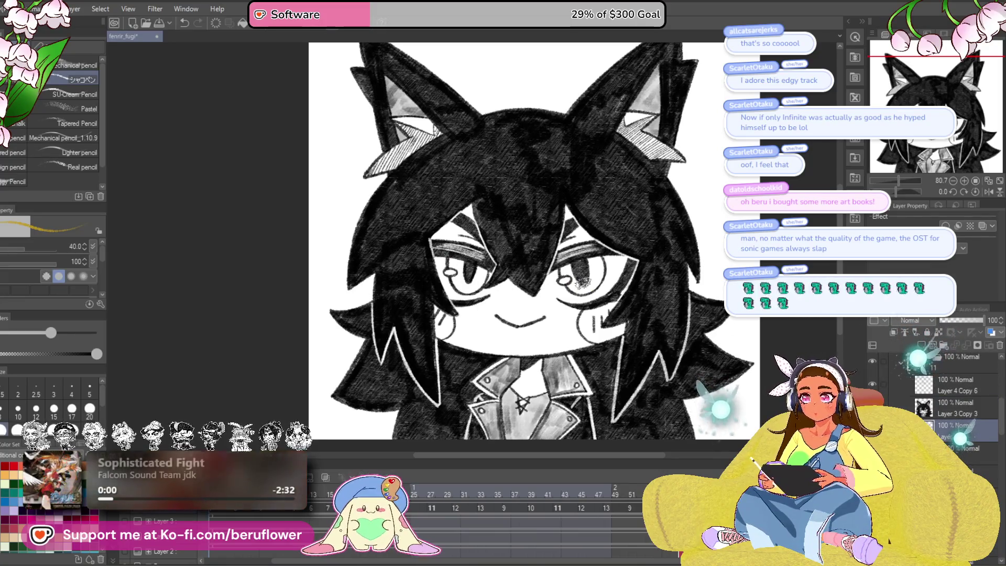
scroll(582, 283, up, 5)
mouse_move(554, 253)
mouse_down()
mouse_move(657, 222)
mouse_move(663, 239)
mouse_move(618, 267)
mouse_move(607, 241)
mouse_move(555, 268)
mouse_move(561, 293)
mouse_move(587, 314)
mouse_move(629, 317)
mouse_move(665, 275)
mouse_move(660, 223)
mouse_move(639, 298)
mouse_move(612, 230)
mouse_move(570, 265)
mouse_up()
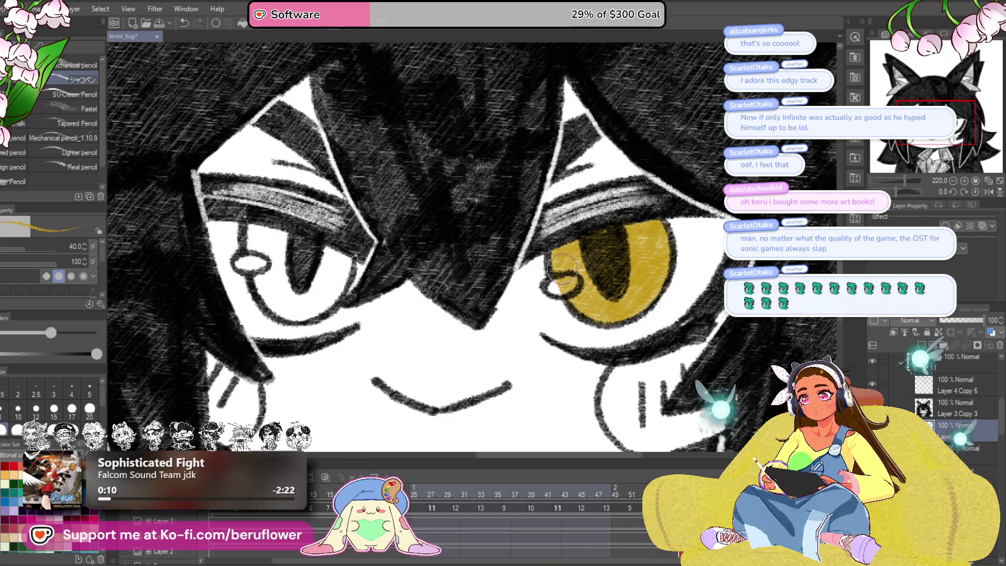
drag(466, 282, 608, 317)
mouse_move(401, 257)
mouse_down()
mouse_move(409, 335)
mouse_move(440, 278)
mouse_move(488, 294)
mouse_up()
mouse_move(461, 294)
mouse_down()
mouse_move(489, 295)
mouse_move(507, 311)
mouse_up()
mouse_move(519, 294)
mouse_down()
mouse_move(508, 290)
mouse_move(491, 309)
mouse_up()
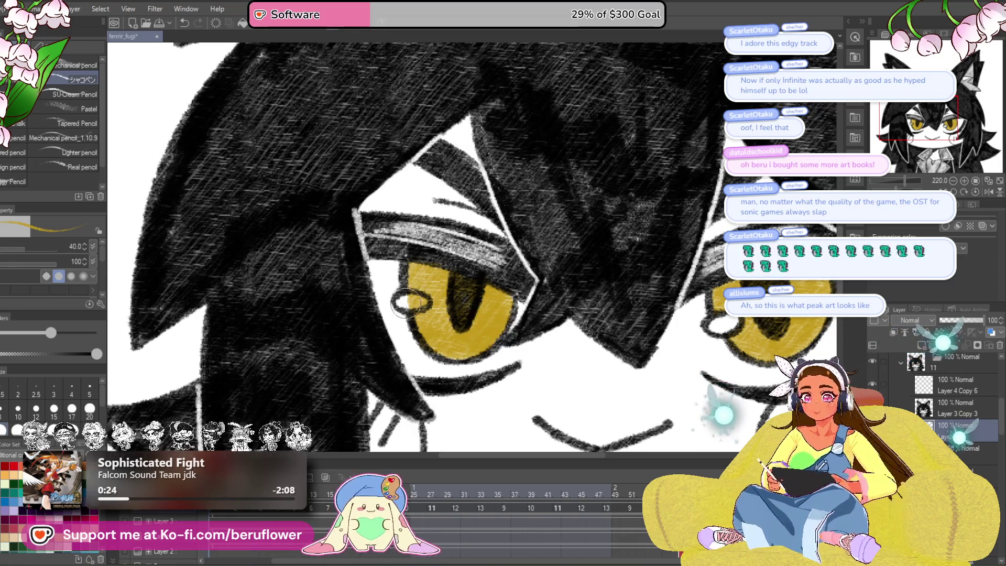
scroll(448, 303, down, 2)
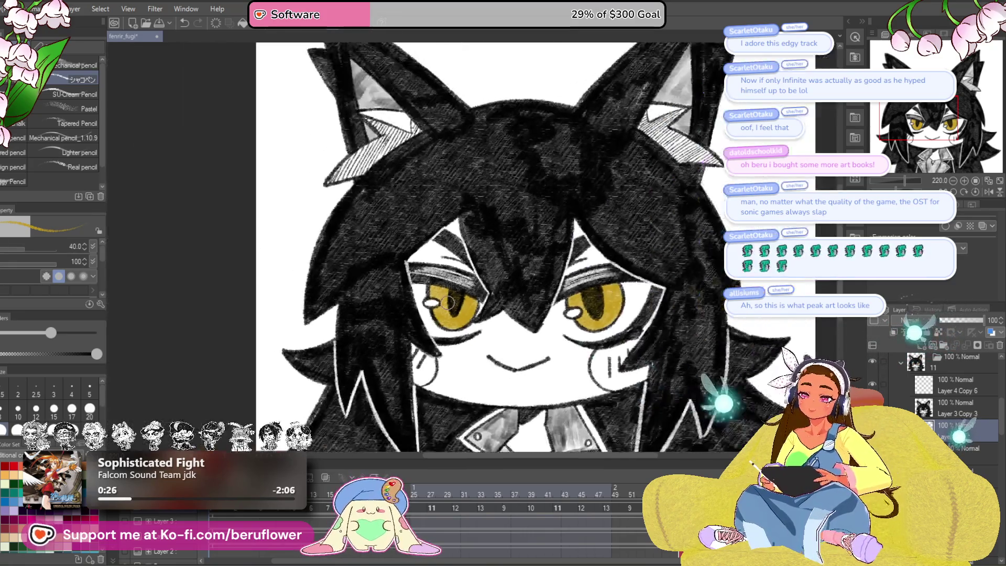
drag(682, 392, 589, 387)
Step: On another uncoloured frame, fill both irises yellow, then recentre the whole character
click(872, 362)
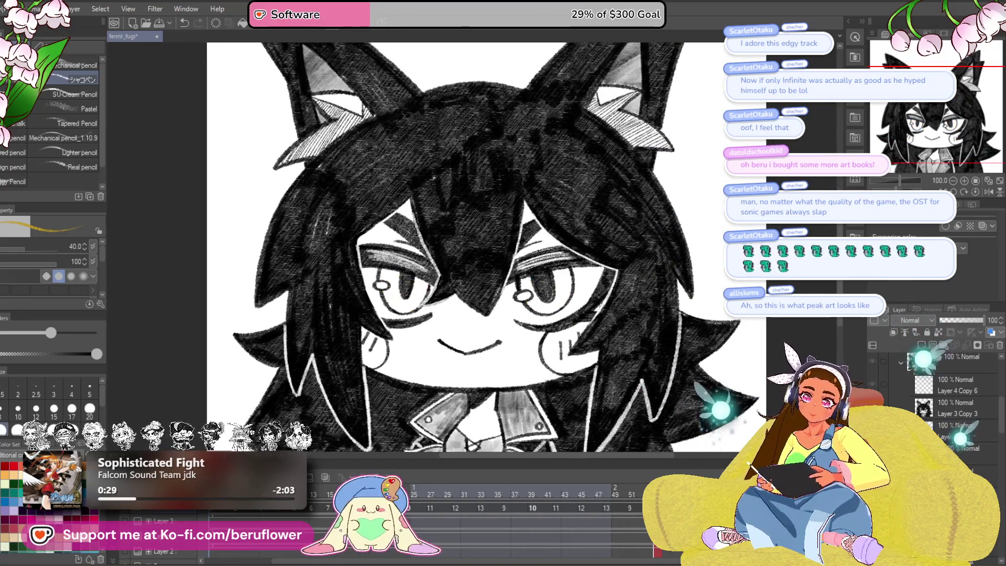
scroll(516, 242, up, 4)
drag(500, 270, 502, 306)
mouse_move(532, 256)
mouse_down()
mouse_move(576, 249)
mouse_move(540, 310)
mouse_move(593, 256)
mouse_up()
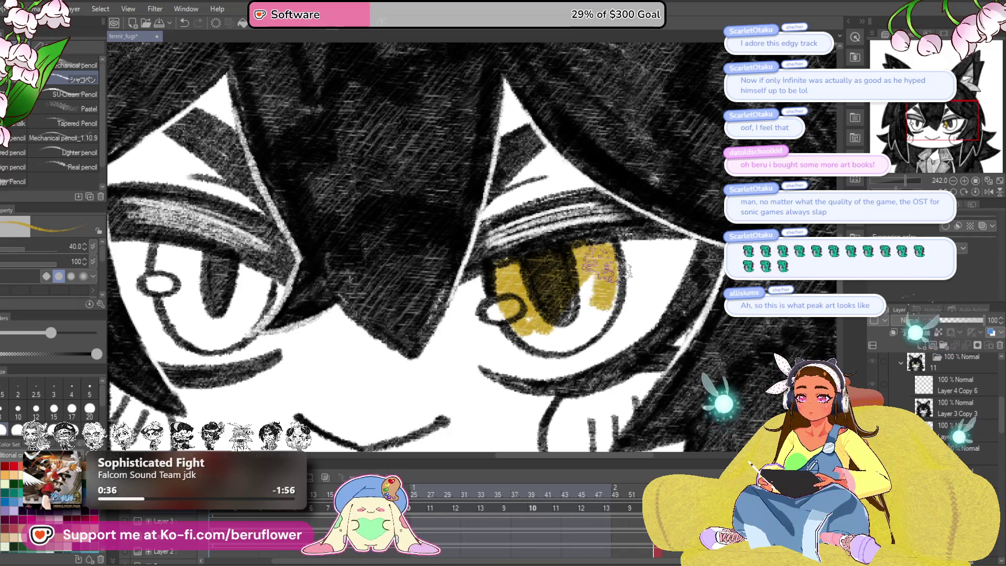
mouse_move(593, 326)
mouse_down()
mouse_move(528, 331)
mouse_move(575, 330)
mouse_up()
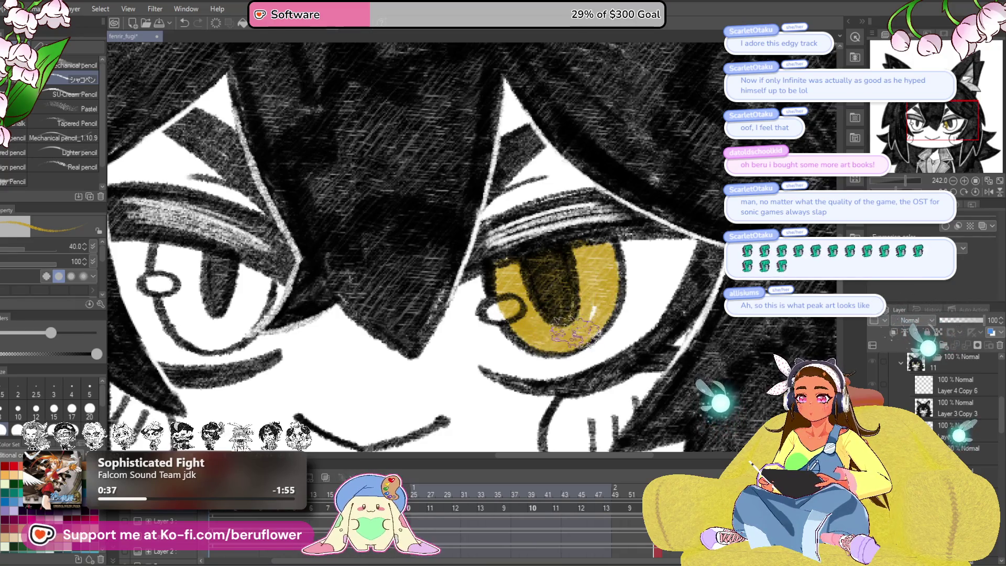
drag(521, 268, 521, 314)
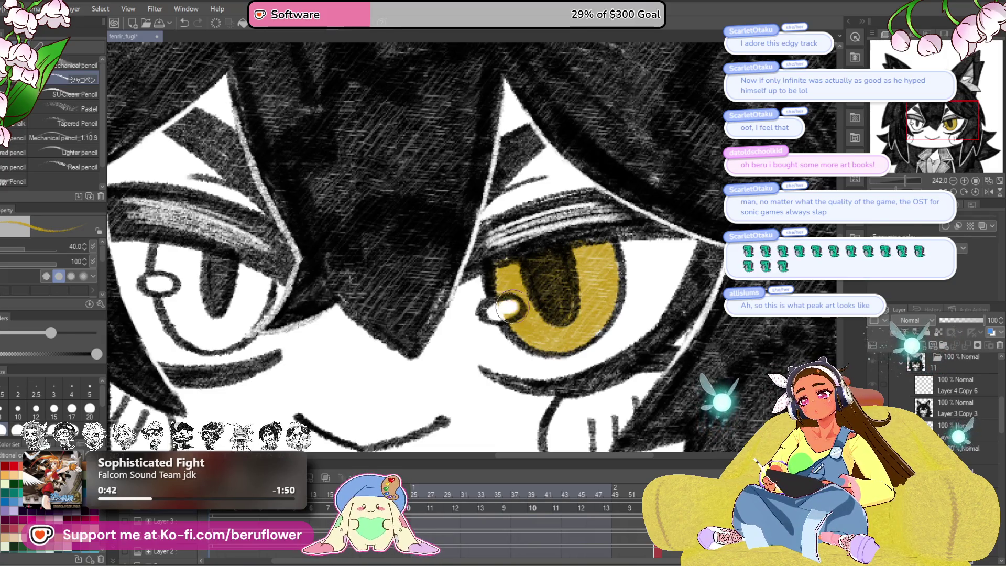
mouse_move(500, 309)
mouse_down()
mouse_move(707, 272)
mouse_move(702, 294)
mouse_up()
mouse_move(409, 314)
mouse_down()
mouse_move(406, 257)
mouse_move(390, 294)
mouse_move(366, 252)
mouse_move(406, 322)
mouse_up()
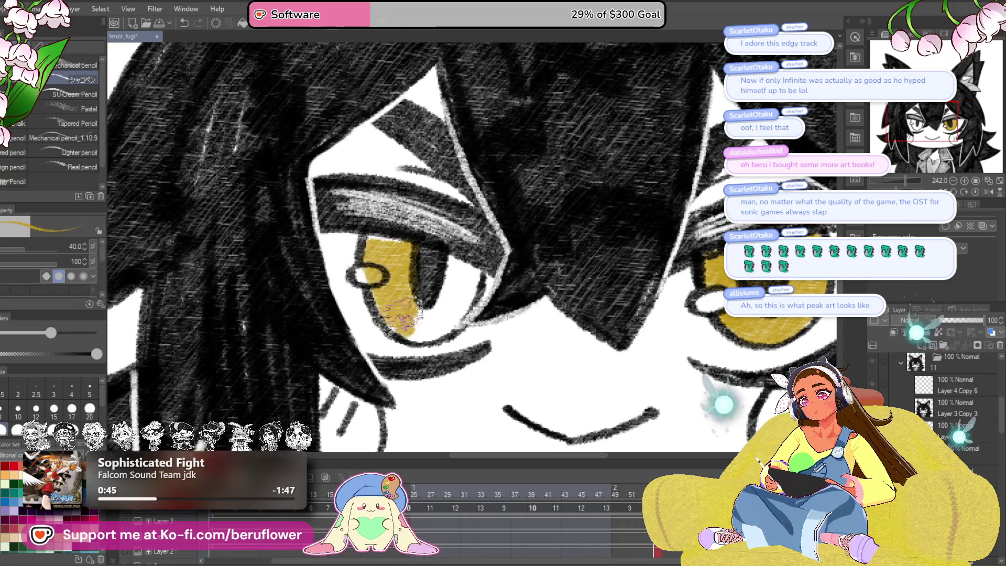
mouse_move(474, 270)
mouse_down()
mouse_move(467, 307)
mouse_move(424, 335)
mouse_move(398, 314)
mouse_move(430, 327)
mouse_move(446, 265)
mouse_move(419, 275)
mouse_move(396, 244)
mouse_move(453, 285)
mouse_move(435, 332)
mouse_move(464, 259)
mouse_move(370, 275)
mouse_up()
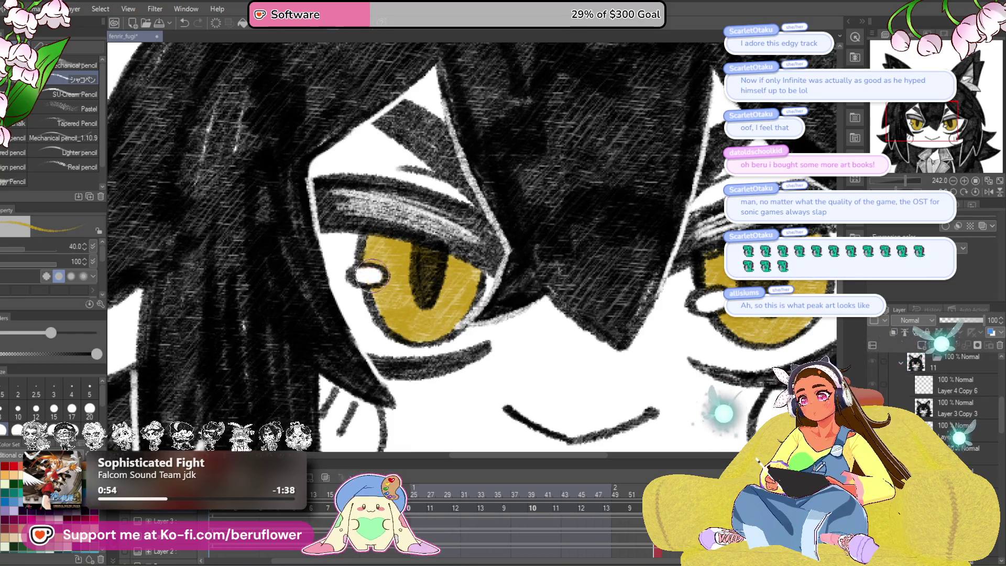
scroll(369, 275, down, 8)
scroll(369, 275, up, 2)
mouse_move(678, 396)
mouse_down()
mouse_move(599, 409)
mouse_move(597, 306)
mouse_up()
drag(585, 392, 594, 398)
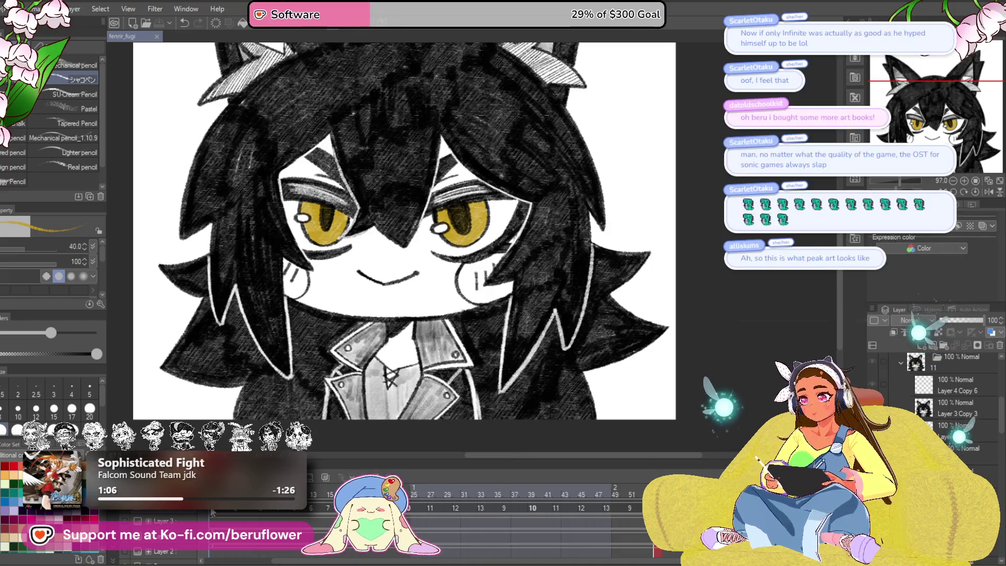
Step: Step through the animation cels to frame 51, whose eyes are still uncoloured
click(563, 508)
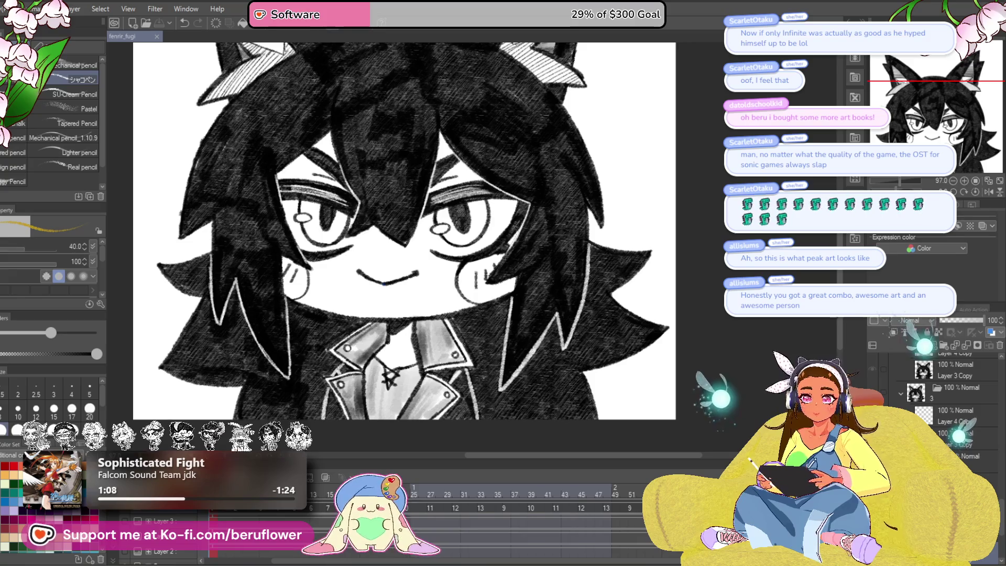
key(Right)
key(Right)
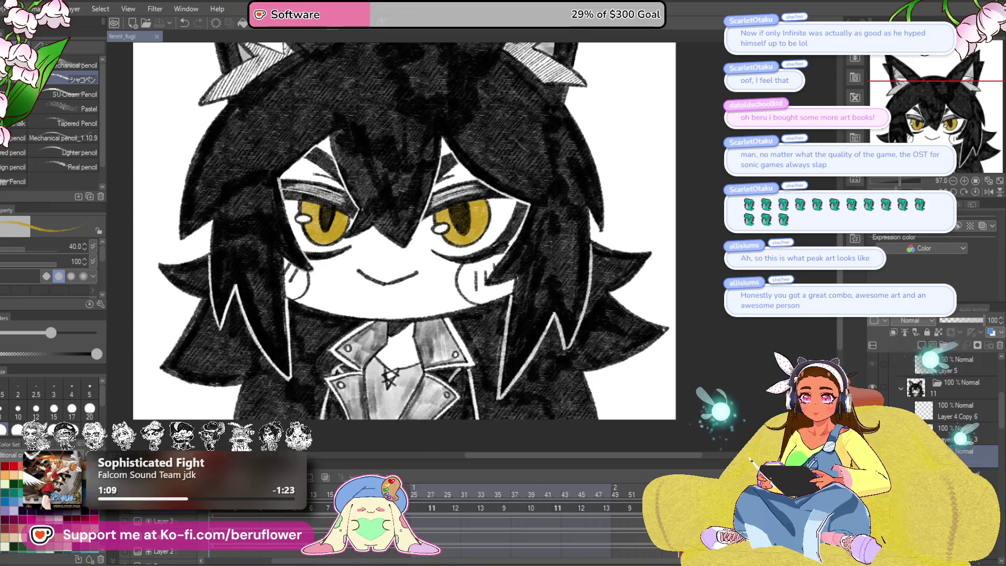
key(Right)
key(Right)
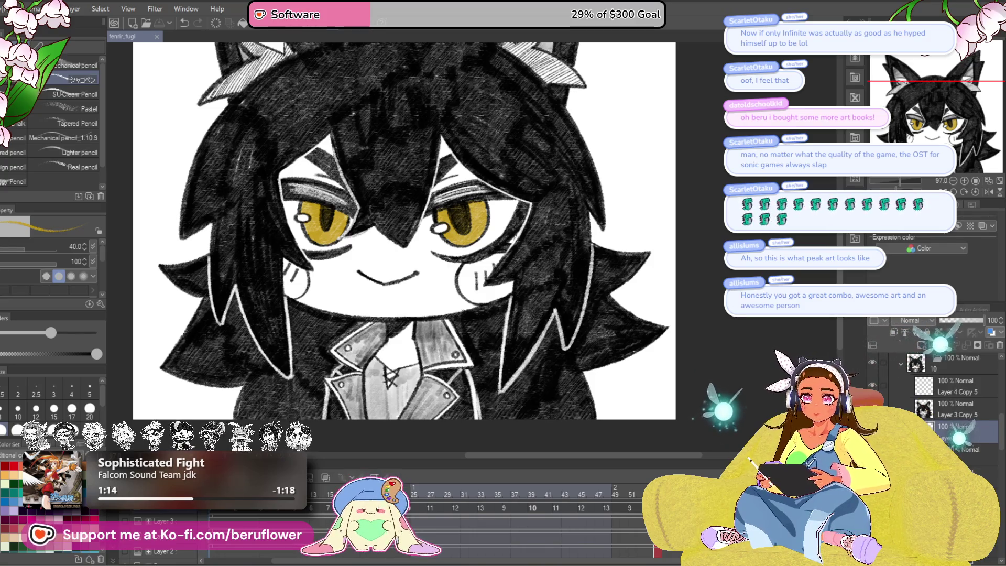
key(Right)
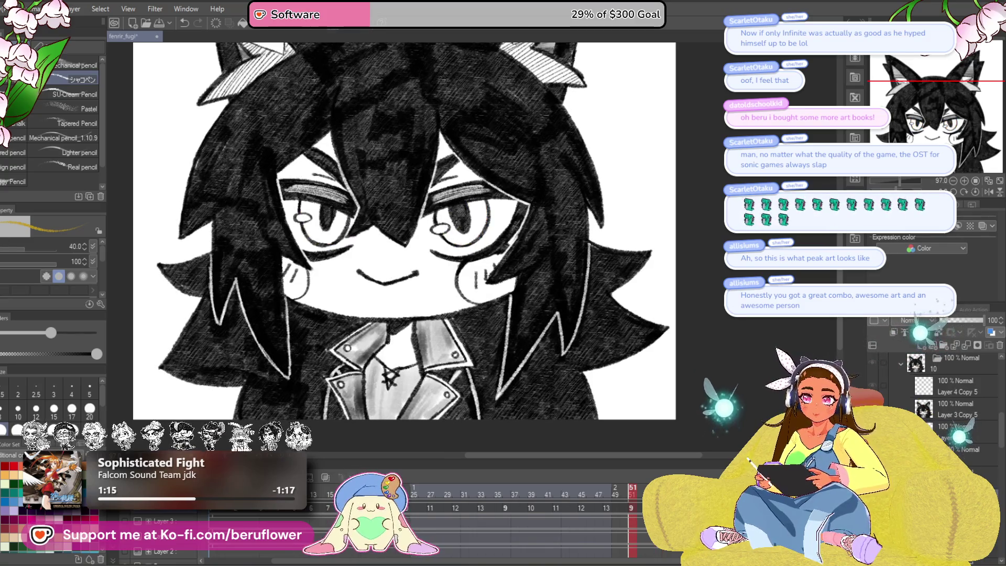
Step: Fill the right and left irises with yellow pencil, then zoom out to the whole illustration
scroll(444, 225, up, 2)
scroll(444, 225, up, 3)
mouse_move(445, 209)
mouse_down()
mouse_move(469, 276)
mouse_move(435, 235)
mouse_move(445, 199)
mouse_move(472, 173)
mouse_move(521, 162)
mouse_move(587, 171)
mouse_move(591, 218)
mouse_move(629, 285)
mouse_move(529, 306)
mouse_move(602, 309)
mouse_move(655, 220)
mouse_move(657, 183)
mouse_move(644, 168)
mouse_move(650, 220)
mouse_move(566, 241)
mouse_move(524, 205)
mouse_move(516, 255)
mouse_up()
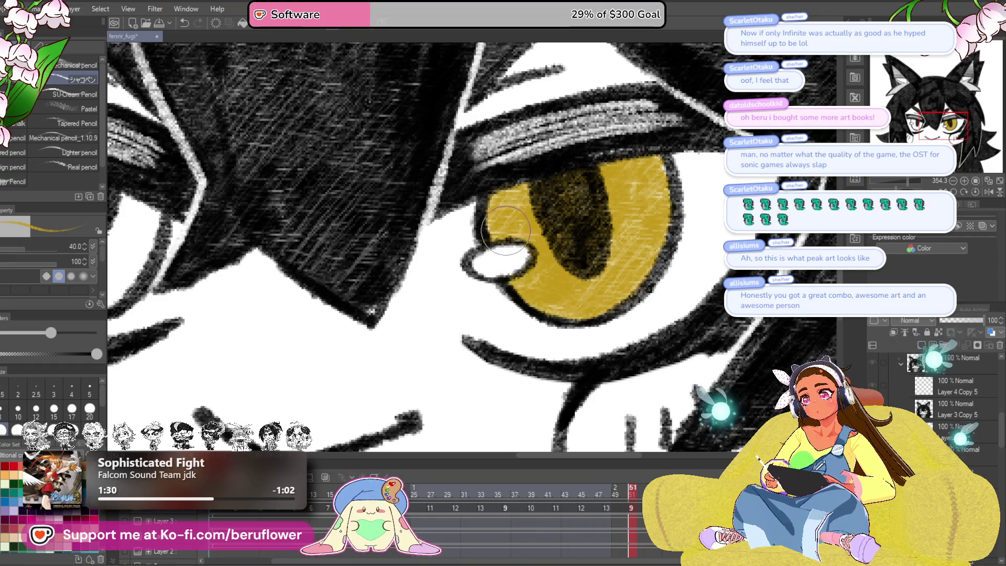
scroll(506, 231, down, 3)
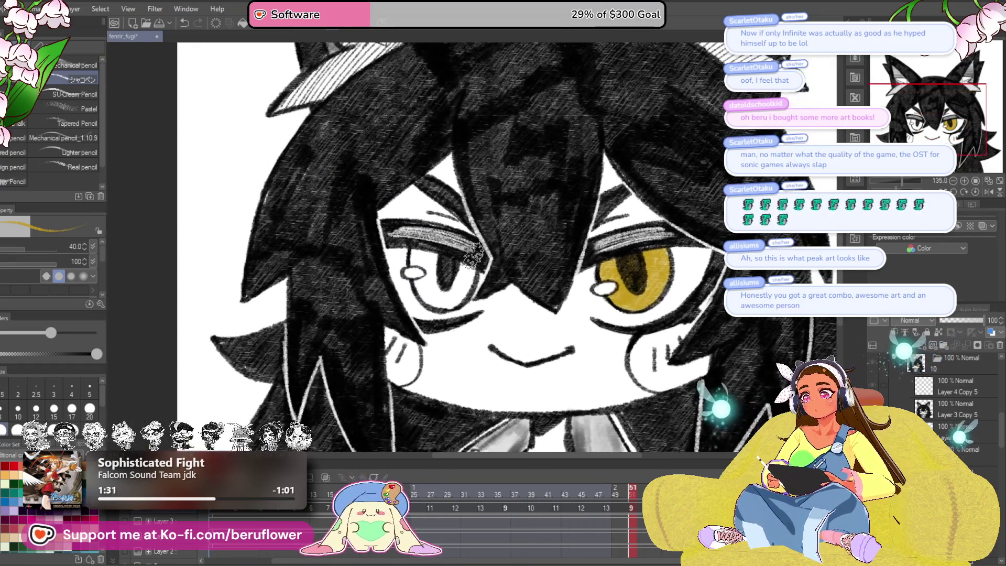
scroll(268, 165, up, 3)
mouse_move(440, 283)
mouse_down()
mouse_move(472, 320)
mouse_move(440, 346)
mouse_move(414, 319)
mouse_move(404, 345)
mouse_move(369, 314)
mouse_move(361, 264)
mouse_move(406, 265)
mouse_move(435, 293)
mouse_move(472, 275)
mouse_move(442, 327)
mouse_move(380, 256)
mouse_up()
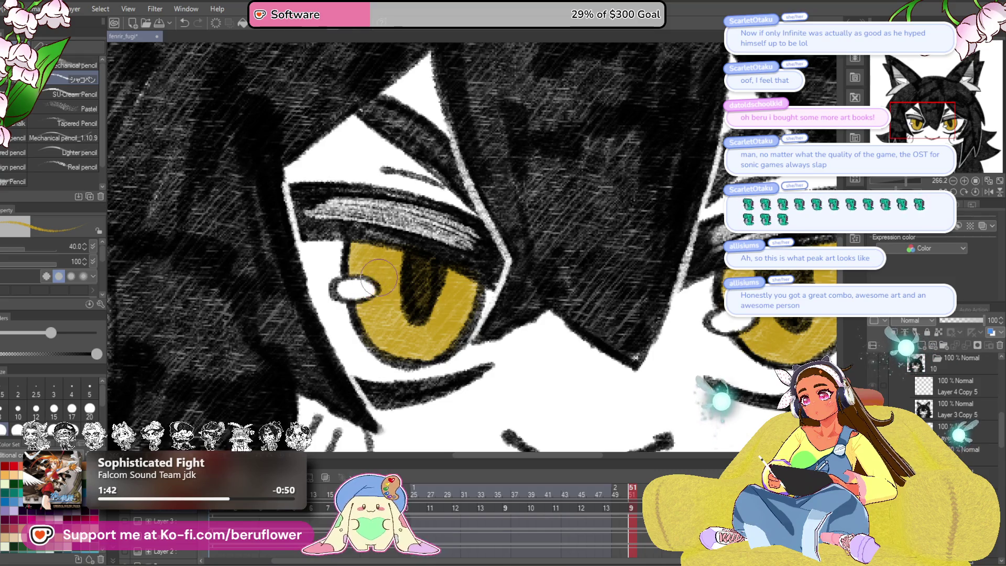
key(ctrl+0)
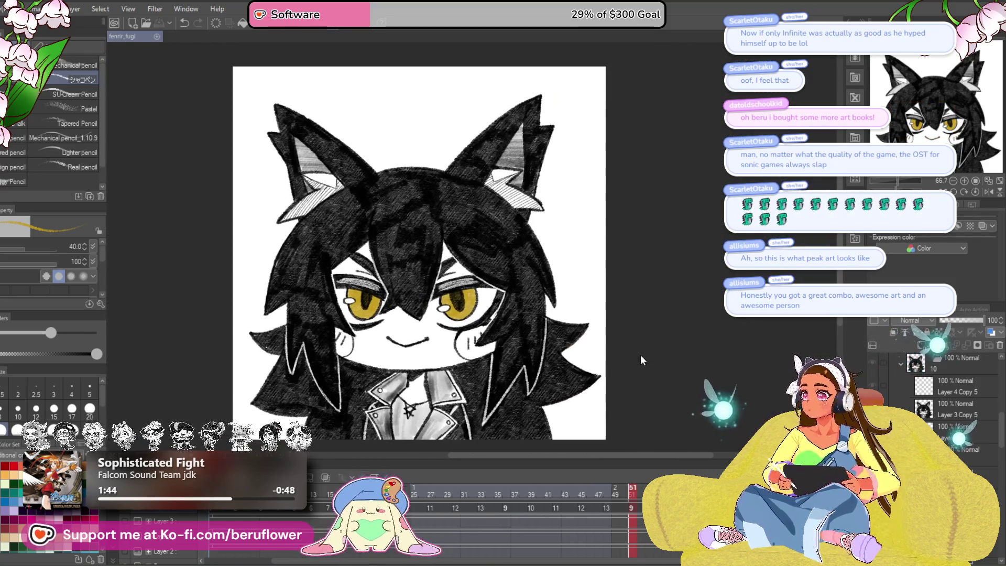
Step: Jump to frame 48, preview the blink playback, and paint the right-hand iris yellow
click(607, 507)
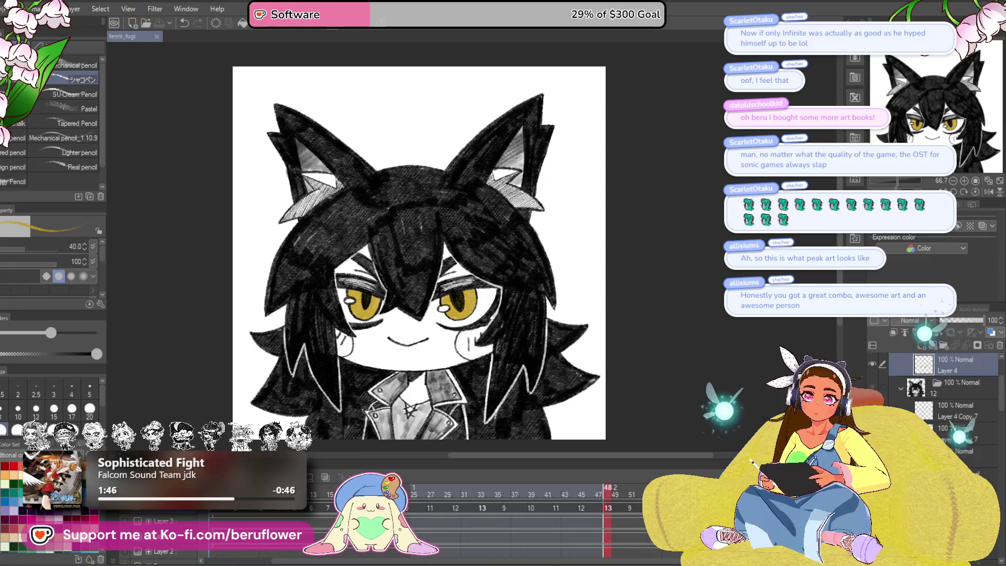
key(space)
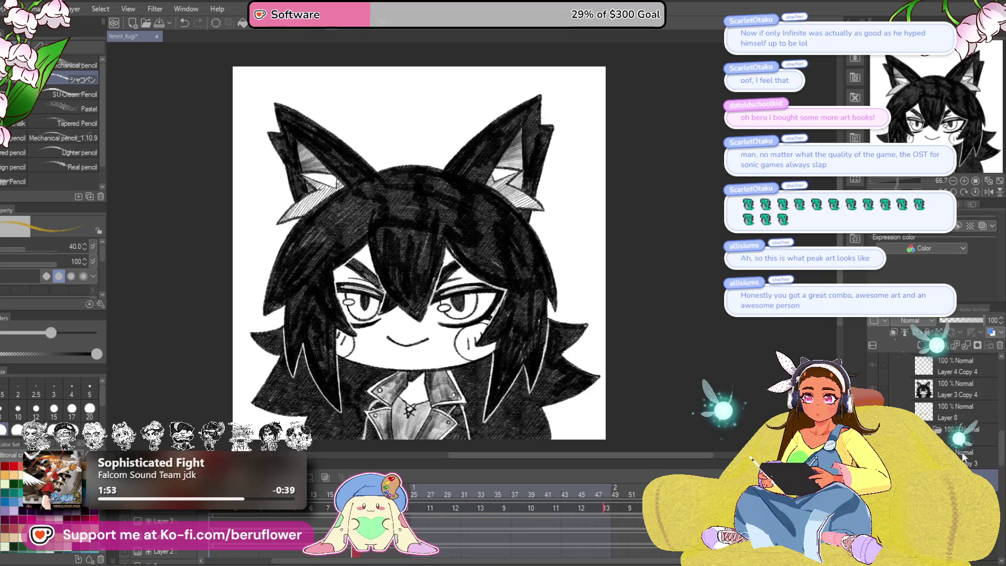
scroll(409, 336, up, 5)
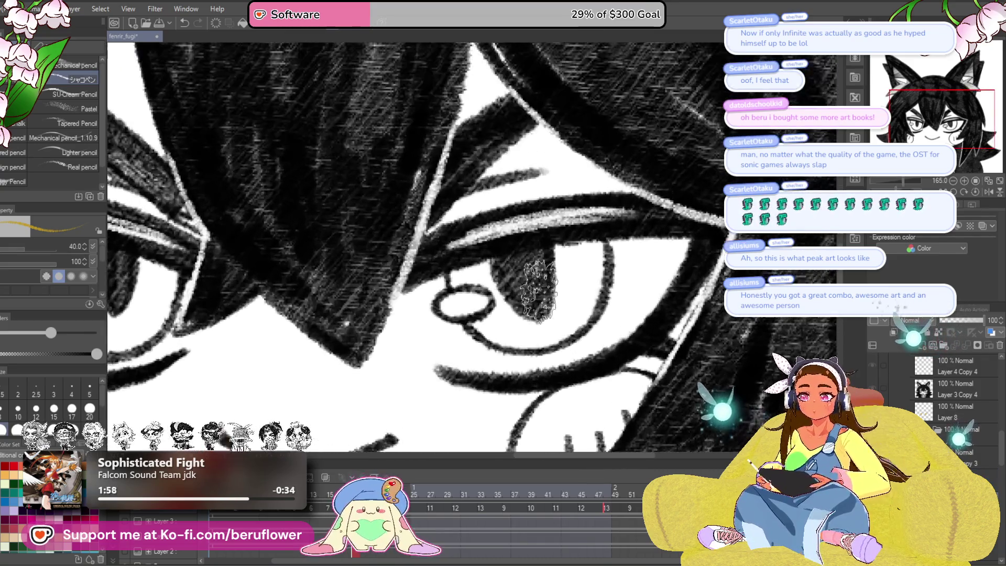
mouse_move(538, 291)
mouse_down()
mouse_move(558, 262)
mouse_move(581, 246)
mouse_move(594, 251)
mouse_move(579, 314)
mouse_move(556, 341)
mouse_move(461, 325)
mouse_move(464, 269)
mouse_move(516, 324)
mouse_move(534, 246)
mouse_move(550, 314)
mouse_move(524, 243)
mouse_move(532, 311)
mouse_up()
scroll(532, 311, down, 5)
scroll(539, 282, up, 2)
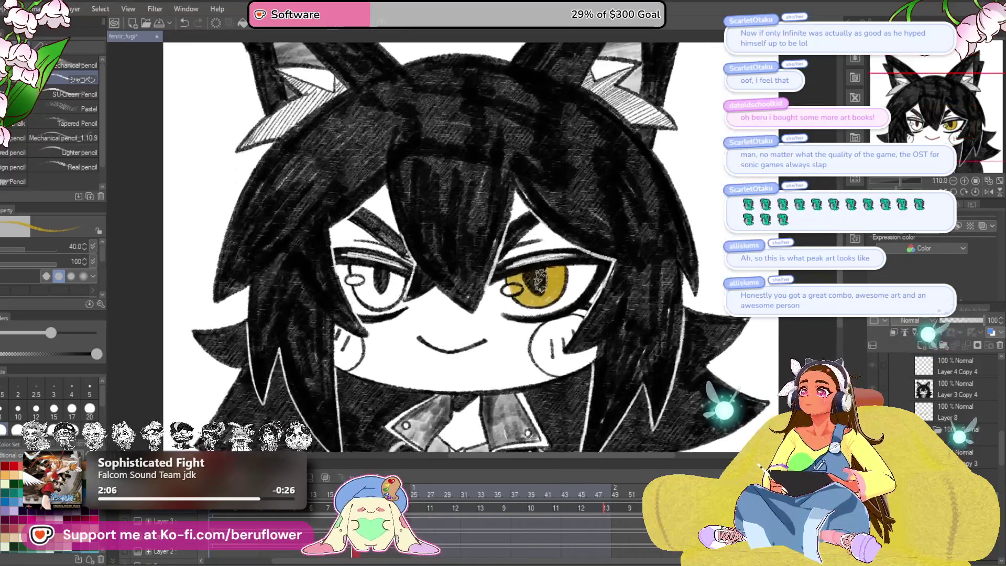
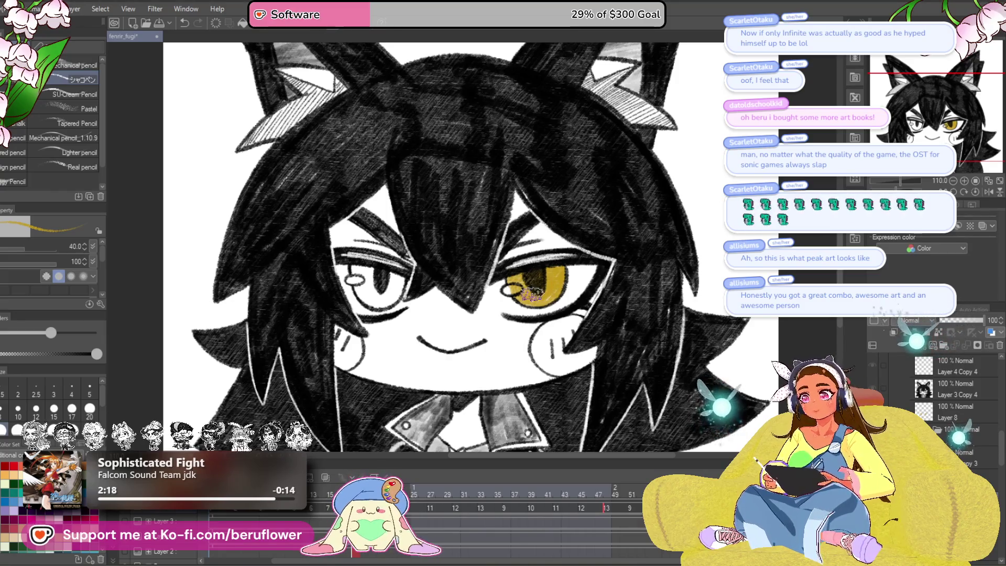
Step: Paint gold into the left eye's iris on this animation frame
scroll(532, 295, up, 3)
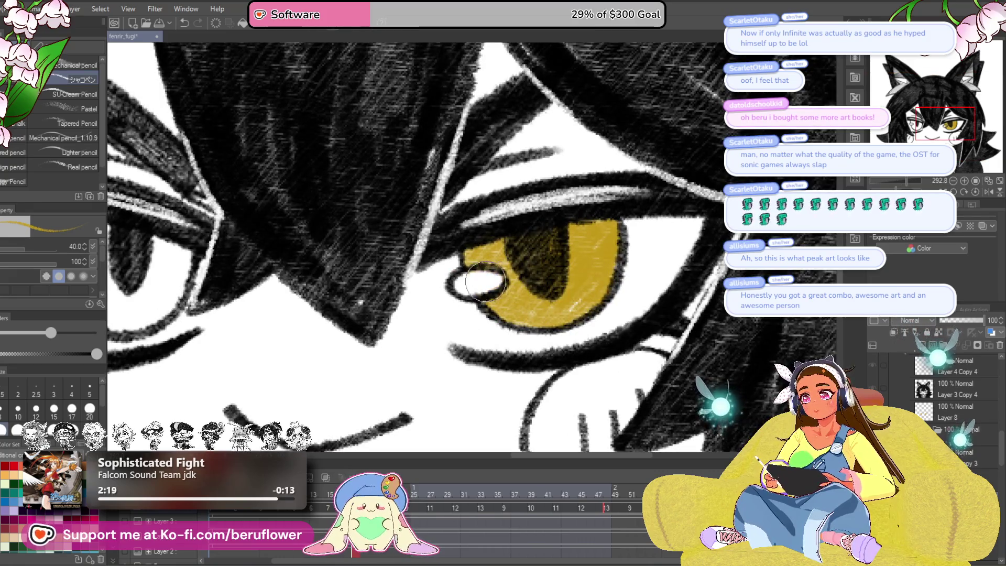
scroll(477, 283, down, 4)
scroll(475, 279, up, 2)
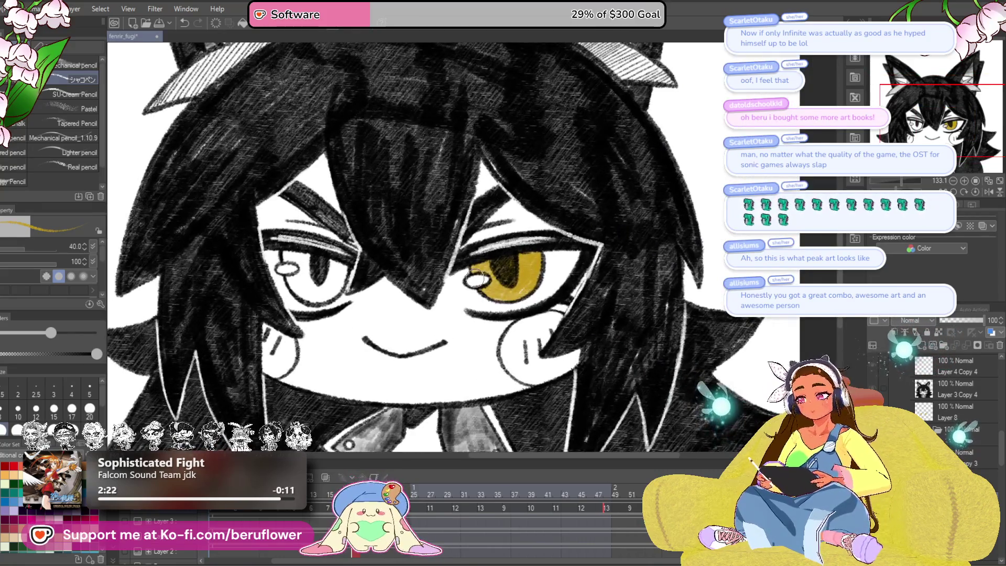
scroll(331, 287, up, 3)
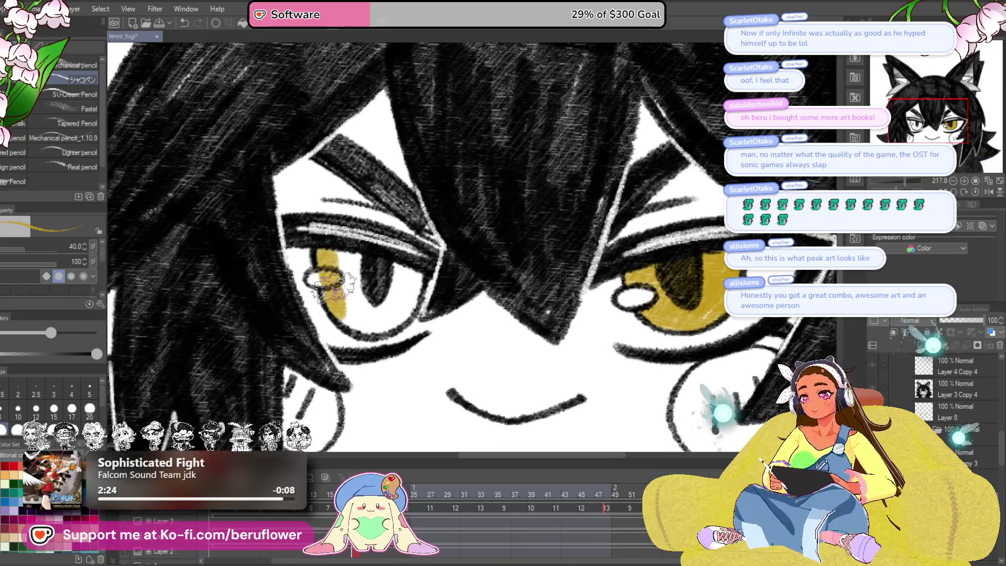
mouse_move(331, 287)
mouse_down()
mouse_move(361, 268)
mouse_move(416, 285)
mouse_move(399, 309)
mouse_move(330, 309)
mouse_move(378, 298)
mouse_move(408, 270)
mouse_move(367, 298)
mouse_move(345, 259)
mouse_move(327, 273)
mouse_up()
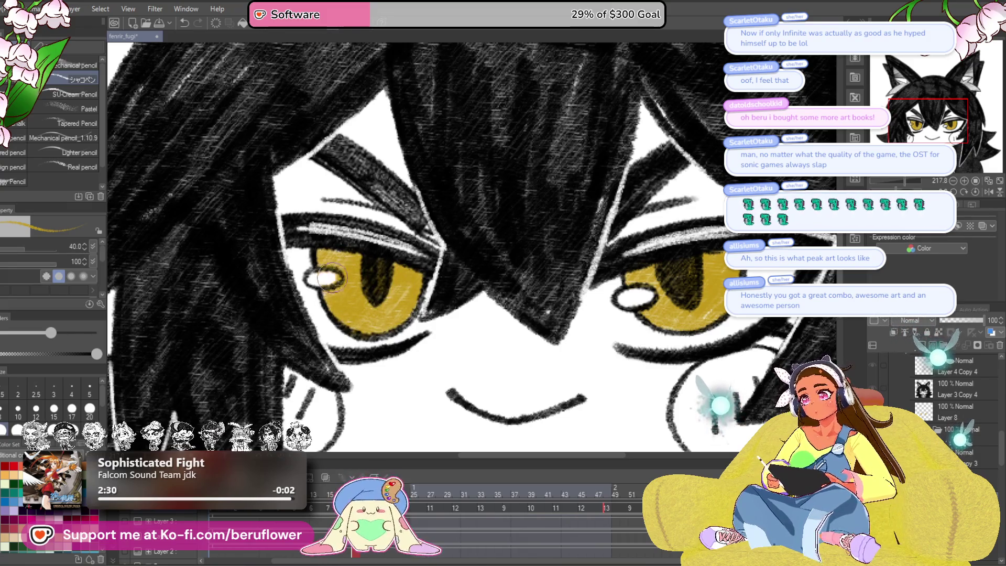
Step: Zoom out and recentre the whole character, then go to the angry-brow frame
scroll(331, 277, down, 5)
scroll(340, 277, up, 5)
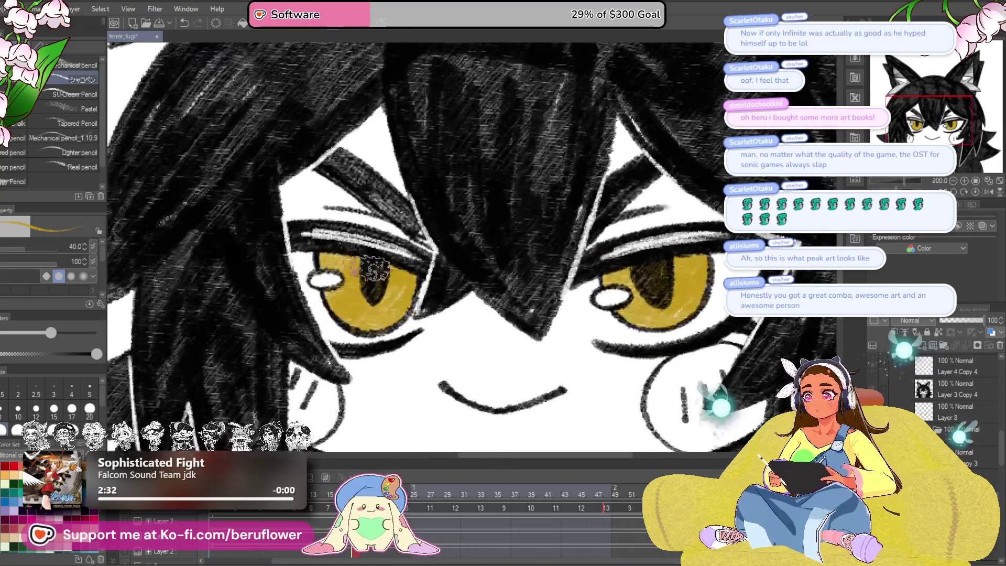
scroll(373, 273, down, 5)
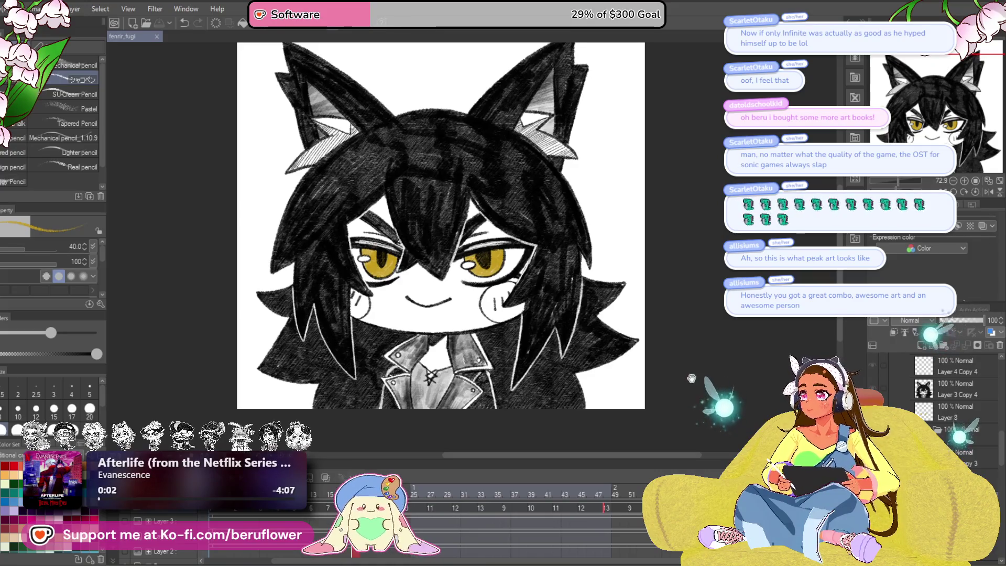
drag(670, 412, 670, 403)
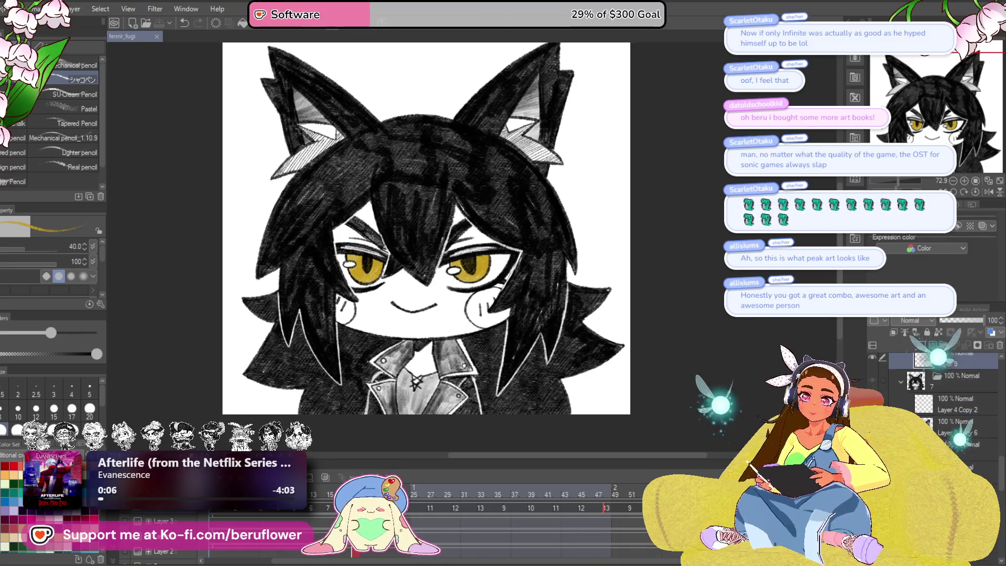
key(Right)
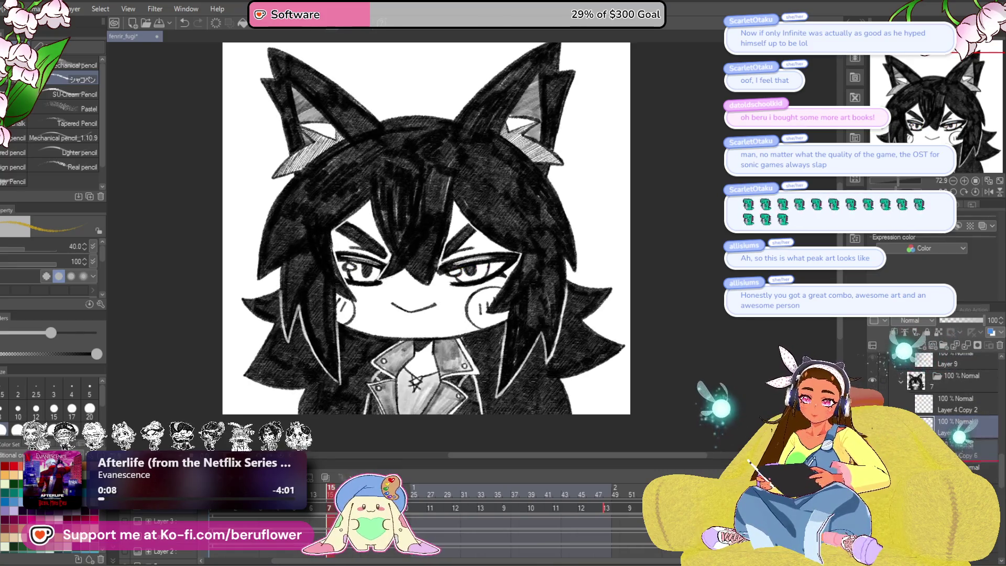
Step: Paint gold into both the right and left irises of the angry-brow frame
scroll(515, 292, up, 5)
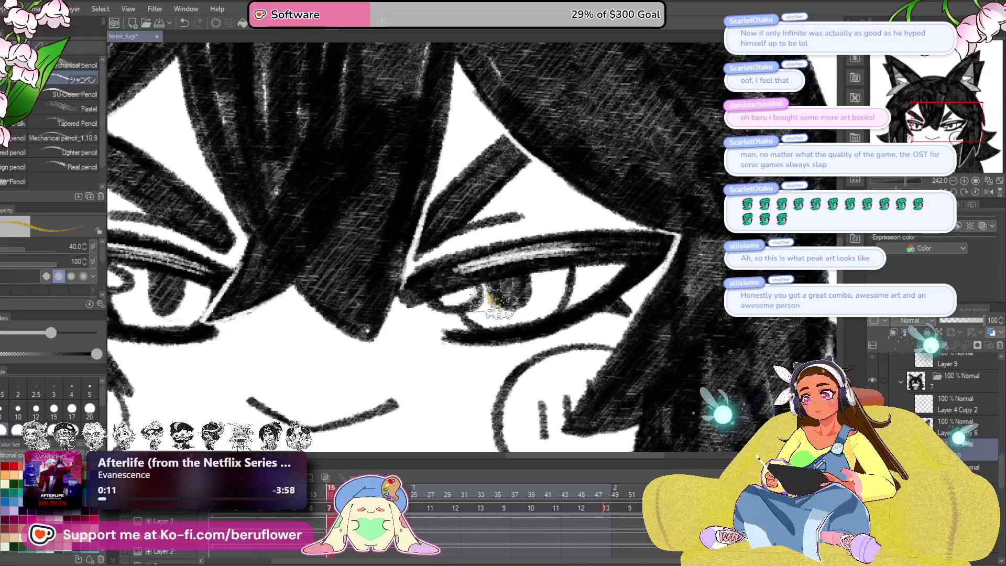
mouse_move(487, 302)
mouse_down()
mouse_move(493, 315)
mouse_move(511, 309)
mouse_move(529, 286)
mouse_move(569, 267)
mouse_move(563, 293)
mouse_move(479, 317)
mouse_up()
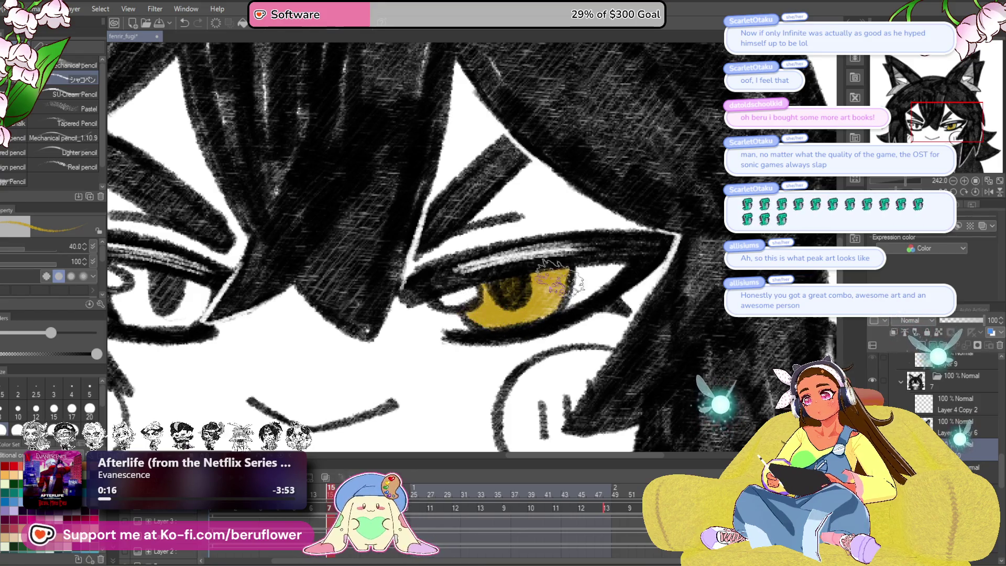
drag(398, 306, 619, 286)
scroll(618, 285, down, 2)
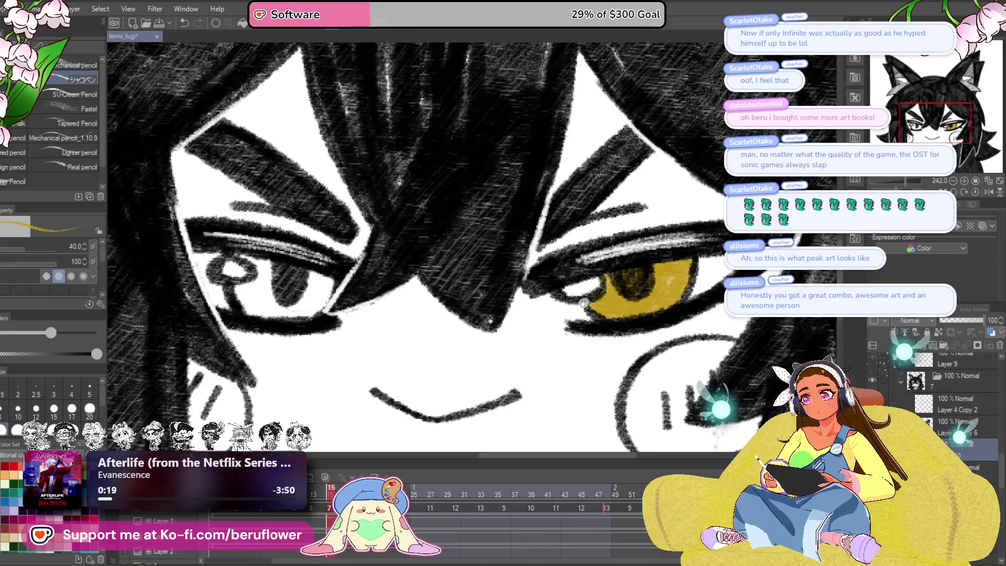
scroll(408, 288, up, 3)
mouse_move(409, 288)
mouse_down()
mouse_move(403, 302)
mouse_move(471, 298)
mouse_move(461, 311)
mouse_move(430, 307)
mouse_up()
scroll(429, 306, down, 5)
scroll(541, 368, up, 3)
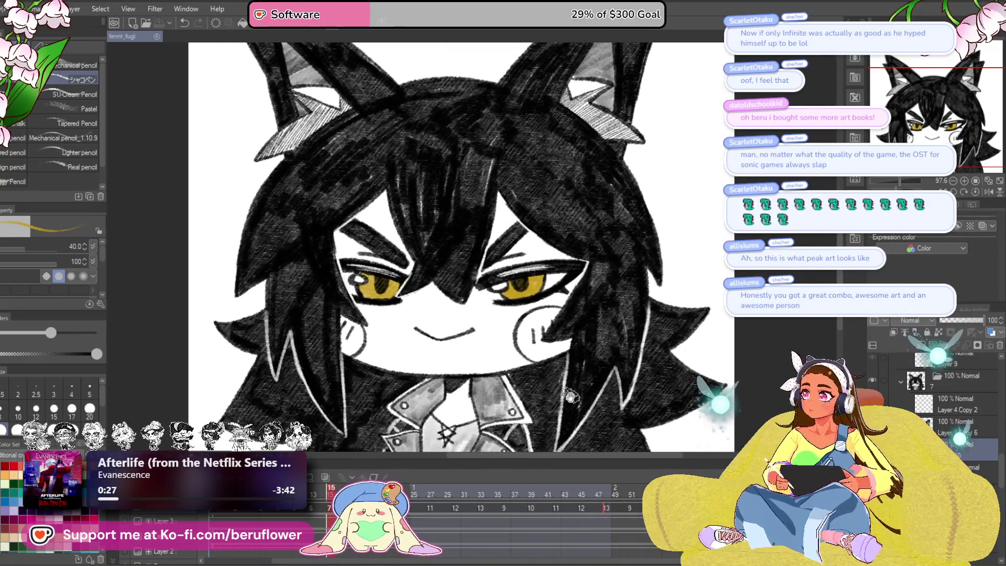
drag(570, 393, 542, 391)
Step: On an open-eyes frame's eye layer, fill both irises with gold
click(313, 500)
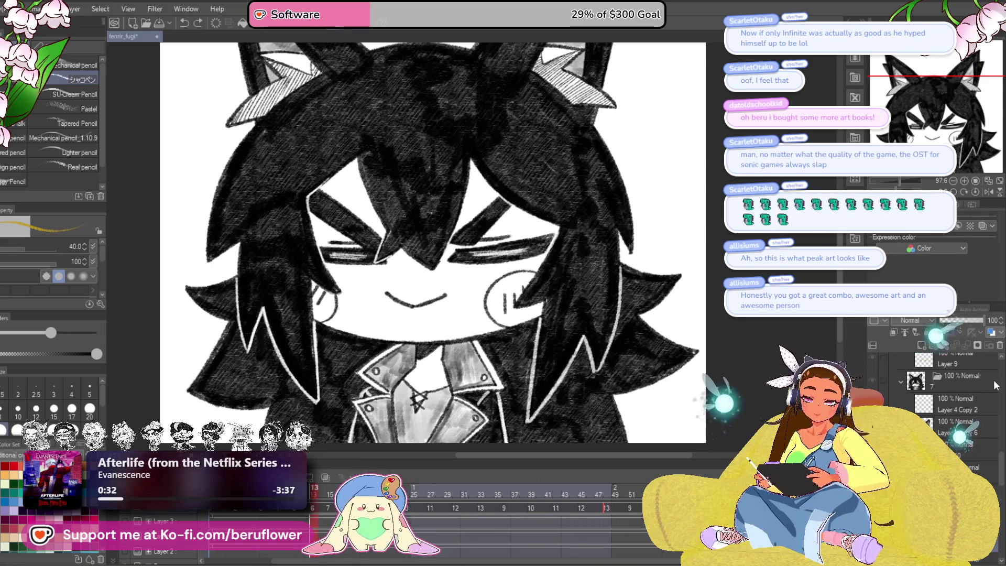
drag(313, 501, 261, 500)
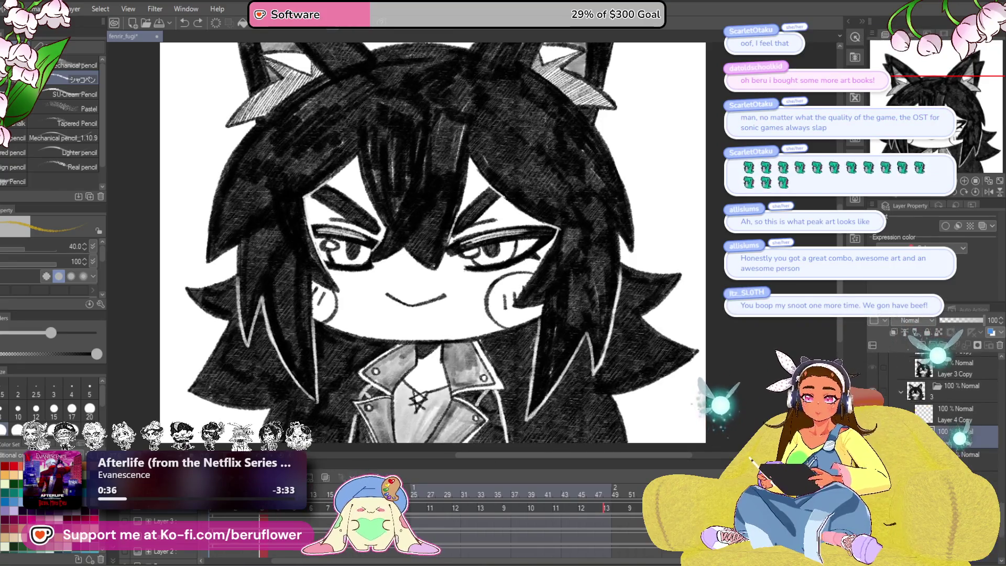
click(964, 456)
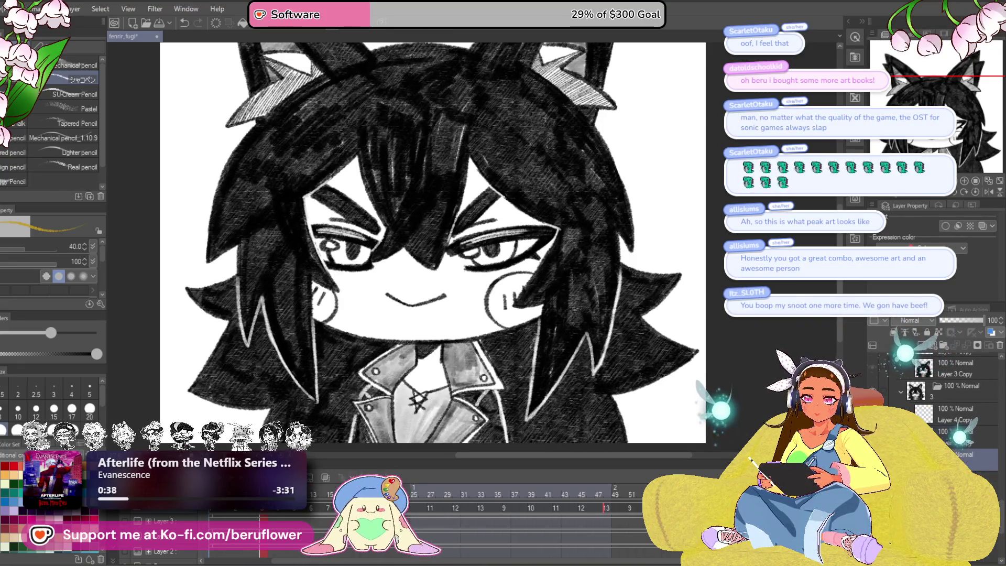
key(ctrl+plus)
key(ctrl+plus)
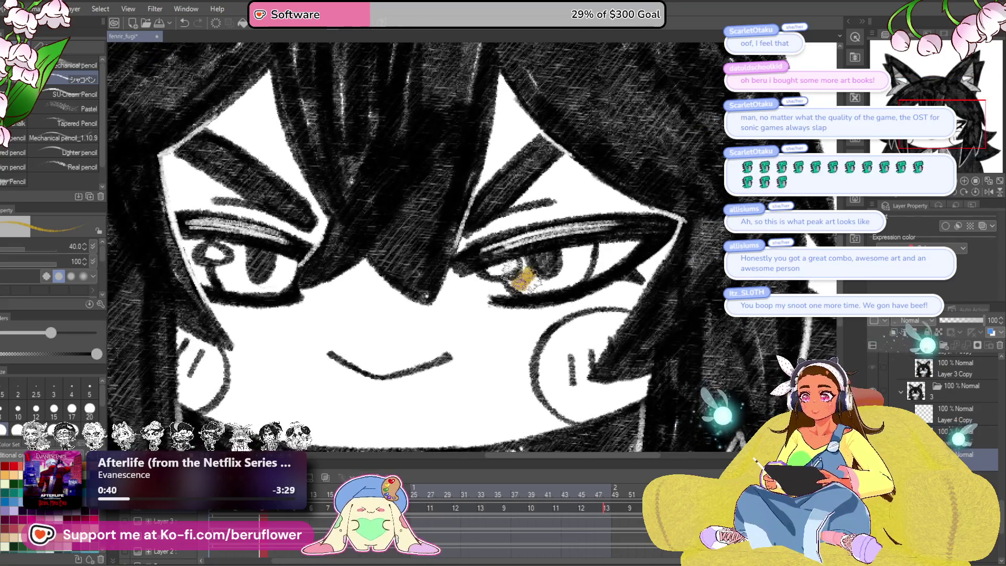
mouse_move(524, 268)
mouse_down()
mouse_move(519, 278)
mouse_move(547, 267)
mouse_move(527, 288)
mouse_move(563, 289)
mouse_move(585, 251)
mouse_up()
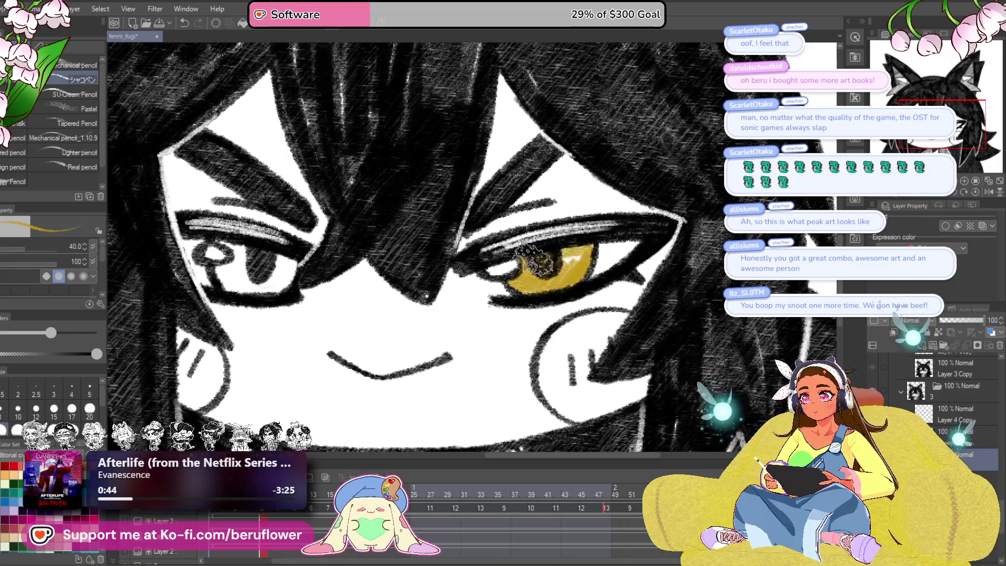
drag(480, 319, 658, 337)
mouse_move(414, 262)
mouse_down()
mouse_move(425, 283)
mouse_move(398, 301)
mouse_move(414, 309)
mouse_move(461, 309)
mouse_move(454, 280)
mouse_up()
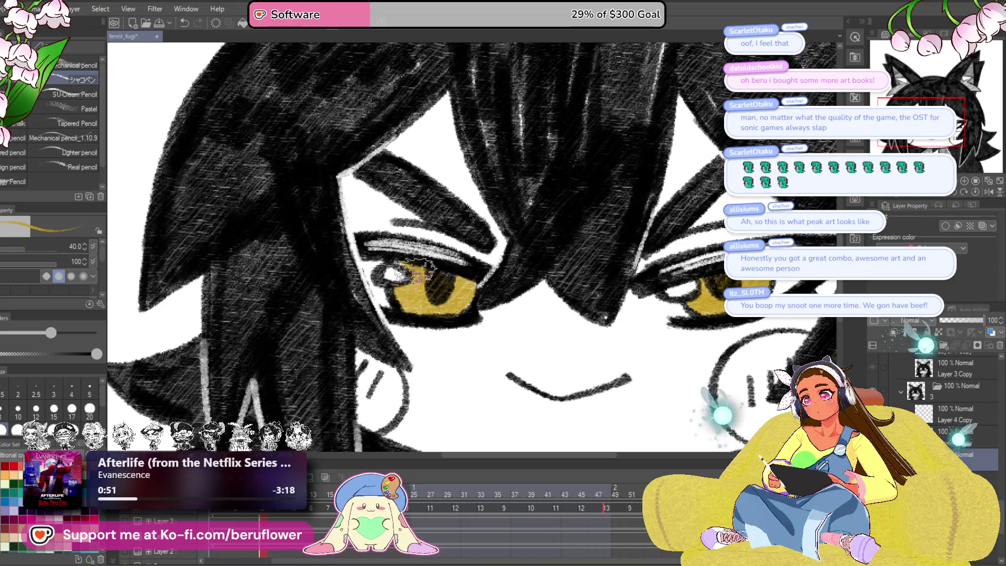
mouse_move(468, 294)
mouse_down()
mouse_move(538, 327)
mouse_move(537, 341)
mouse_up()
Step: Save the drawing, recentre it, and move to the next uncoloured-eyes frame
key(ctrl+s)
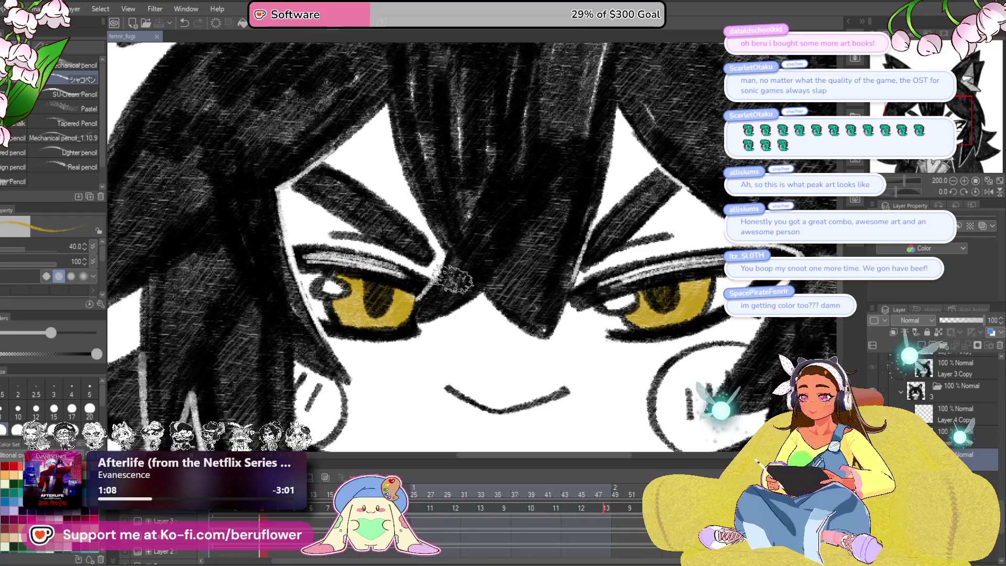
scroll(439, 281, down, 6)
scroll(531, 395, up, 3)
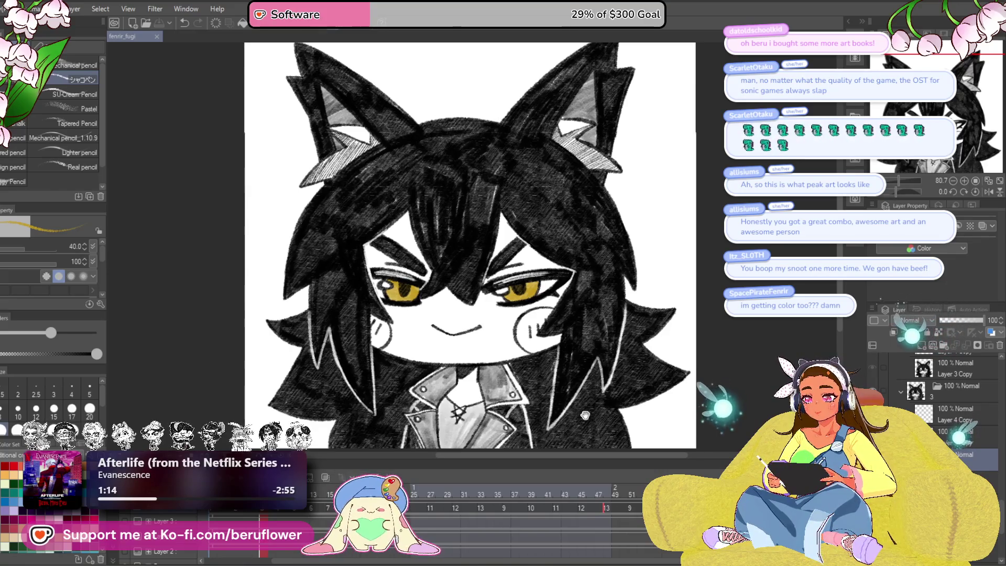
drag(585, 415, 565, 410)
key(Left)
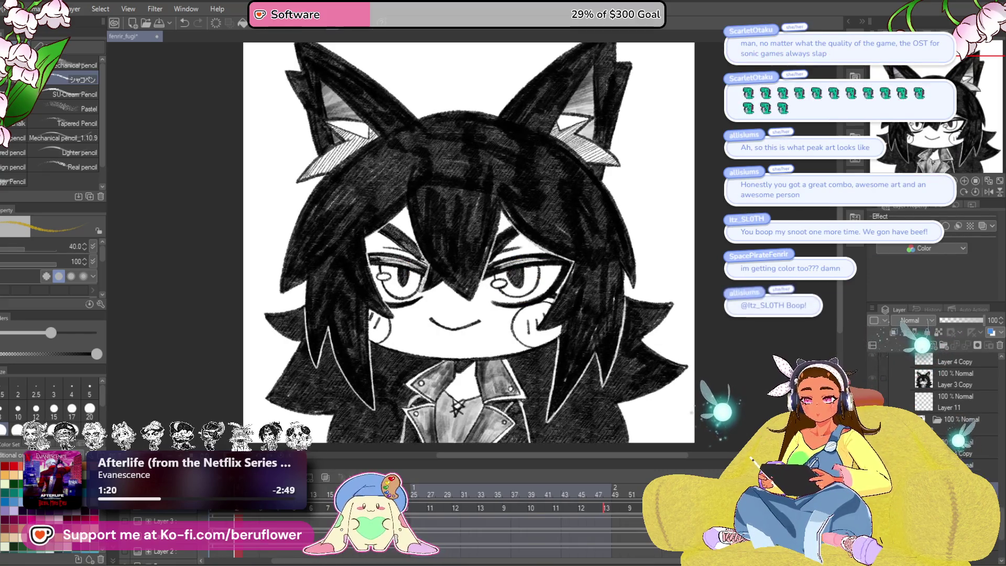
Step: Fill both irises of the half-lidded smirking frame with gold
scroll(456, 331, up, 5)
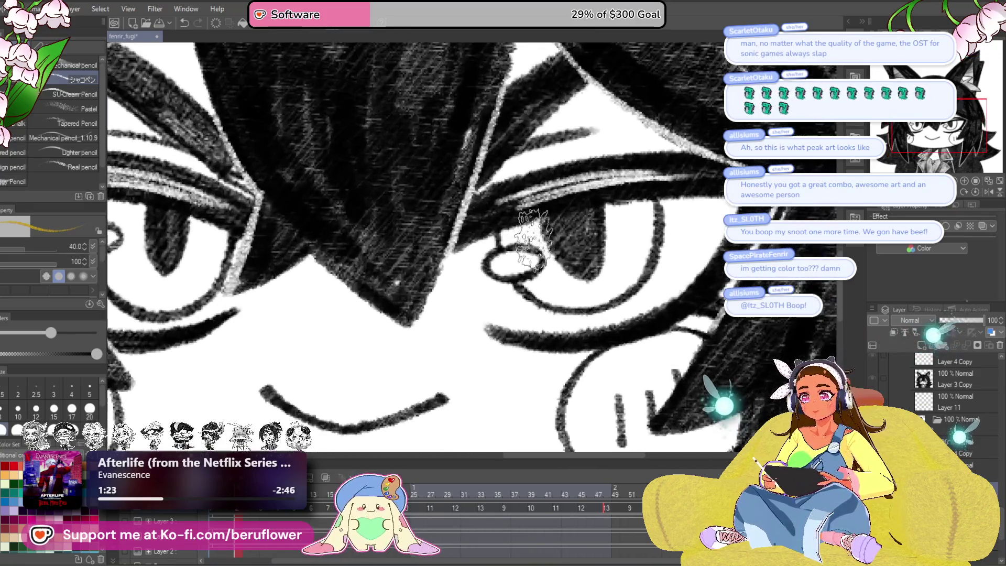
mouse_move(532, 240)
mouse_down()
mouse_move(507, 239)
mouse_move(534, 233)
mouse_move(545, 280)
mouse_move(524, 286)
mouse_move(571, 225)
mouse_move(629, 209)
mouse_move(644, 252)
mouse_move(615, 293)
mouse_move(550, 296)
mouse_move(629, 236)
mouse_move(600, 223)
mouse_move(597, 270)
mouse_up()
drag(473, 288, 733, 346)
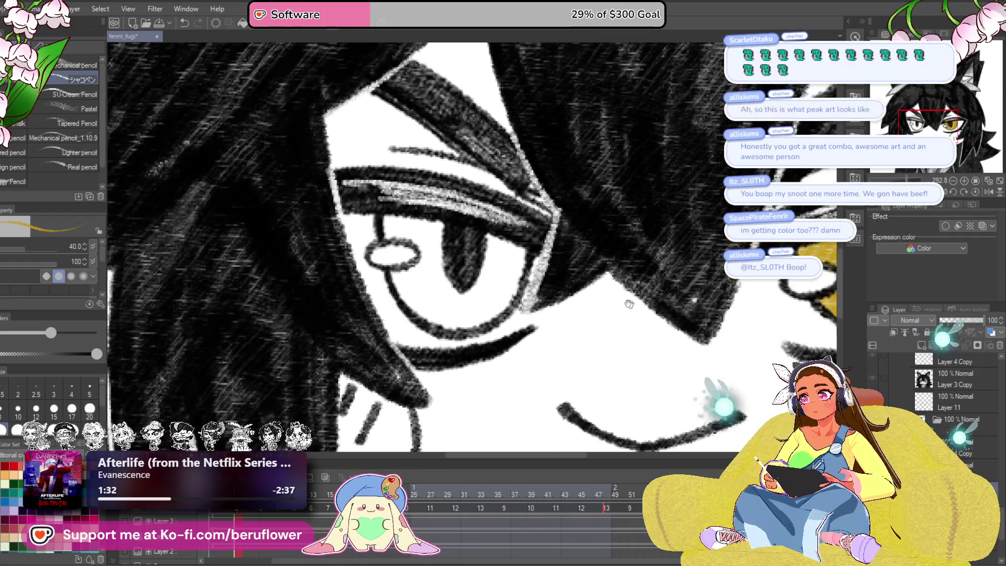
drag(403, 226, 391, 239)
drag(463, 225, 463, 233)
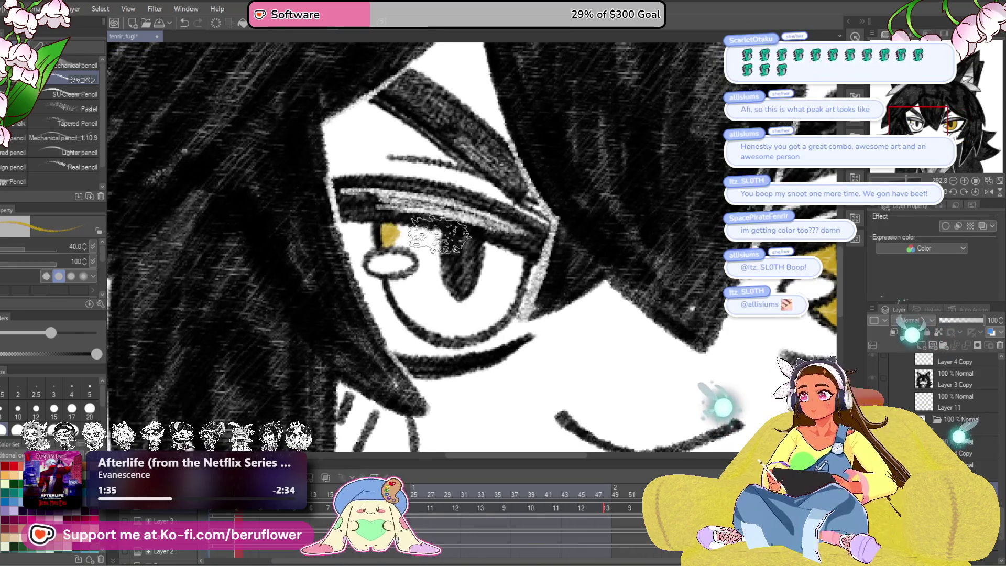
mouse_move(440, 217)
mouse_down()
mouse_move(404, 241)
mouse_move(440, 251)
mouse_move(403, 286)
mouse_move(404, 298)
mouse_move(452, 325)
mouse_move(482, 315)
mouse_move(497, 294)
mouse_move(500, 252)
mouse_move(493, 285)
mouse_up()
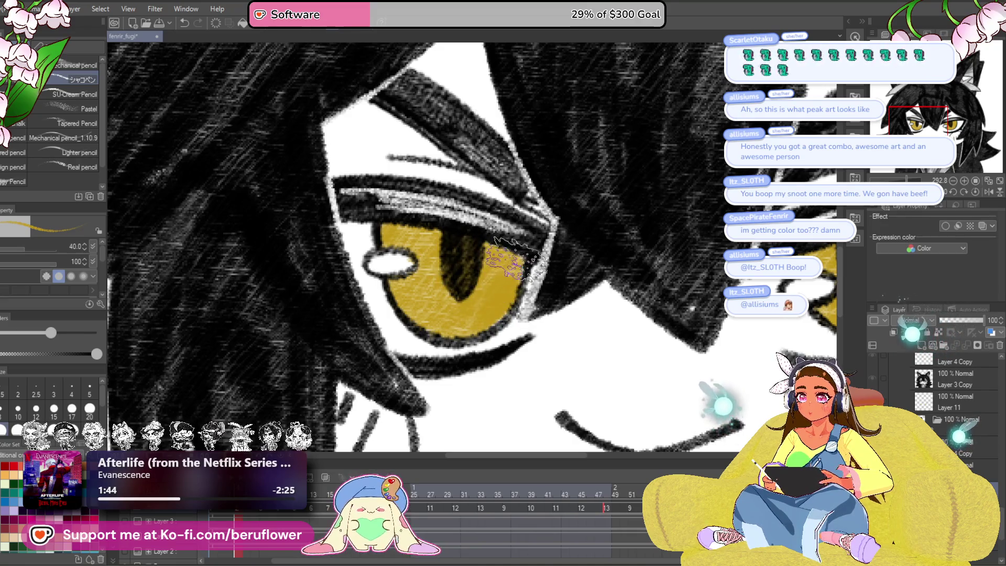
Step: Fit the whole drawing in view to check, then jump to a grey-eyed frame
scroll(477, 306, down, 2)
scroll(474, 303, down, 5)
key(ctrl+0)
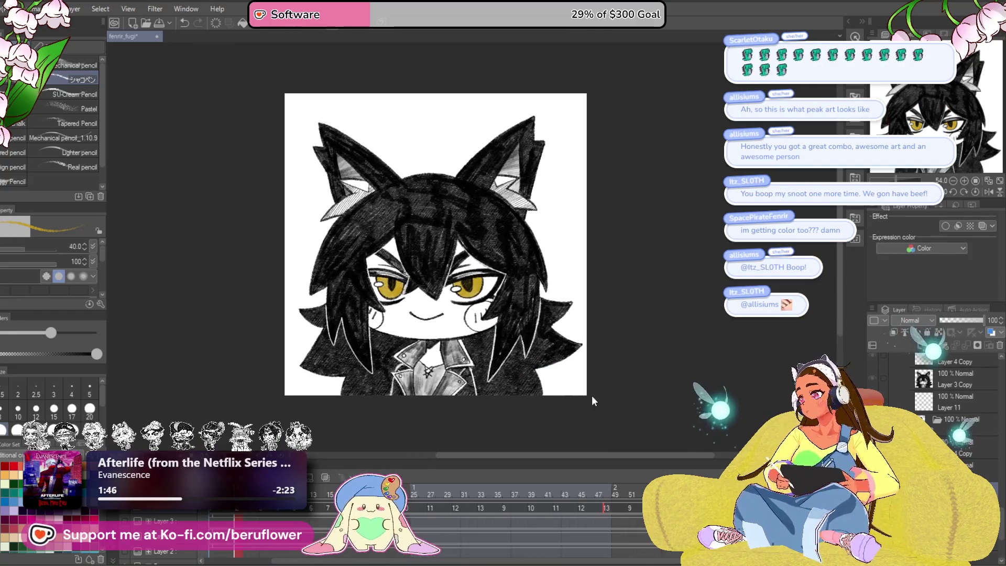
drag(596, 384, 611, 384)
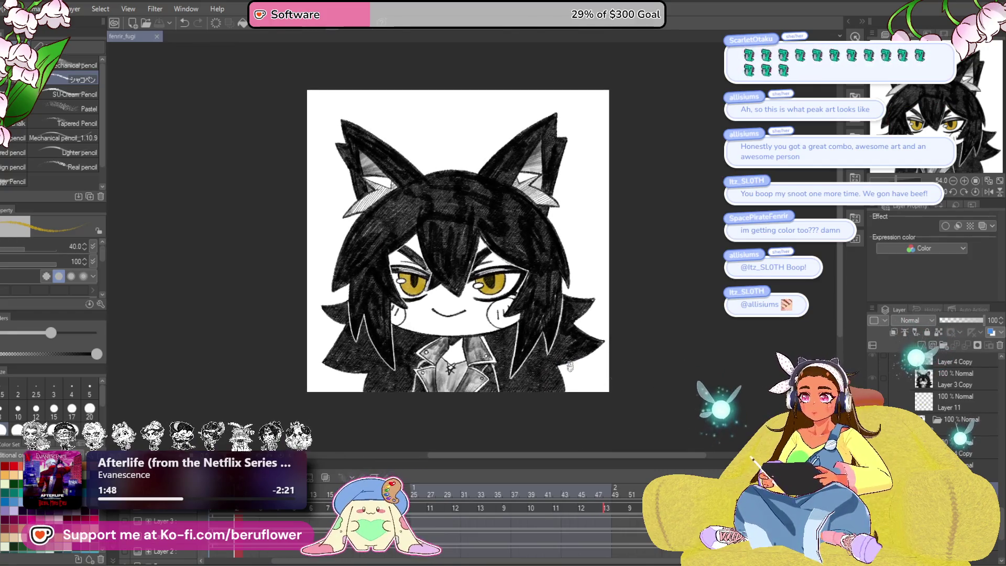
scroll(570, 366, up, 2)
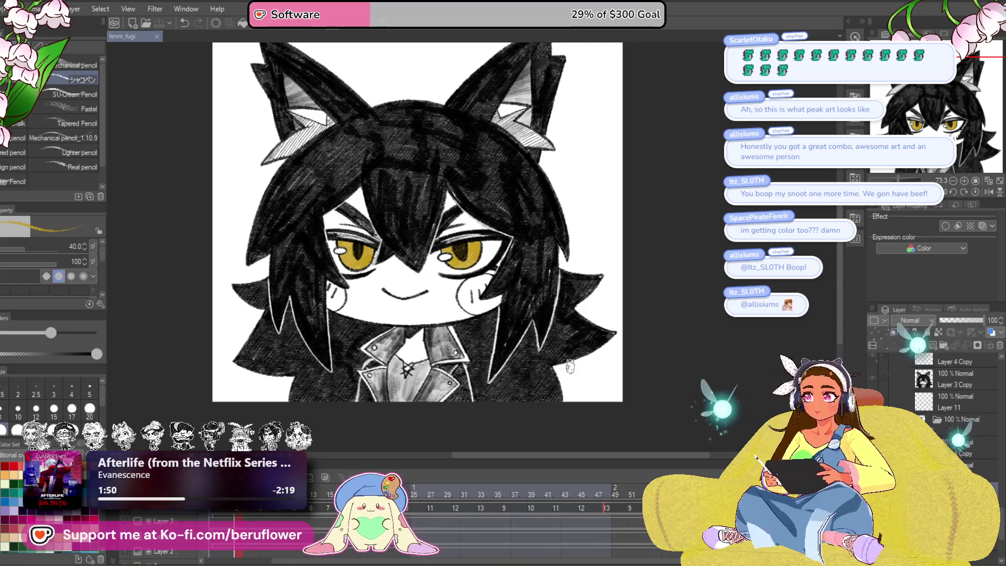
click(213, 516)
Step: On Layer 13 in folder 1, paint gold into both irises of this frame
scroll(435, 252, up, 5)
drag(459, 247, 480, 260)
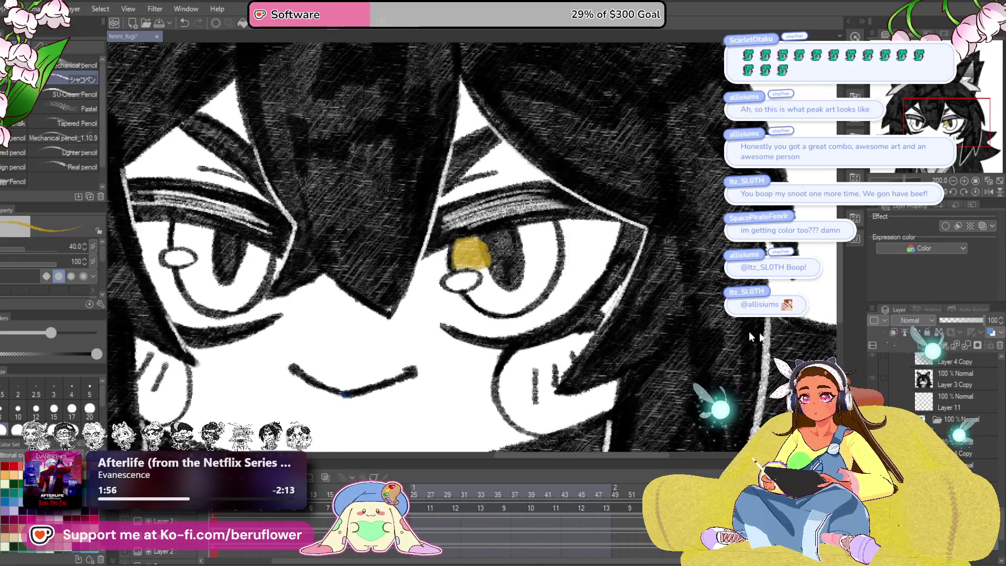
key(ctrl+z)
click(953, 416)
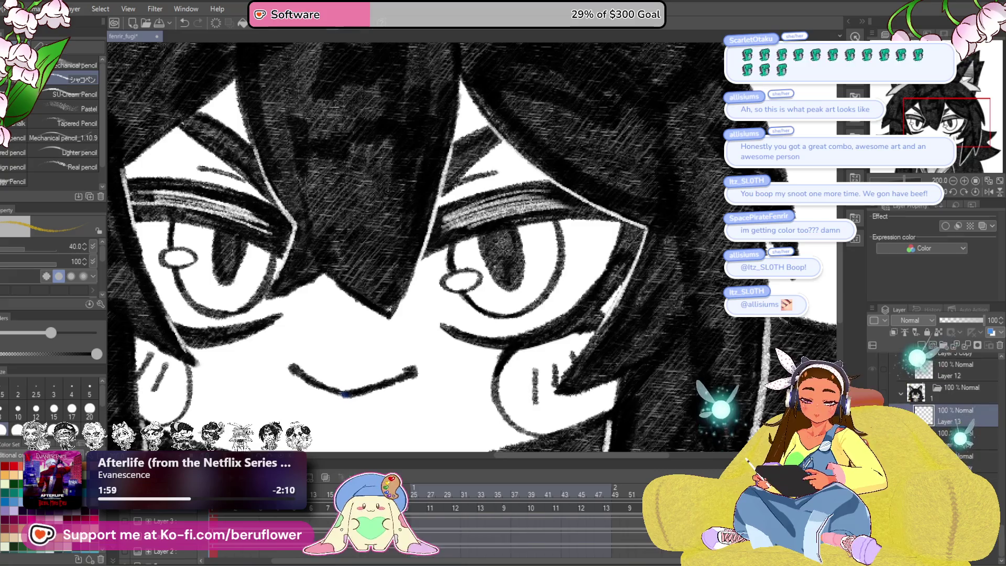
mouse_move(459, 247)
mouse_down()
mouse_move(464, 259)
mouse_move(472, 241)
mouse_move(477, 293)
mouse_move(518, 283)
mouse_move(527, 231)
mouse_move(545, 254)
mouse_move(529, 286)
mouse_move(532, 249)
mouse_move(497, 296)
mouse_move(534, 233)
mouse_up()
drag(467, 231, 662, 257)
click(382, 265)
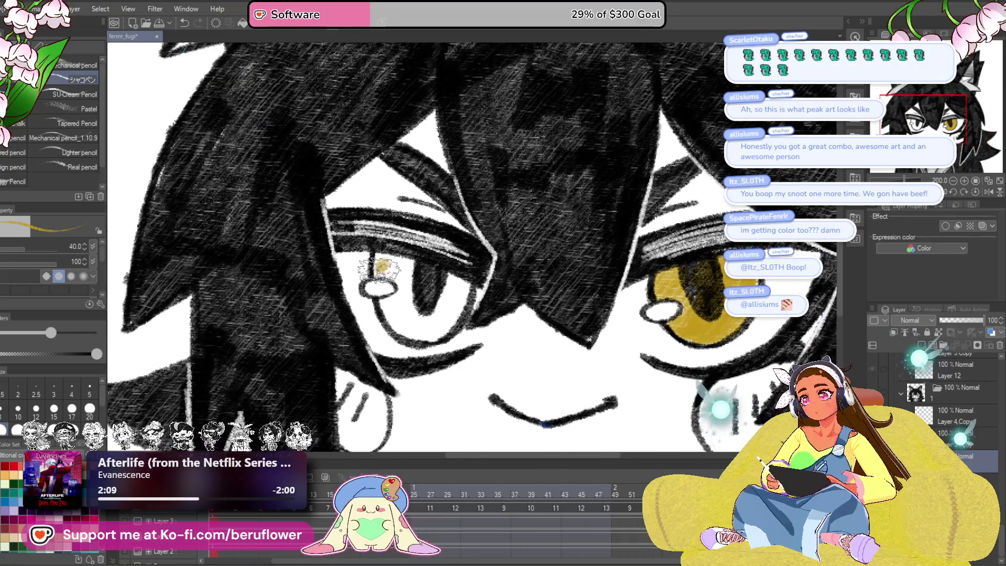
mouse_move(396, 270)
mouse_down()
mouse_move(422, 293)
mouse_move(451, 293)
mouse_up()
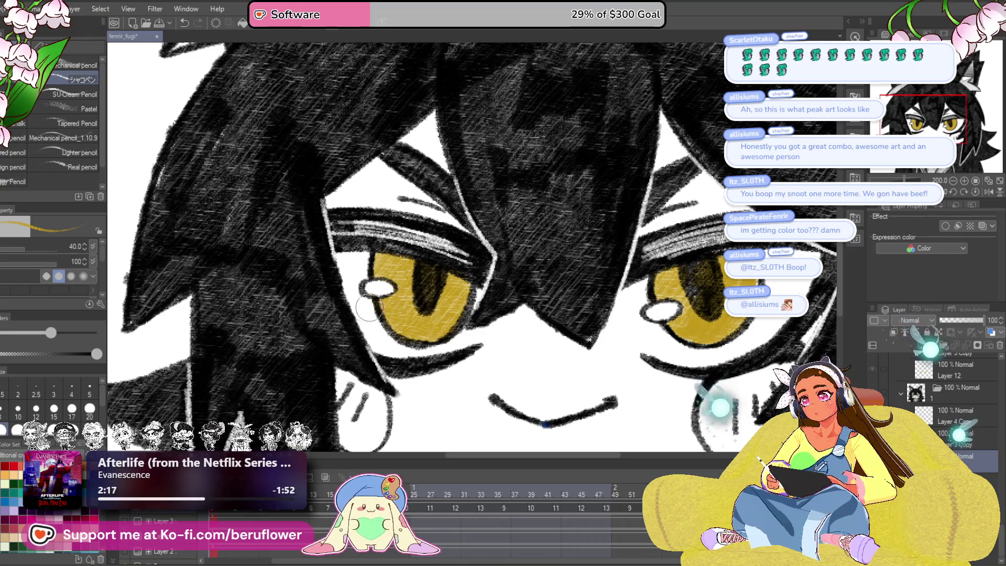
Step: Recentre on the character and try pink blush on the right cheek, then undo it
scroll(440, 293, down, 5)
scroll(629, 373, up, 3)
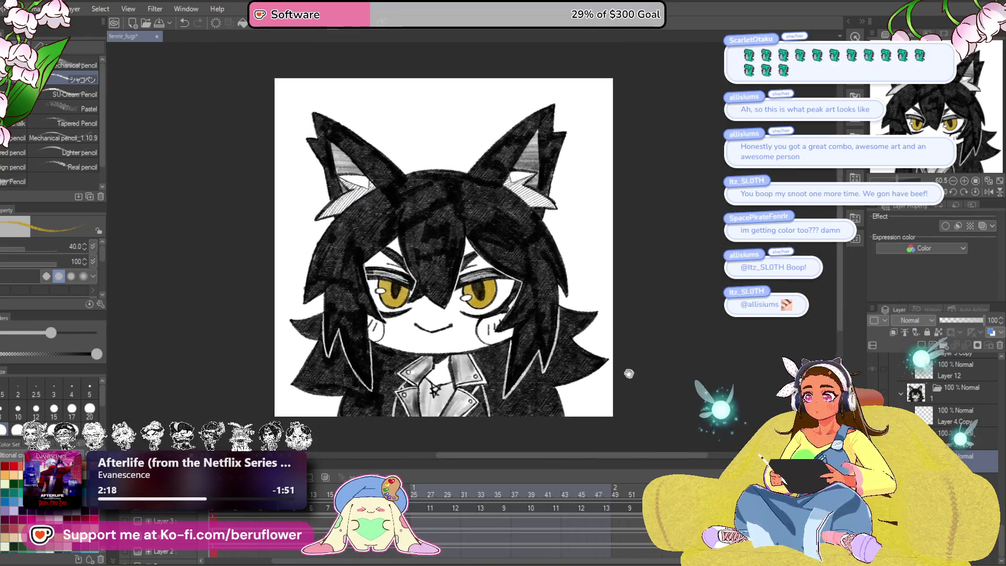
drag(630, 374, 623, 372)
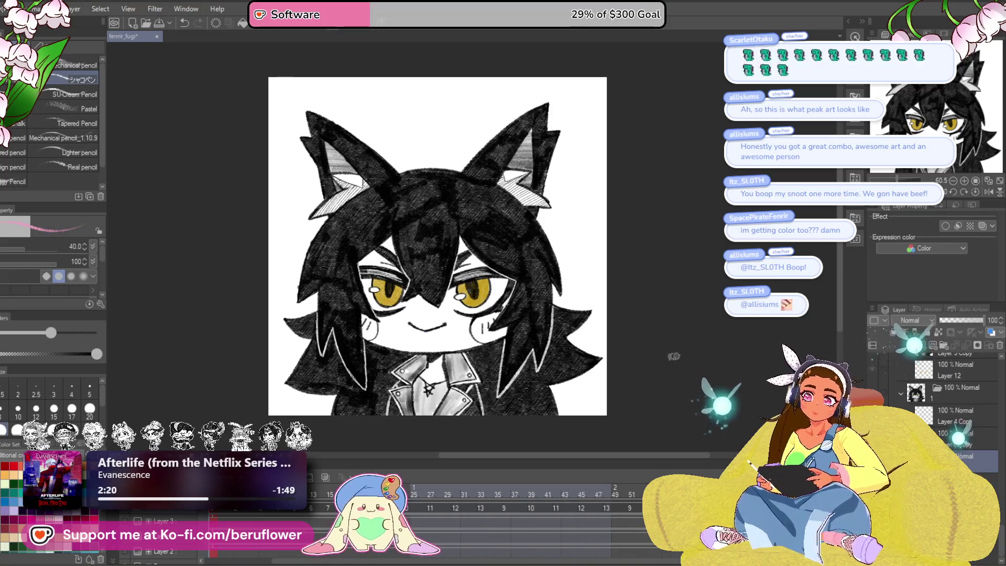
scroll(468, 321, up, 4)
mouse_move(472, 314)
mouse_down()
mouse_move(482, 309)
mouse_move(497, 325)
mouse_move(518, 317)
mouse_up()
key(ctrl+z)
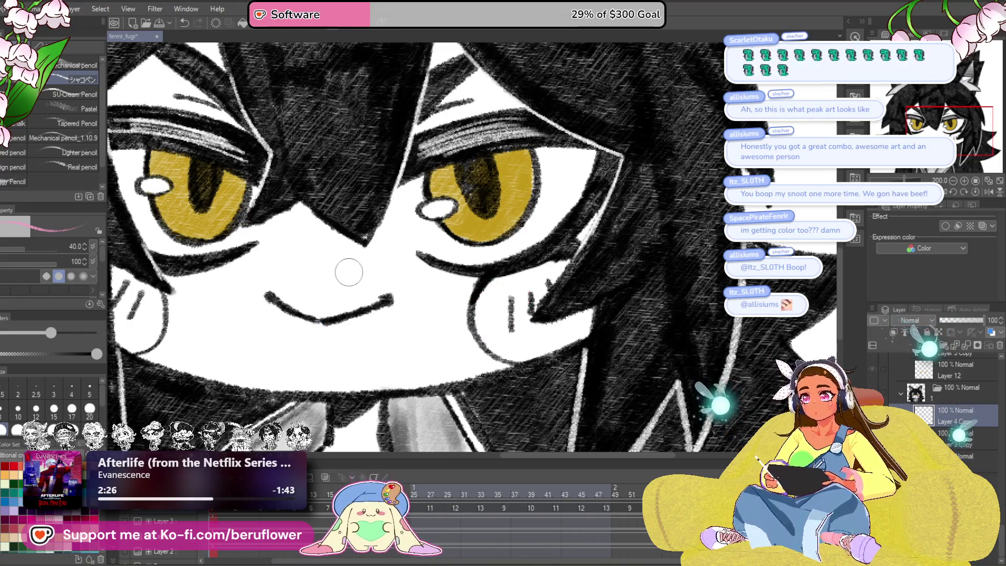
Step: Try extending the pink blush past the cheek edge, then undo the stroke
scroll(349, 273, down, 3)
scroll(349, 272, up, 1)
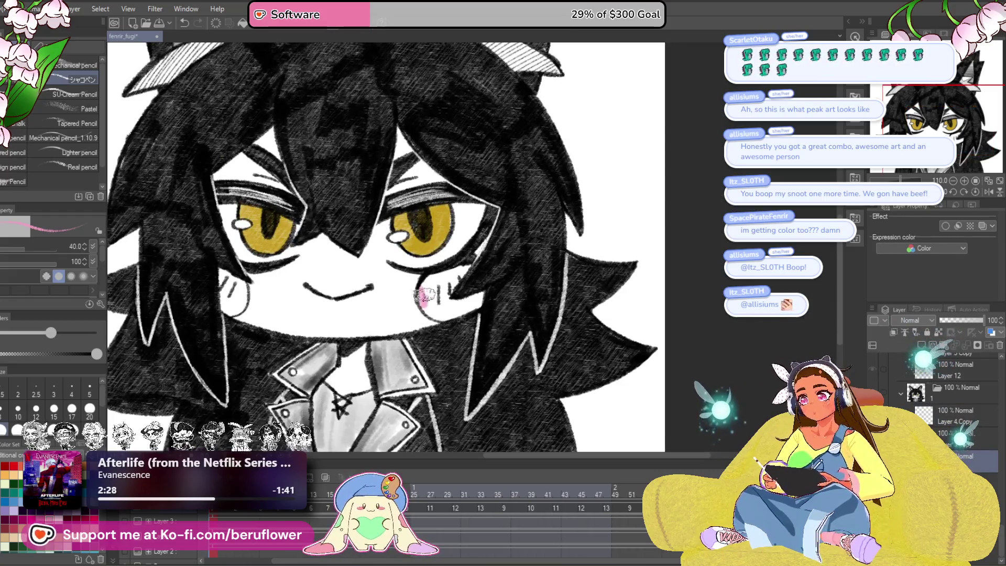
scroll(457, 304, up, 3)
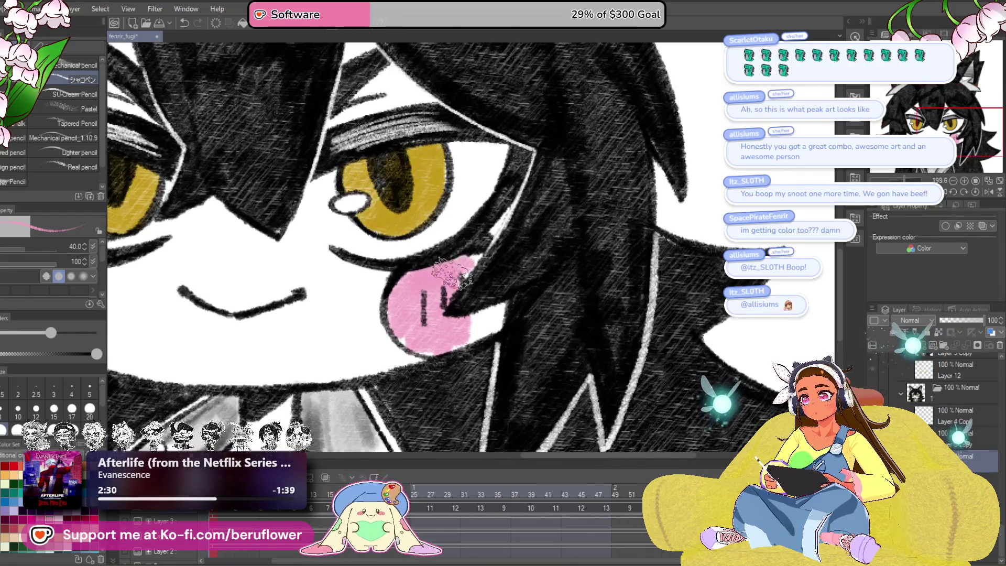
drag(461, 343, 496, 309)
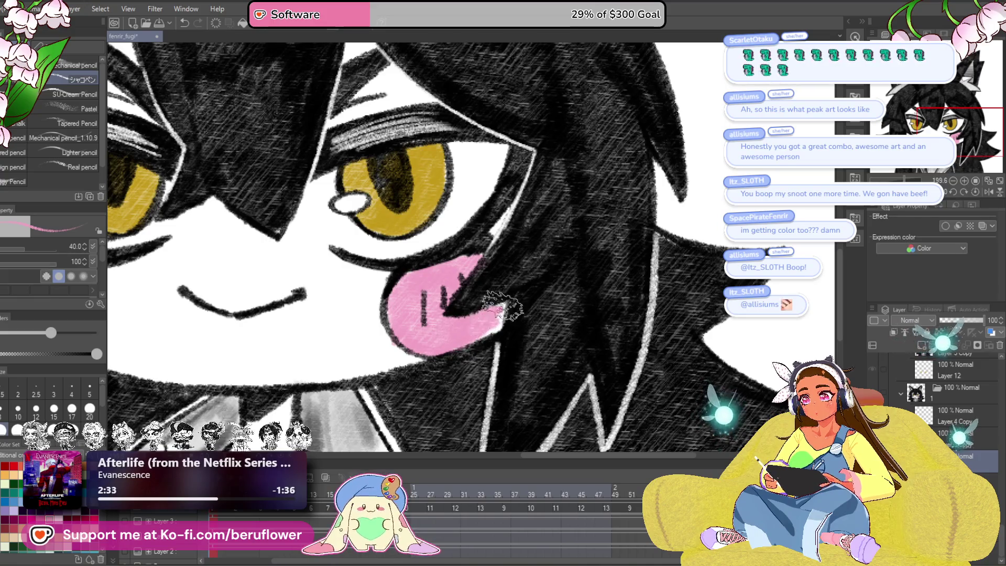
key(ctrl+z)
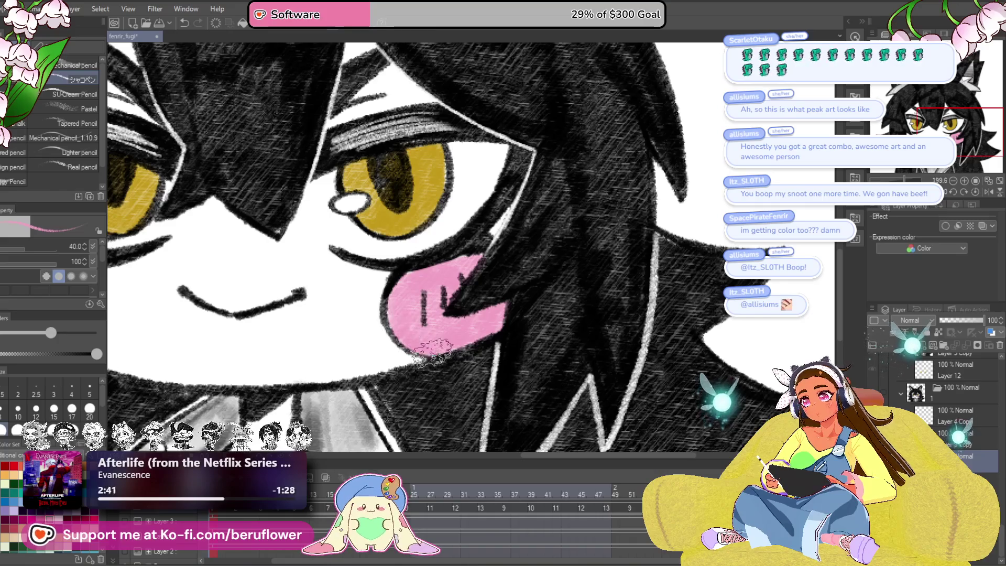
Step: On the Layer 12 drawing, paint pink blush on the right cheek
scroll(433, 353, down, 5)
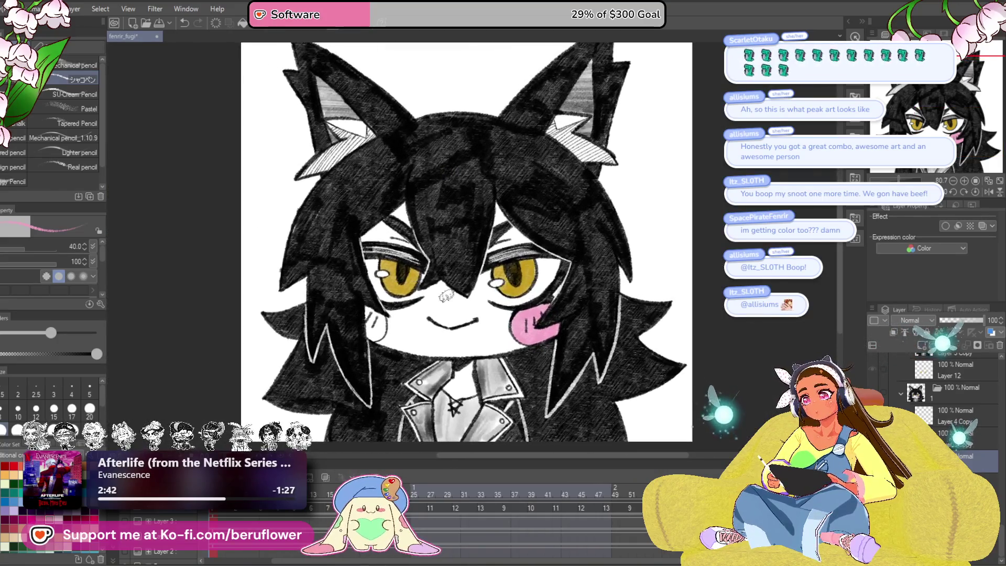
scroll(377, 341, up, 3)
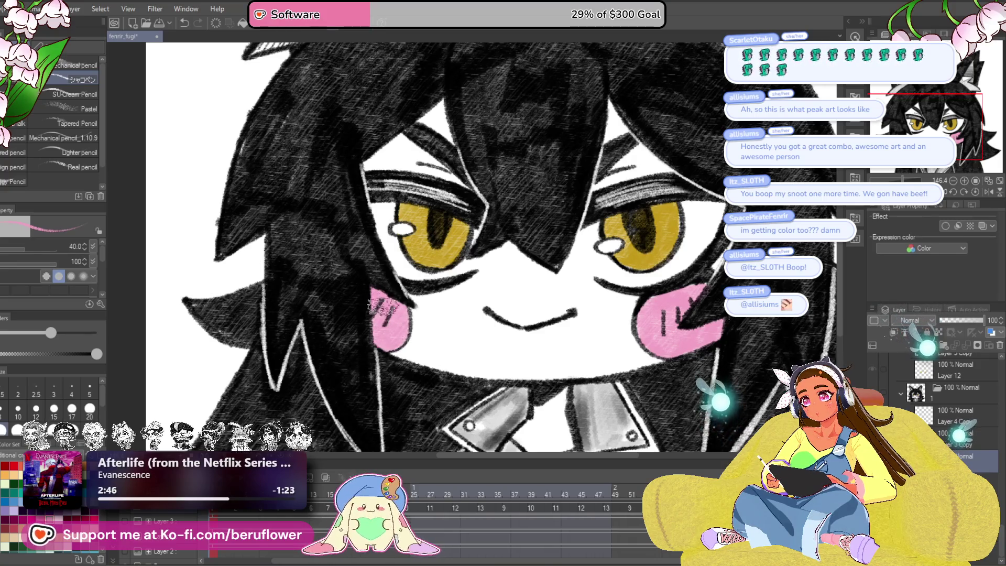
scroll(397, 313, down, 3)
scroll(397, 313, up, 1)
drag(746, 352, 701, 350)
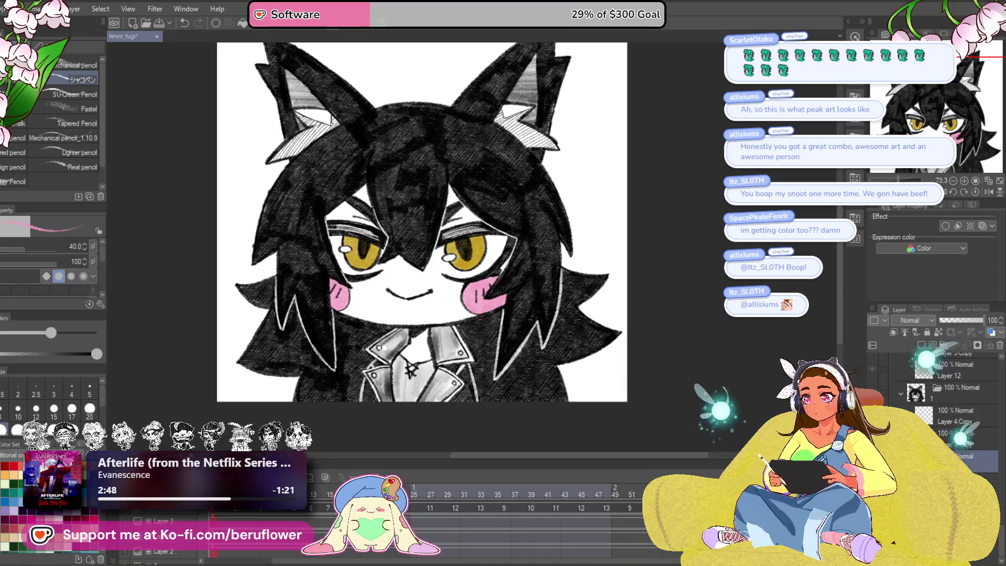
click(950, 369)
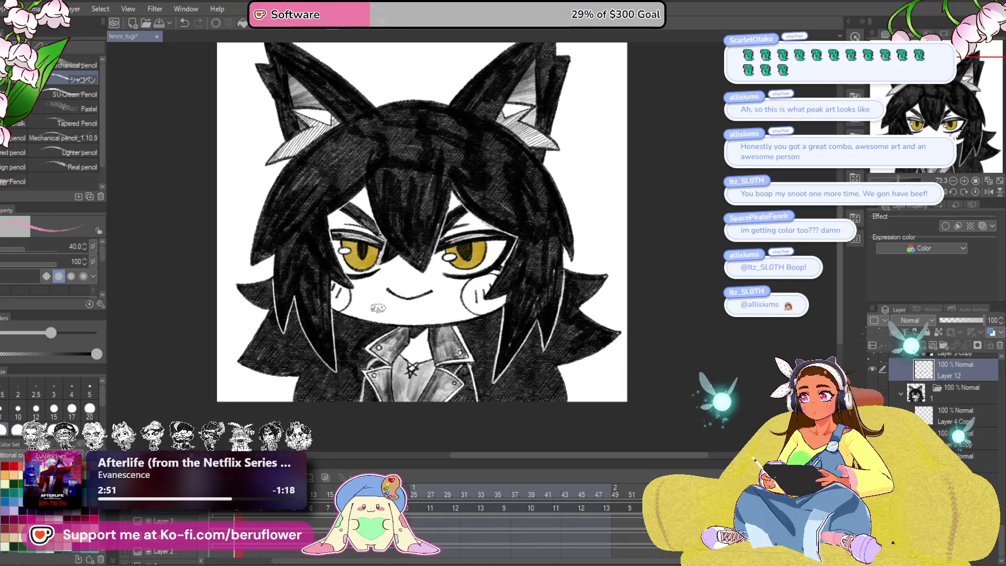
scroll(388, 313, up, 4)
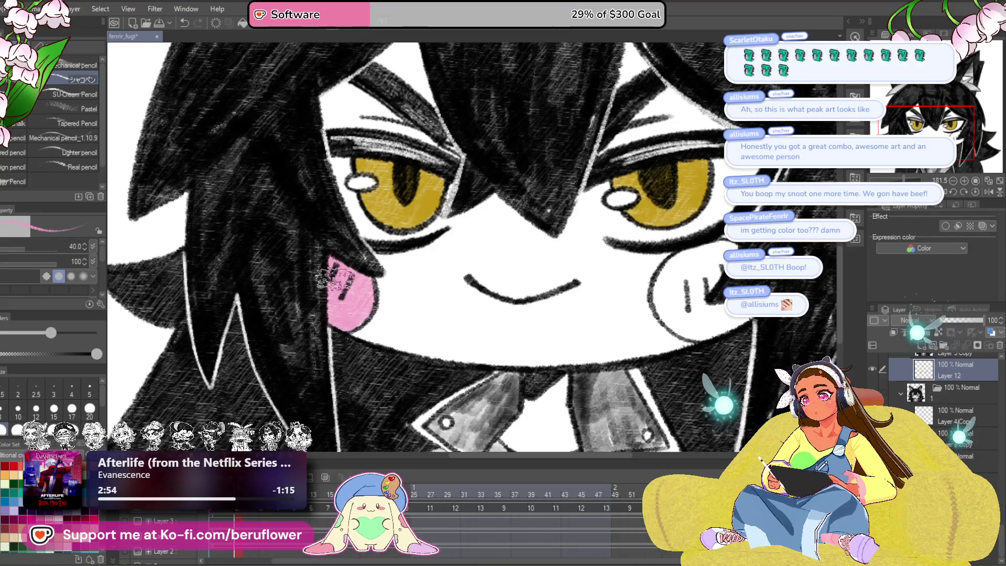
mouse_move(721, 254)
mouse_down()
mouse_move(590, 253)
mouse_move(579, 267)
mouse_up()
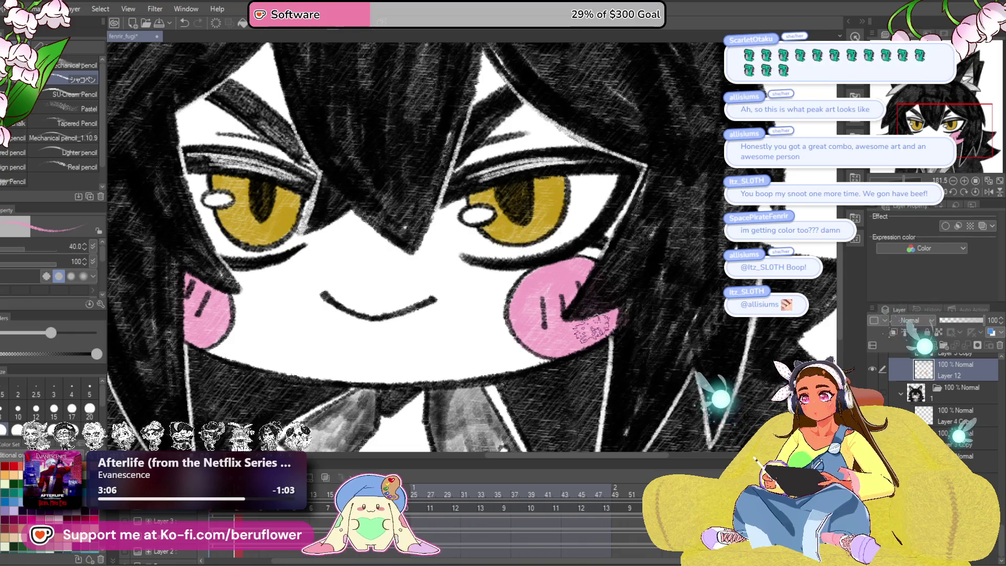
Step: On the next animation drawing, brush pink blush across the right and lower cheek
scroll(592, 326, down, 5)
scroll(593, 326, up, 2)
key(ctrl+Right)
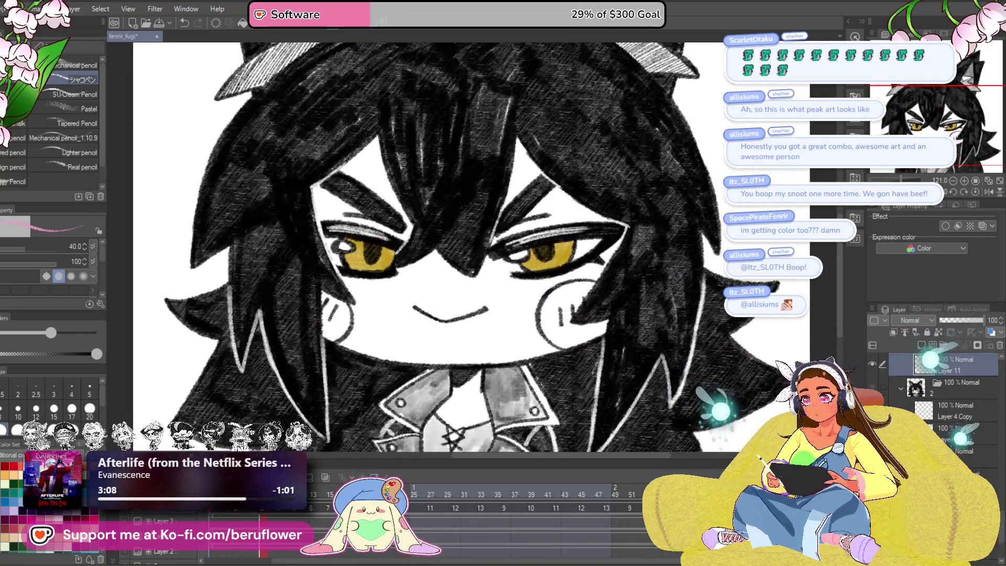
scroll(548, 316, up, 3)
mouse_move(550, 314)
mouse_down()
mouse_move(581, 314)
mouse_move(629, 280)
mouse_up()
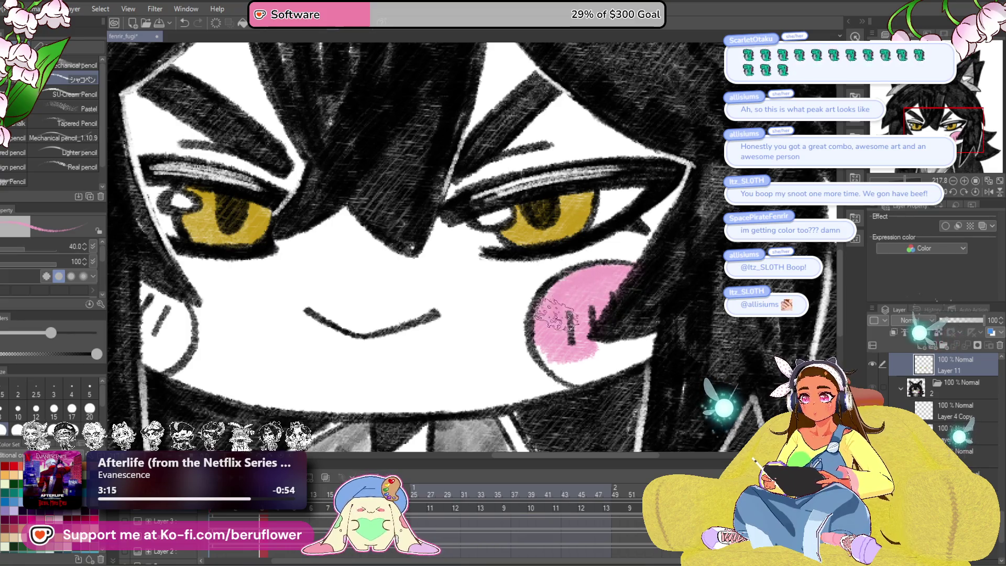
mouse_move(550, 343)
mouse_down()
mouse_move(576, 369)
mouse_move(616, 369)
mouse_move(639, 351)
mouse_move(571, 366)
mouse_up()
Step: Pan to the left eye and hair, then step to the closed-eye drawing
drag(695, 316, 751, 286)
mouse_move(226, 292)
mouse_down()
mouse_move(338, 304)
mouse_move(346, 315)
mouse_move(372, 291)
mouse_move(377, 324)
mouse_move(351, 293)
mouse_up()
scroll(351, 296, down, 5)
scroll(346, 315, up, 3)
scroll(348, 313, down, 2)
key(Right)
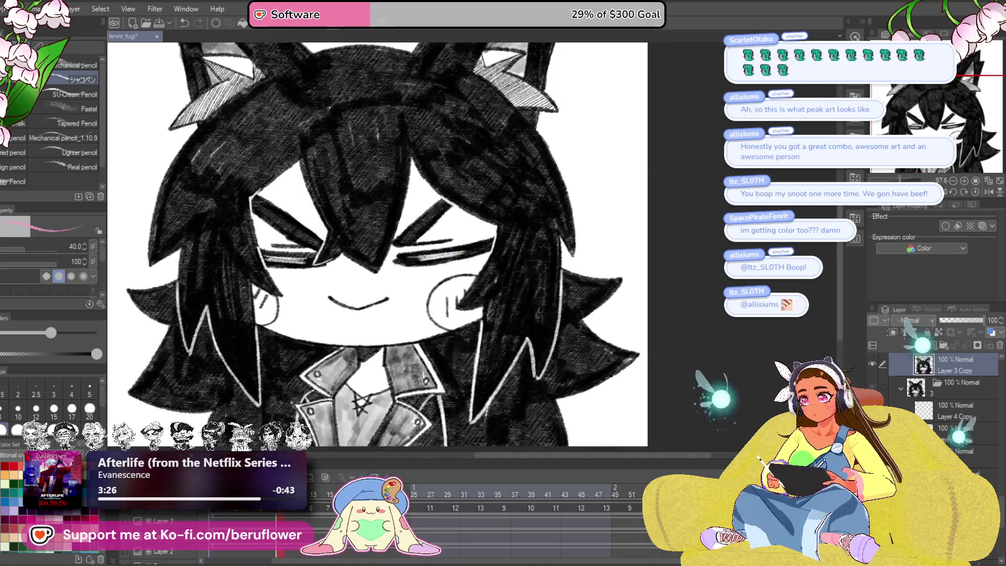
Step: Add a new layer and paint pink blush on the closed-eye drawing's right cheek
scroll(291, 347, up, 3)
scroll(292, 347, up, 3)
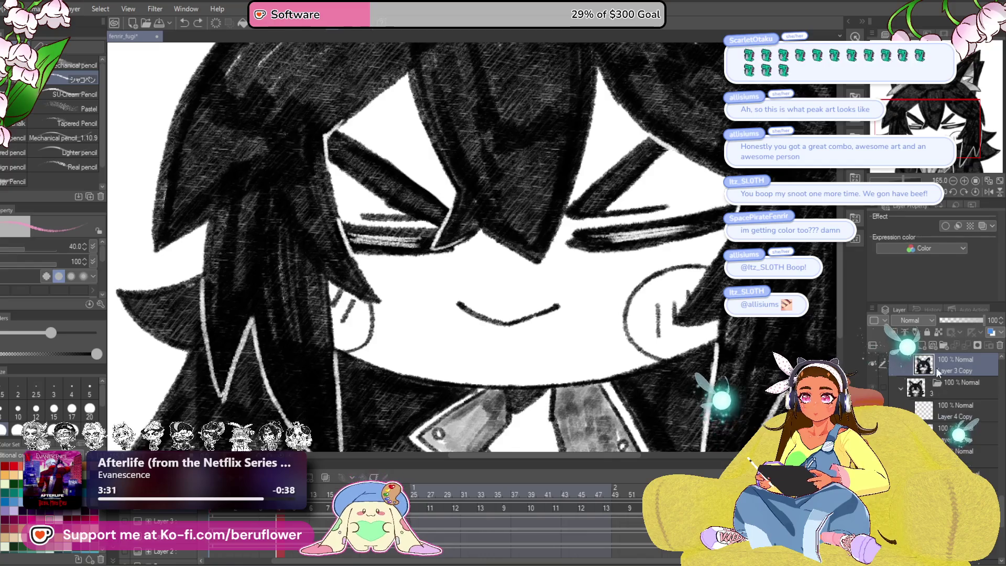
click(925, 347)
mouse_move(329, 287)
mouse_down()
mouse_move(367, 325)
mouse_move(158, 327)
mouse_up()
mouse_move(471, 278)
mouse_down()
mouse_move(461, 304)
mouse_move(437, 320)
mouse_move(482, 278)
mouse_move(550, 259)
mouse_move(513, 301)
mouse_move(468, 302)
mouse_up()
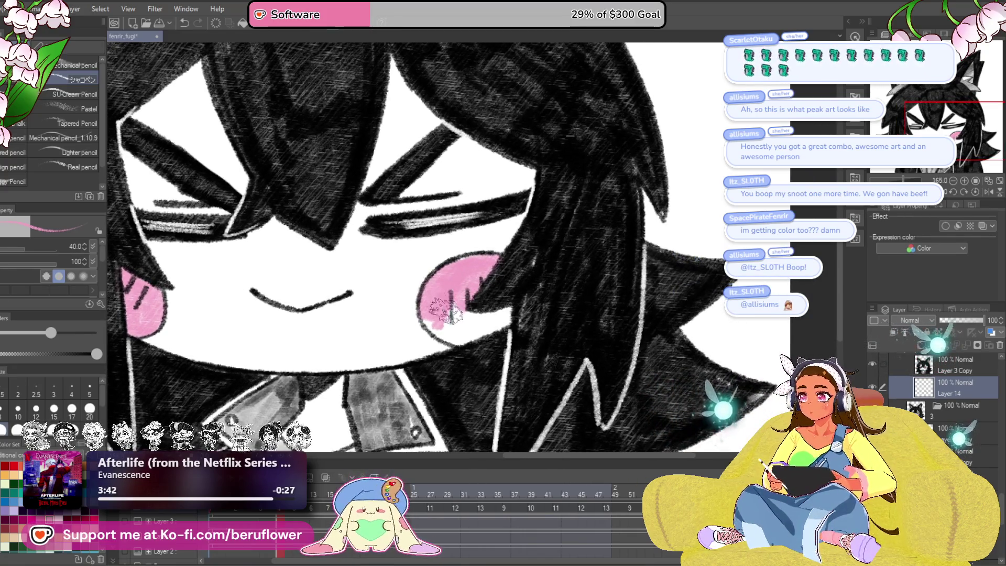
mouse_move(432, 336)
mouse_down()
mouse_move(454, 322)
mouse_move(476, 335)
mouse_move(456, 335)
mouse_move(472, 315)
mouse_move(435, 314)
mouse_move(470, 278)
mouse_up()
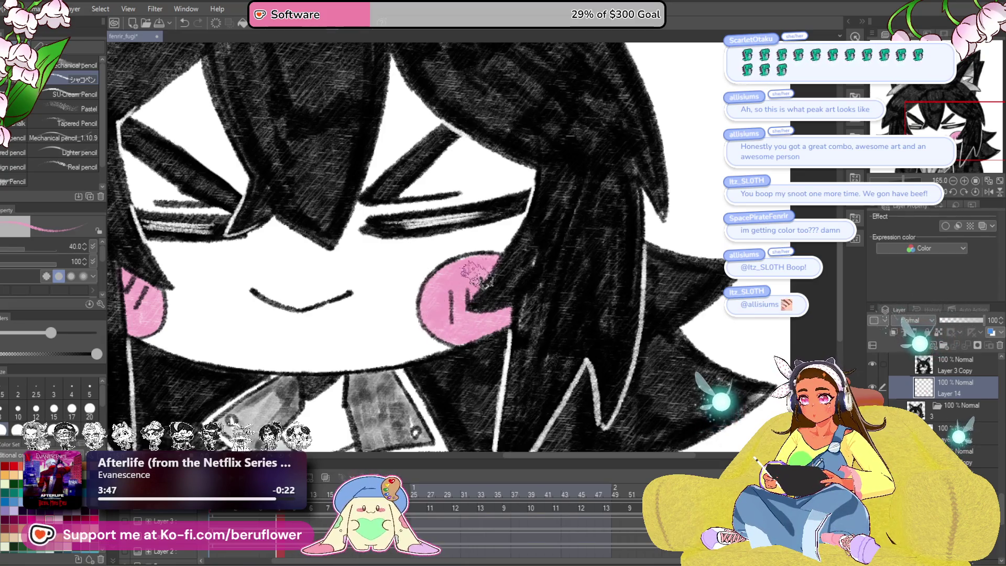
Step: Move Layer 3 Copy into the animation folder and select the layer below it
scroll(486, 262, down, 3)
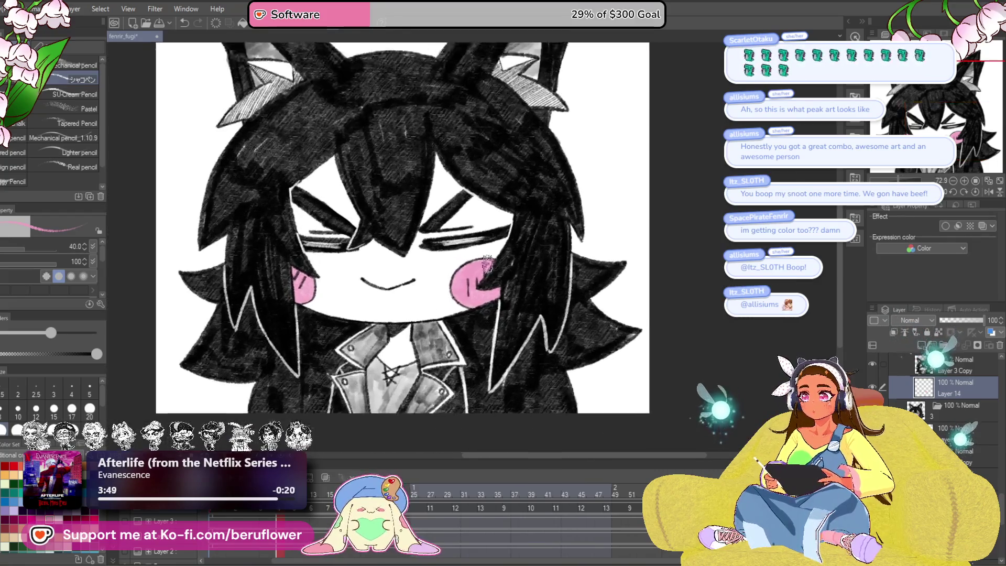
scroll(523, 314, up, 1)
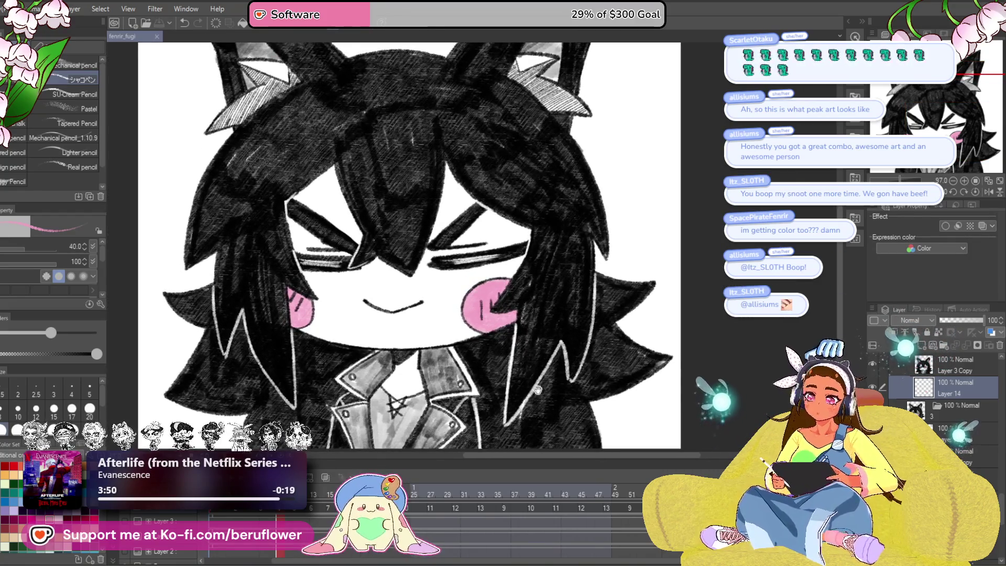
scroll(543, 351, down, 1)
key(ctrl+z)
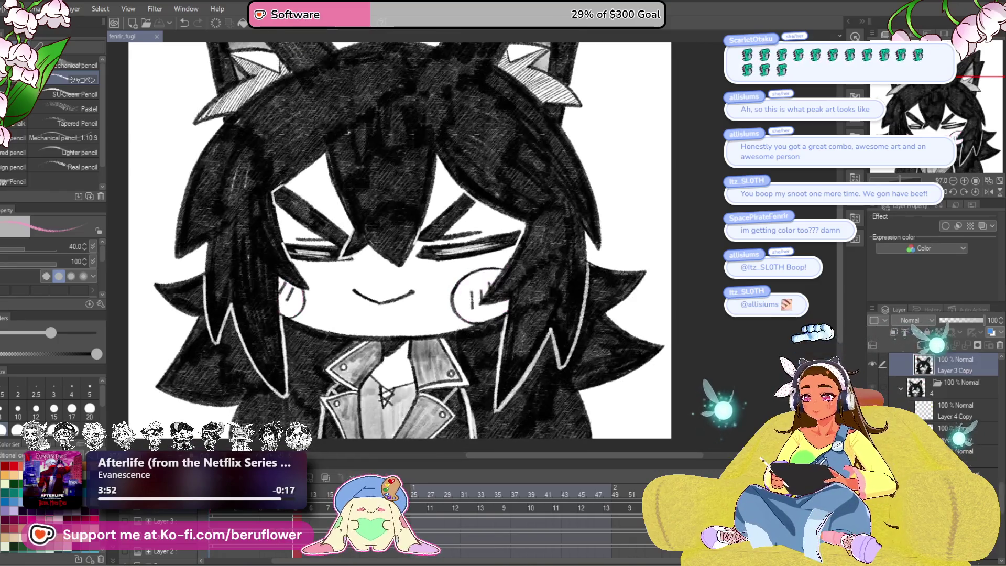
drag(947, 363, 946, 422)
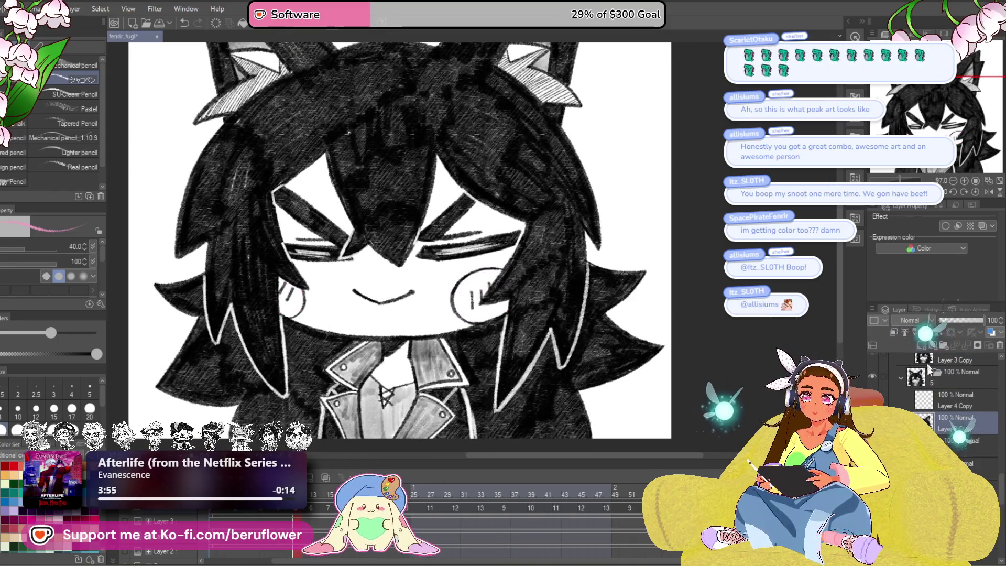
click(958, 440)
Step: Brush pink blush over both the right and left cheeks of the closed-eye frame
scroll(431, 287, up, 2)
mouse_move(487, 296)
mouse_down()
mouse_move(484, 315)
mouse_move(566, 257)
mouse_move(524, 262)
mouse_move(577, 254)
mouse_move(492, 322)
mouse_move(516, 354)
mouse_move(555, 354)
mouse_move(587, 322)
mouse_move(569, 328)
mouse_up()
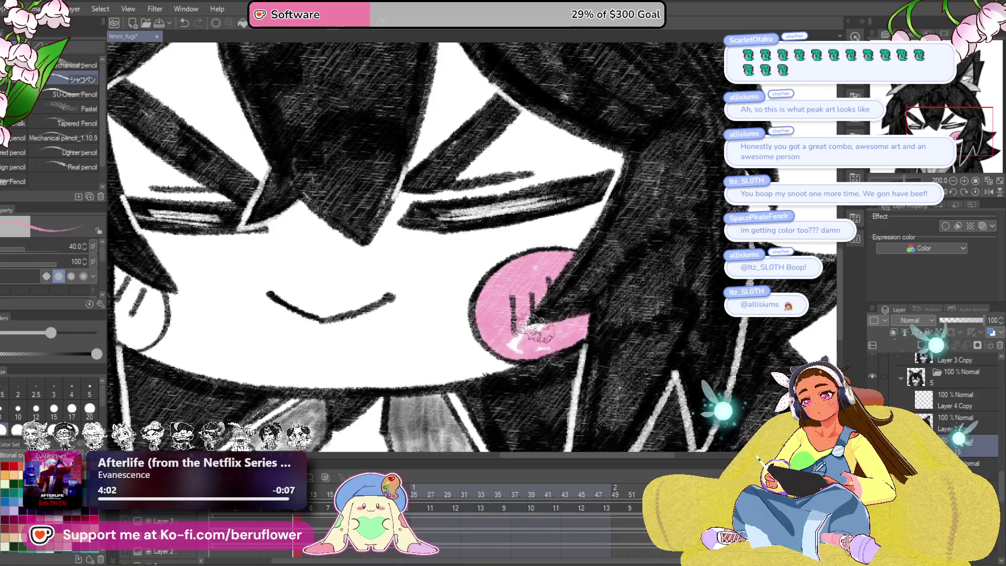
drag(333, 323, 548, 288)
mouse_move(361, 264)
mouse_down()
mouse_move(335, 296)
mouse_move(359, 238)
mouse_move(373, 272)
mouse_move(346, 306)
mouse_move(366, 285)
mouse_move(369, 246)
mouse_up()
drag(692, 352, 630, 360)
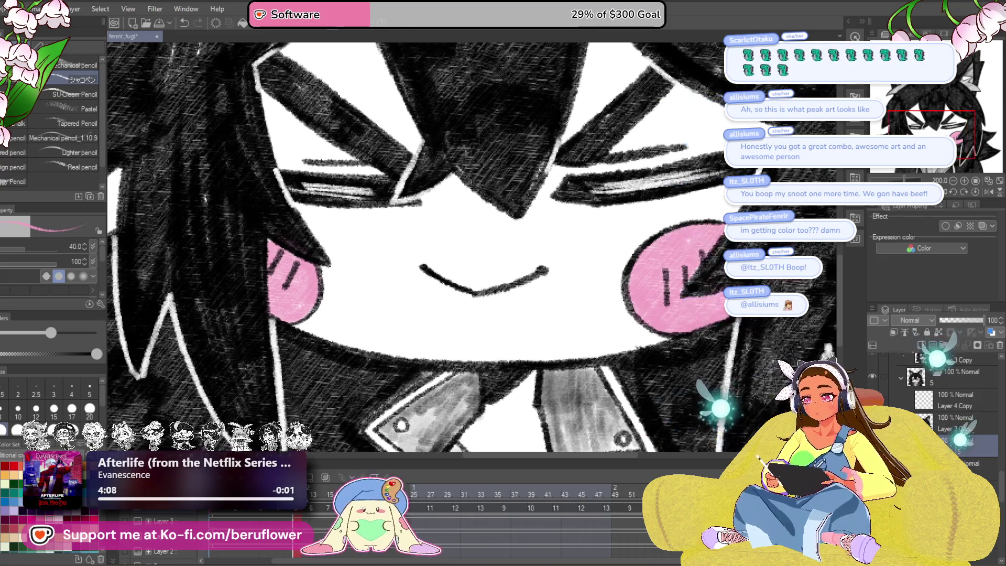
Step: On frame 13, move Layer 16 and paint a smaller blush low on the right cheek
key(Right)
drag(944, 363, 945, 437)
mouse_move(681, 262)
mouse_down()
mouse_move(622, 300)
mouse_move(602, 283)
mouse_move(641, 270)
mouse_move(603, 325)
mouse_move(655, 268)
mouse_move(618, 270)
mouse_move(587, 311)
mouse_up()
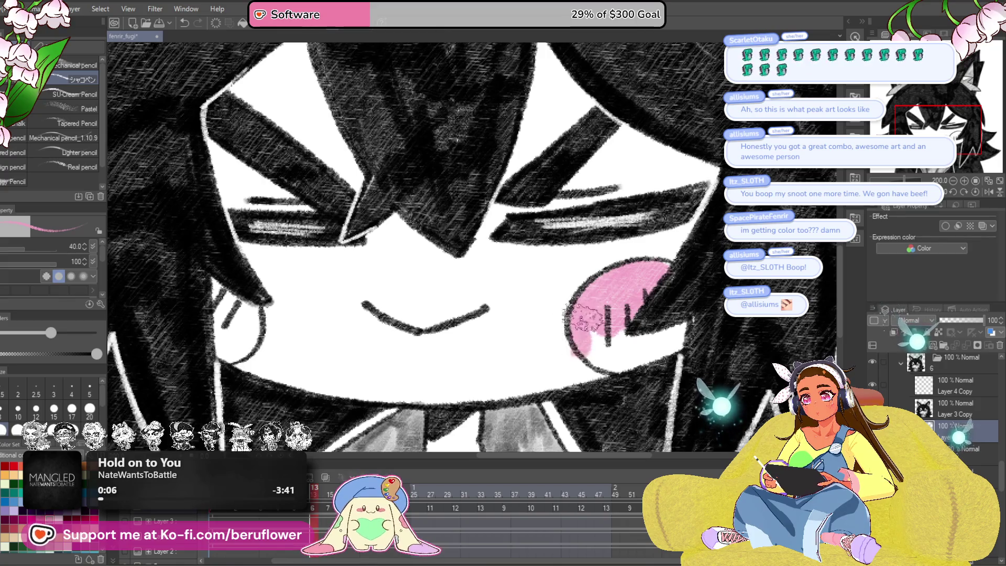
key(ctrl+z)
mouse_move(598, 360)
mouse_down()
mouse_move(576, 319)
mouse_move(582, 298)
mouse_move(665, 262)
mouse_move(631, 301)
mouse_move(581, 283)
mouse_move(582, 335)
mouse_move(603, 362)
mouse_move(630, 364)
mouse_move(681, 335)
mouse_move(655, 324)
mouse_move(599, 346)
mouse_up()
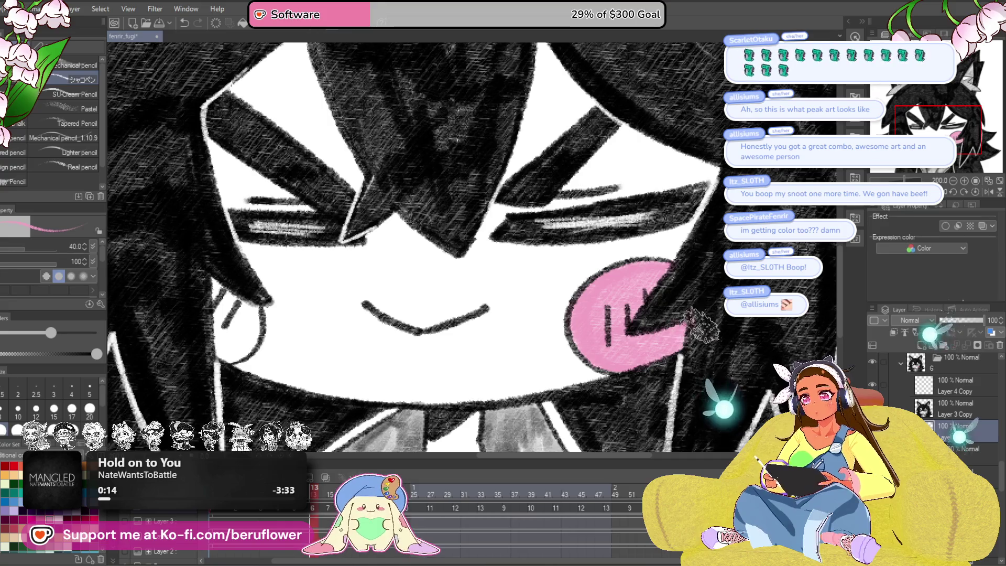
Step: Paint pink blush on the left cheek beside the hair, then advance a frame
scroll(678, 328, left, 3)
mouse_move(361, 304)
mouse_down()
mouse_move(398, 296)
mouse_move(412, 325)
mouse_move(378, 309)
mouse_up()
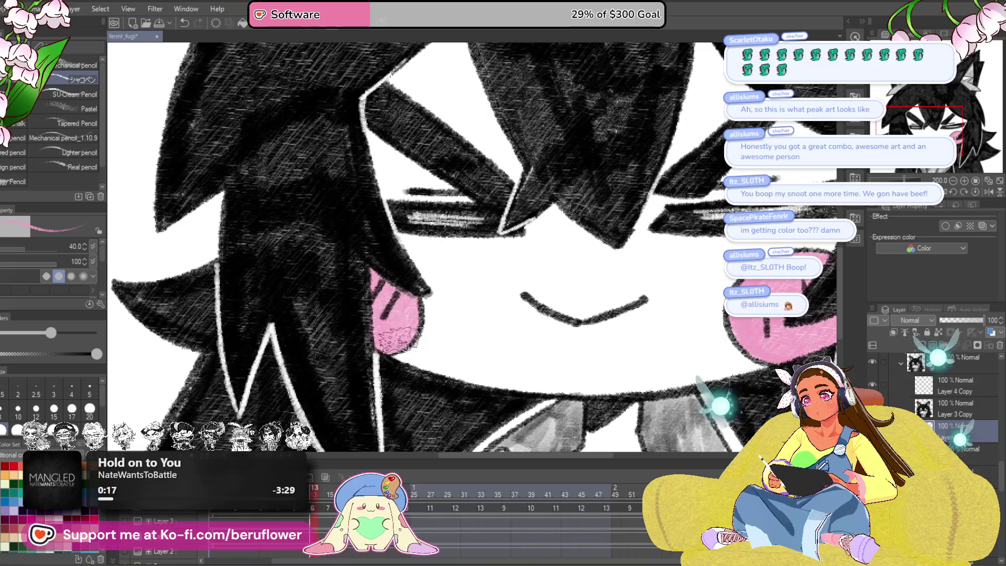
scroll(640, 337, right, 5)
drag(641, 337, 622, 322)
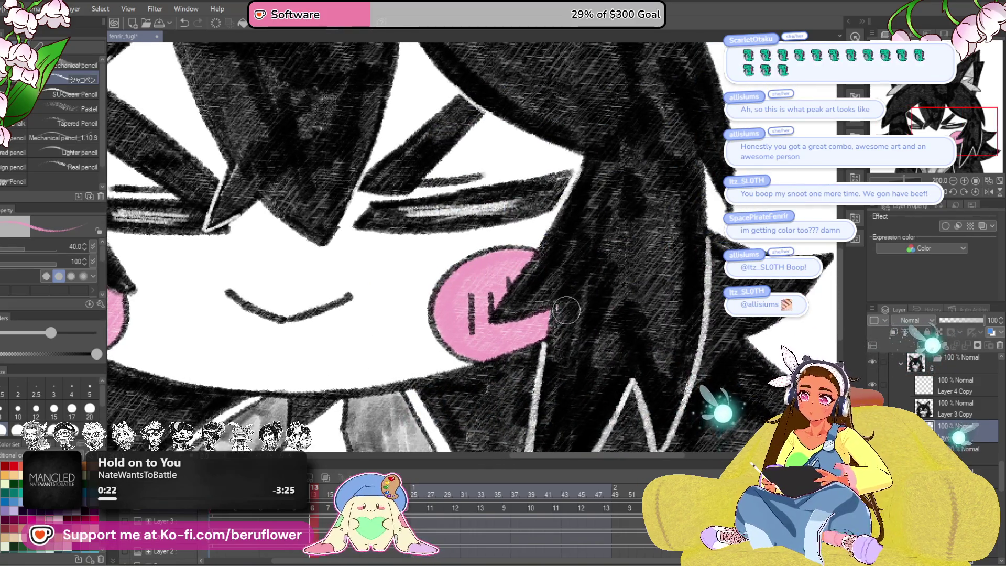
scroll(629, 311, left, 2)
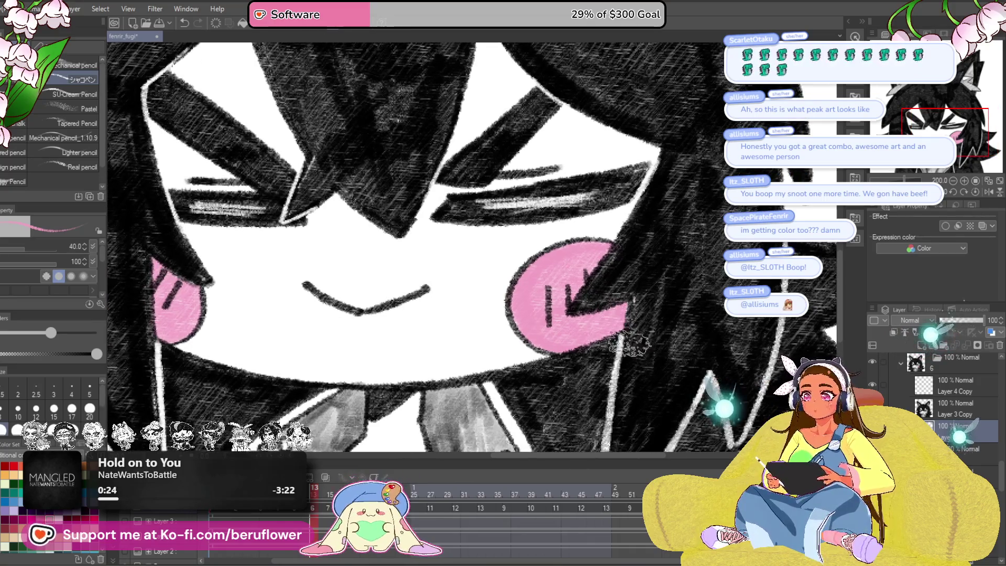
key(Right)
key(Right)
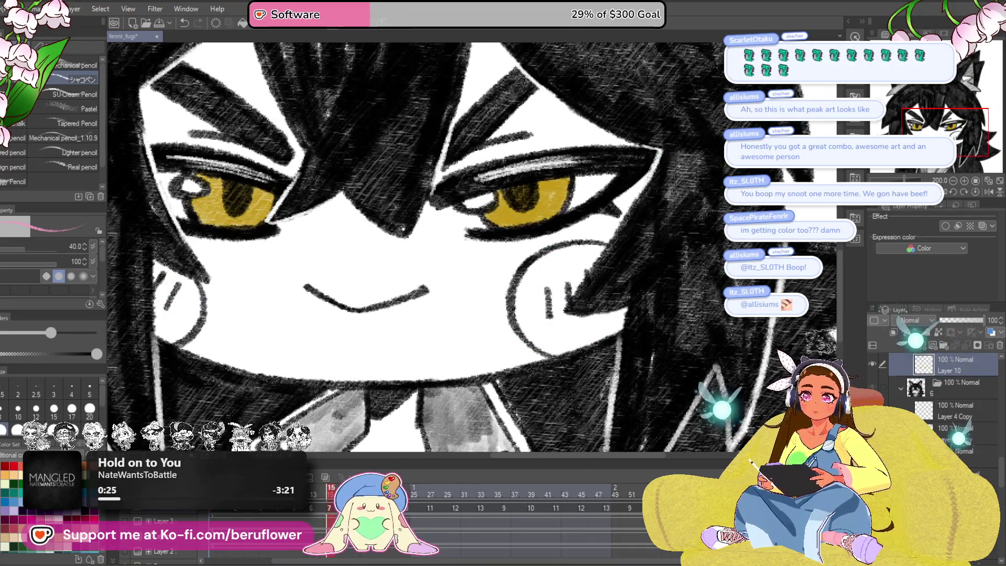
Step: Paint pink blush on both cheeks of frame 15
mouse_move(526, 325)
mouse_down()
mouse_move(516, 293)
mouse_move(592, 251)
mouse_move(602, 265)
mouse_move(566, 294)
mouse_move(548, 272)
mouse_move(539, 335)
mouse_move(576, 341)
mouse_move(597, 315)
mouse_move(624, 308)
mouse_move(558, 343)
mouse_move(574, 335)
mouse_up()
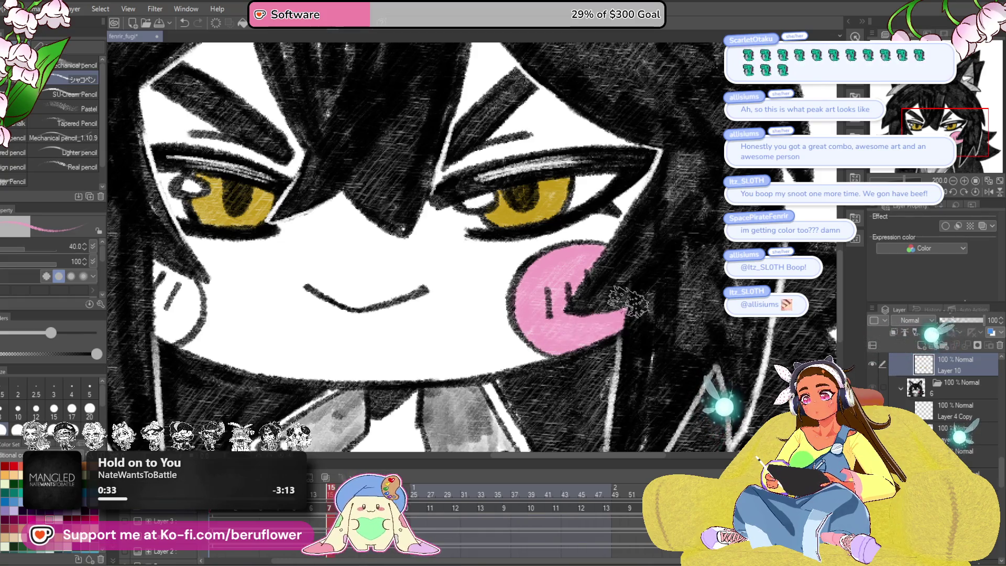
drag(626, 307, 809, 317)
mouse_move(357, 296)
mouse_down()
mouse_move(366, 309)
mouse_move(351, 340)
mouse_move(393, 290)
mouse_move(273, 277)
mouse_up()
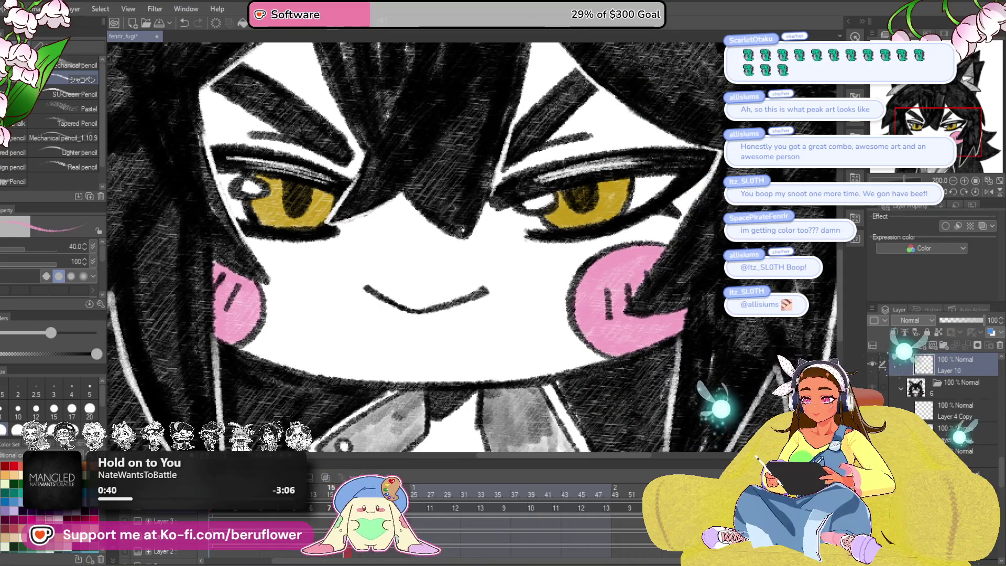
click(324, 490)
Step: Fill both cheeks of the following gold-eyed frame with pink blush
mouse_move(652, 257)
mouse_down()
mouse_move(649, 268)
mouse_move(621, 259)
mouse_move(584, 291)
mouse_move(574, 330)
mouse_move(634, 259)
mouse_move(624, 315)
mouse_move(639, 322)
mouse_move(681, 309)
mouse_move(621, 349)
mouse_up()
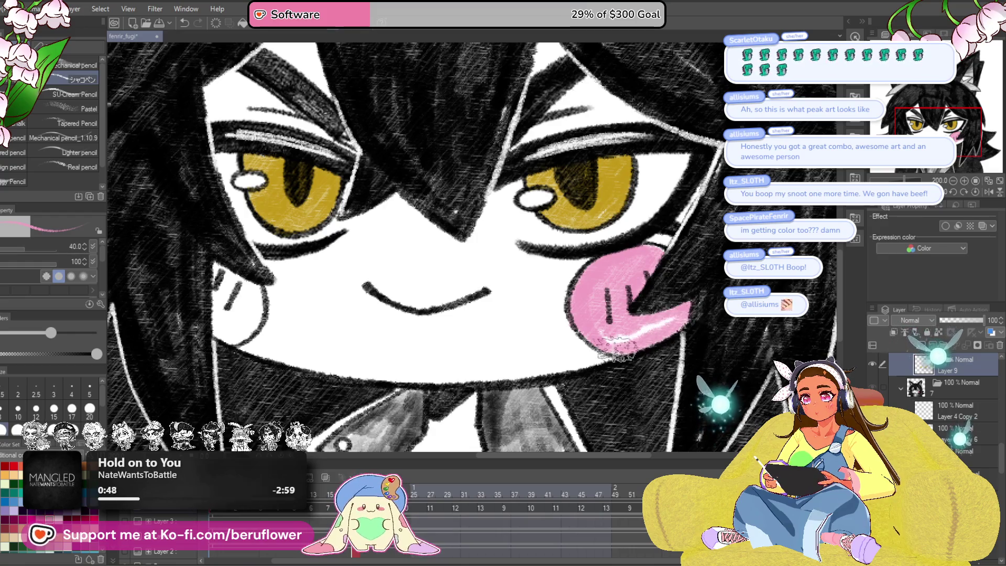
drag(358, 256, 495, 270)
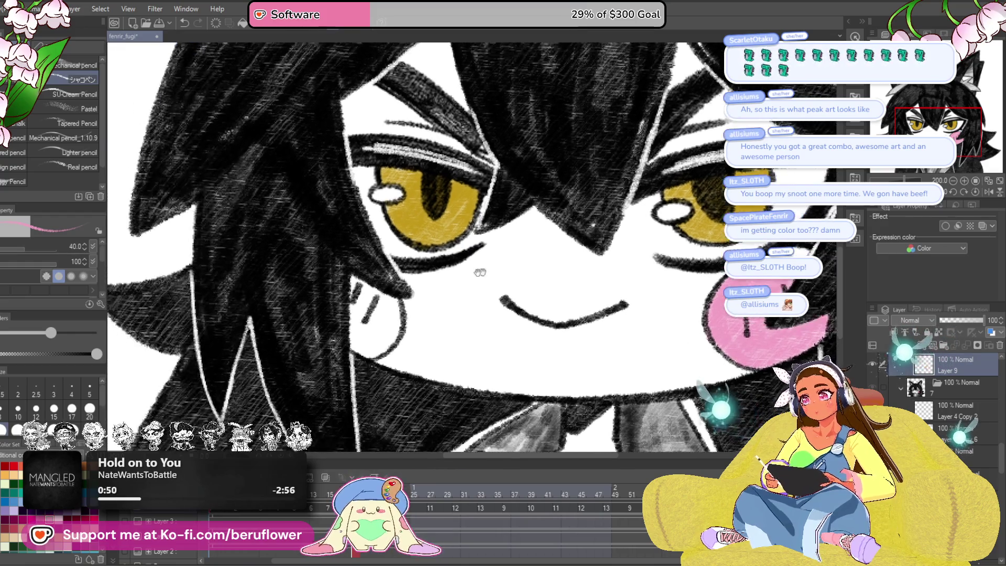
mouse_move(358, 282)
mouse_down()
mouse_move(359, 332)
mouse_move(392, 297)
mouse_up()
drag(376, 348, 371, 309)
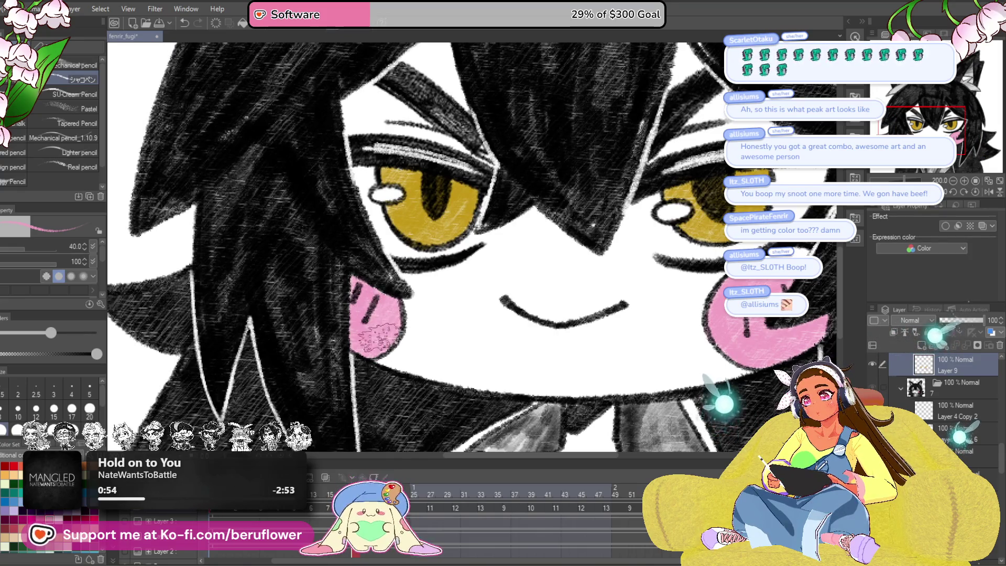
drag(694, 369, 584, 360)
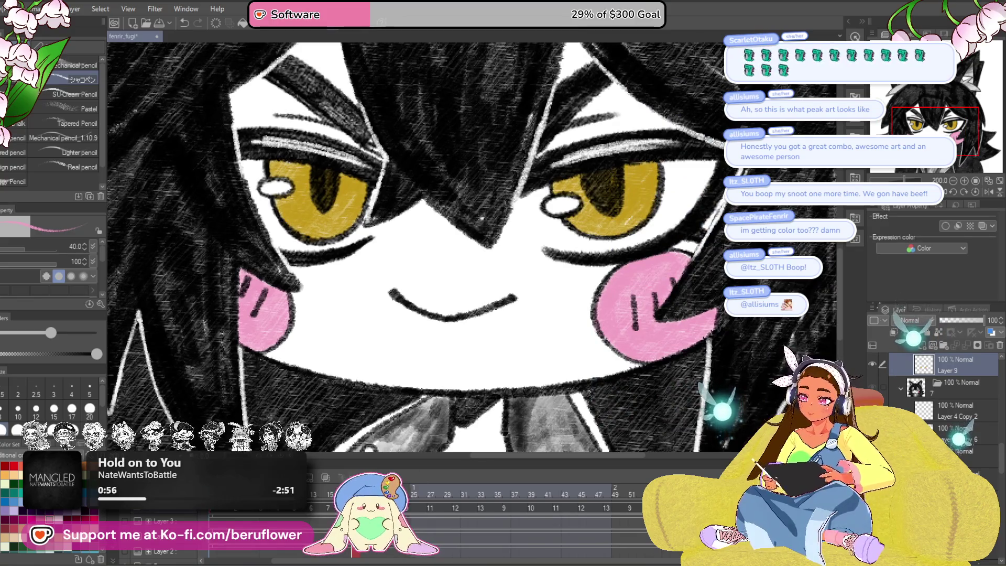
key(ctrl+Left)
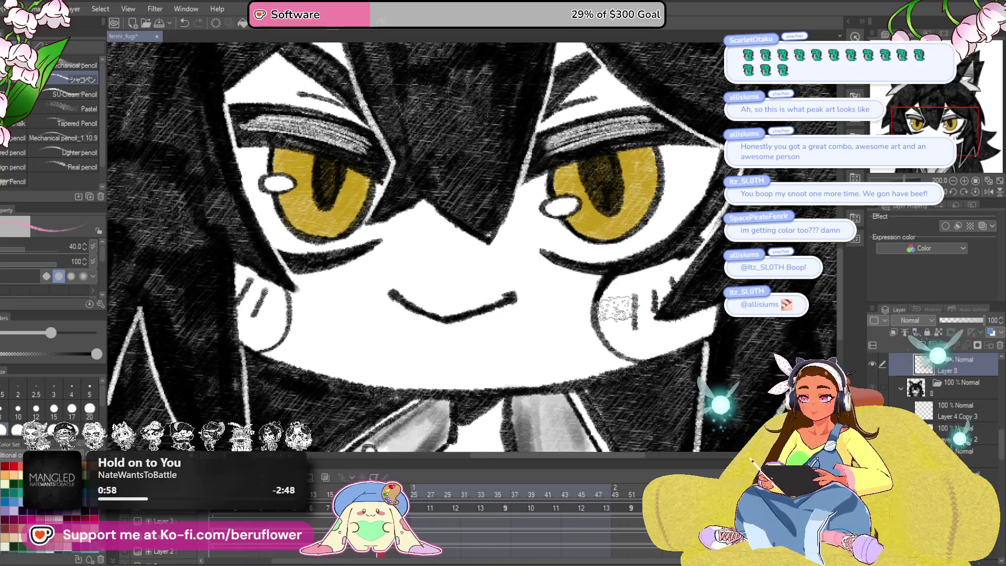
Step: Blush the right and left cheeks of the third frame, then select the next frame
mouse_move(613, 336)
mouse_down()
mouse_move(614, 285)
mouse_move(676, 264)
mouse_move(650, 296)
mouse_move(634, 283)
mouse_up()
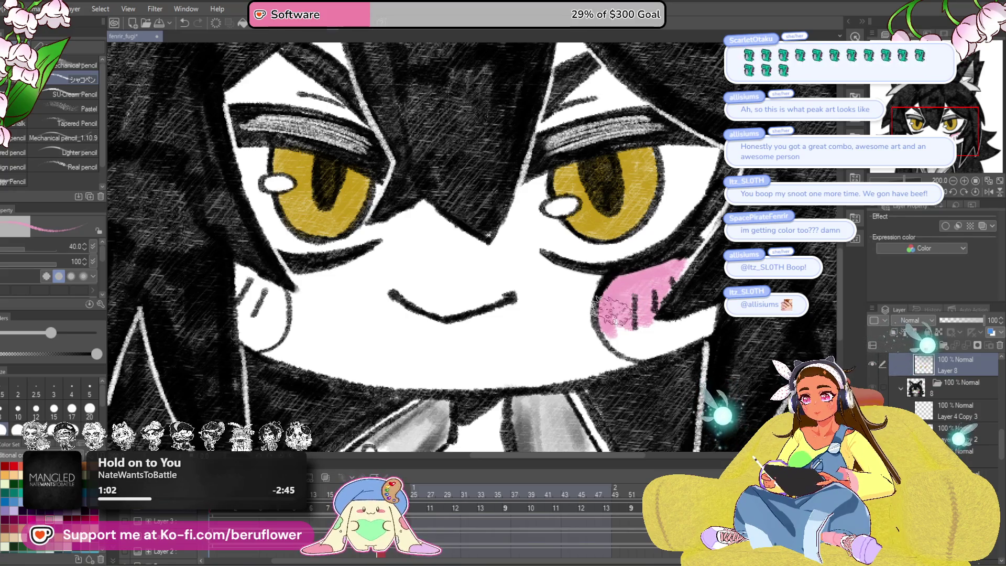
mouse_move(640, 344)
mouse_down()
mouse_move(653, 350)
mouse_move(677, 329)
mouse_up()
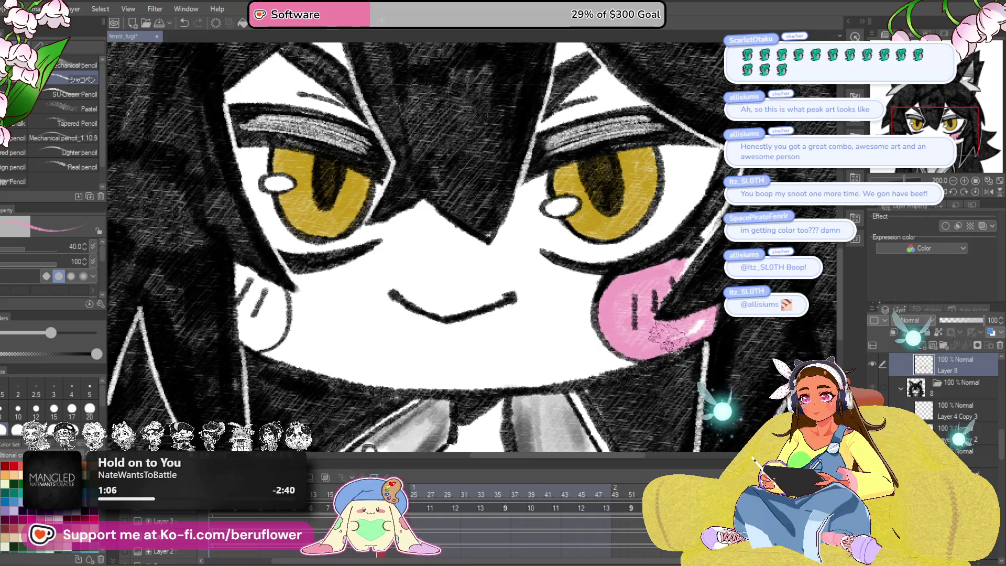
drag(383, 288, 483, 288)
mouse_move(365, 273)
mouse_down()
mouse_move(344, 323)
mouse_move(356, 346)
mouse_move(385, 314)
mouse_move(374, 285)
mouse_move(348, 296)
mouse_move(360, 329)
mouse_up()
drag(779, 337, 637, 345)
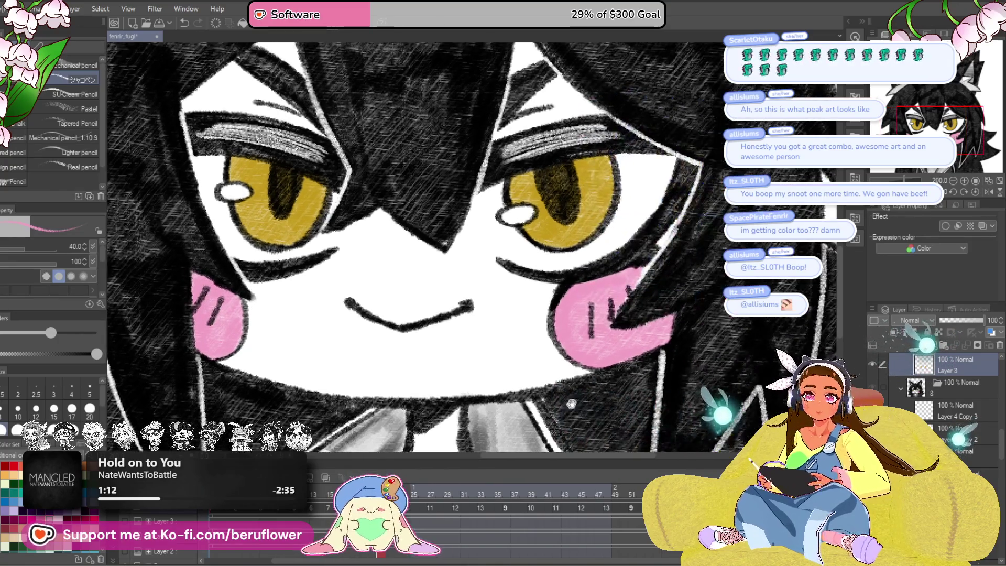
click(407, 488)
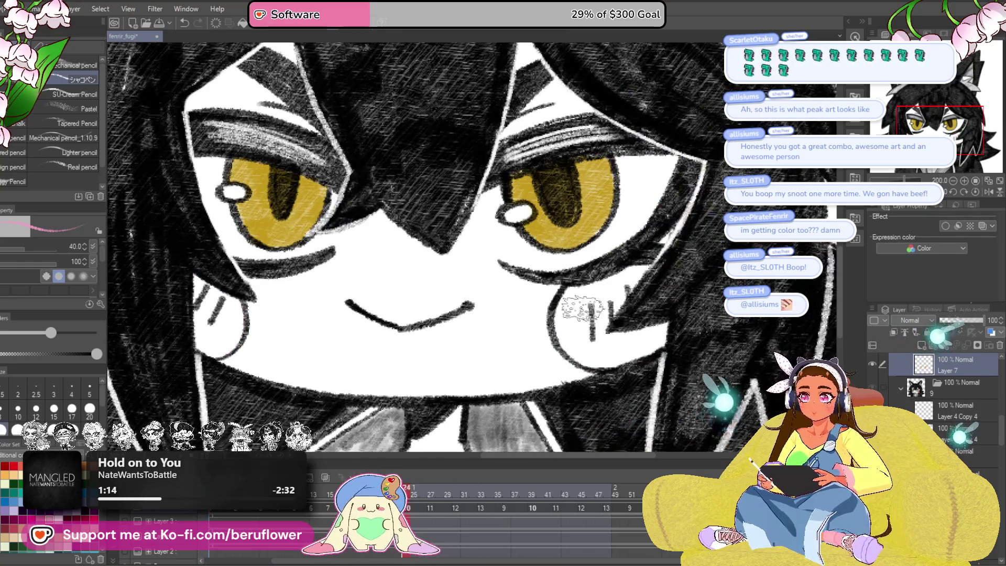
Step: Paint pink blush on the right and left cheeks of the current frame
mouse_move(635, 264)
mouse_down()
mouse_move(565, 335)
mouse_move(629, 275)
mouse_move(602, 325)
mouse_move(568, 341)
mouse_move(596, 364)
mouse_up()
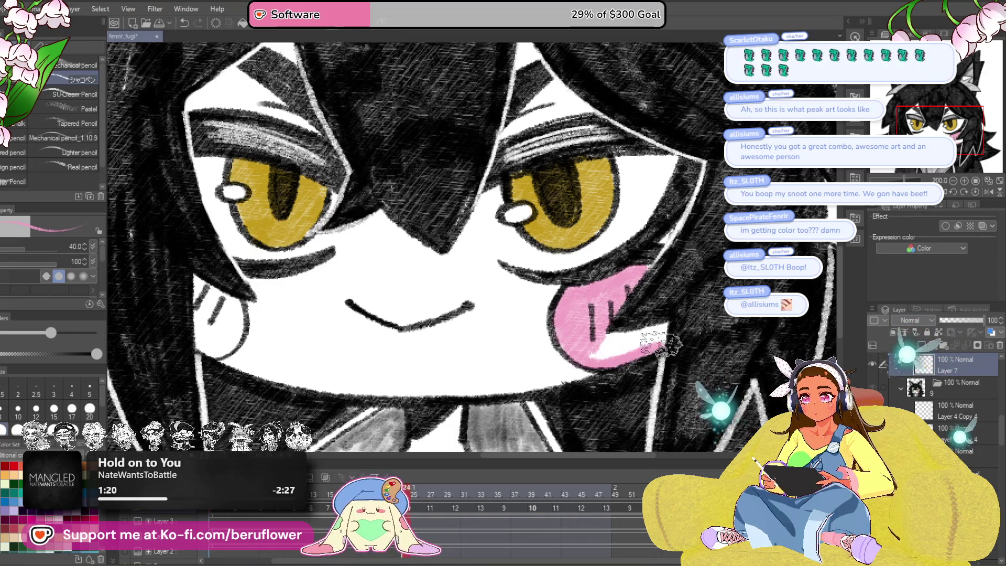
drag(660, 326, 584, 361)
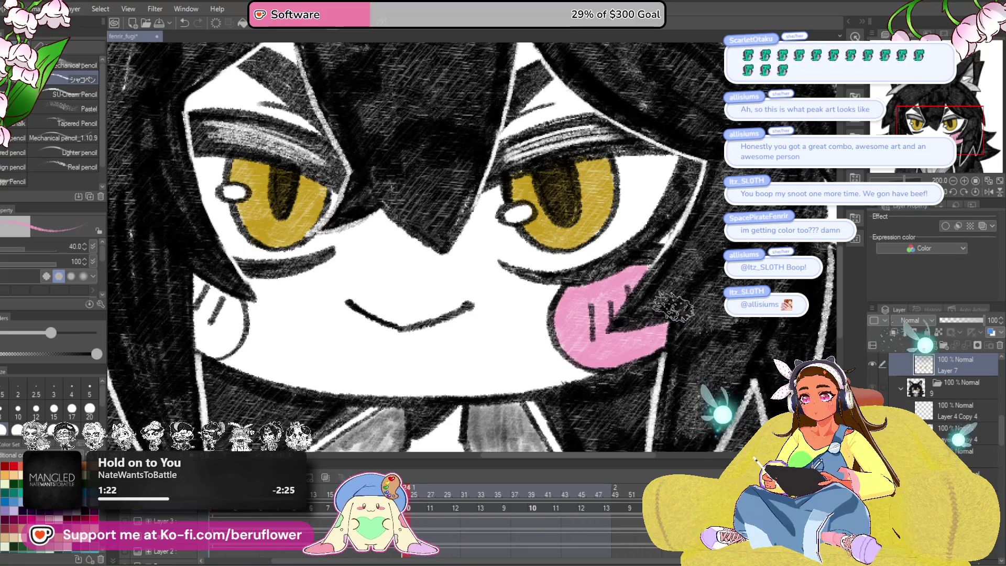
scroll(668, 315, left, 5)
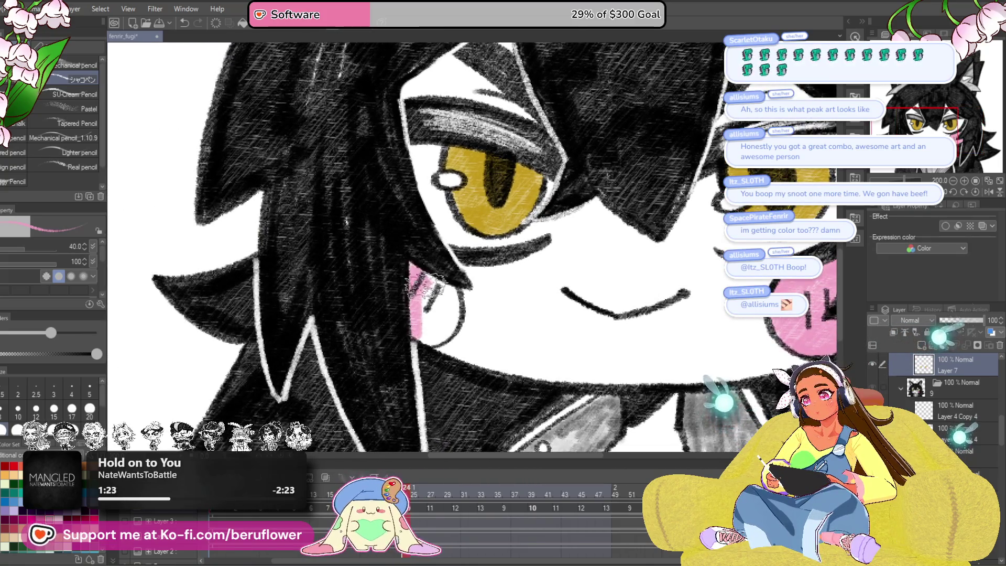
drag(435, 338, 435, 318)
scroll(448, 275, right, 3)
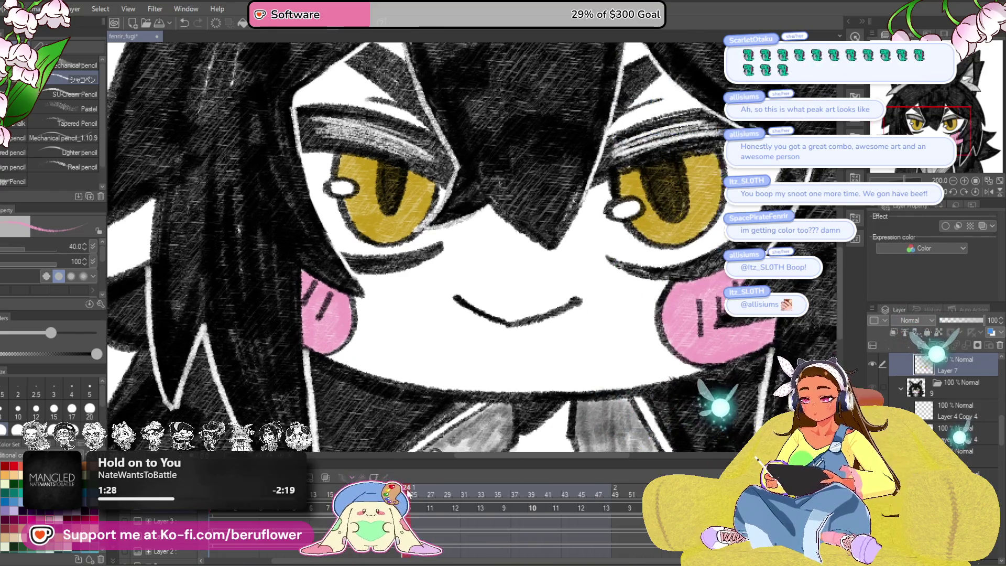
Step: On frame 27, paint and fill pink blush on both cheeks
click(429, 495)
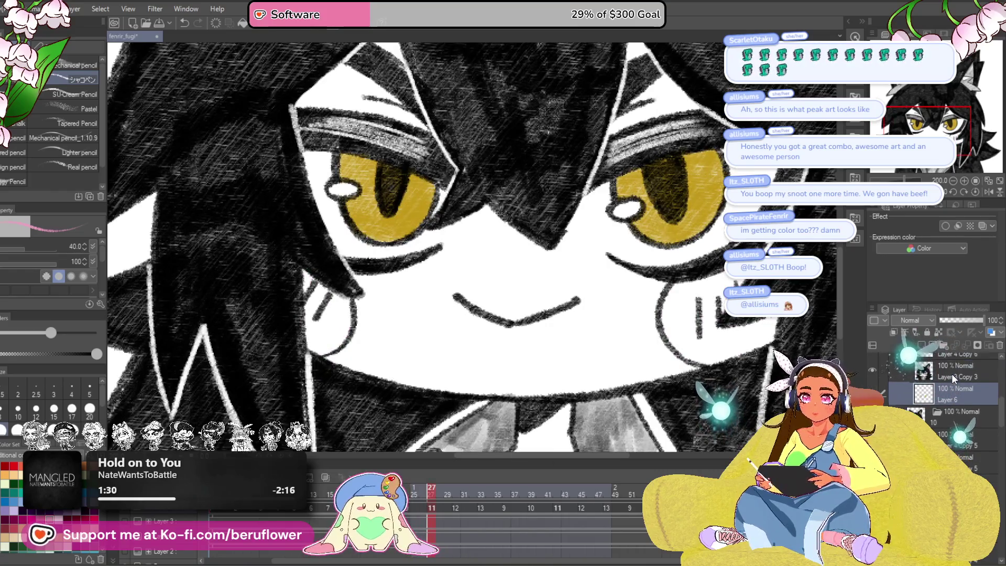
scroll(472, 262, right, 3)
mouse_move(581, 286)
mouse_down()
mouse_move(576, 315)
mouse_move(595, 330)
mouse_move(631, 274)
mouse_up()
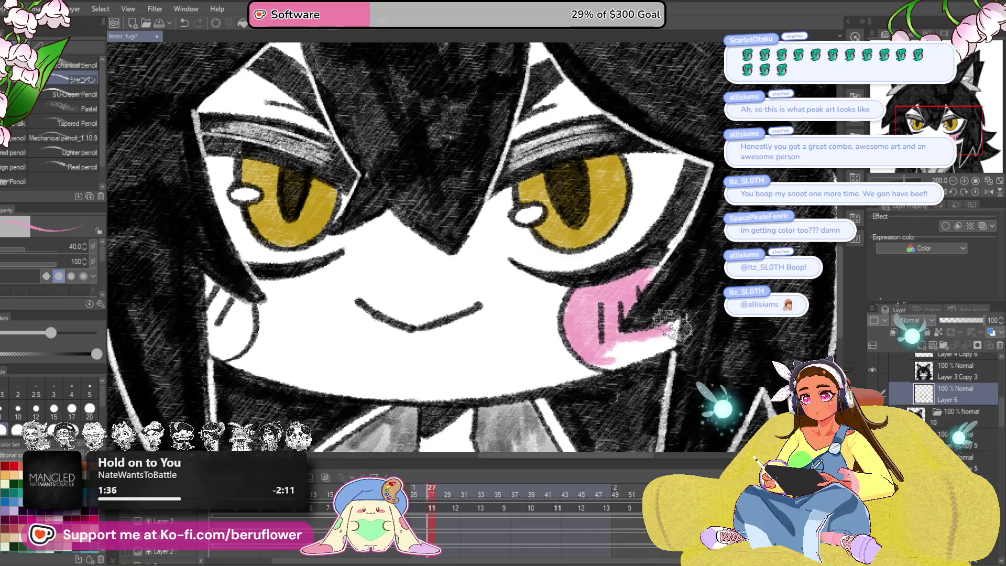
drag(617, 346, 650, 343)
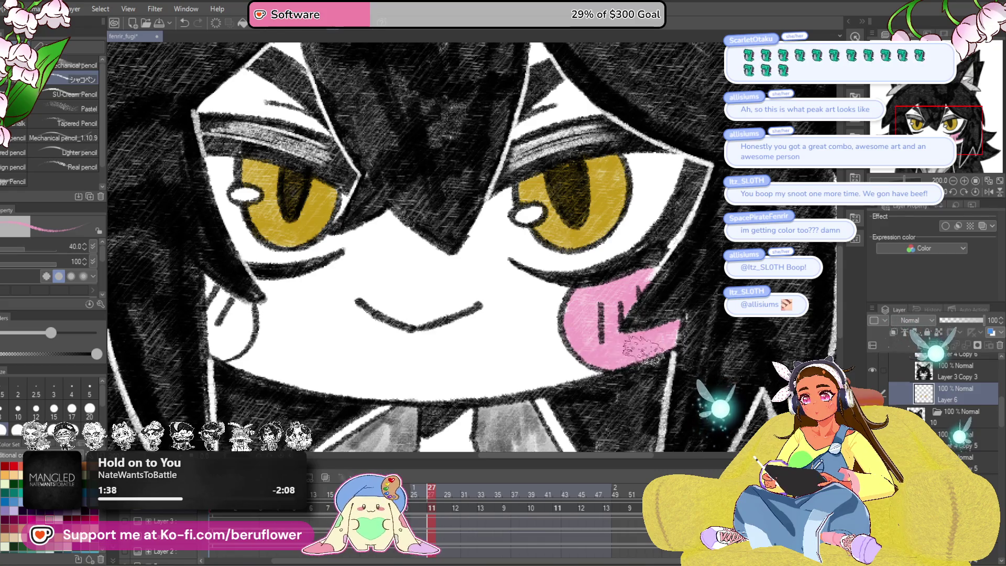
drag(558, 353, 718, 341)
drag(369, 265, 419, 286)
mouse_move(408, 319)
mouse_down()
mouse_move(385, 335)
mouse_move(371, 270)
mouse_up()
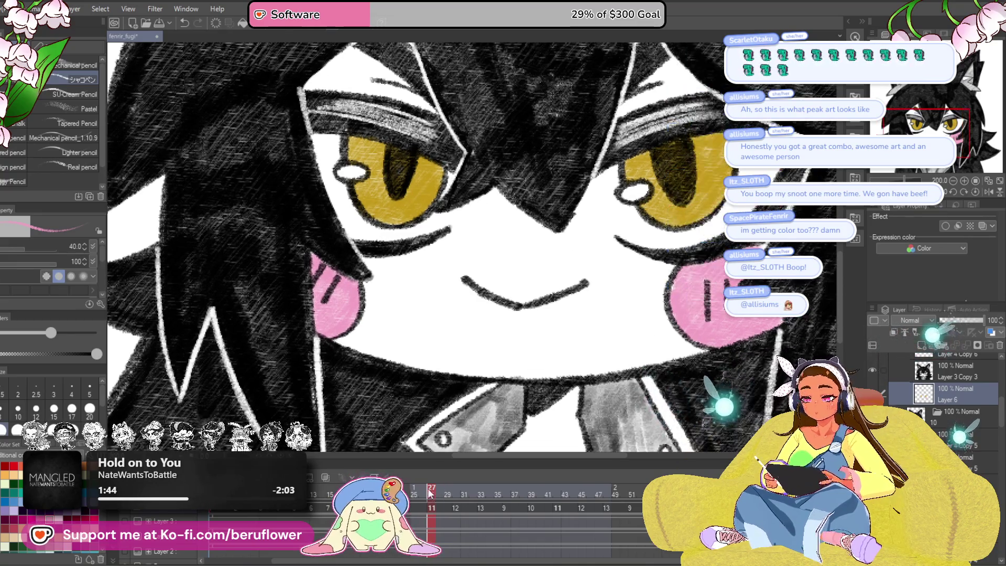
Step: On frame 30, paint pink blush on the right and left cheeks
click(456, 493)
drag(817, 304, 733, 340)
mouse_move(592, 293)
mouse_down()
mouse_move(603, 315)
mouse_move(581, 336)
mouse_move(598, 296)
mouse_move(657, 278)
mouse_move(670, 299)
mouse_move(602, 346)
mouse_up()
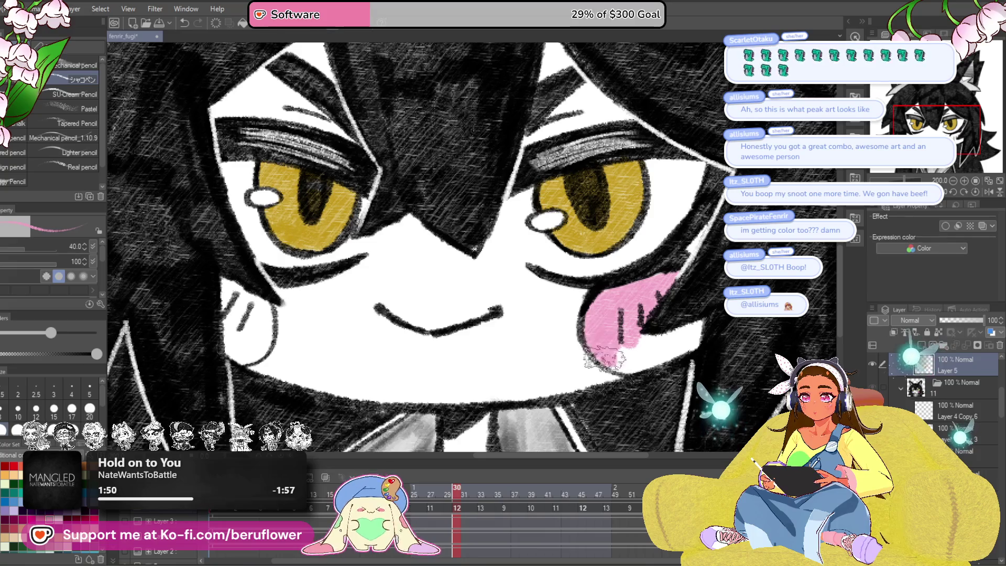
drag(668, 351, 652, 347)
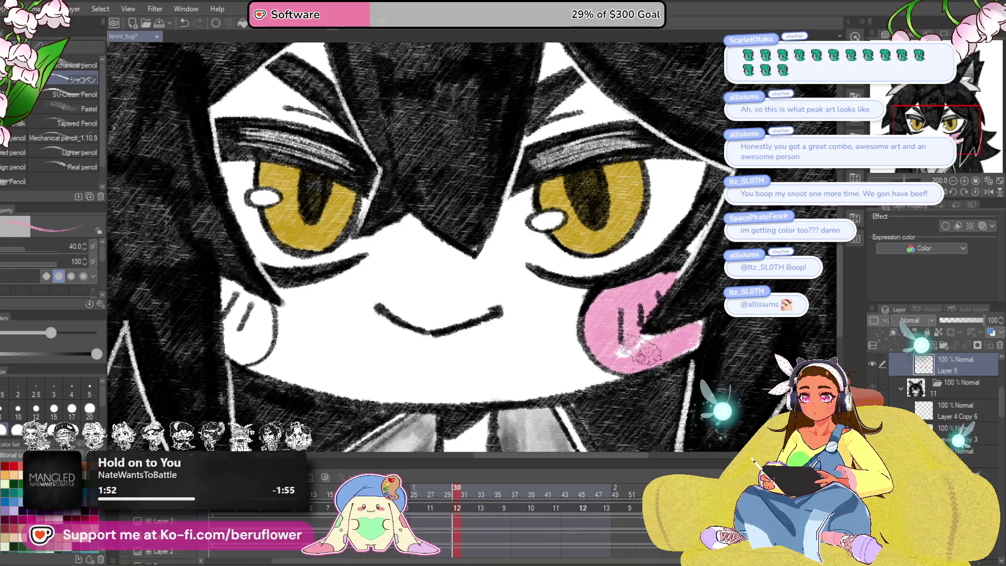
drag(573, 356, 647, 355)
mouse_move(296, 270)
mouse_down()
mouse_move(312, 336)
mouse_move(333, 312)
mouse_up()
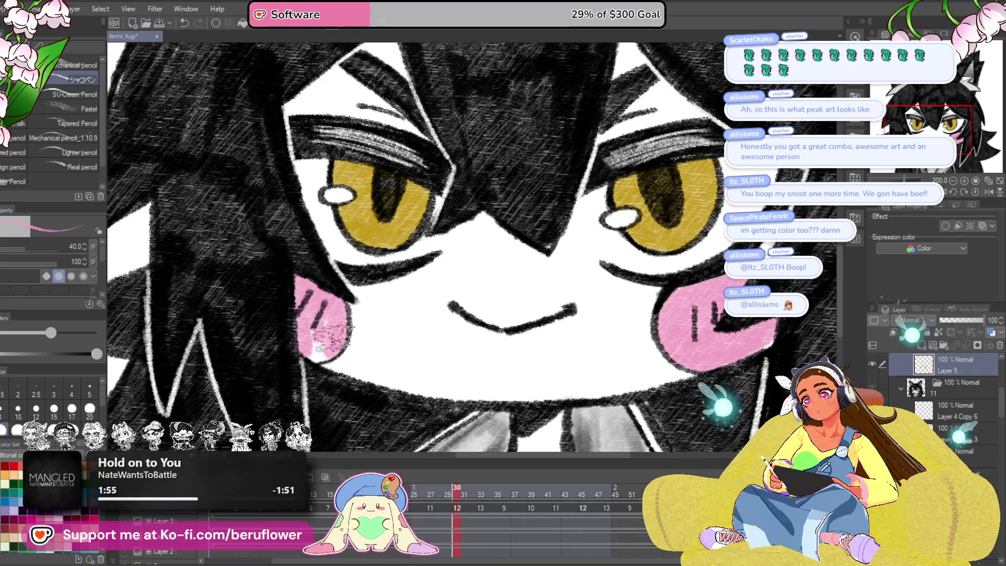
Step: On frame 33, paint pink blush along the right and left cheeks
scroll(298, 333, down, 1)
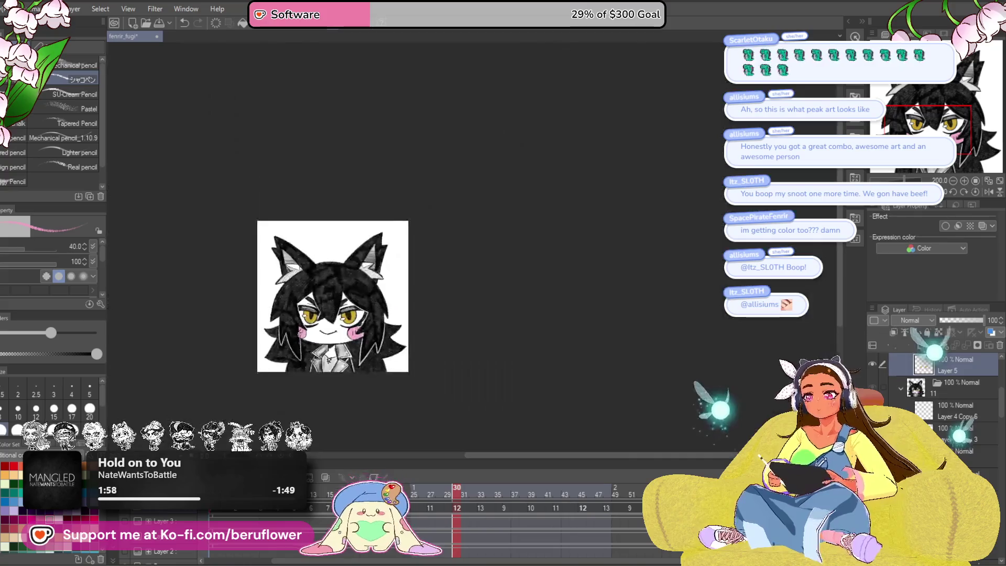
drag(535, 376, 526, 384)
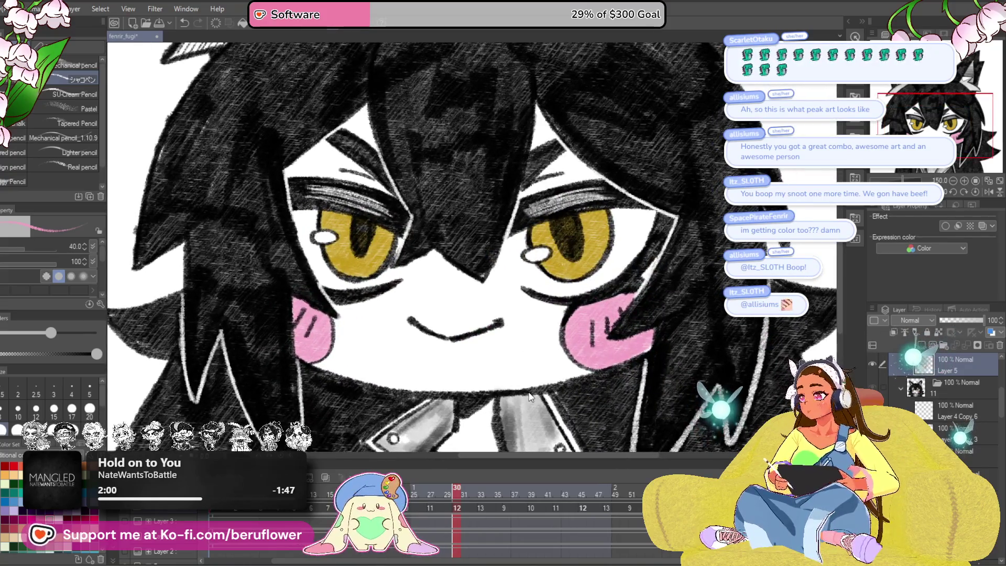
drag(585, 396, 557, 384)
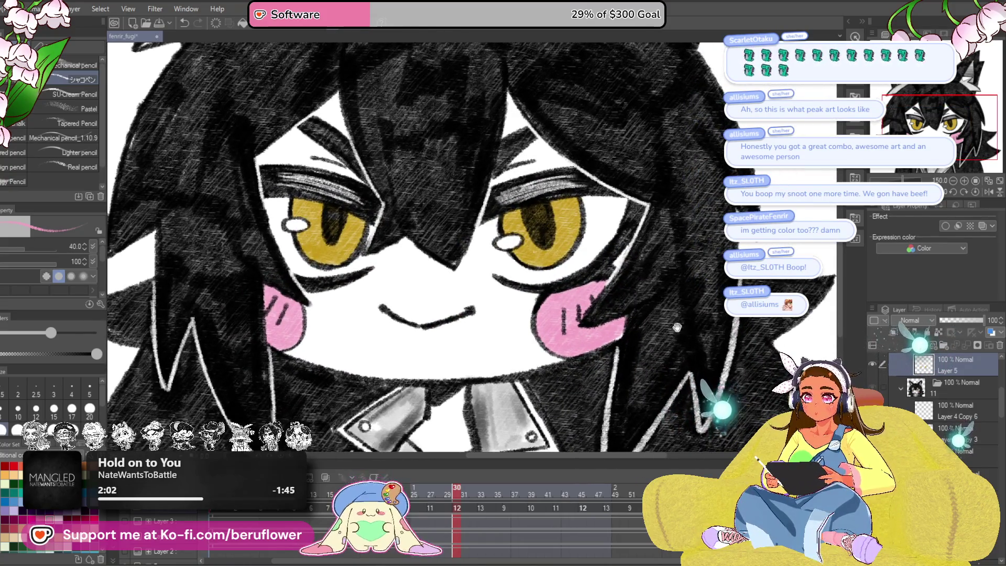
drag(682, 321, 642, 327)
drag(497, 458, 497, 445)
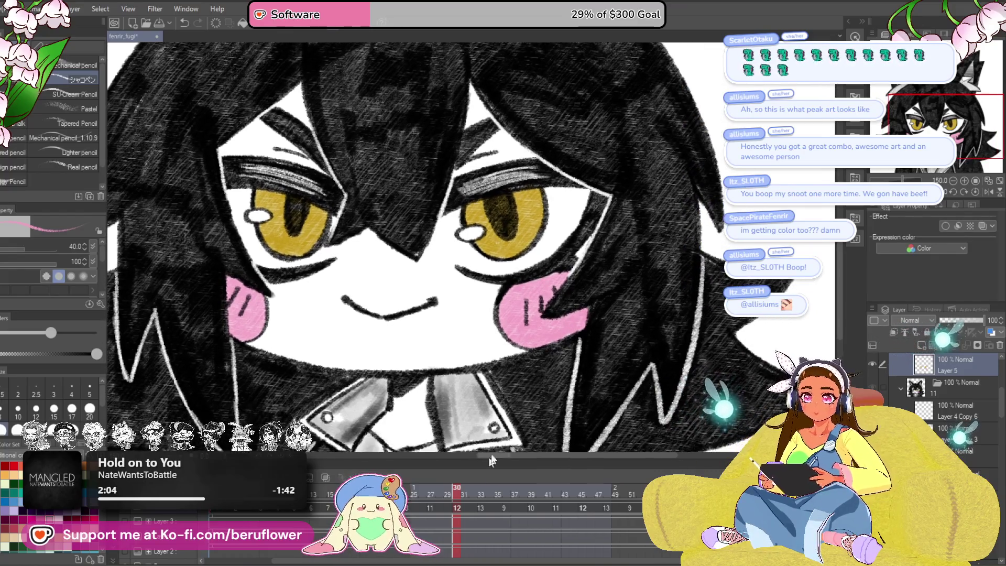
drag(457, 489, 483, 491)
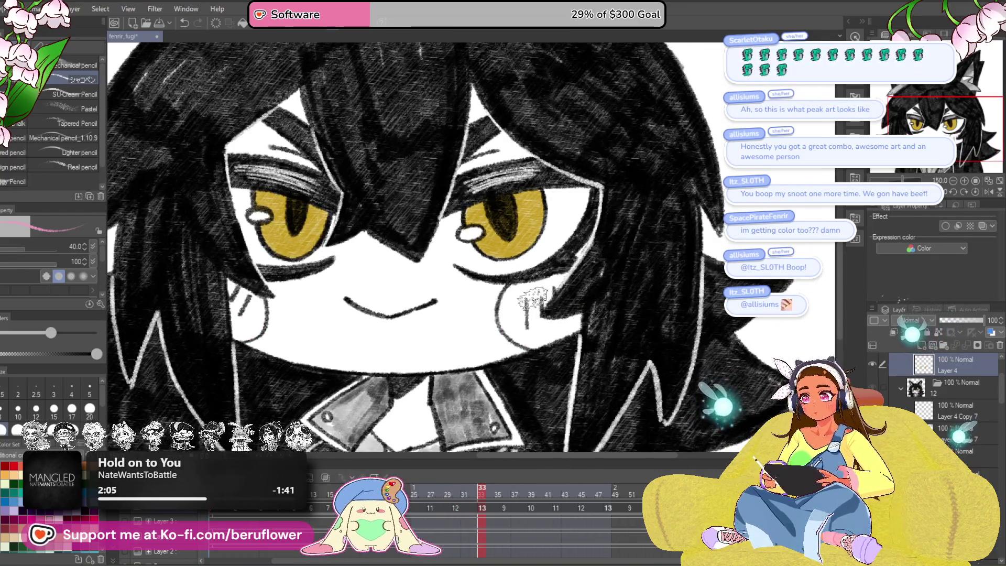
scroll(532, 301, up, 3)
mouse_move(597, 252)
mouse_down()
mouse_move(503, 267)
mouse_move(490, 311)
mouse_move(471, 325)
mouse_move(501, 288)
mouse_move(505, 371)
mouse_move(587, 251)
mouse_move(487, 362)
mouse_move(529, 398)
mouse_move(561, 398)
mouse_move(600, 374)
mouse_move(623, 343)
mouse_move(524, 377)
mouse_move(587, 351)
mouse_move(623, 356)
mouse_up()
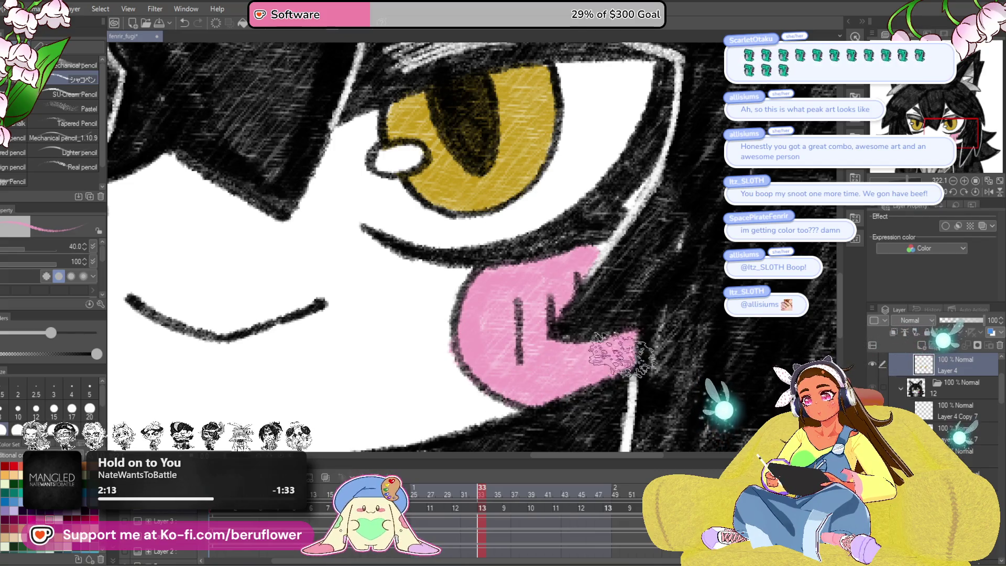
key(ctrl+0)
scroll(431, 299, up, 5)
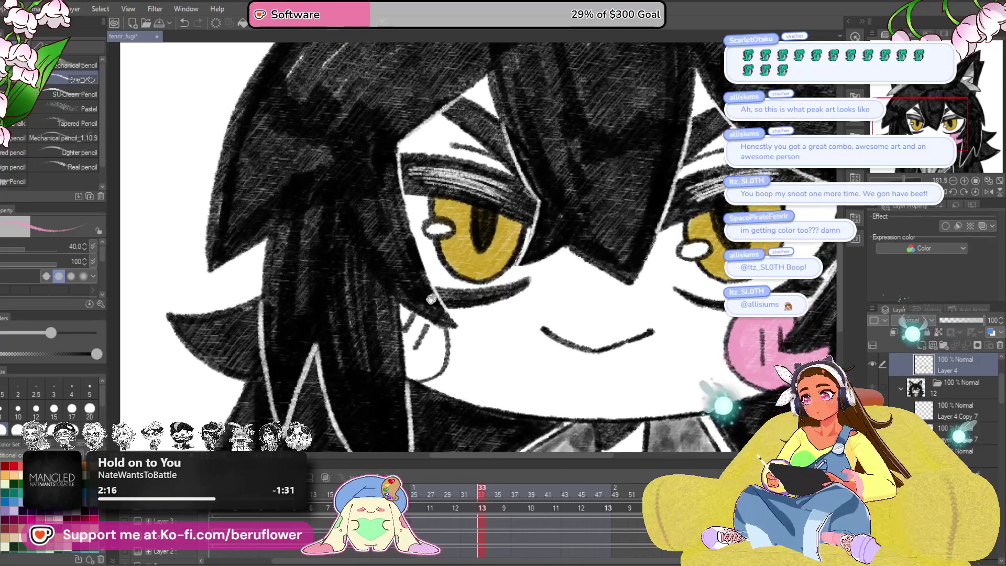
mouse_move(430, 299)
mouse_down()
mouse_move(413, 336)
mouse_move(440, 330)
mouse_move(433, 369)
mouse_up()
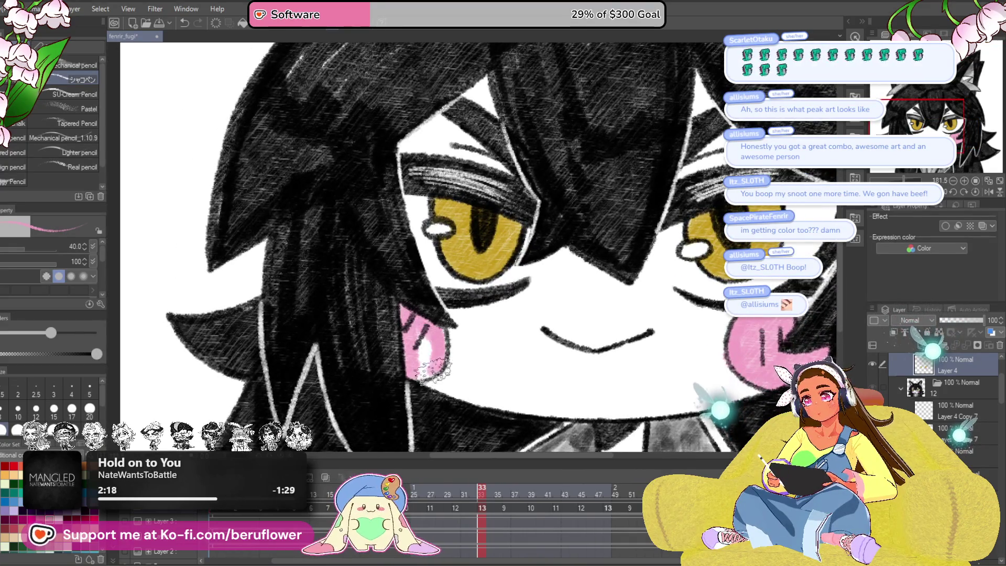
Step: Fit the whole drawing in the window, nudge it up-right, and switch frames
key(ctrl+0)
scroll(715, 351, up, 3)
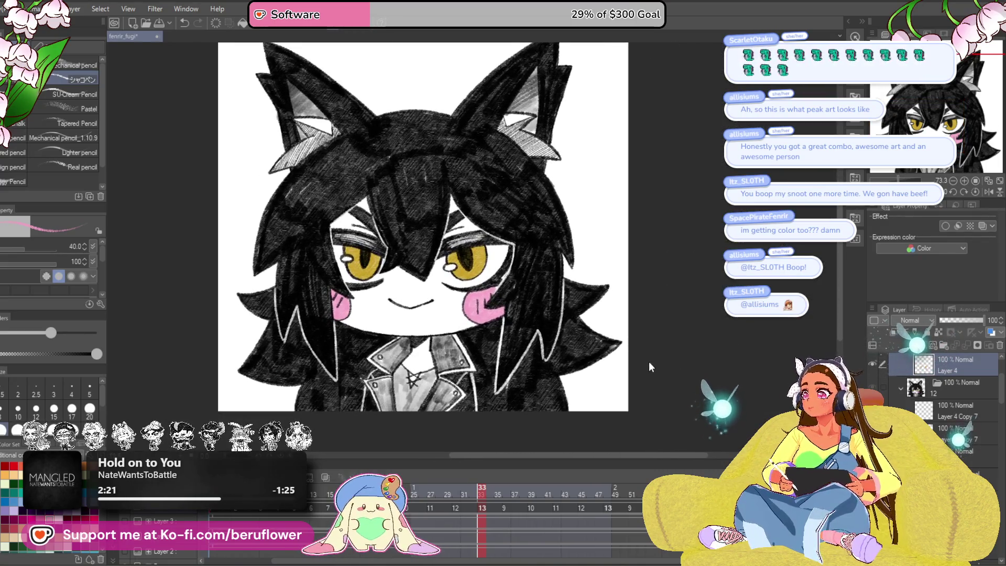
mouse_move(647, 418)
mouse_down()
mouse_move(663, 389)
mouse_move(653, 424)
mouse_up()
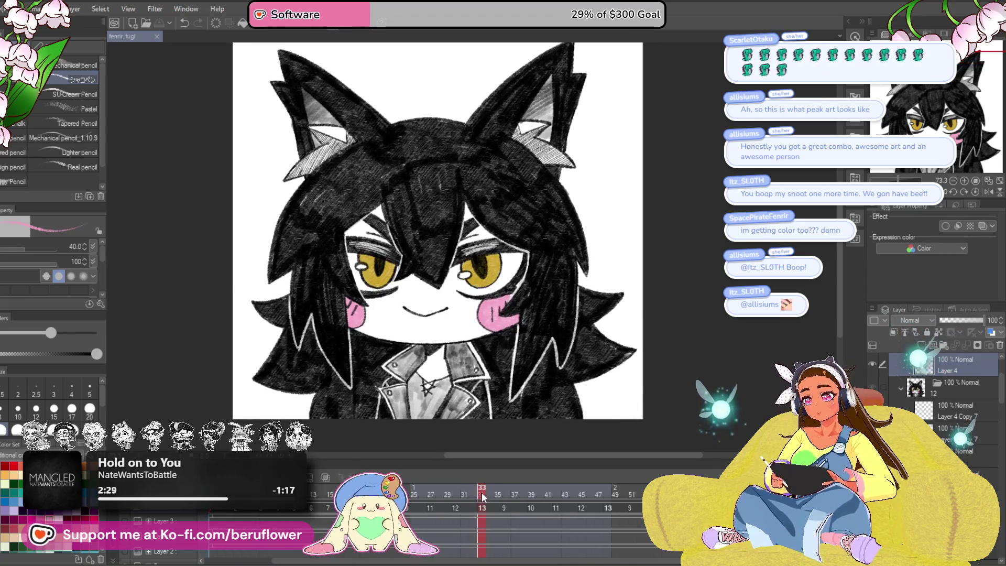
click(256, 496)
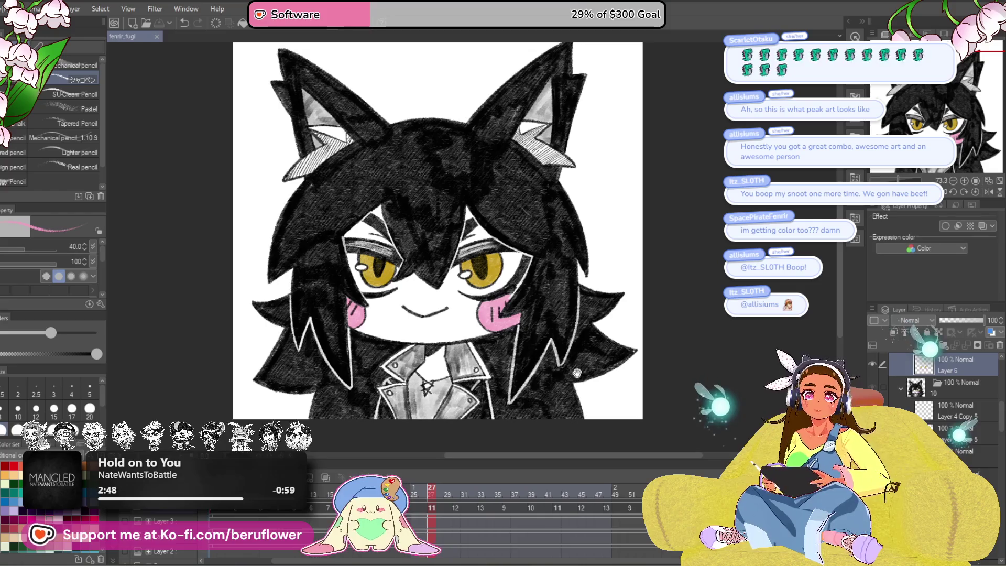
Step: Nudge the view right and down, then select the 'mouth closed : 13' layer
drag(291, 444, 309, 463)
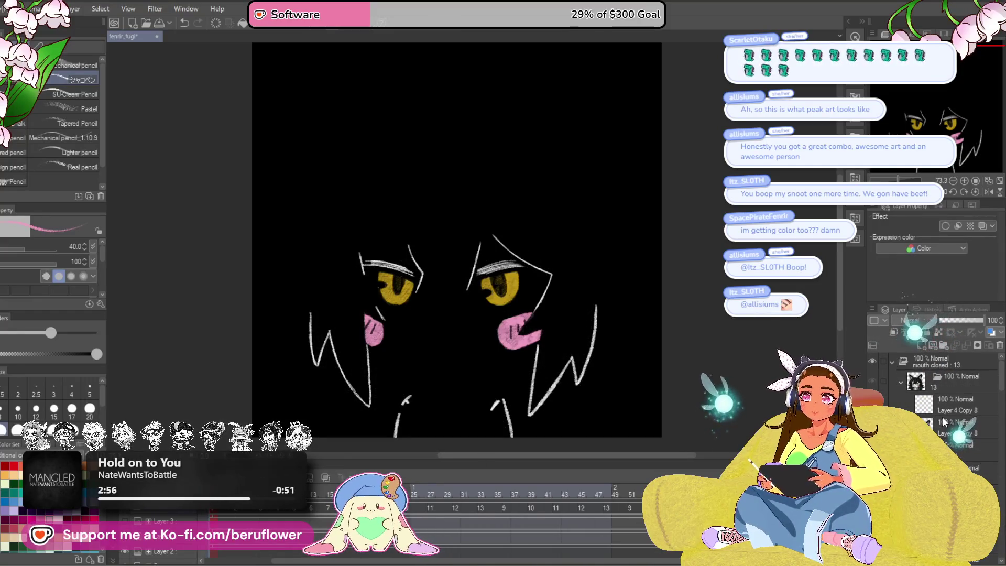
click(958, 364)
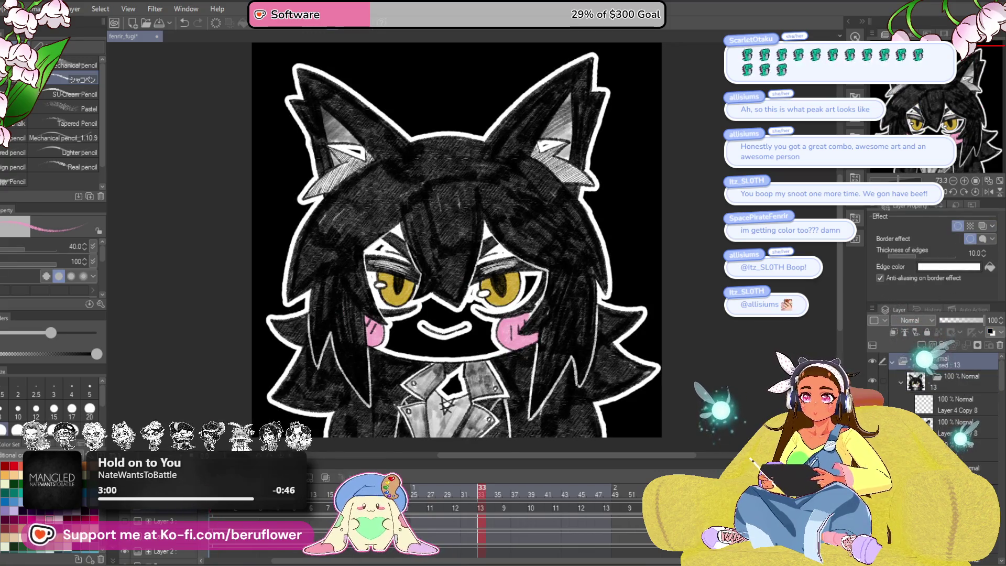
Step: Move down two layers, switch to Lasso fill, and open Color Settings with pink loaded
click(950, 442)
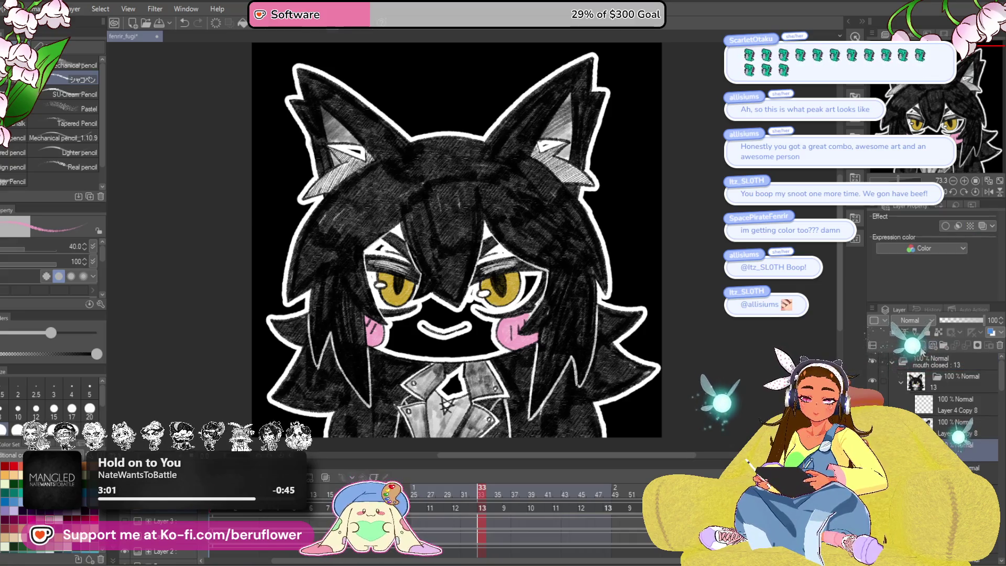
click(959, 469)
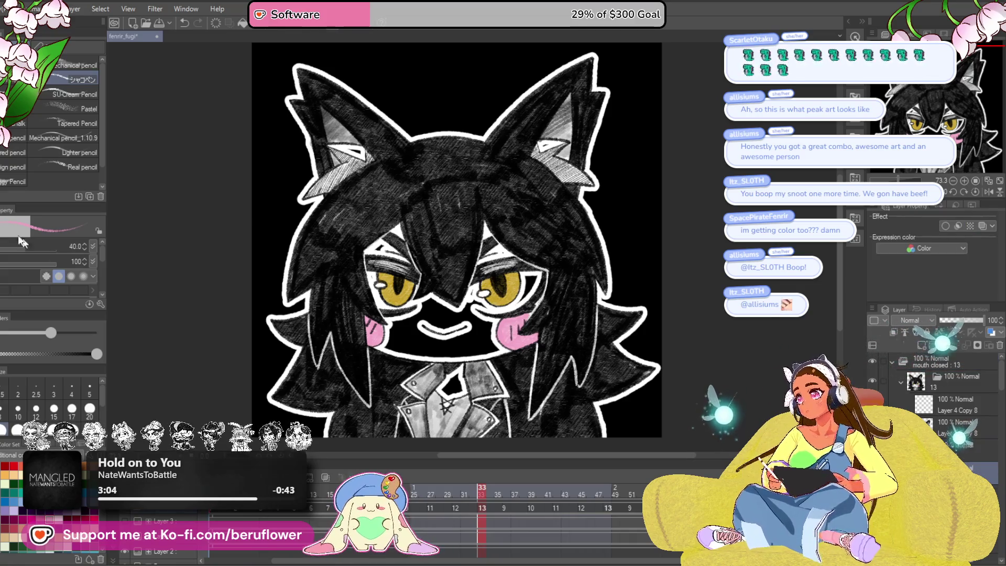
key(u)
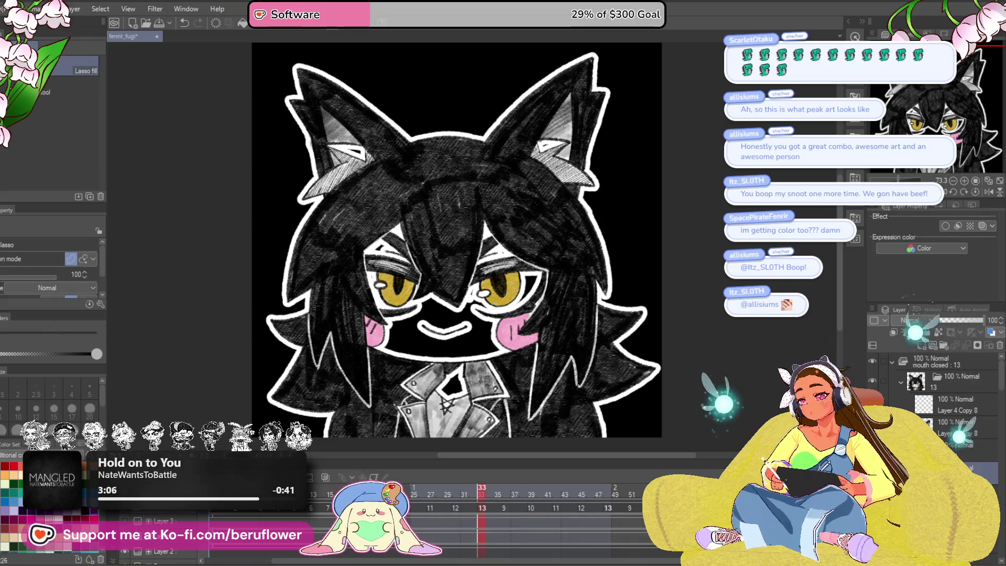
click(712, 348)
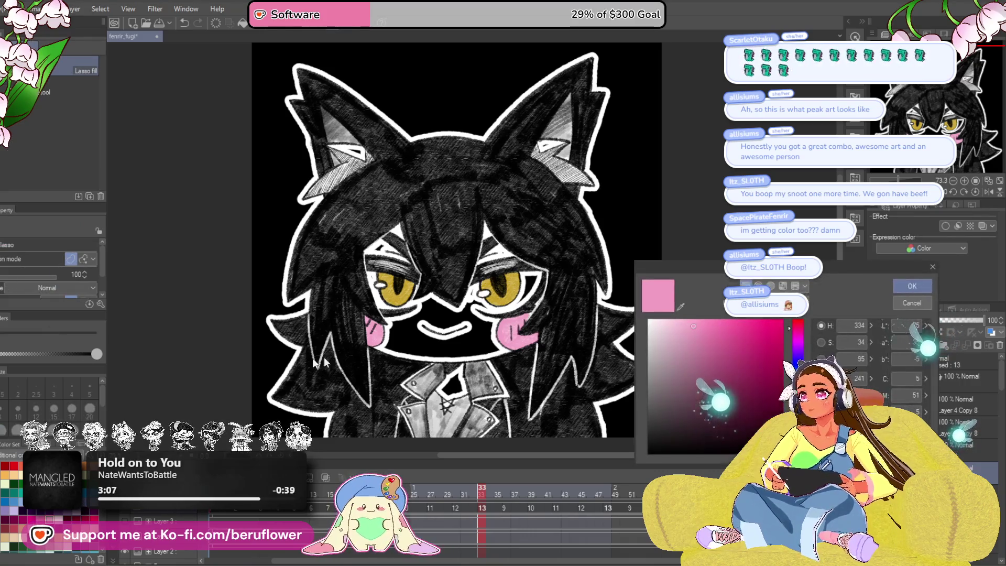
Step: Accept the colour and lasso-fill the black face area, including under the right eye, with white
click(911, 286)
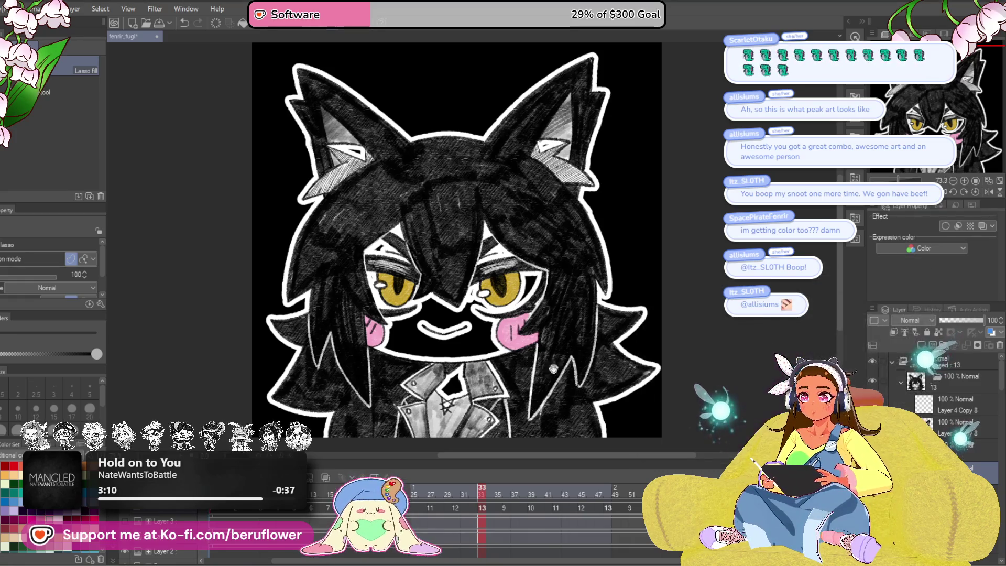
drag(499, 356, 449, 312)
mouse_move(482, 199)
mouse_down()
mouse_move(503, 251)
mouse_move(441, 310)
mouse_up()
mouse_move(291, 263)
mouse_down()
mouse_move(540, 246)
mouse_move(553, 223)
mouse_up()
mouse_move(422, 254)
mouse_down()
mouse_move(340, 335)
mouse_move(378, 435)
mouse_move(462, 256)
mouse_up()
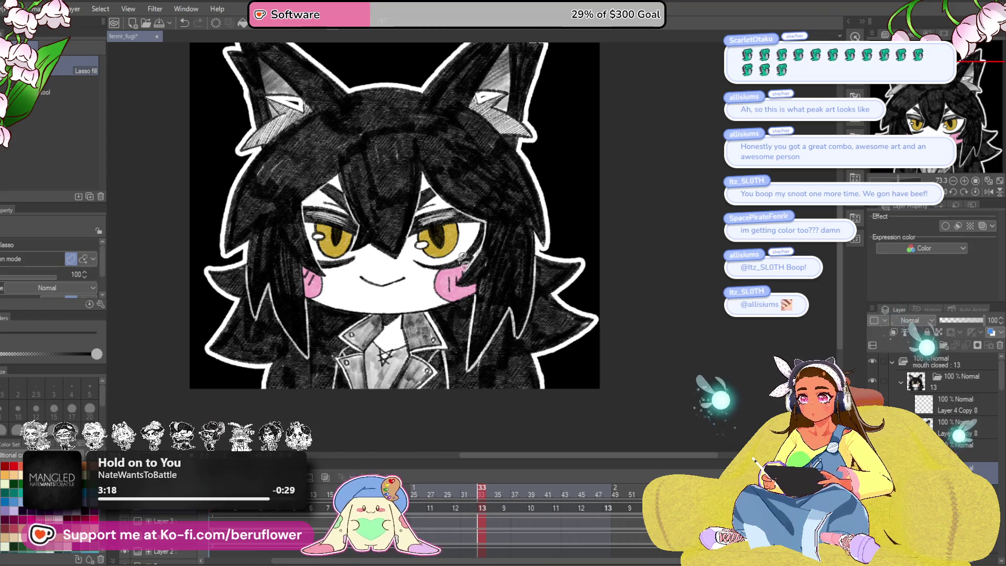
drag(485, 87, 525, 182)
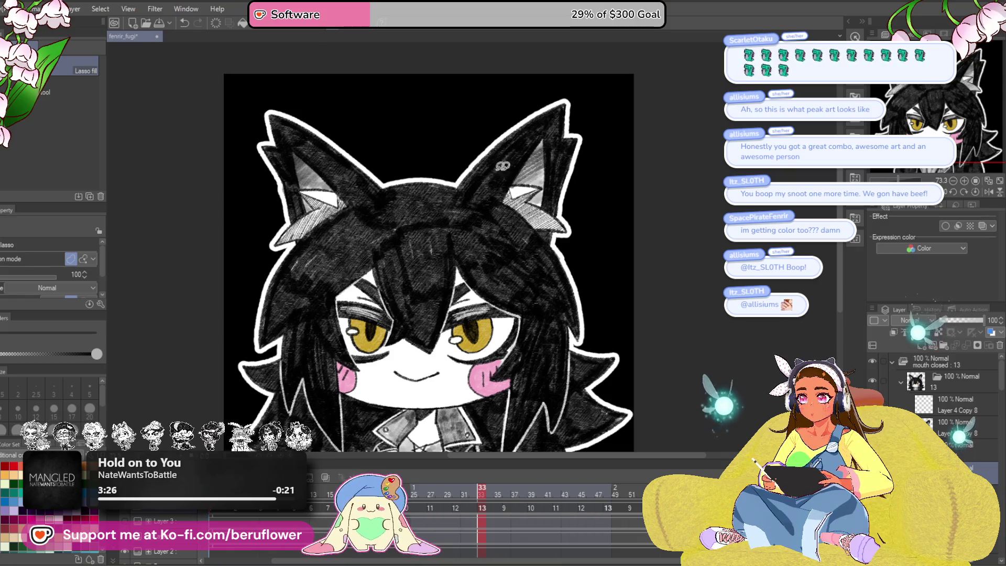
drag(559, 285, 575, 356)
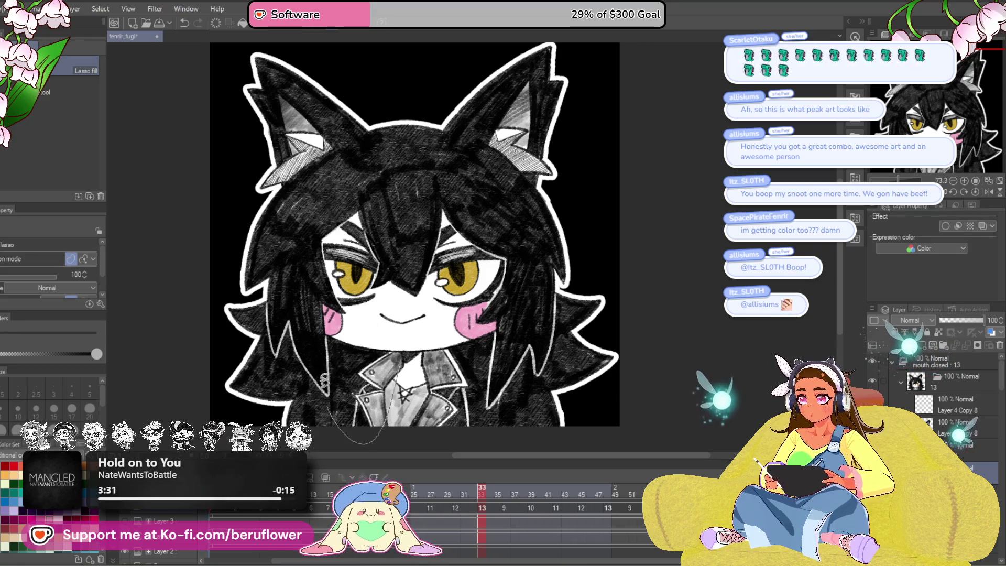
scroll(459, 254, down, 1)
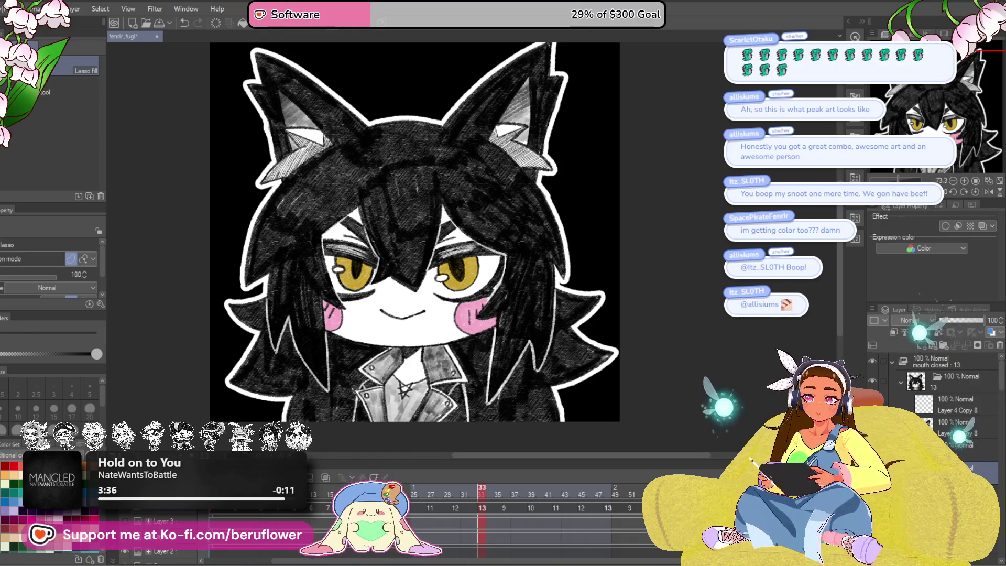
Step: Step back two frames, toggling undo/redo to compare them with and without gold eyes and blush
key(Left)
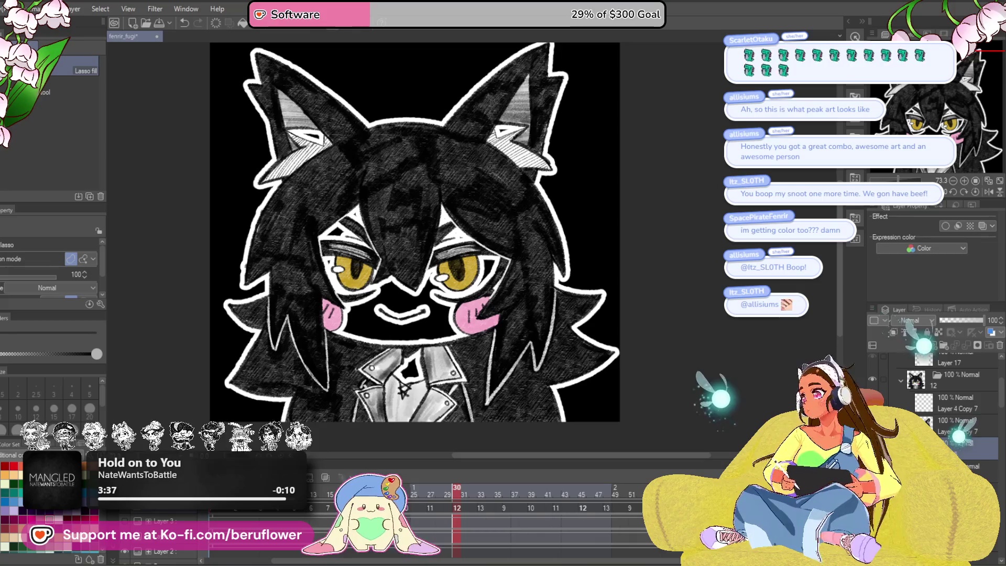
key(ctrl+z)
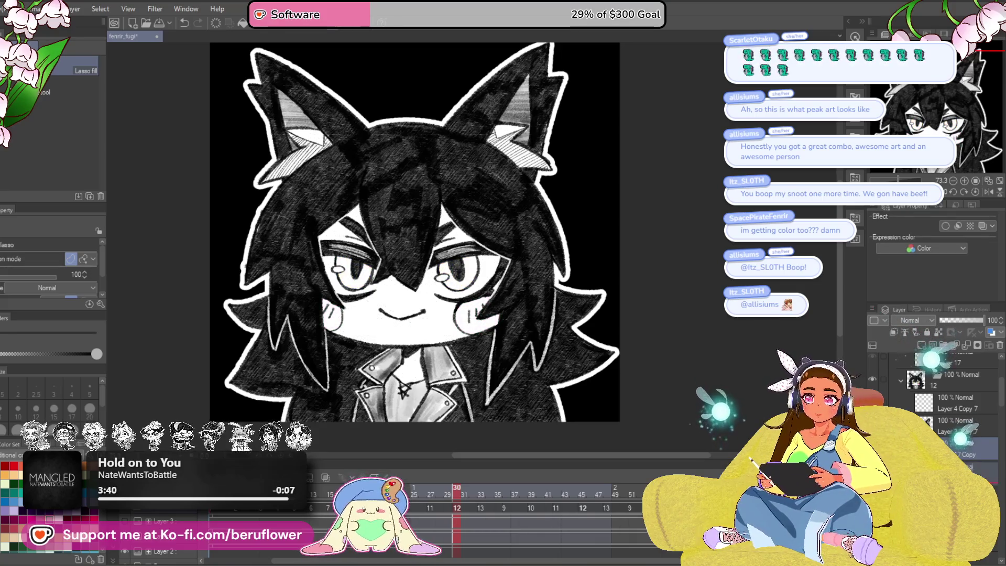
key(ctrl+y)
key(Left)
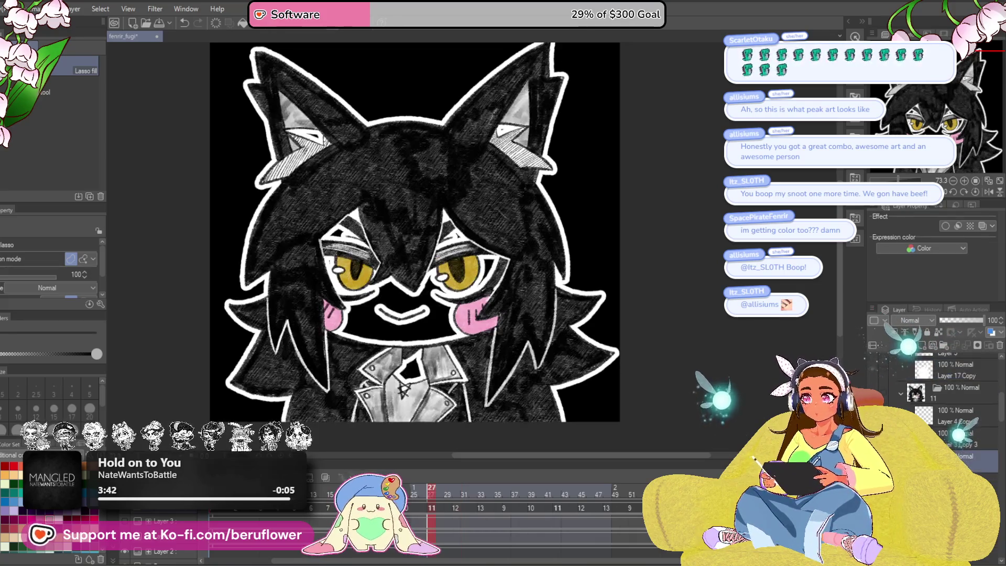
key(ctrl+z)
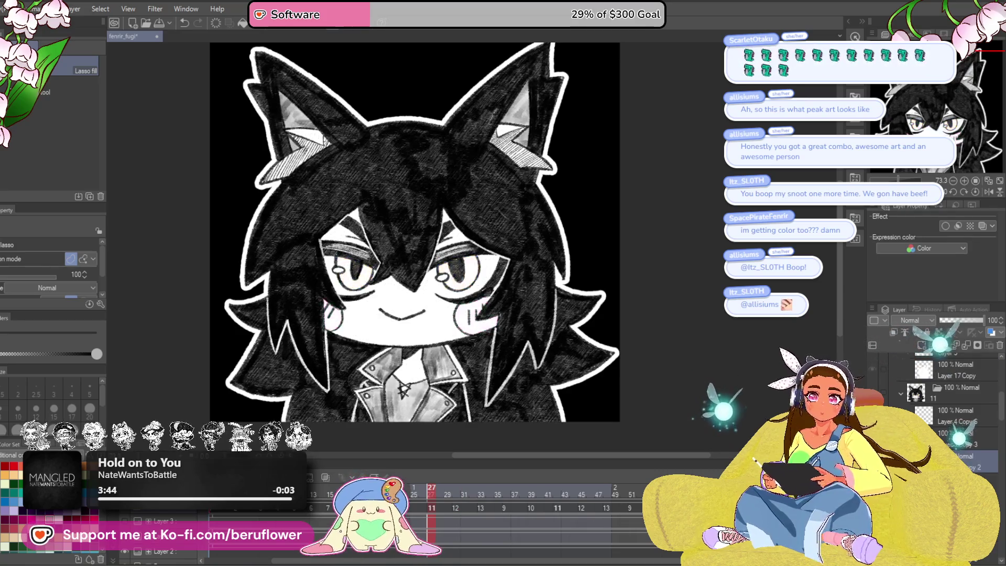
key(ctrl+y)
key(ctrl+y)
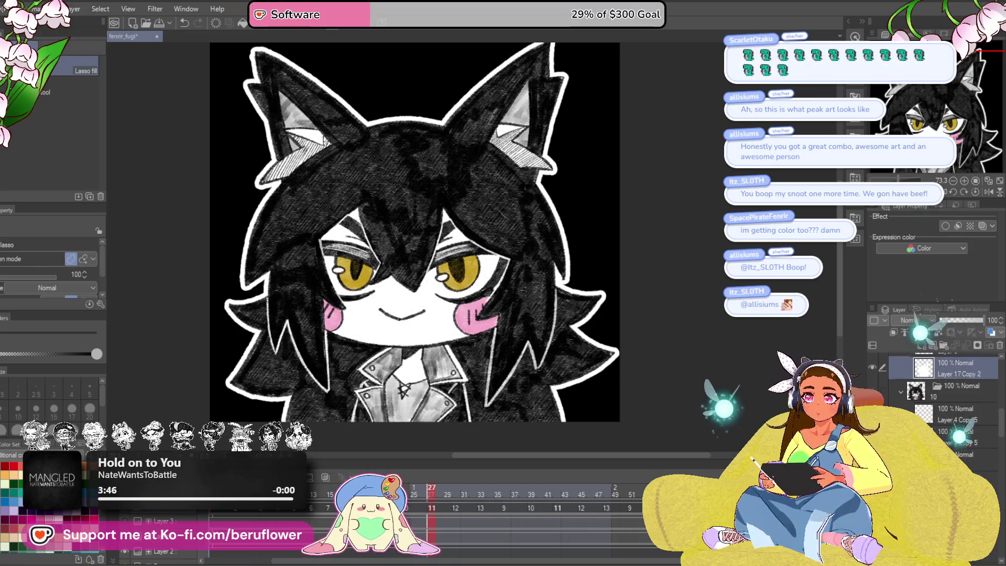
key(ctrl+z)
key(ctrl+z)
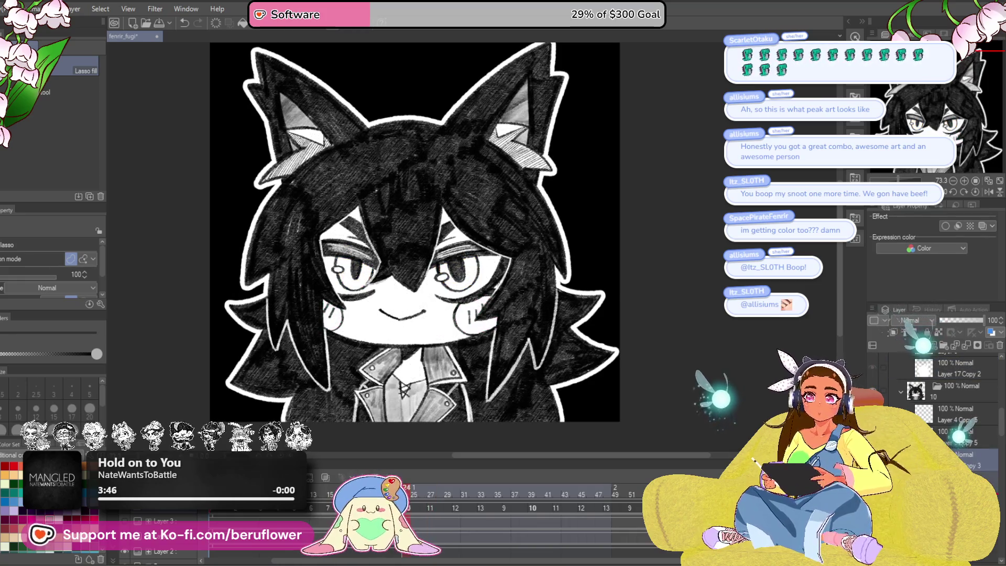
key(ctrl+y)
key(ctrl+z)
key(ctrl+z)
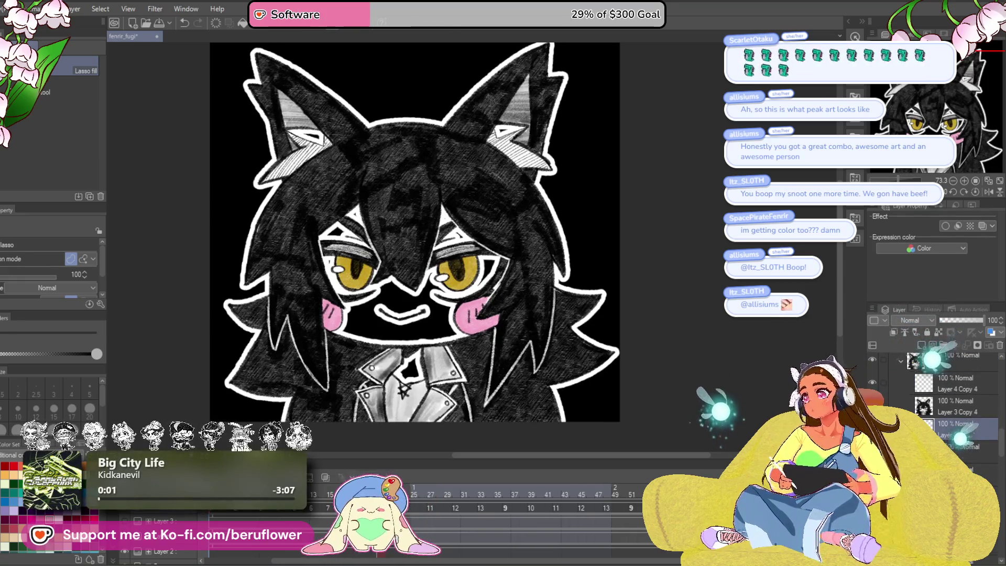
key(ctrl+y)
key(ctrl+y)
key(ctrl+z)
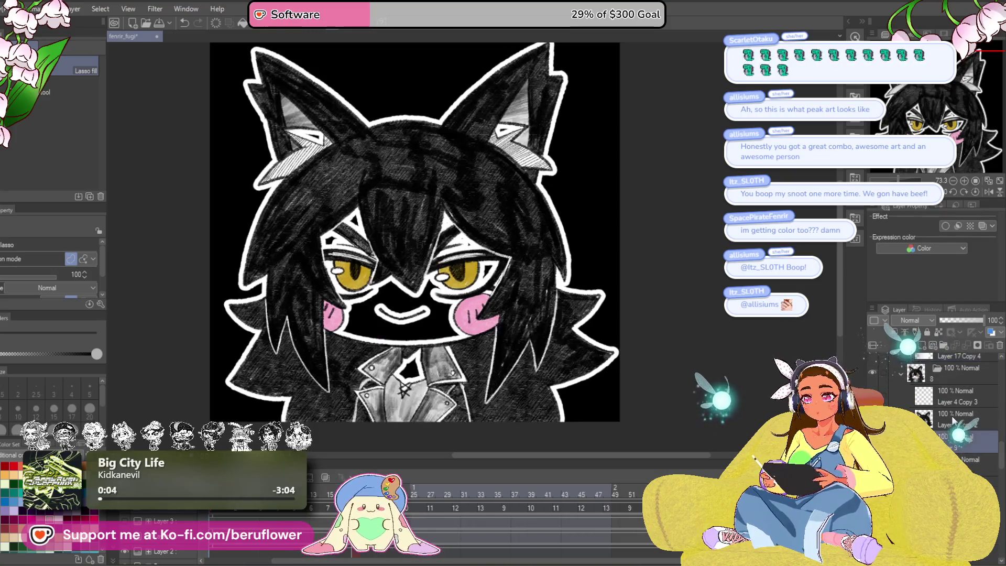
key(ctrl+y)
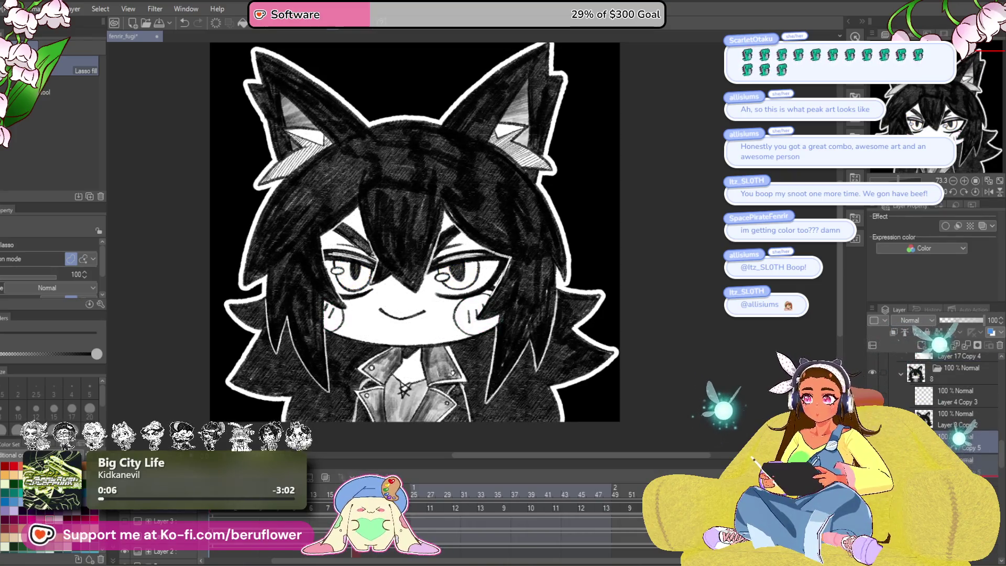
key(ctrl+y)
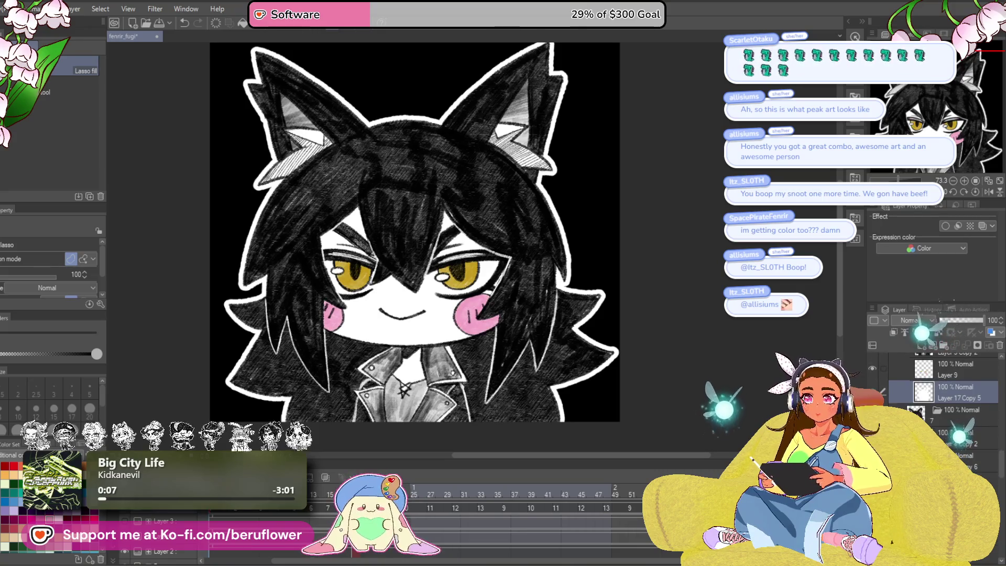
key(ctrl+z)
key(ctrl+z)
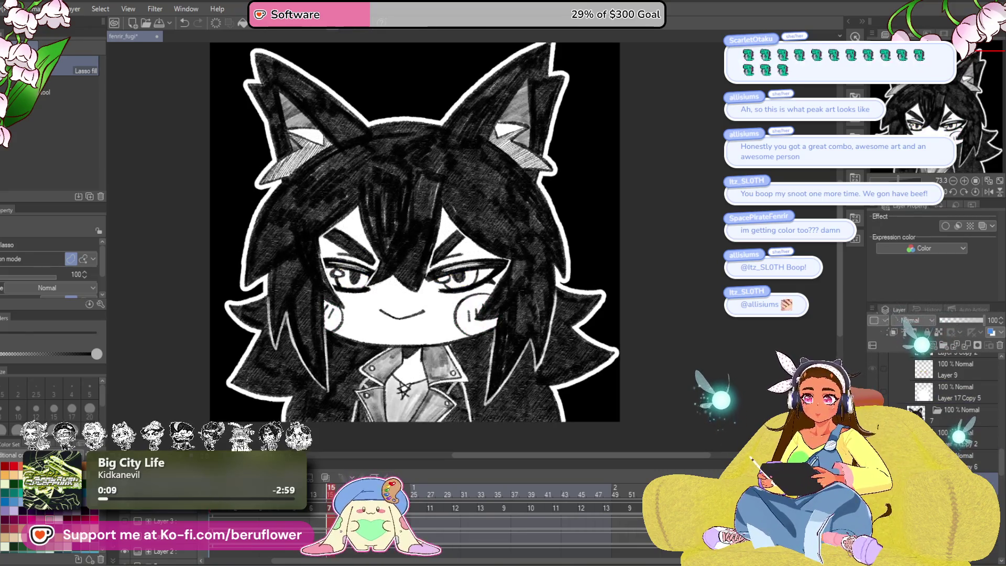
key(ctrl+y)
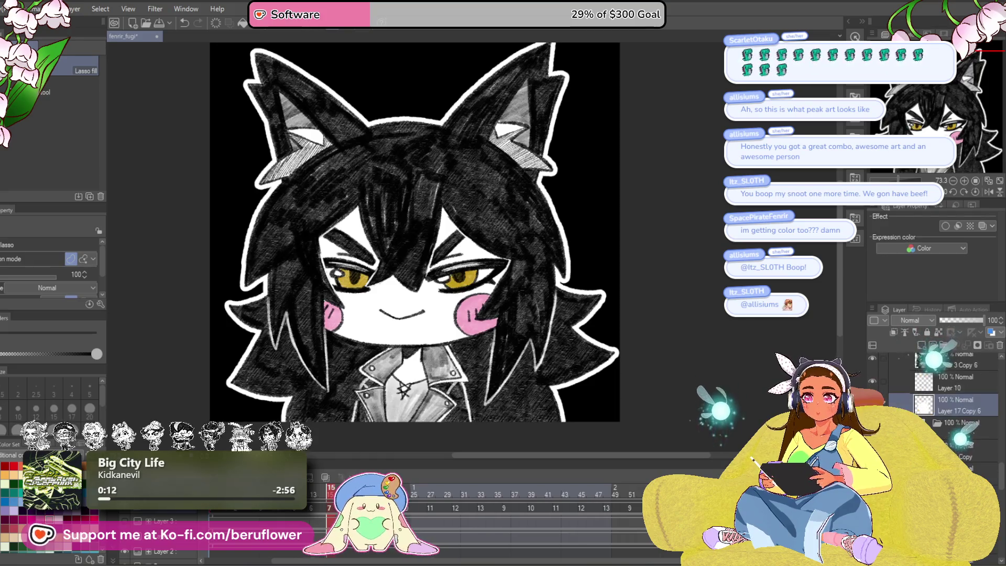
Step: Flip back through ten more frames comparing expressions, then start playback
key(Left)
key(Left)
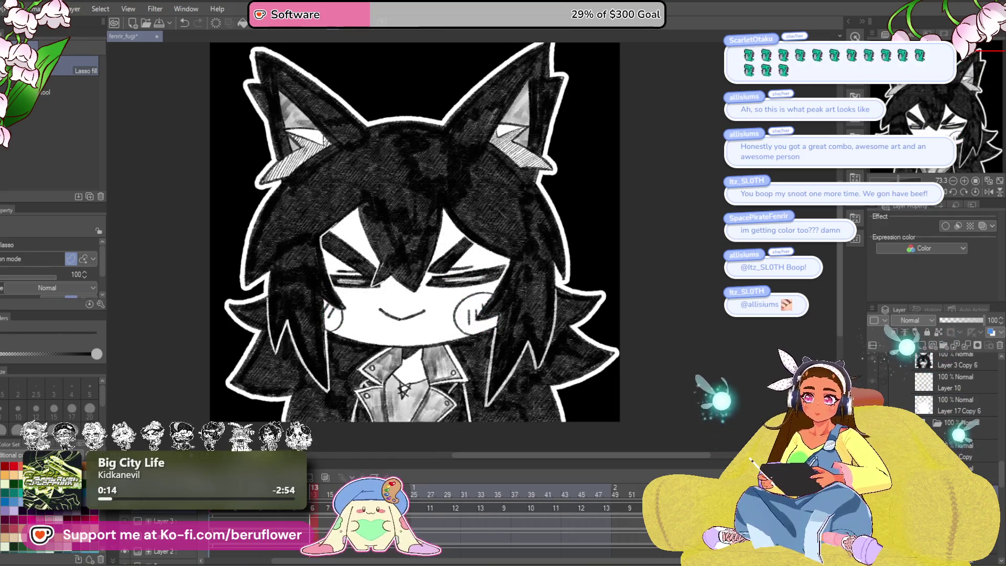
key(Left)
key(Left)
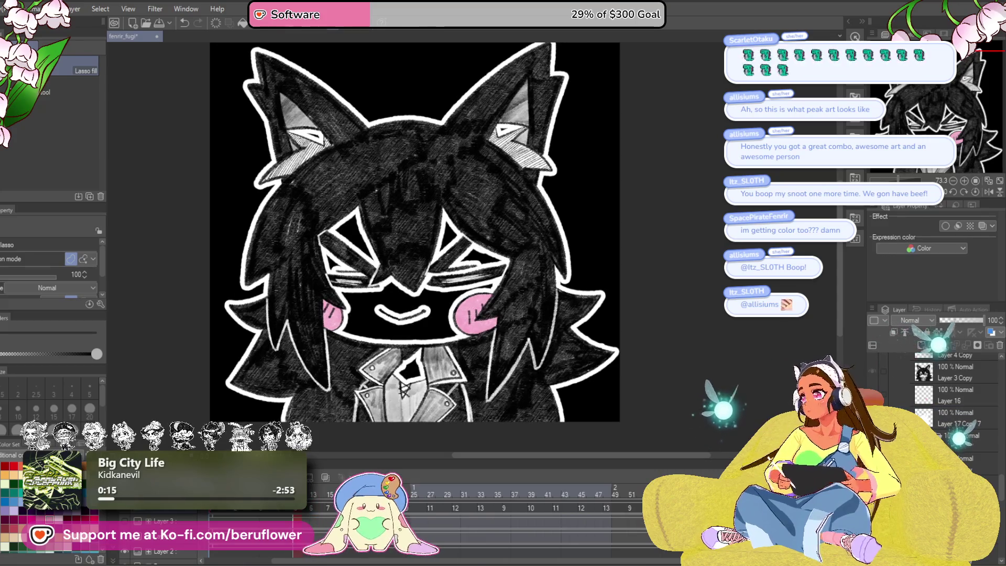
key(Left)
key(Left)
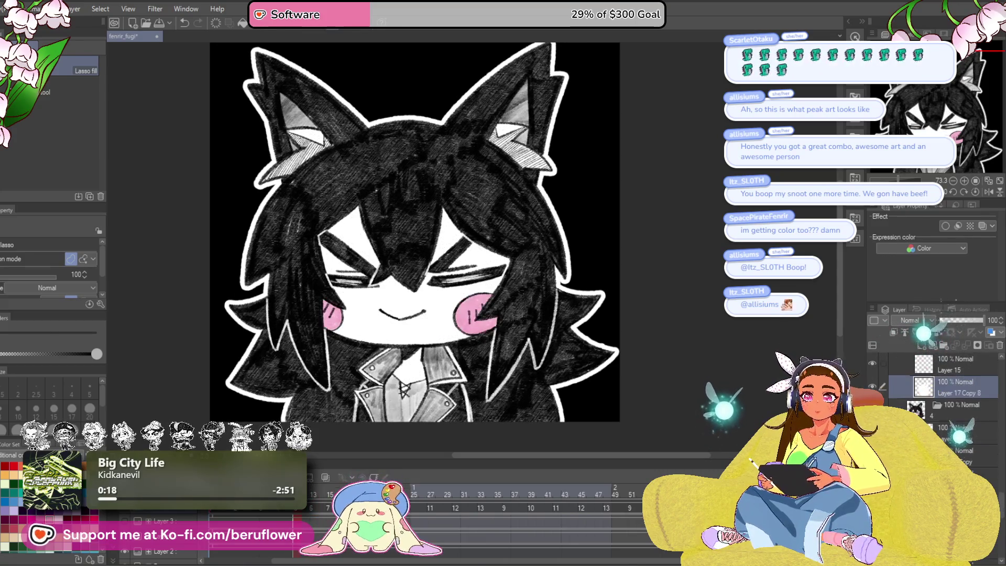
key(Left)
key(Left)
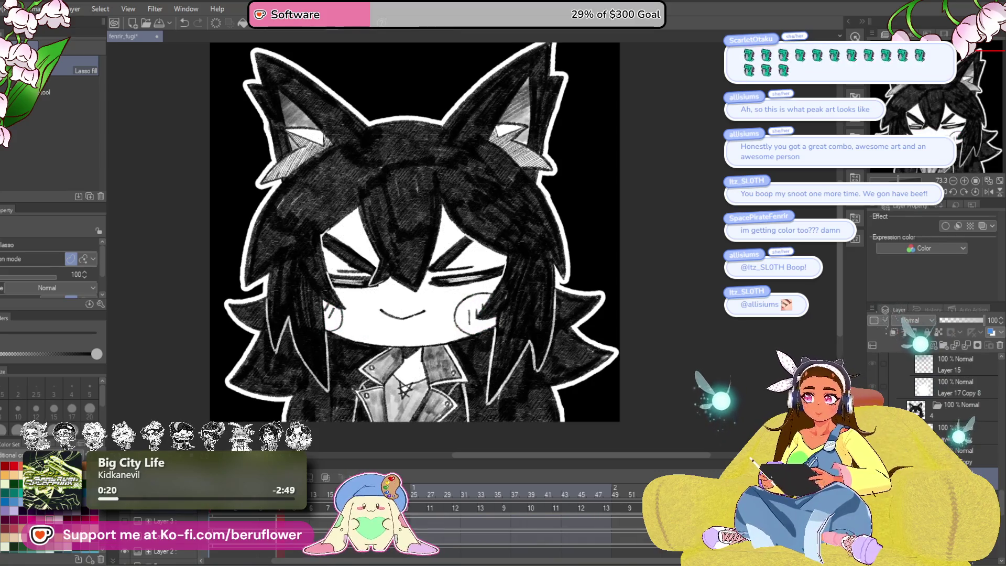
key(Left)
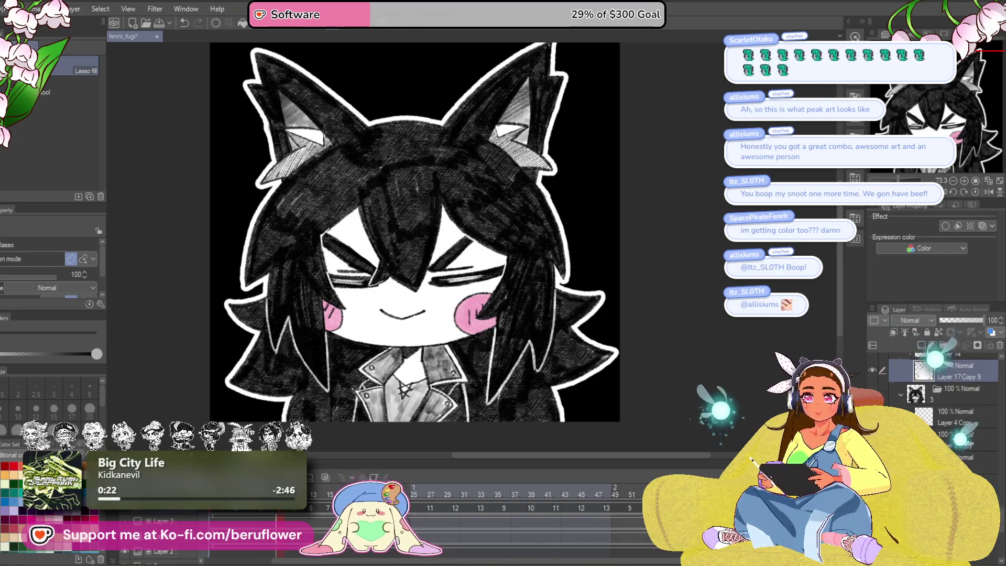
key(Left)
key(Left)
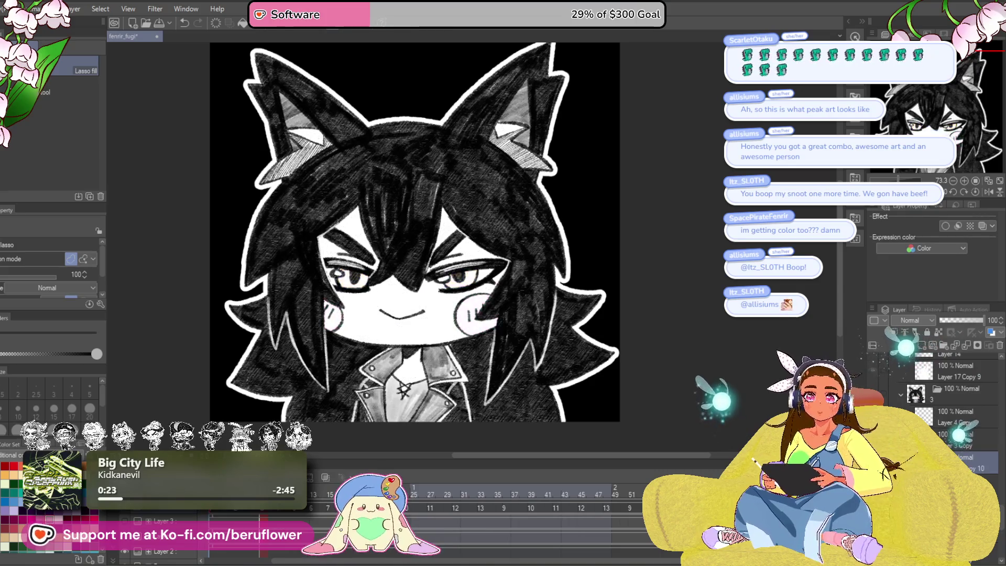
key(Left)
key(Left)
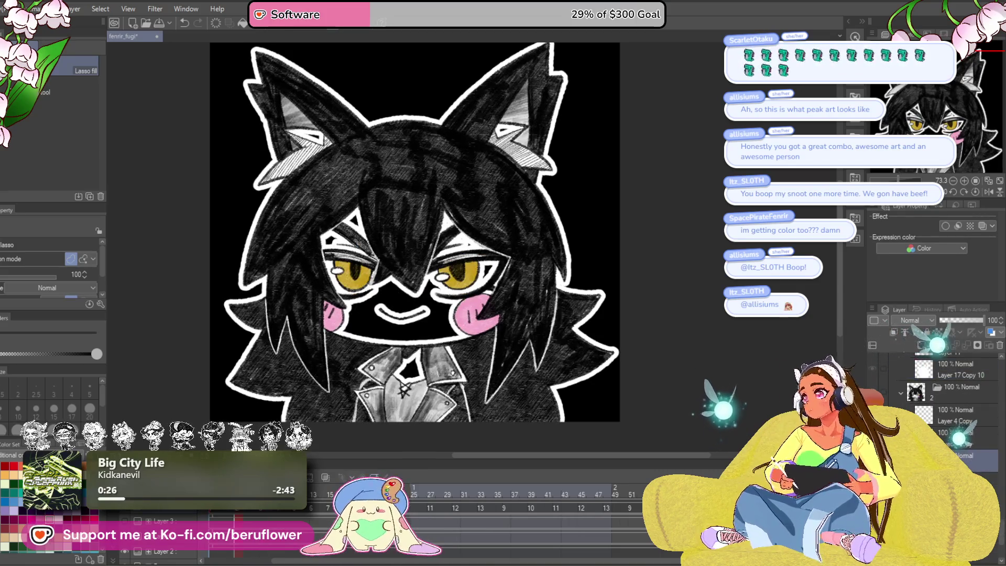
key(Left)
key(Left)
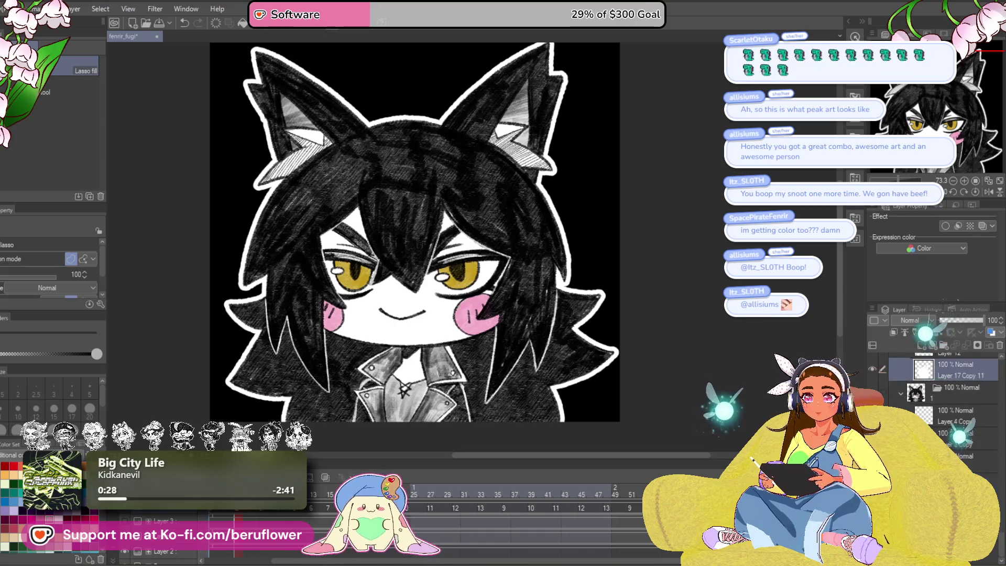
key(Left)
key(Left)
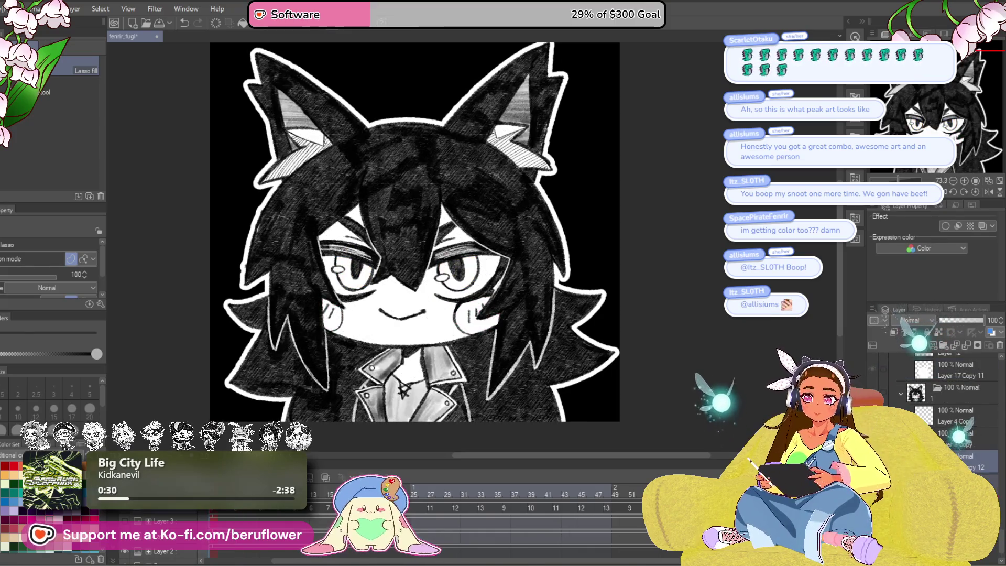
key(Left)
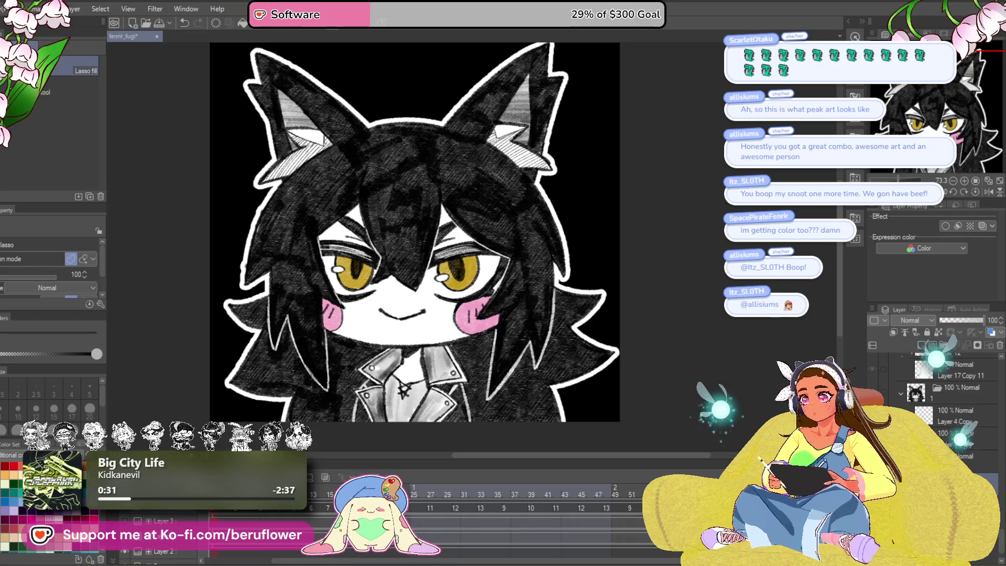
key(space)
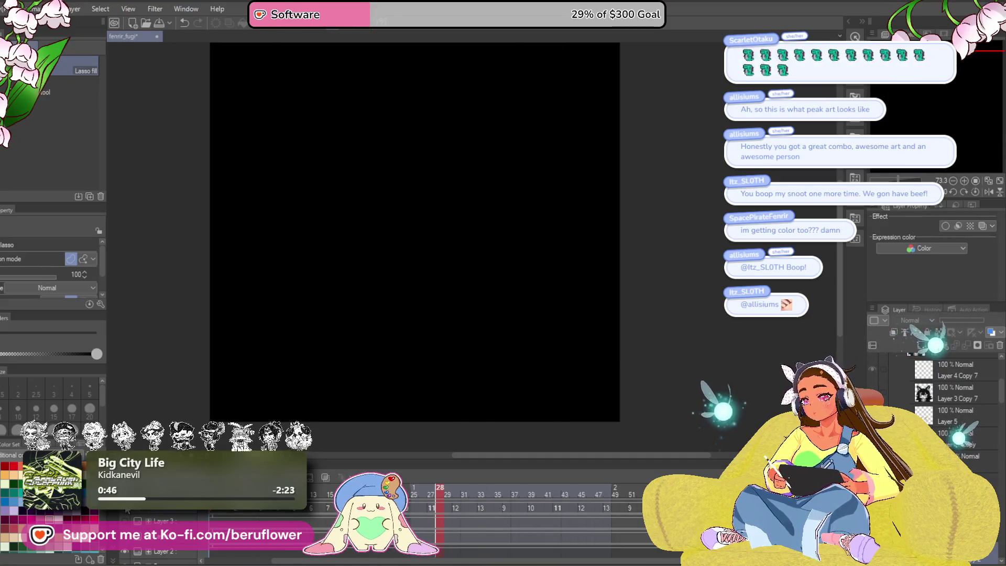
Step: Save the file, then redraw the left hair outline on frame 30
key(ctrl+s)
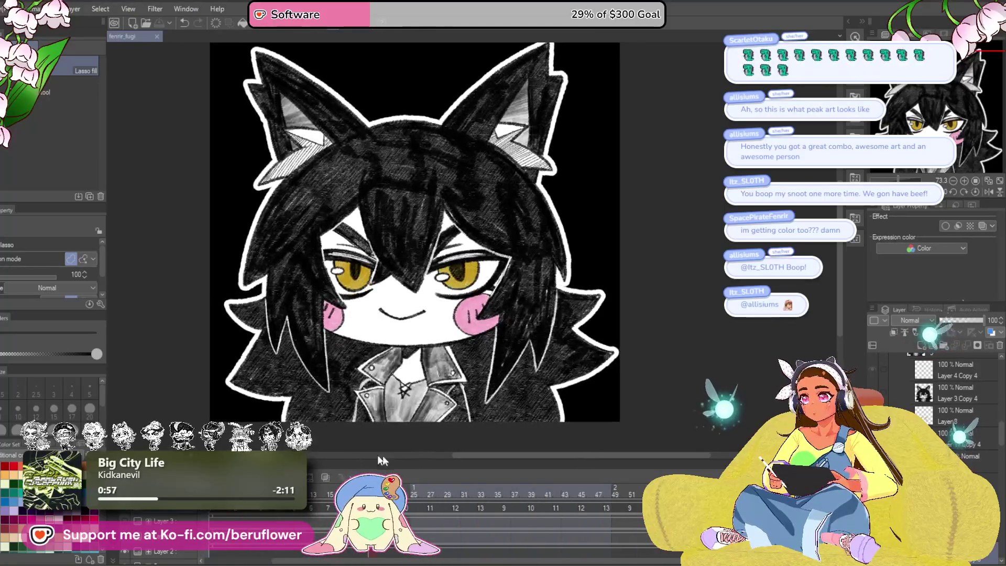
click(464, 490)
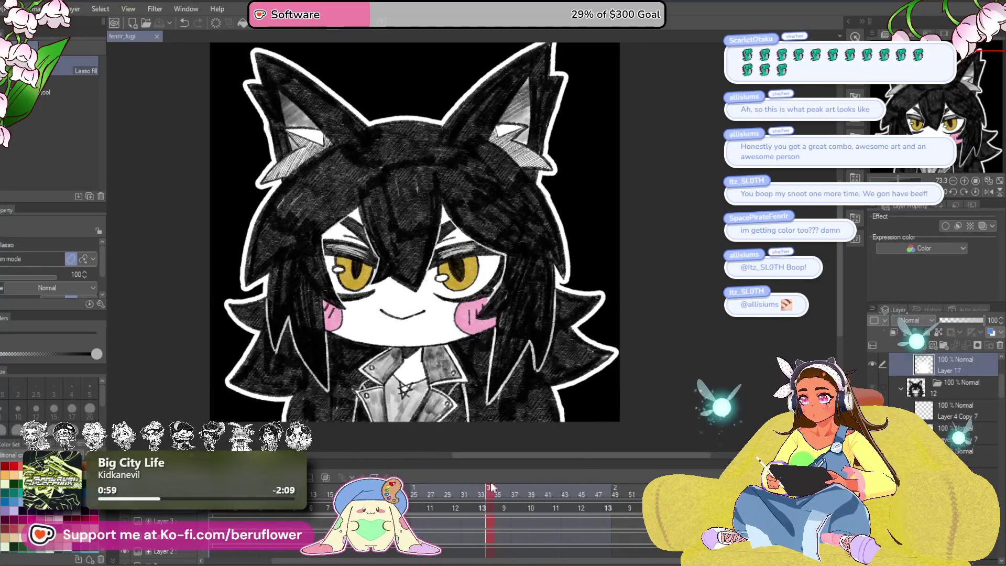
click(456, 490)
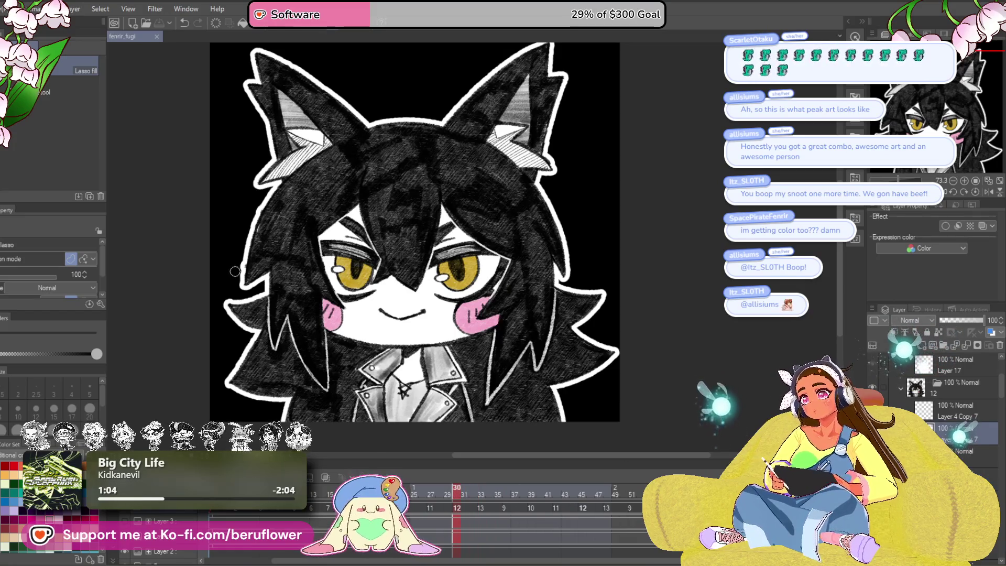
scroll(264, 209, up, 2)
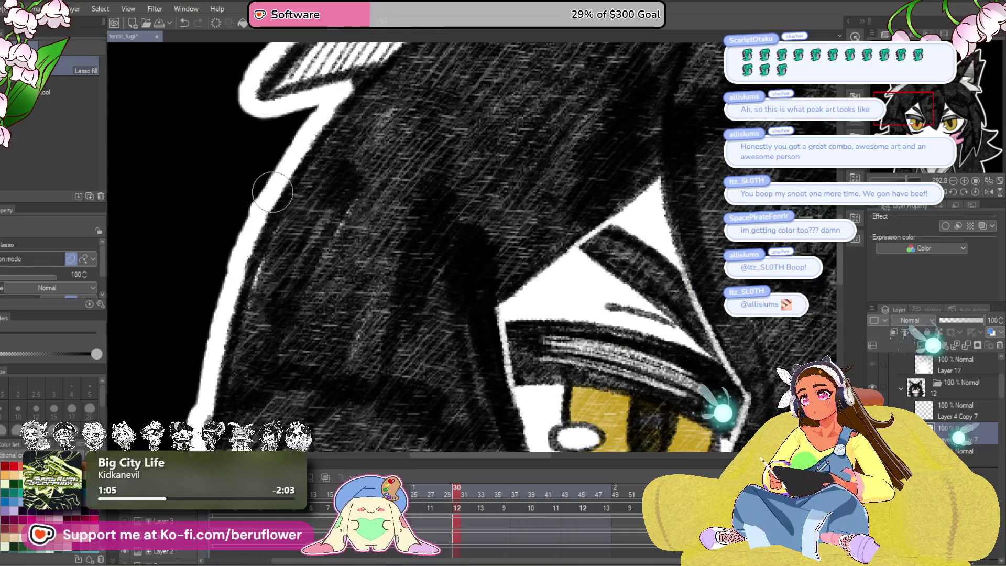
mouse_move(208, 285)
mouse_down()
mouse_move(249, 273)
mouse_move(297, 156)
mouse_up()
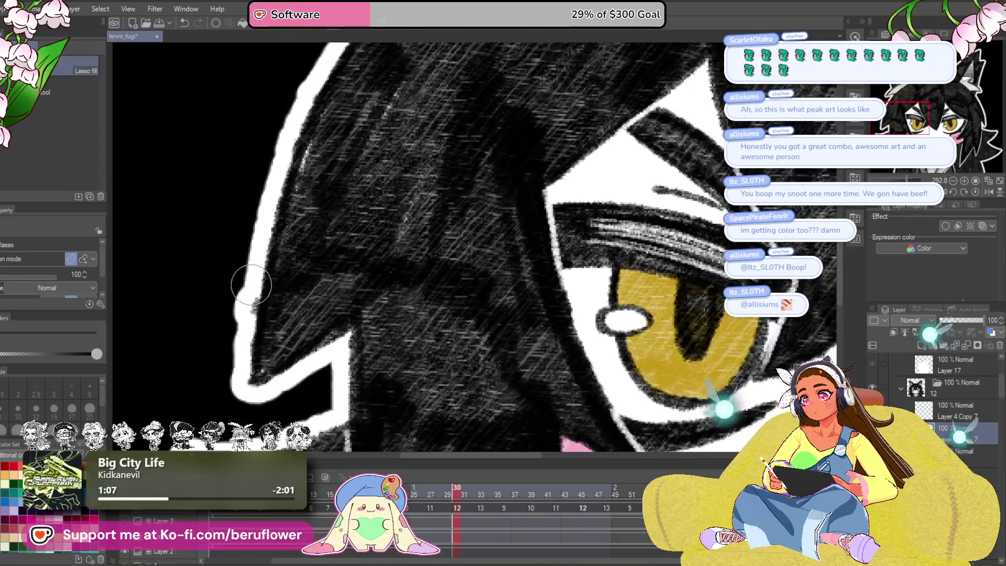
key(ctrl+0)
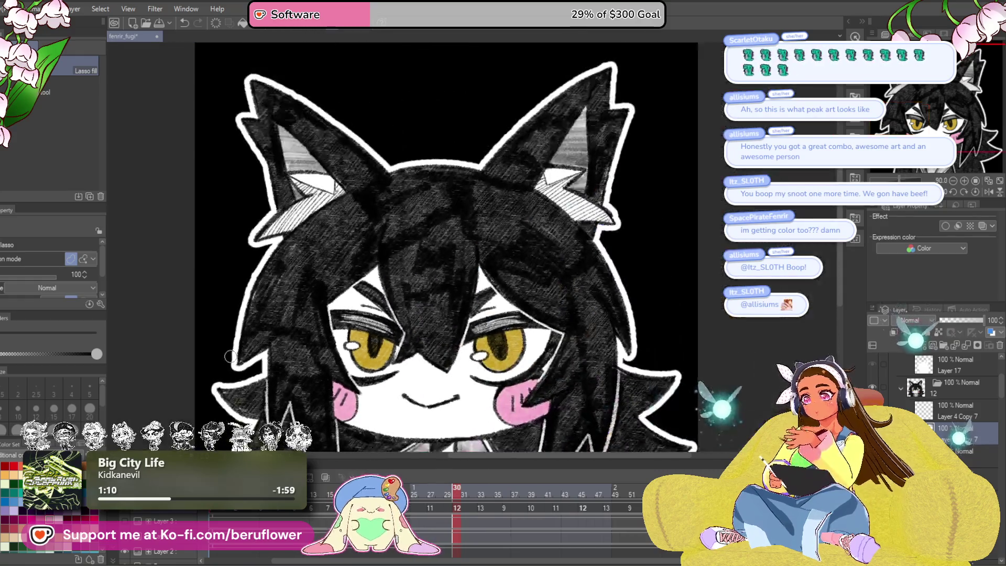
Step: Jump to a later frame and zoom in on the eye area to inspect it
click(591, 490)
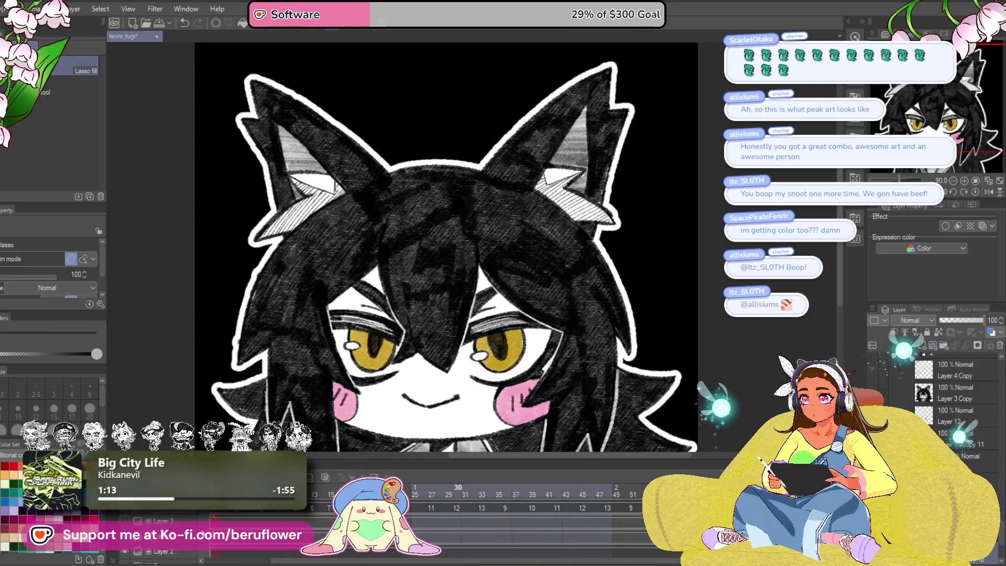
scroll(302, 313, up, 5)
drag(302, 313, 317, 345)
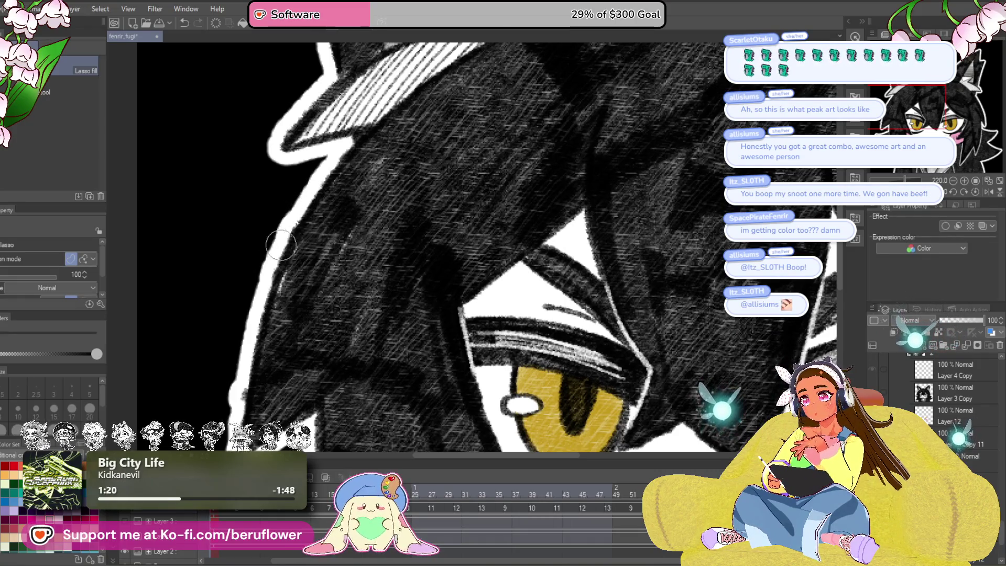
drag(257, 357, 282, 266)
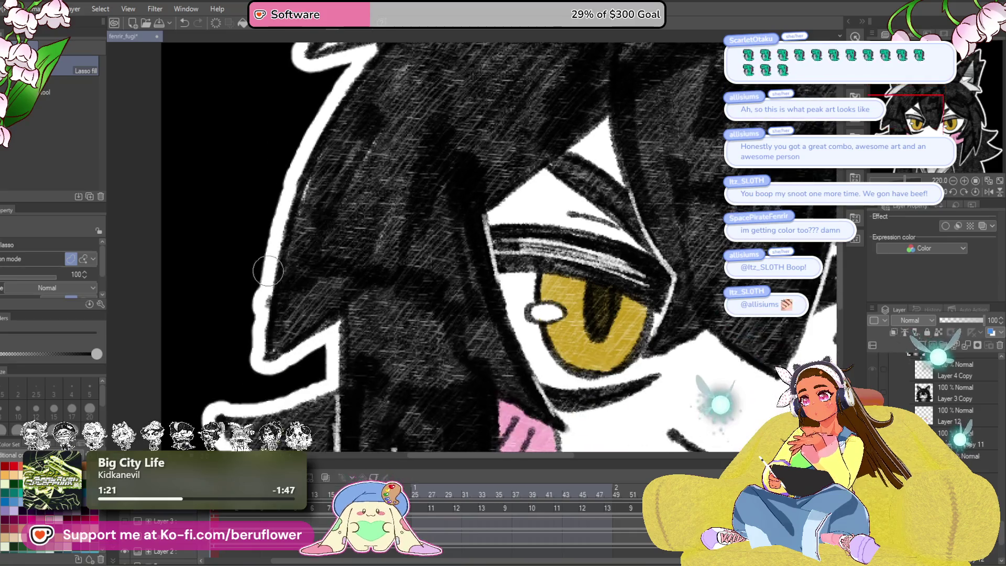
scroll(248, 376, down, 5)
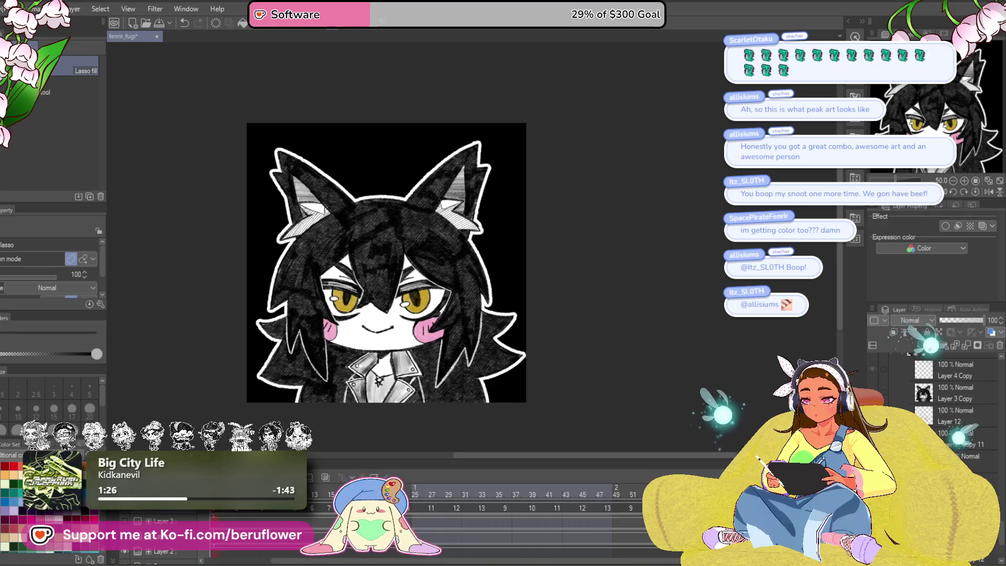
Step: Scrub to frame 49, play and stop the animation, then save with Ctrl+S
click(311, 487)
mouse_move(310, 486)
mouse_down()
mouse_move(526, 460)
mouse_move(619, 461)
mouse_move(467, 506)
mouse_move(240, 527)
mouse_up()
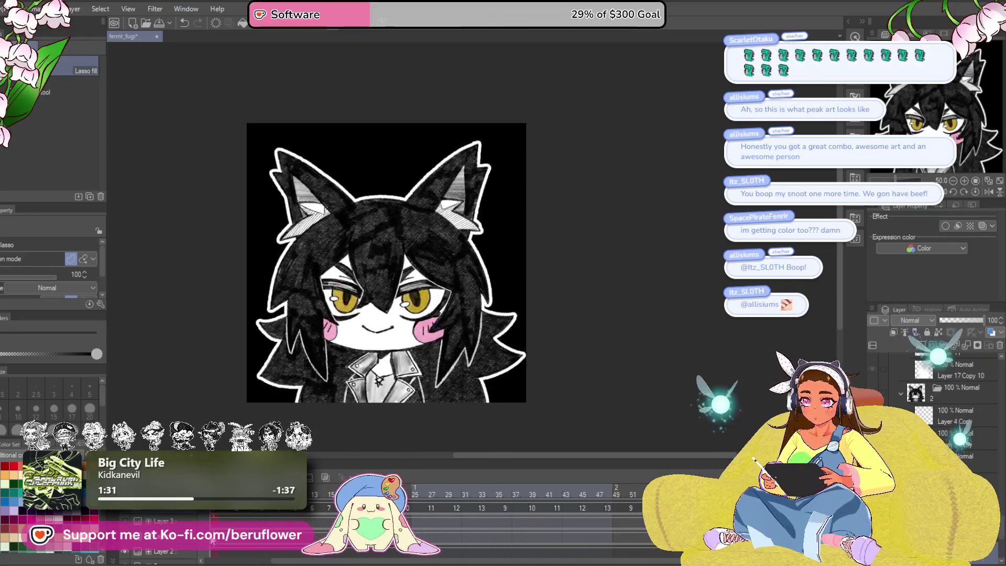
key(space)
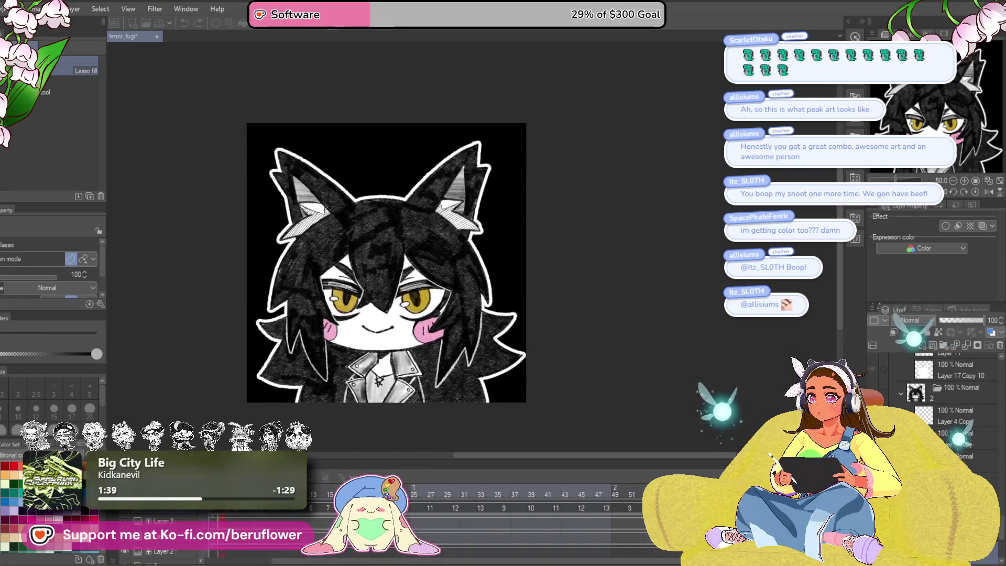
key(space)
key(ctrl+s)
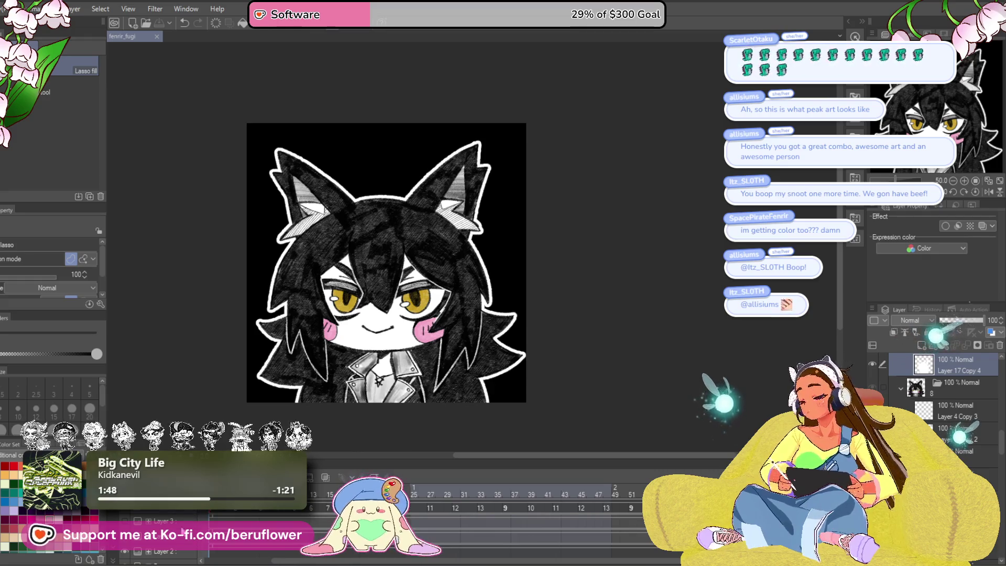
right_click(181, 516)
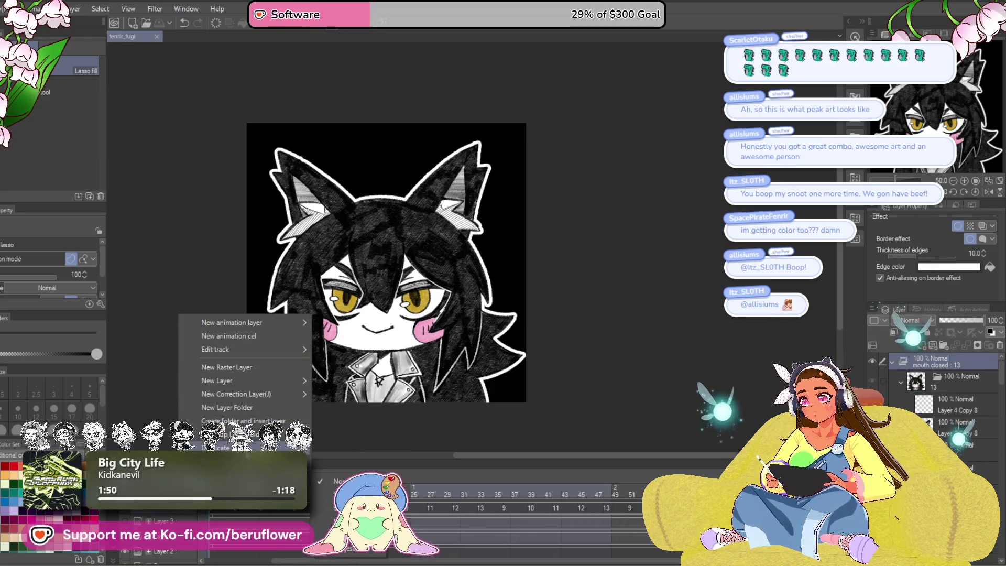
Step: Duplicate the mouth closed folder as the new talking folder and switch layers
click(216, 447)
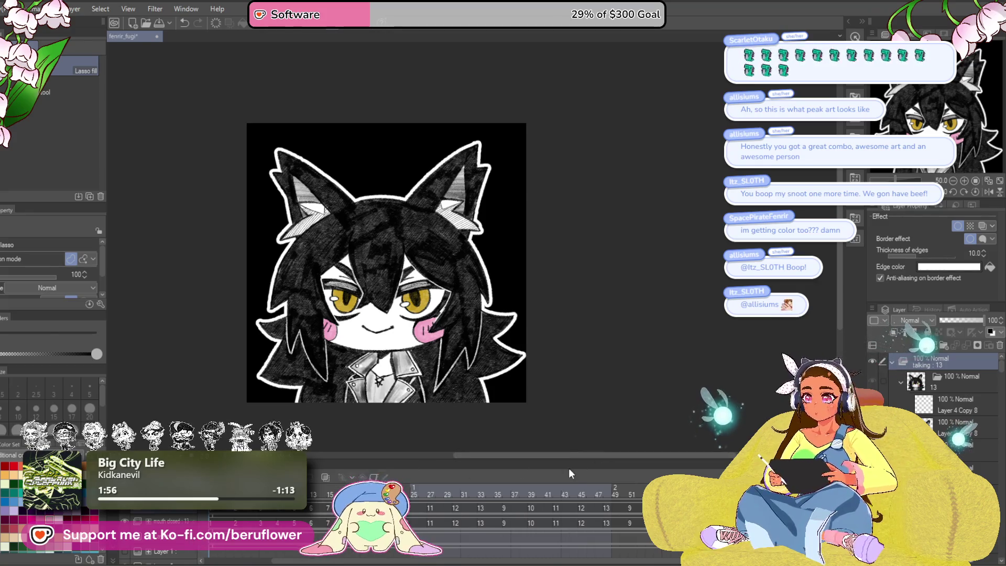
key(alt+bracketleft)
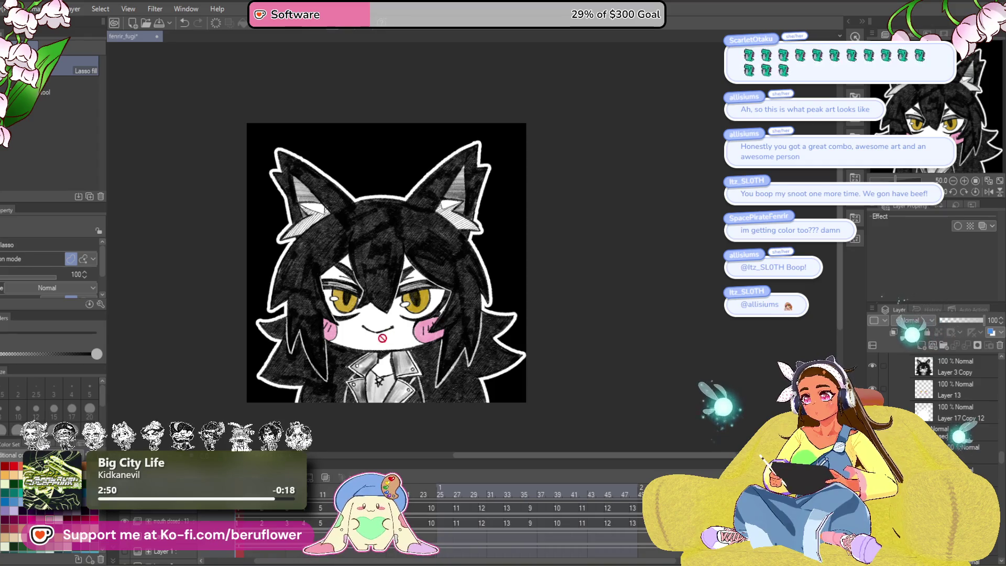
Step: Zoom in on the face with a slightly thinner pencil and erase most of the smile line
scroll(371, 345, up, 1)
scroll(371, 346, up, 2)
scroll(372, 346, down, 1)
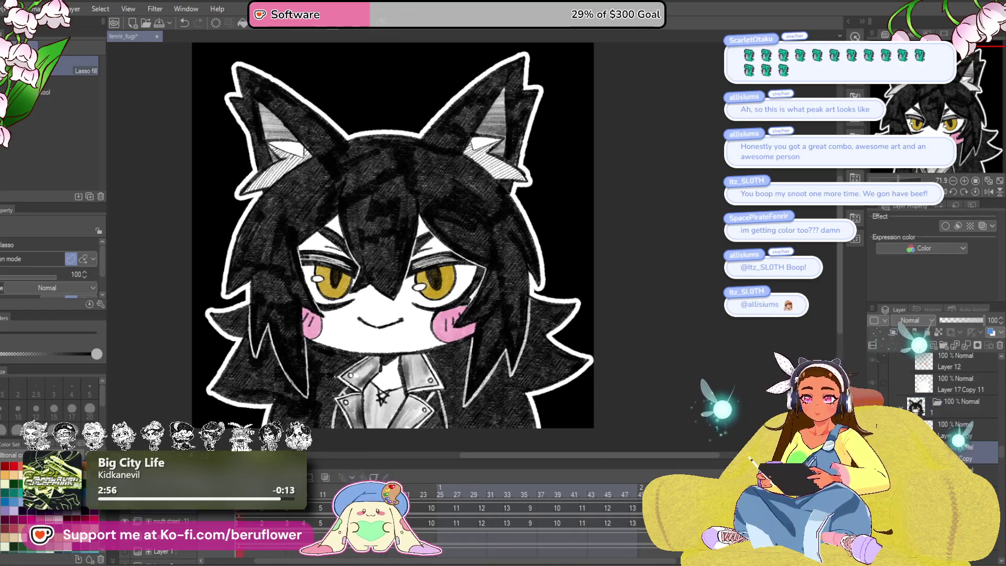
key(p)
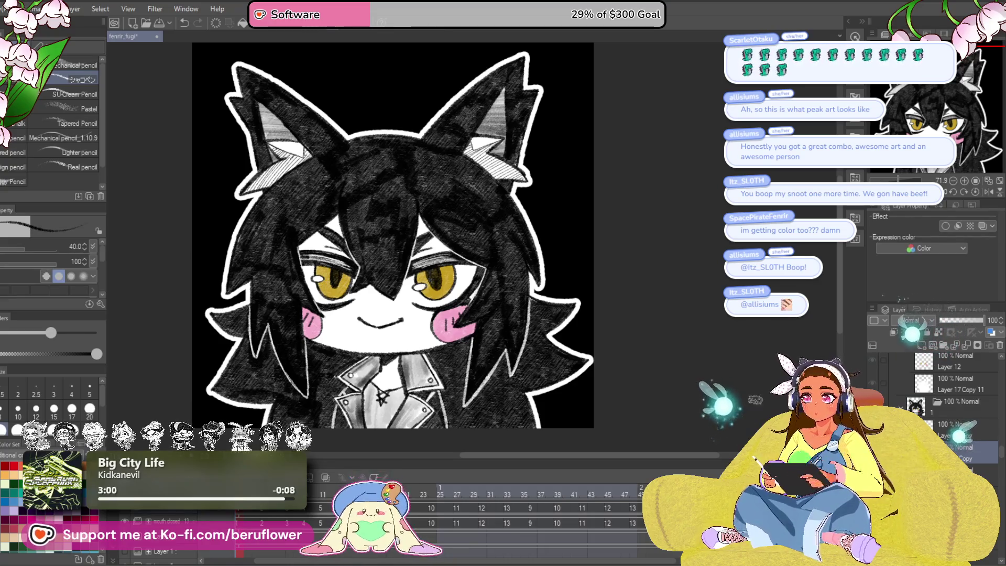
scroll(416, 327, up, 4)
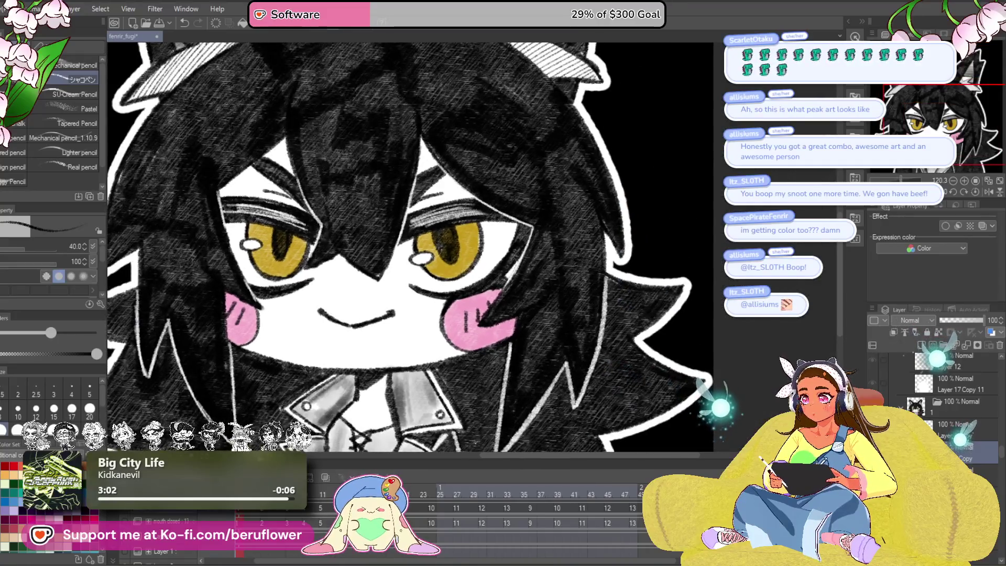
drag(385, 350, 477, 350)
key(bracketleft)
drag(638, 350, 634, 353)
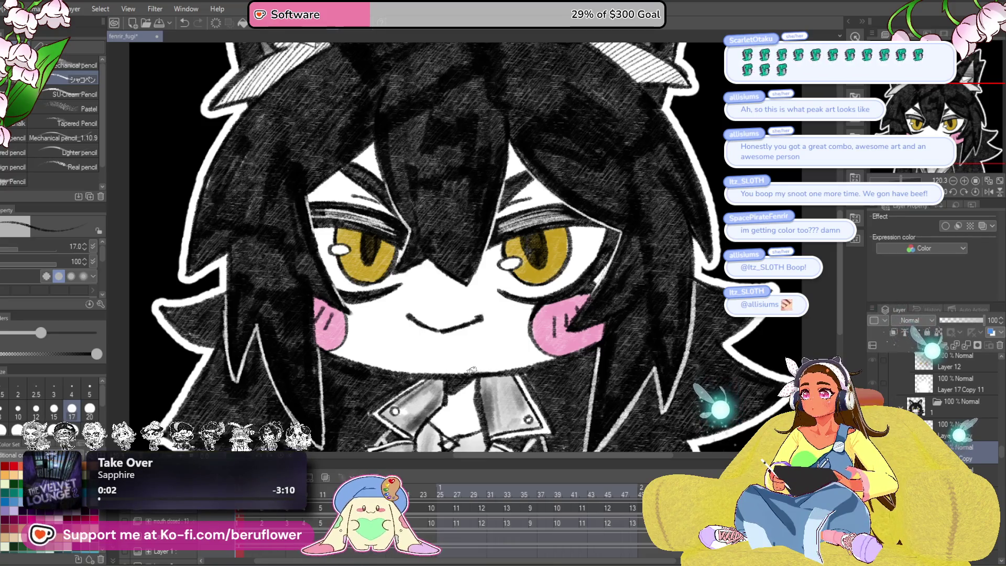
scroll(472, 370, up, 4)
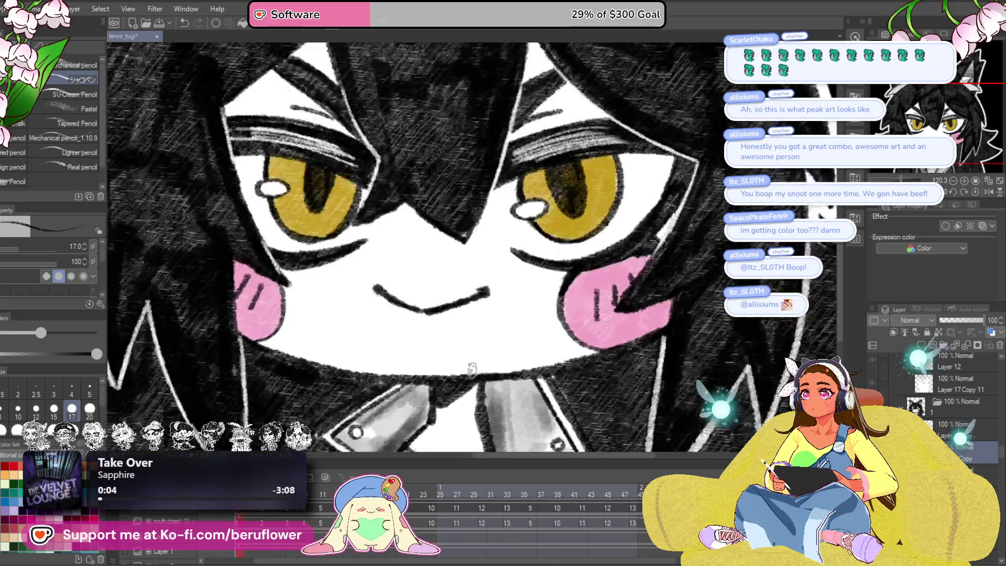
scroll(522, 314, up, 1)
mouse_move(522, 313)
mouse_down()
mouse_move(550, 326)
mouse_move(454, 325)
mouse_move(437, 278)
mouse_move(546, 297)
mouse_up()
drag(426, 319, 440, 336)
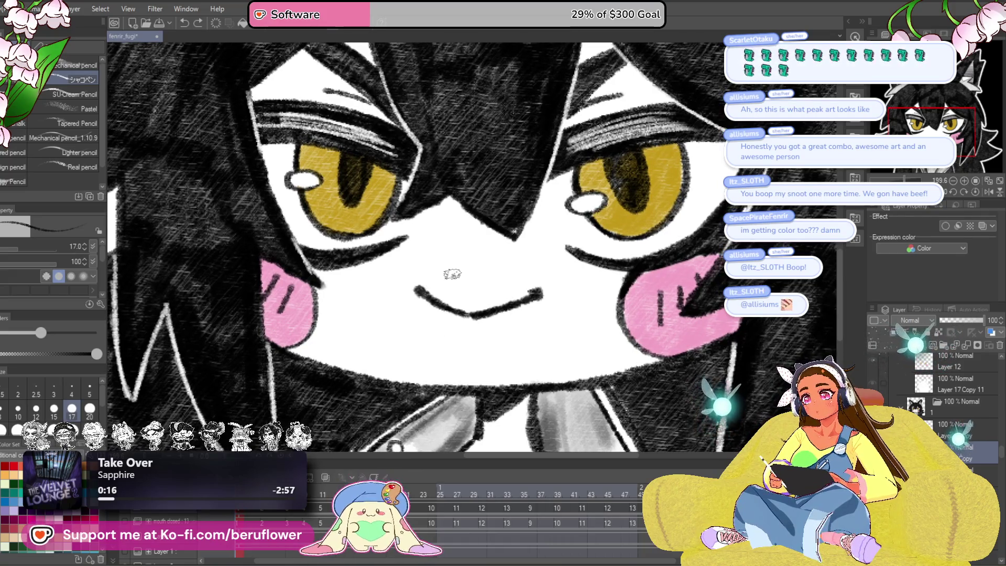
Step: Draw an open mouth with a pointed upper lip down to the chin, erase the inner line, and lasso it
mouse_move(441, 271)
mouse_down()
mouse_move(474, 279)
mouse_move(512, 265)
mouse_move(431, 273)
mouse_move(440, 338)
mouse_move(474, 345)
mouse_up()
key(ctrl+z)
mouse_move(488, 266)
mouse_down()
mouse_move(514, 265)
mouse_move(524, 298)
mouse_move(501, 335)
mouse_move(464, 346)
mouse_up()
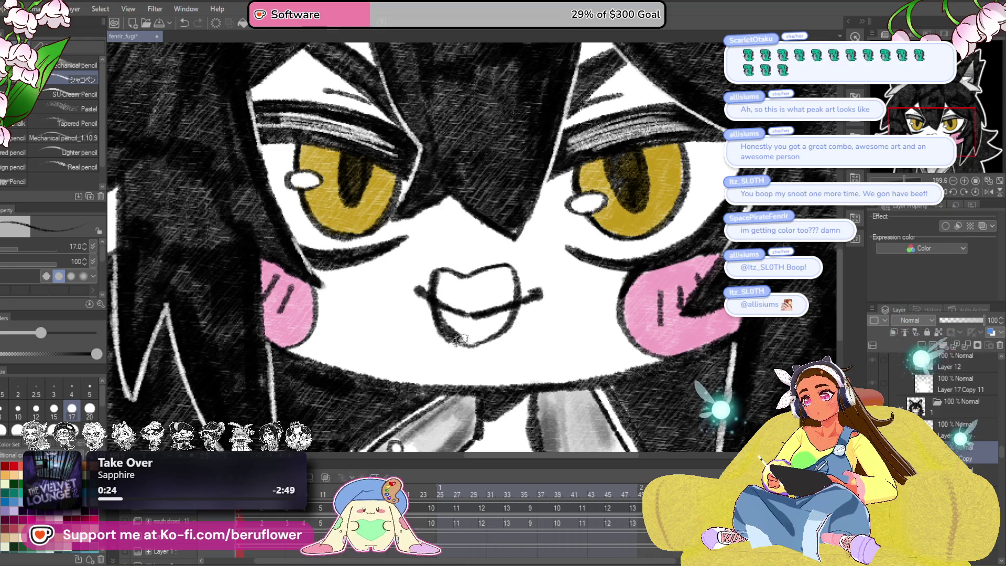
key(ctrl+z)
key(ctrl+z)
mouse_move(510, 266)
mouse_down()
mouse_move(521, 296)
mouse_move(500, 336)
mouse_move(453, 346)
mouse_up()
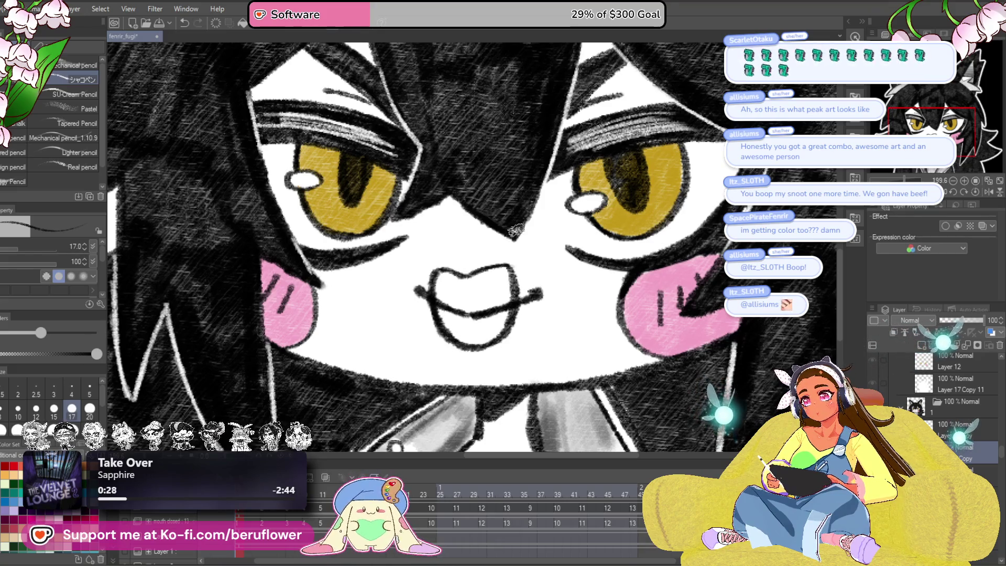
mouse_move(443, 297)
mouse_down()
mouse_move(468, 319)
mouse_move(538, 300)
mouse_move(484, 309)
mouse_up()
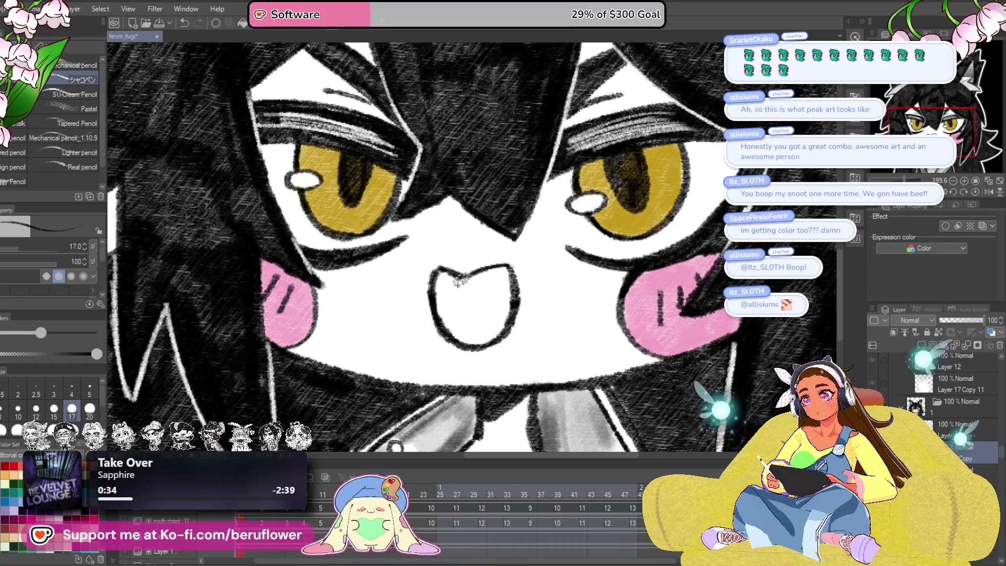
drag(435, 280, 377, 262)
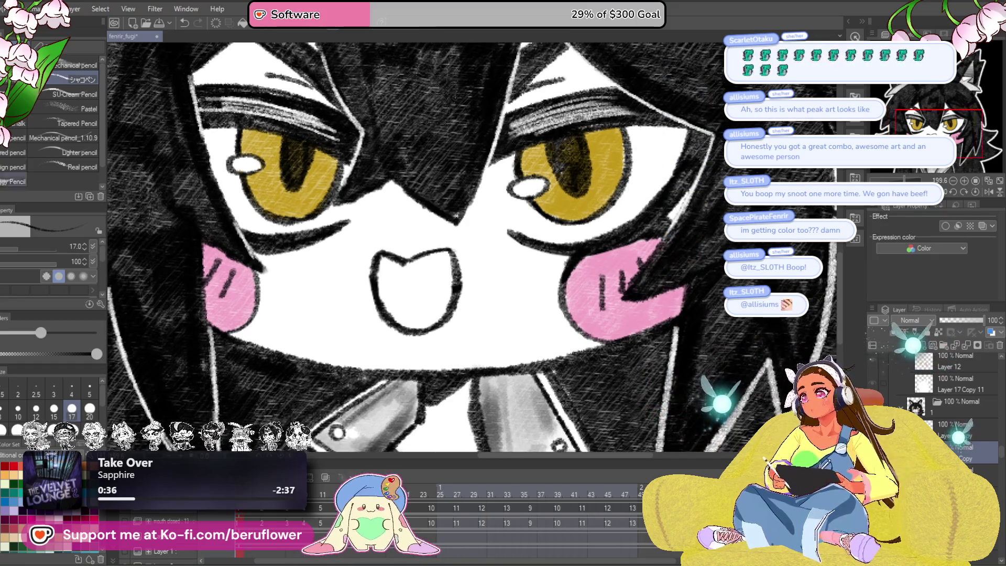
key(m)
mouse_move(456, 237)
mouse_down()
mouse_move(361, 294)
mouse_move(454, 235)
mouse_up()
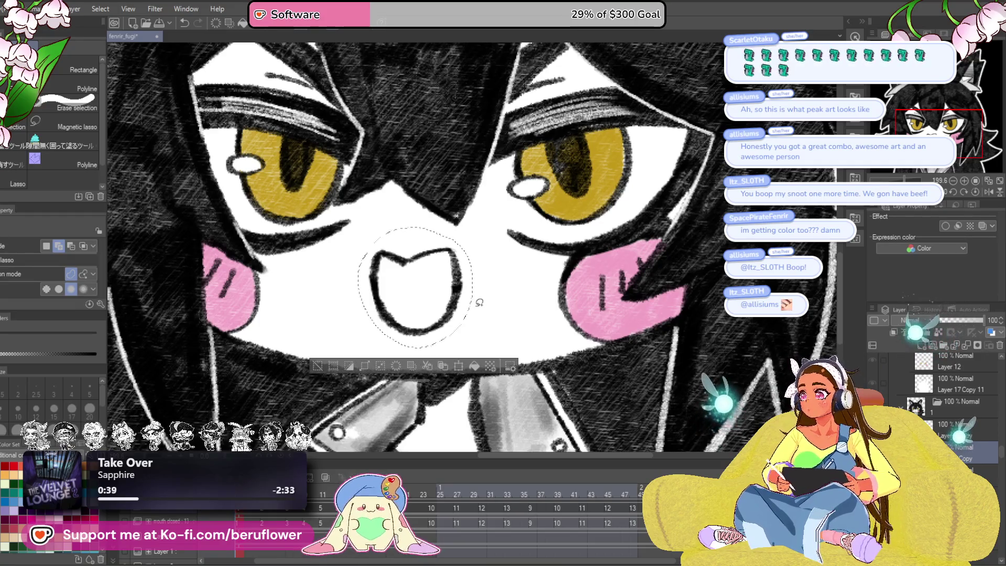
Step: Scale the lassoed mouth slightly smaller and taller, confirm, and deselect
key(ctrl+t)
drag(472, 347, 462, 339)
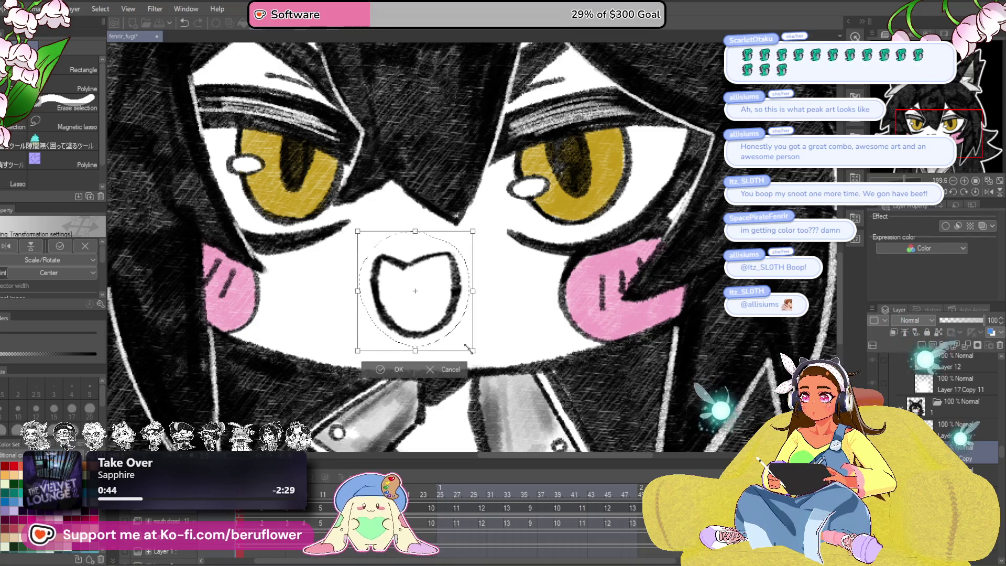
drag(414, 231, 413, 228)
drag(422, 354, 421, 337)
key(Return)
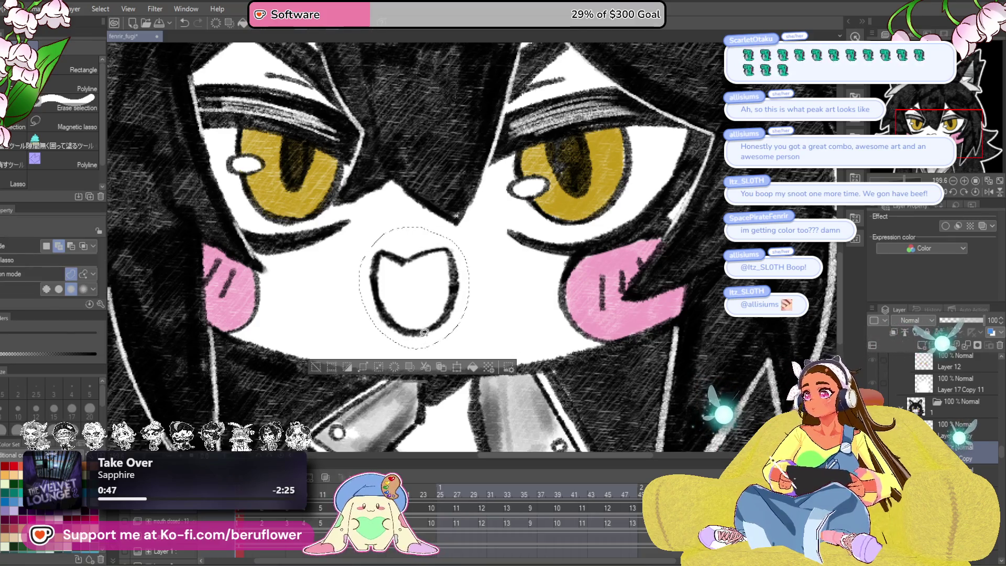
key(ctrl+d)
Step: With the pencil at size 20, draw a fang at the top and a tongue line inside the mouth
key(p)
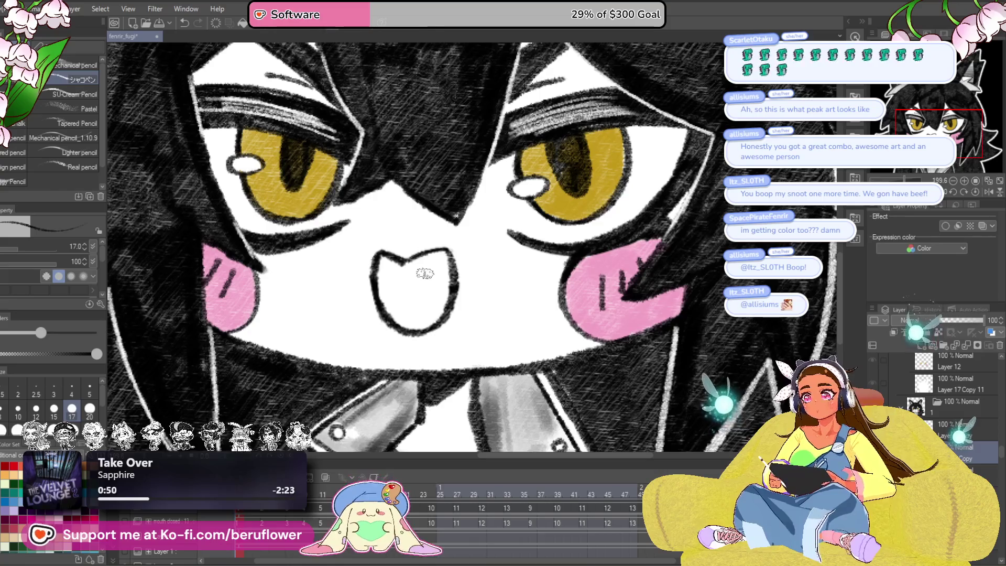
scroll(414, 283, up, 2)
drag(412, 302, 402, 311)
key(bracketright)
key(bracketright)
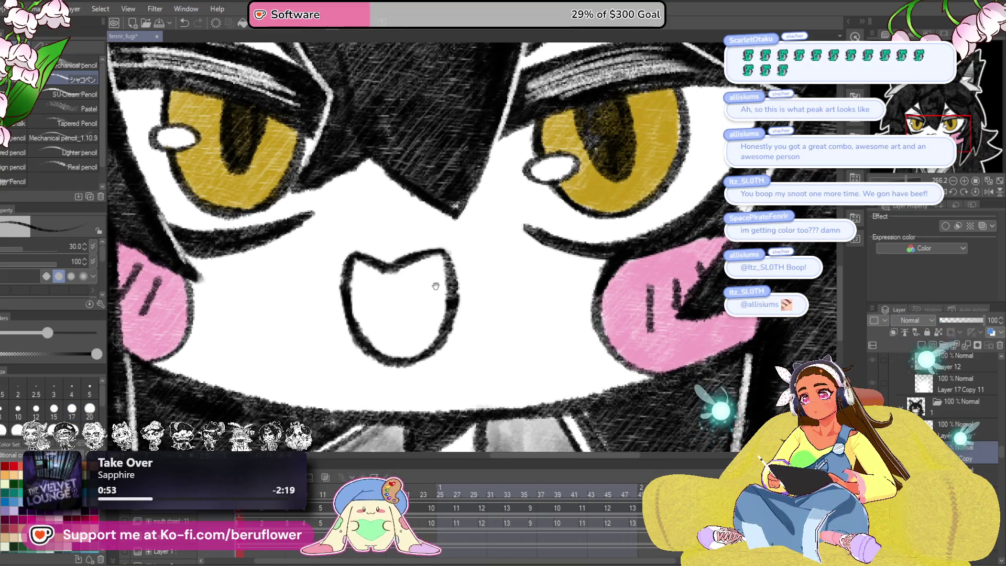
scroll(438, 281, down, 1)
key(bracketleft)
key(bracketleft)
key(bracketleft)
key(bracketleft)
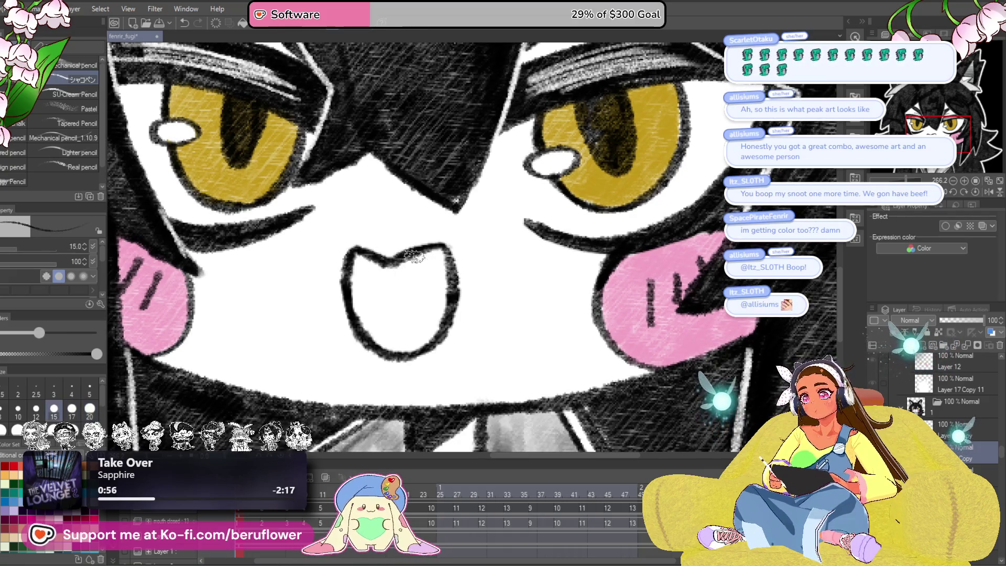
drag(418, 255, 443, 250)
mouse_move(367, 332)
mouse_down()
mouse_move(394, 308)
mouse_move(446, 293)
mouse_move(404, 262)
mouse_move(362, 257)
mouse_move(349, 307)
mouse_move(384, 303)
mouse_move(377, 309)
mouse_move(362, 273)
mouse_move(373, 269)
mouse_move(410, 290)
mouse_move(376, 266)
mouse_move(420, 285)
mouse_up()
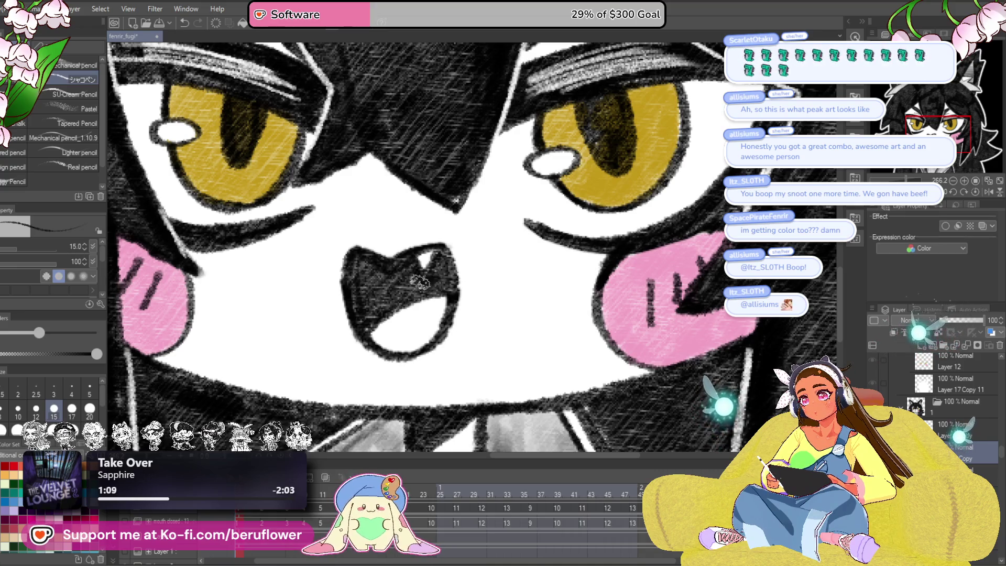
scroll(399, 289, down, 5)
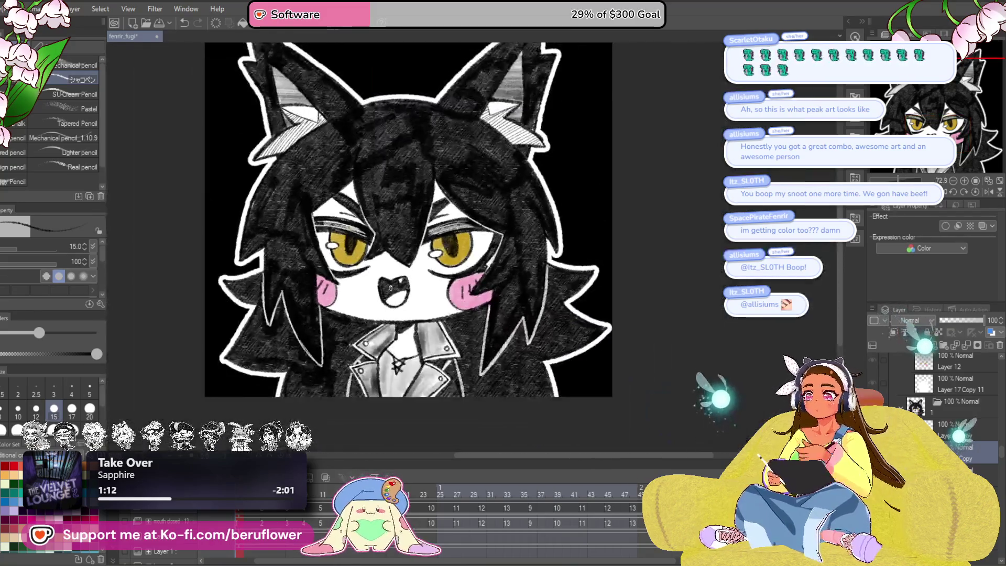
Step: Recentre on the character and advance to the fanged open-mouth frame
scroll(389, 287, up, 2)
drag(390, 287, 450, 373)
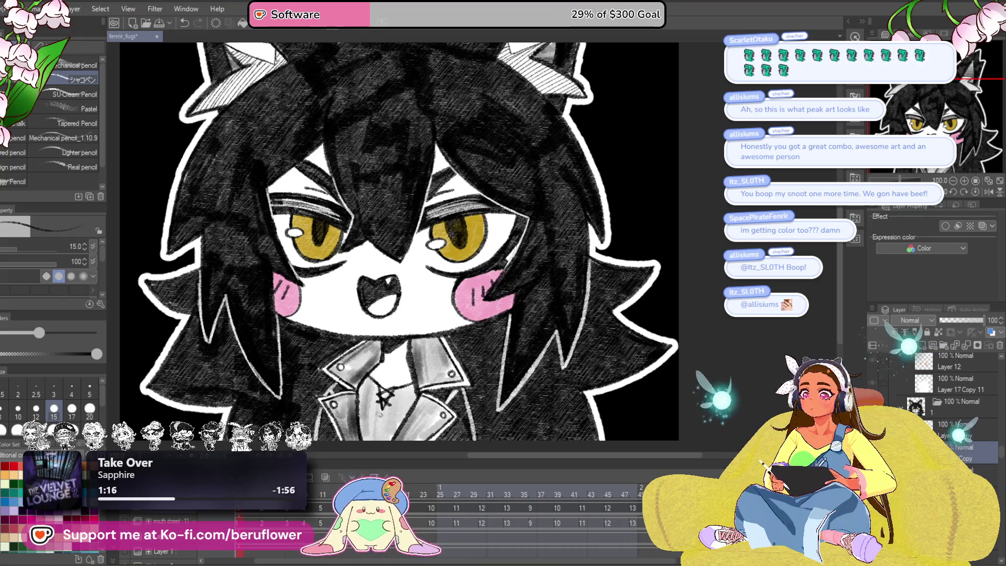
key(ctrl+Right)
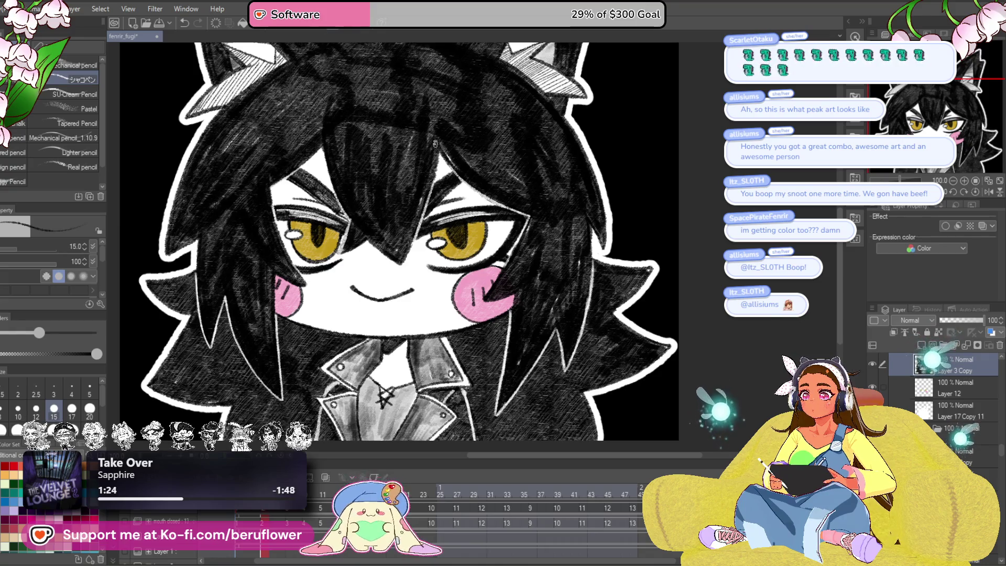
Step: Lasso-select the fanged mouth, scale it down slightly, then move to the closed-smile frame
scroll(365, 179, up, 3)
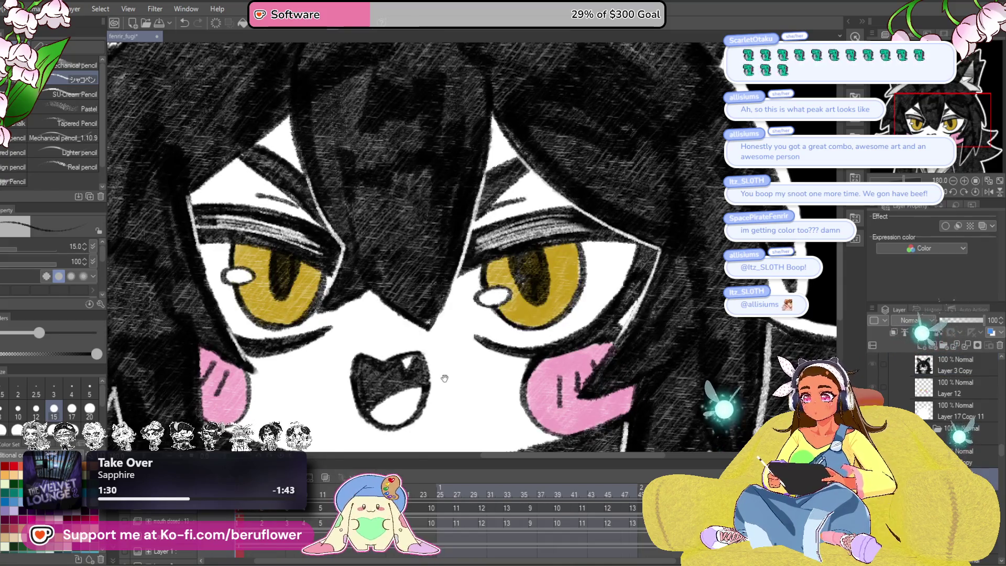
mouse_move(444, 378)
mouse_down()
mouse_move(398, 280)
mouse_move(395, 362)
mouse_up()
key(m)
drag(401, 262, 401, 265)
key(ctrl+t)
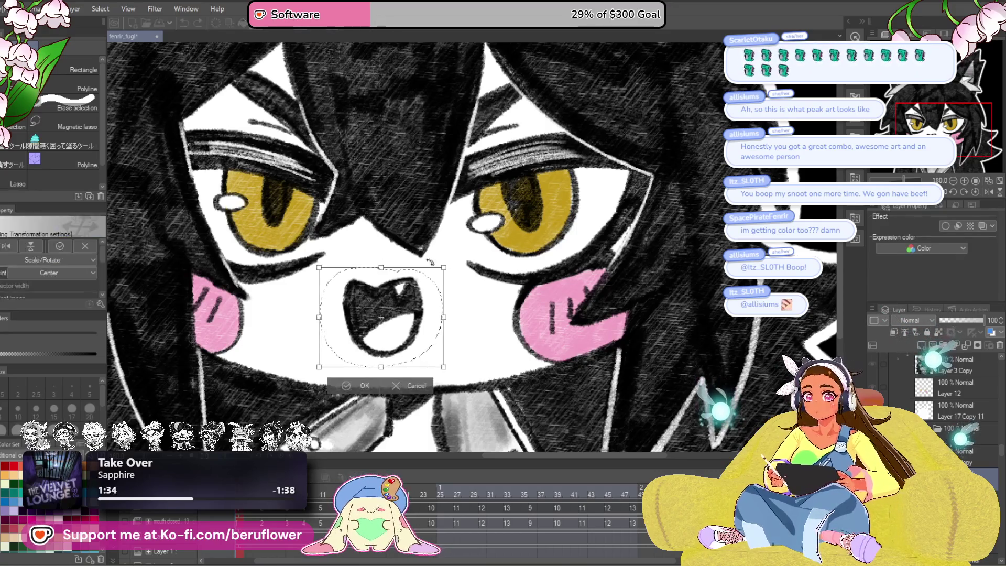
drag(381, 367, 381, 362)
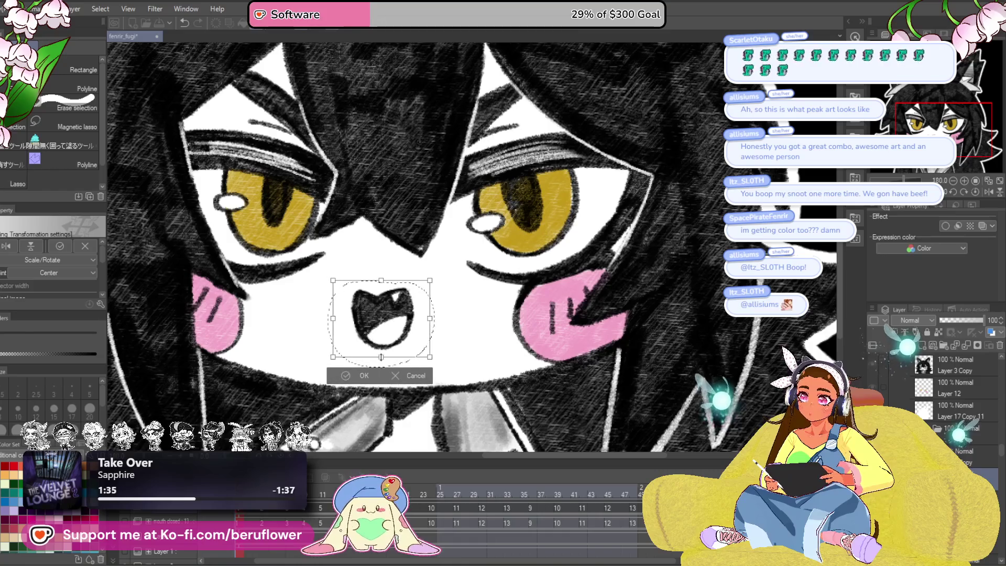
scroll(488, 303, down, 5)
scroll(488, 303, up, 3)
key(Return)
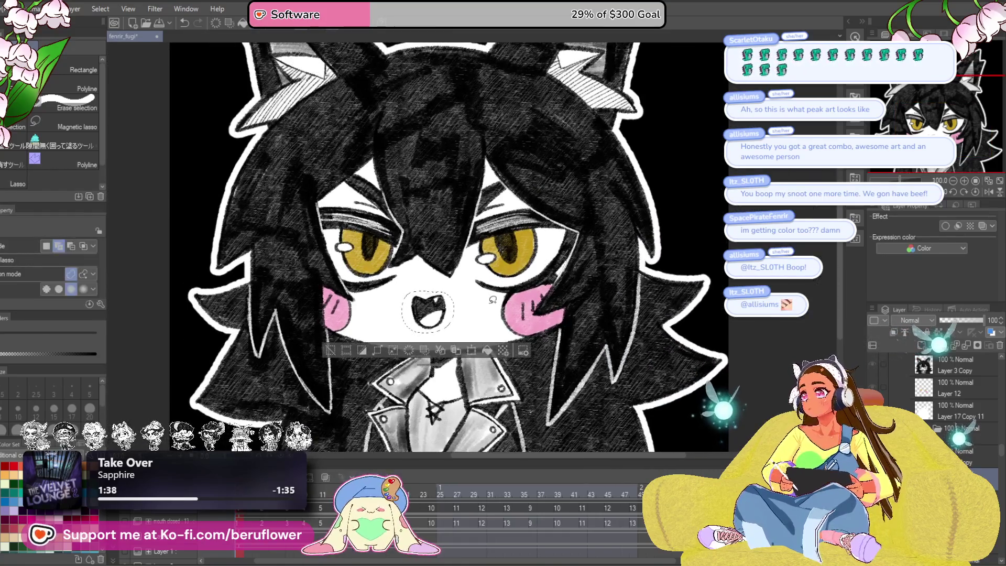
key(ctrl+d)
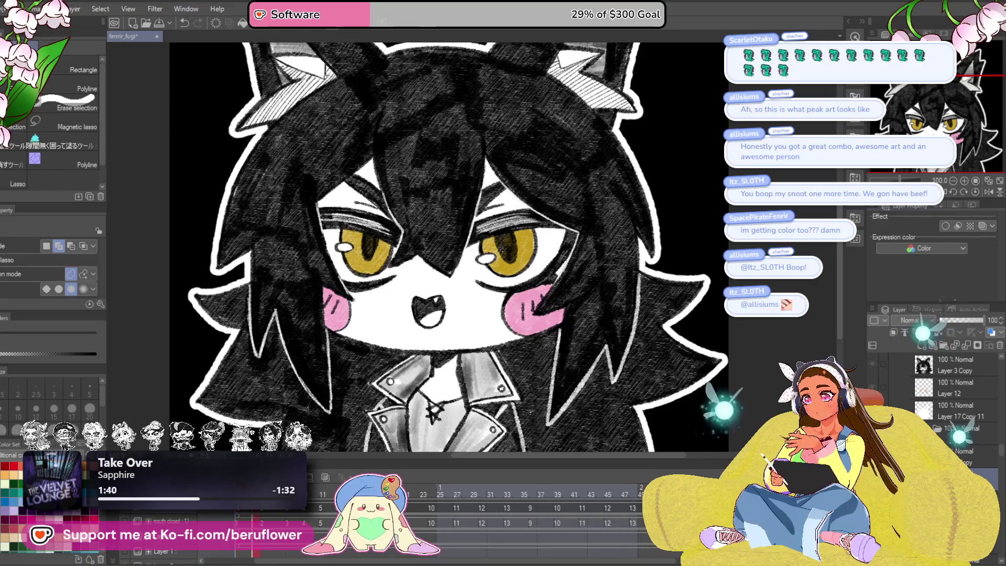
key(Right)
scroll(445, 298, up, 3)
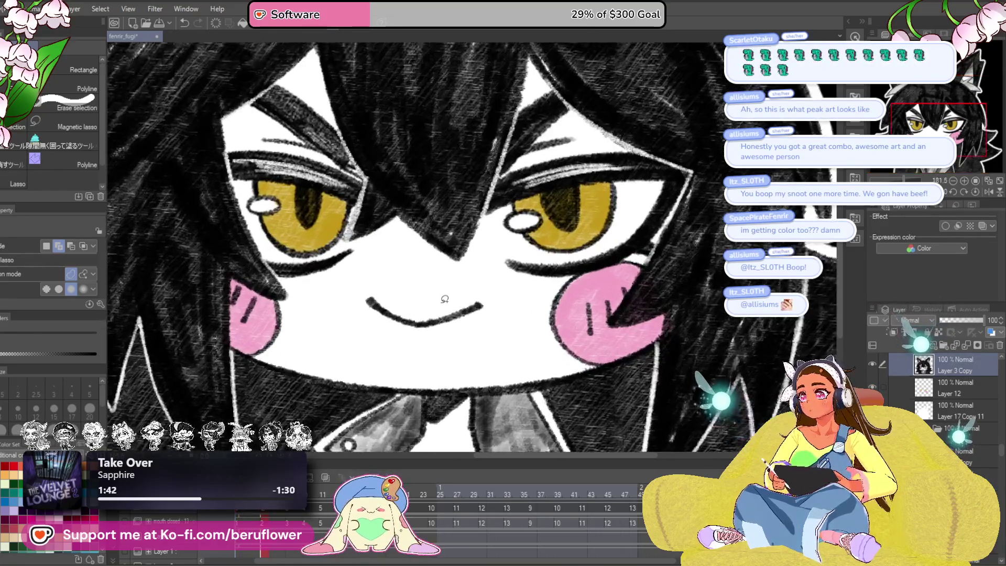
Step: Pencil a round open mouth outline and darken its right side
key(p)
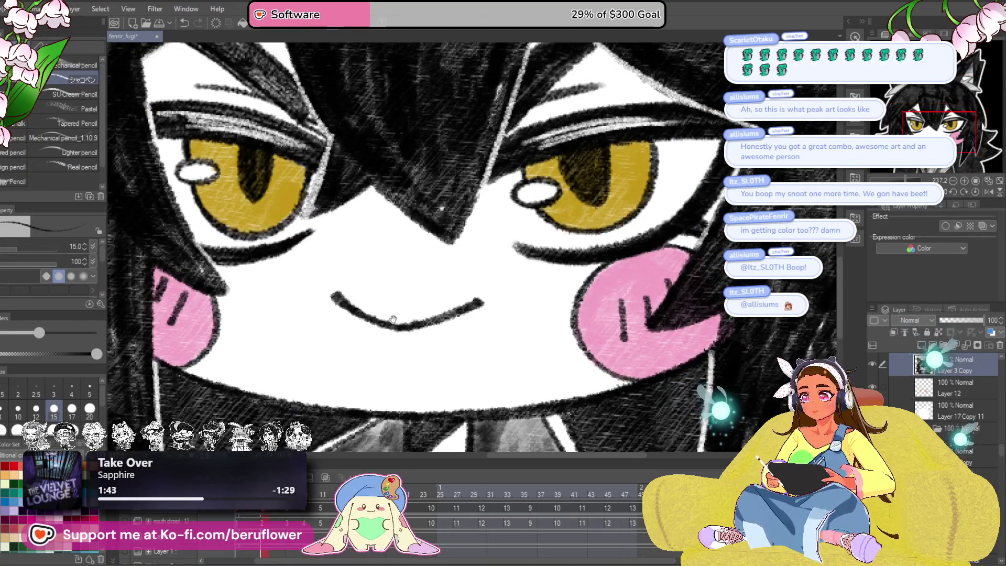
scroll(479, 314, up, 2)
drag(381, 250, 430, 242)
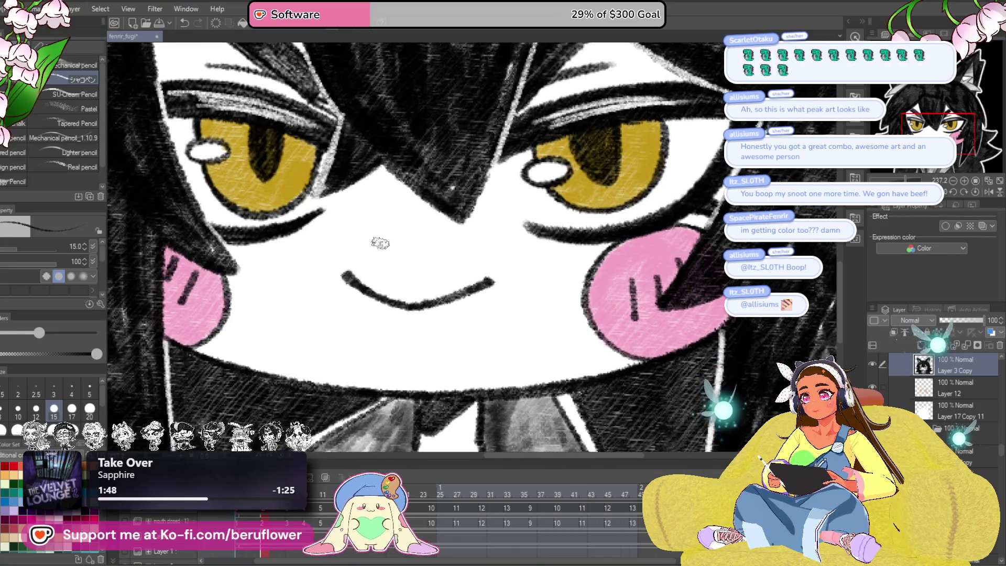
mouse_move(394, 241)
mouse_down()
mouse_move(361, 301)
mouse_move(391, 355)
mouse_up()
mouse_move(443, 242)
mouse_down()
mouse_move(468, 283)
mouse_move(469, 314)
mouse_move(428, 365)
mouse_up()
mouse_move(381, 262)
mouse_down()
mouse_move(367, 329)
mouse_move(448, 351)
mouse_up()
mouse_move(467, 278)
mouse_down()
mouse_move(414, 369)
mouse_move(374, 252)
mouse_move(430, 236)
mouse_move(471, 285)
mouse_move(443, 359)
mouse_up()
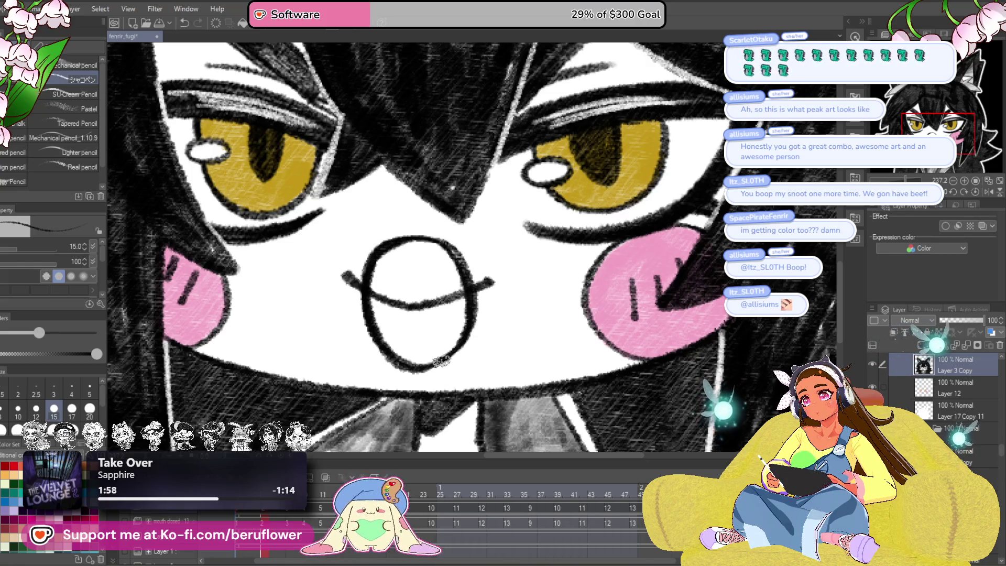
key(ctrl+z)
drag(472, 312, 466, 343)
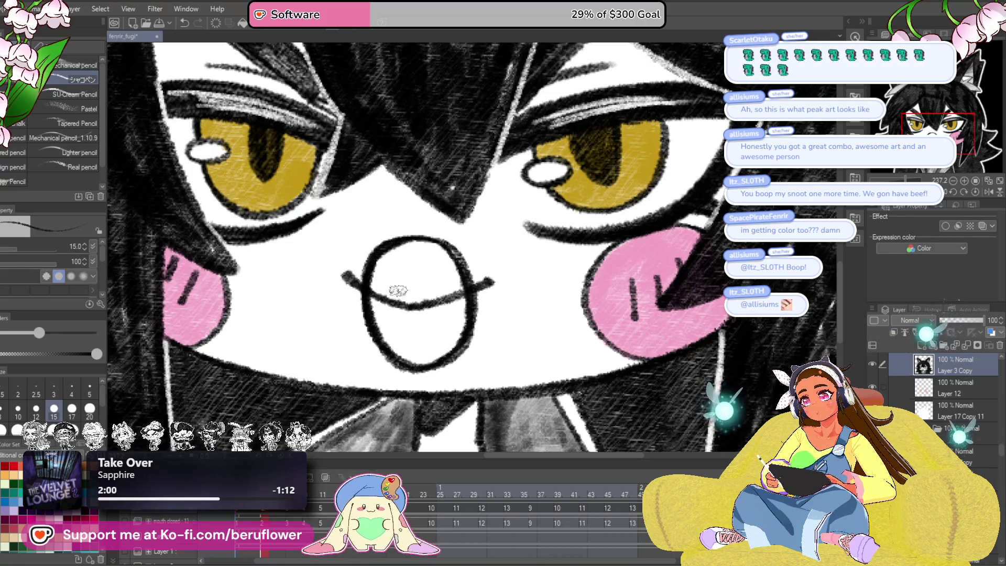
Step: Erase the old smile inside the round mouth and the stray tick to its left
mouse_move(398, 290)
mouse_down()
mouse_move(388, 288)
mouse_move(400, 299)
mouse_move(485, 275)
mouse_up()
drag(346, 261, 346, 276)
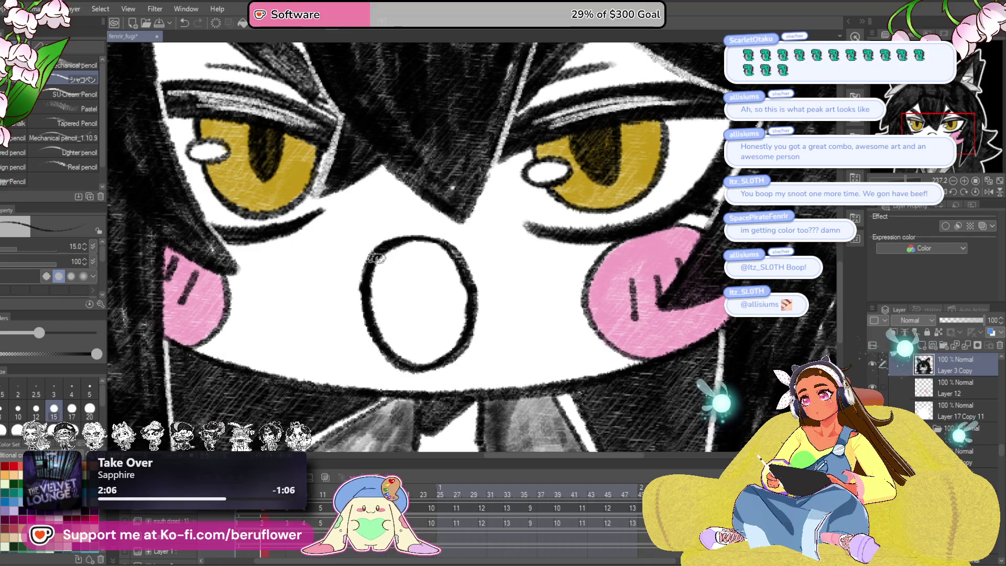
scroll(407, 347, down, 5)
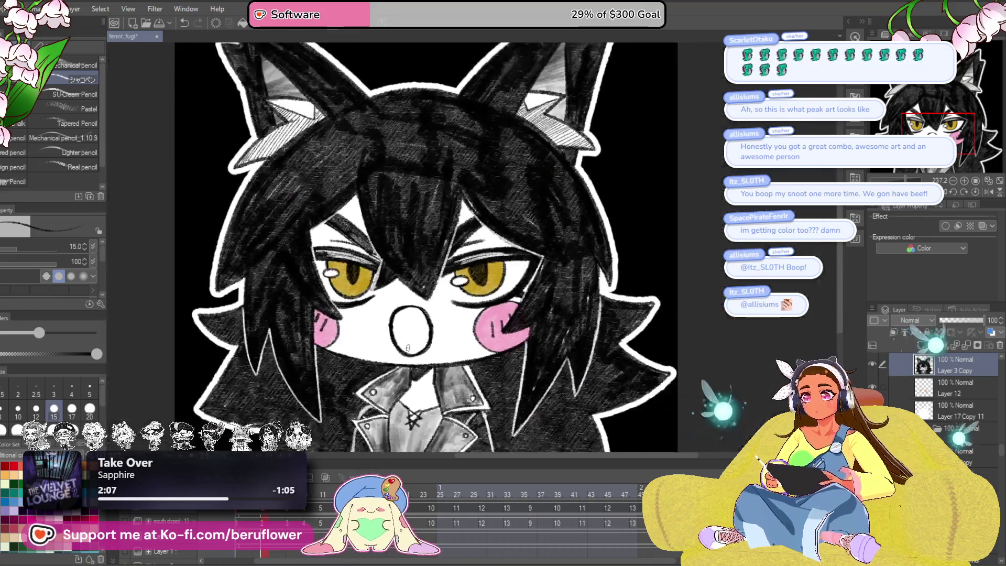
scroll(407, 347, up, 1)
scroll(436, 425, down, 1)
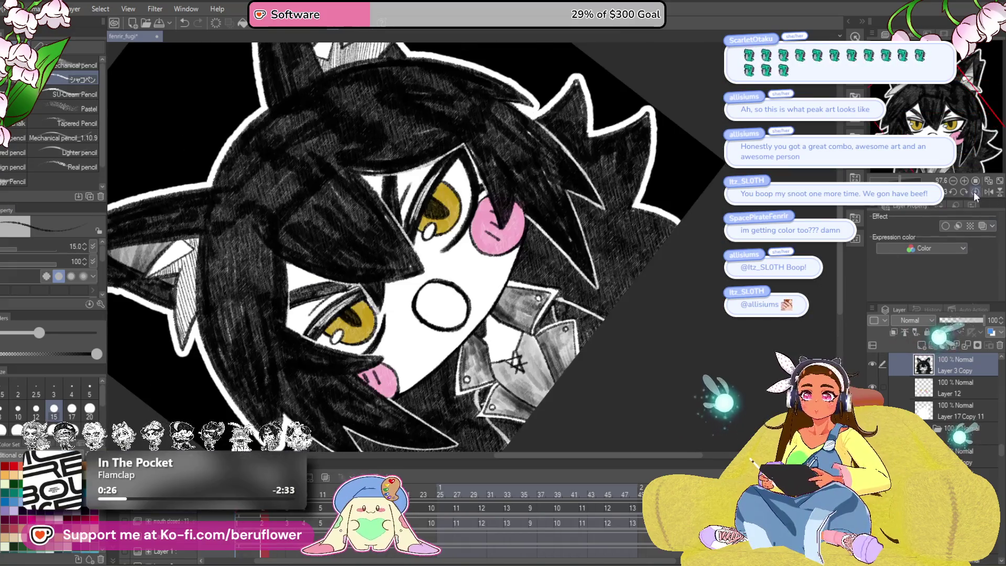
drag(465, 338, 487, 314)
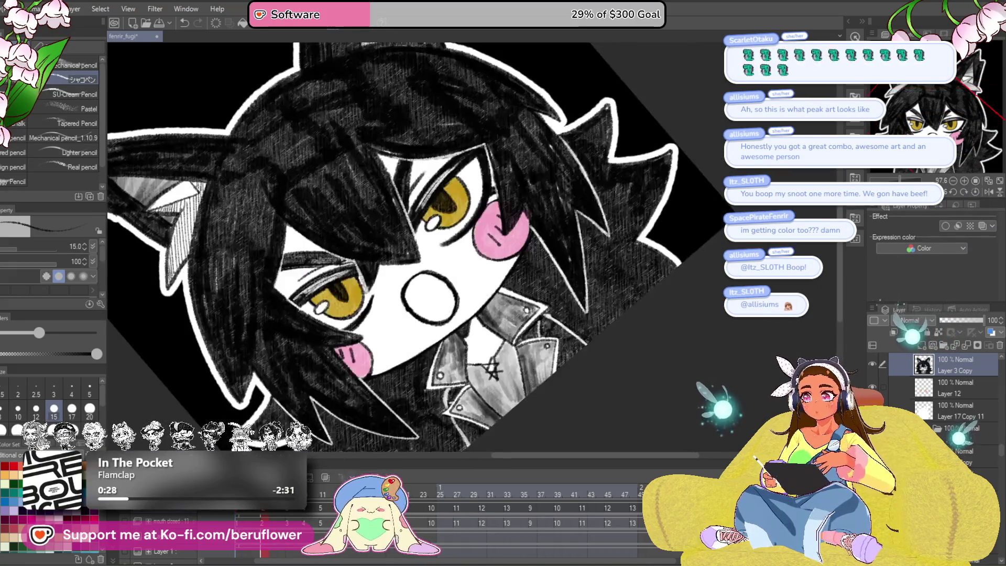
scroll(480, 299, up, 4)
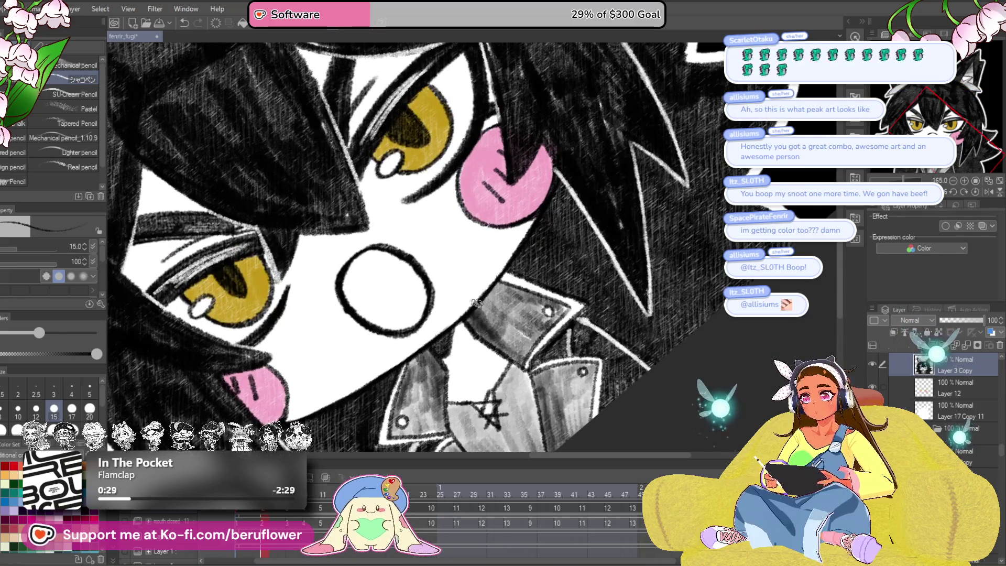
scroll(432, 335, up, 2)
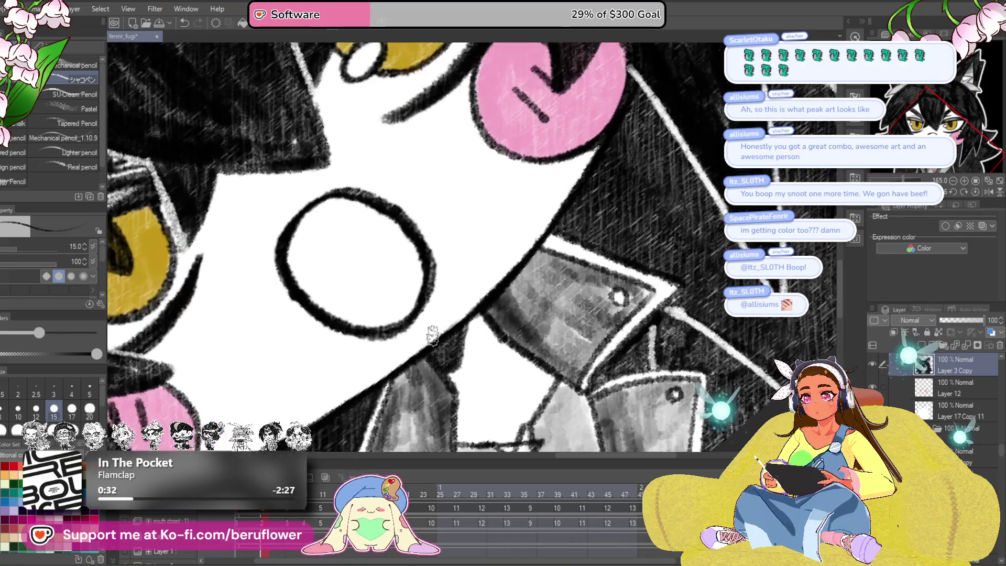
scroll(433, 335, down, 4)
scroll(466, 319, up, 4)
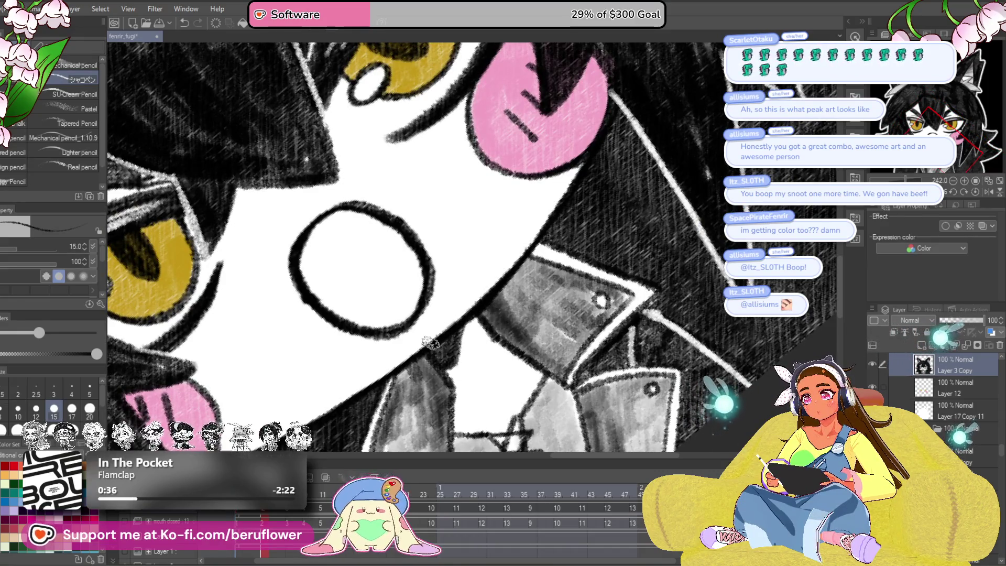
scroll(429, 339, down, 4)
click(974, 191)
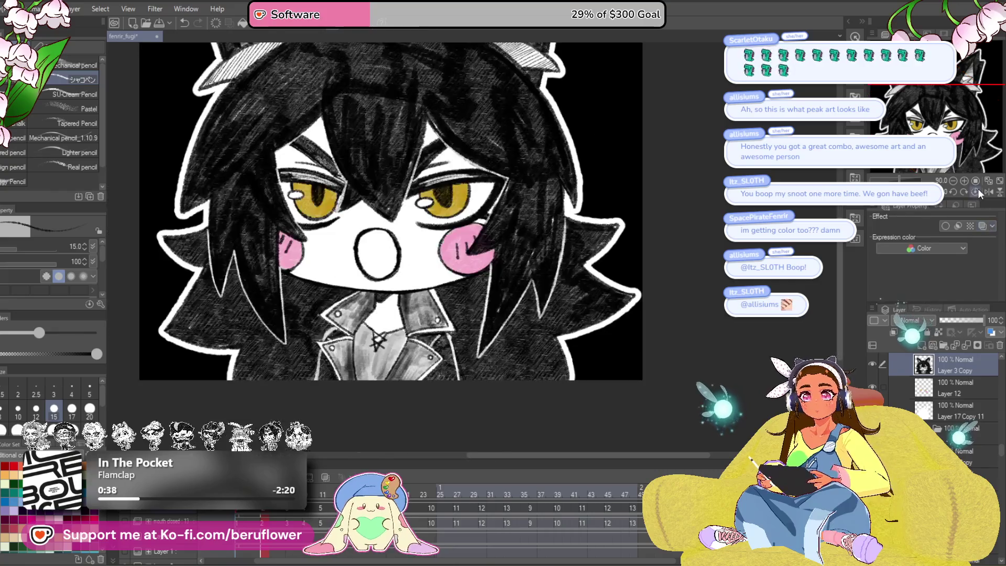
drag(670, 287, 664, 328)
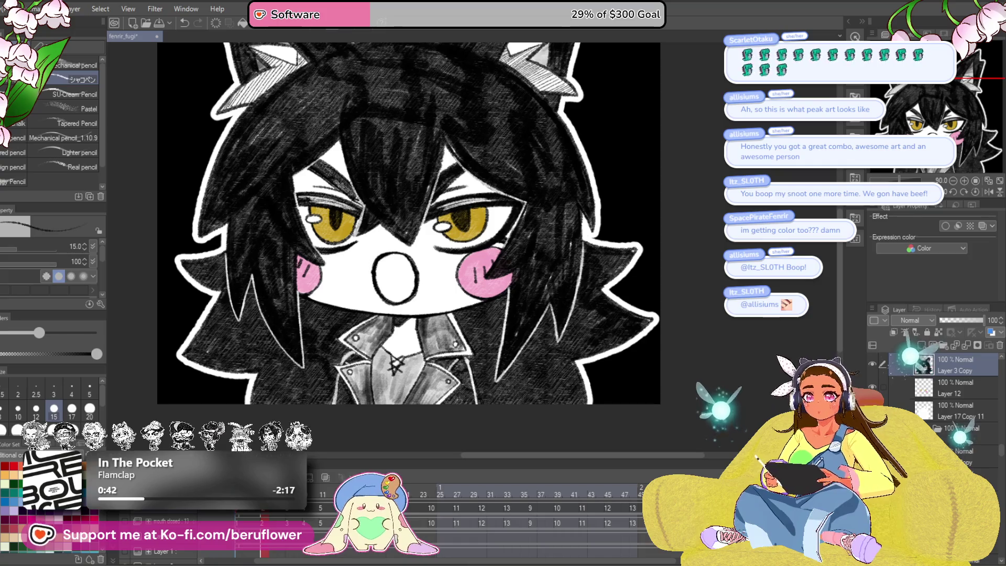
scroll(401, 253, up, 5)
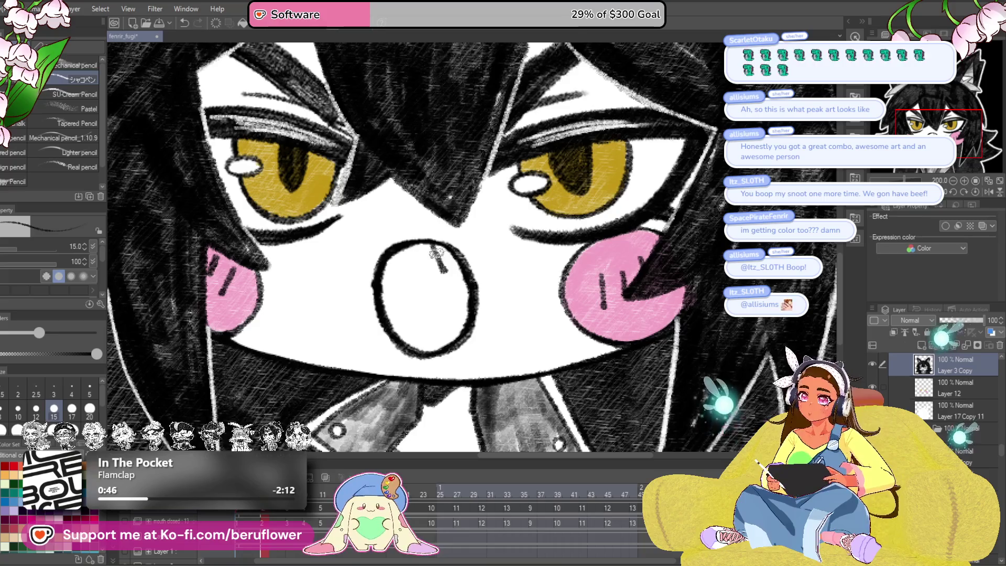
Step: Add a fang and tongue line, then shade the mouth interior dark at brush size 25
drag(449, 246, 446, 276)
mouse_move(390, 329)
mouse_down()
mouse_move(453, 285)
mouse_move(509, 331)
mouse_up()
key(bracketright)
key(bracketright)
key(bracketright)
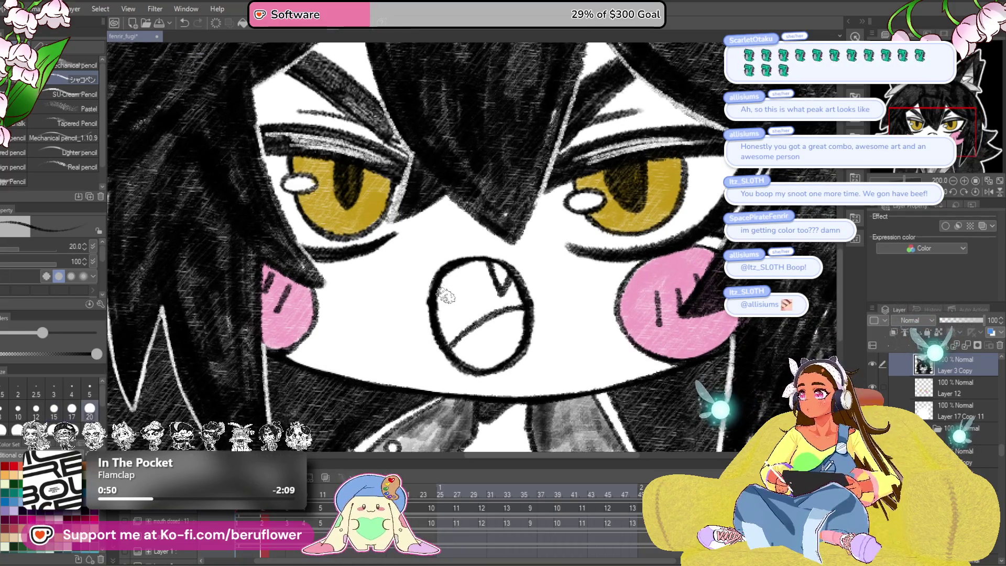
mouse_move(445, 292)
mouse_down()
mouse_move(448, 338)
mouse_move(471, 341)
mouse_move(516, 301)
mouse_move(503, 281)
mouse_move(490, 304)
mouse_move(479, 265)
mouse_move(456, 270)
mouse_move(450, 314)
mouse_move(487, 320)
mouse_move(506, 298)
mouse_move(469, 282)
mouse_move(493, 314)
mouse_move(488, 325)
mouse_up()
mouse_move(495, 287)
mouse_down()
mouse_move(440, 304)
mouse_move(510, 300)
mouse_up()
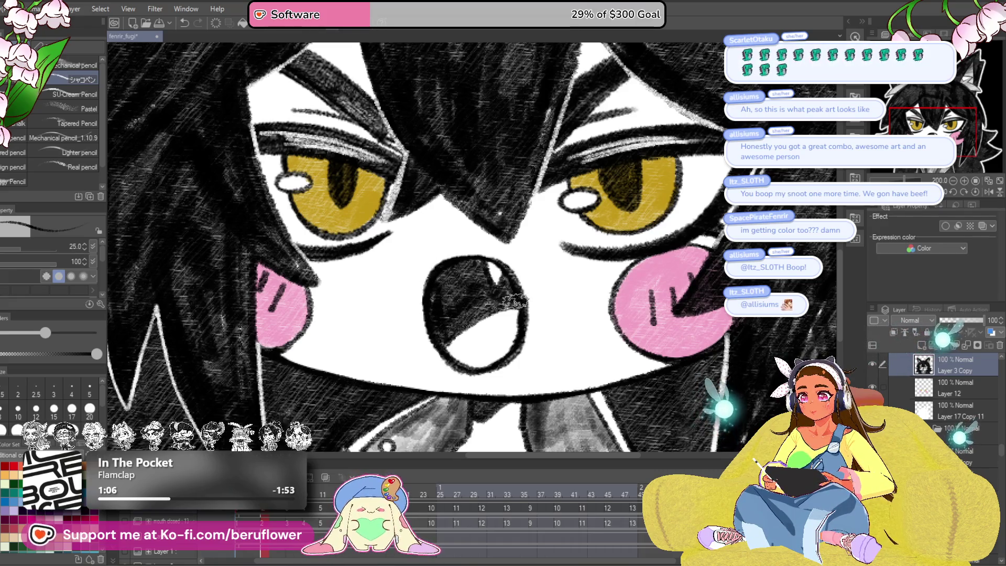
scroll(492, 301, down, 5)
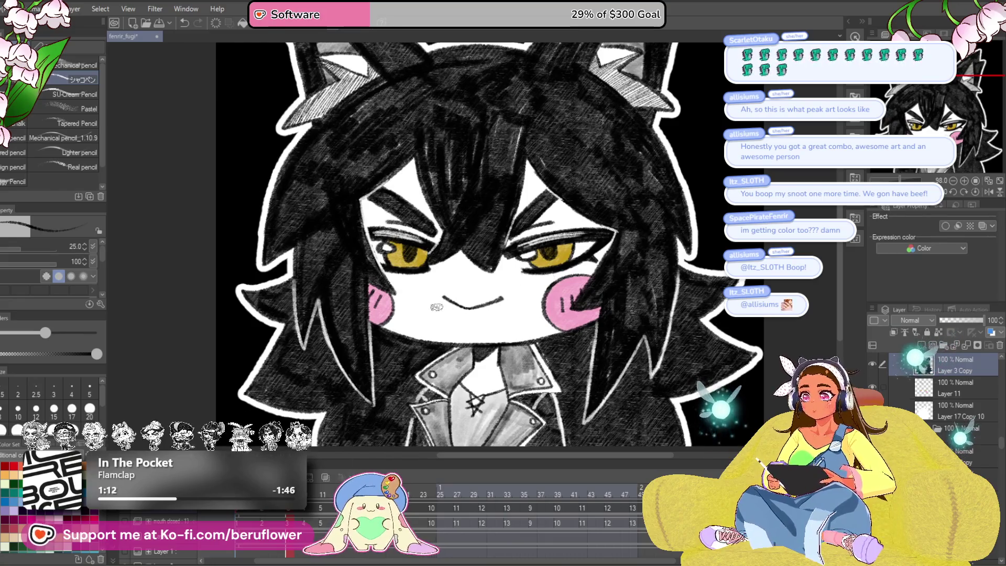
Step: Pencil the new mouth's upper and lower lips over the smile
scroll(437, 307, up, 3)
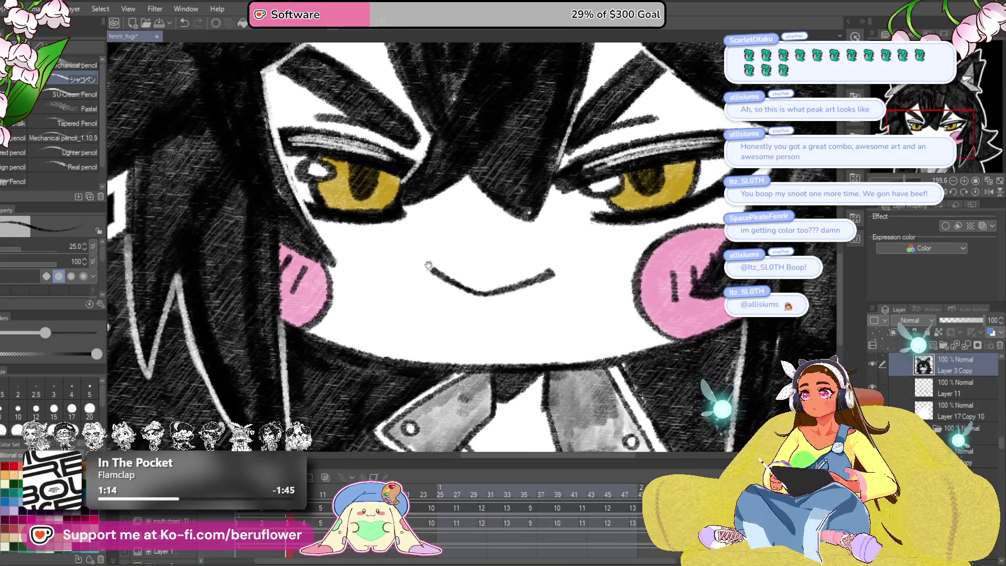
mouse_move(419, 303)
mouse_down()
mouse_move(409, 272)
mouse_move(448, 256)
mouse_move(536, 257)
mouse_up()
key(ctrl+z)
mouse_move(443, 257)
mouse_down()
mouse_move(524, 257)
mouse_move(566, 278)
mouse_move(503, 241)
mouse_move(554, 235)
mouse_move(564, 265)
mouse_move(542, 296)
mouse_up()
mouse_move(459, 348)
mouse_down()
mouse_move(526, 320)
mouse_move(561, 262)
mouse_move(545, 247)
mouse_move(441, 316)
mouse_up()
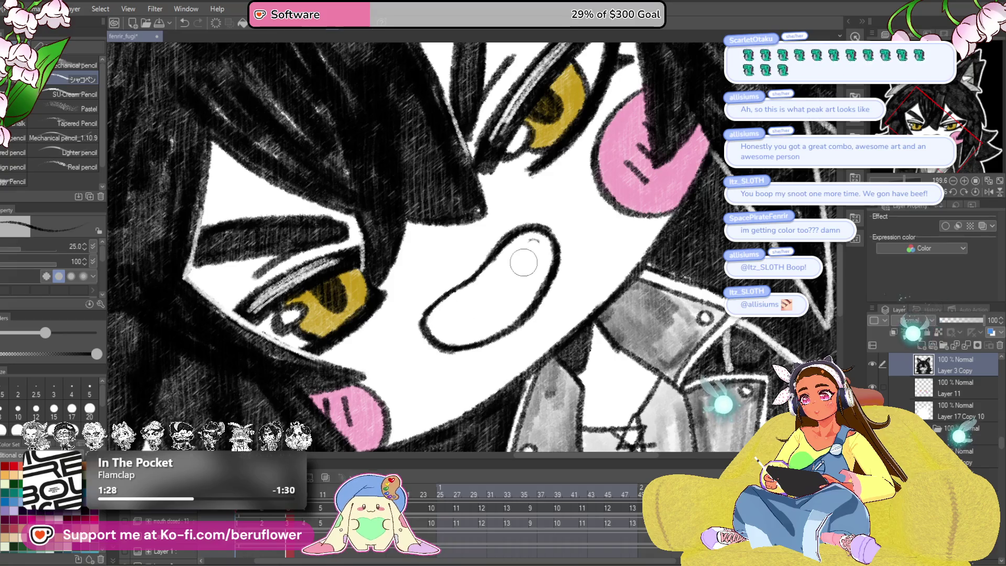
Step: Draw a V-shaped fang inside the mouth and erase the lower-left outline
click(975, 193)
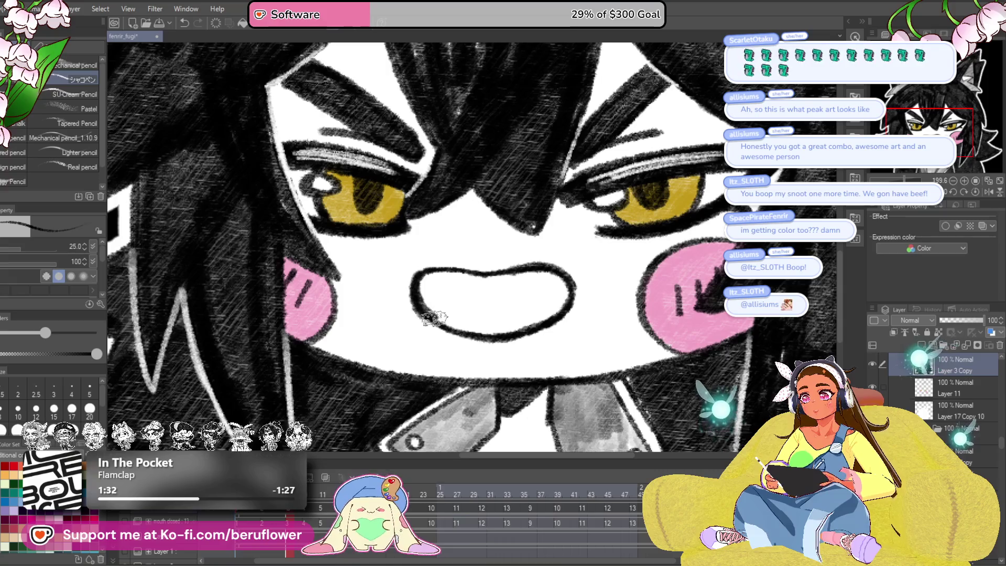
drag(524, 262, 565, 241)
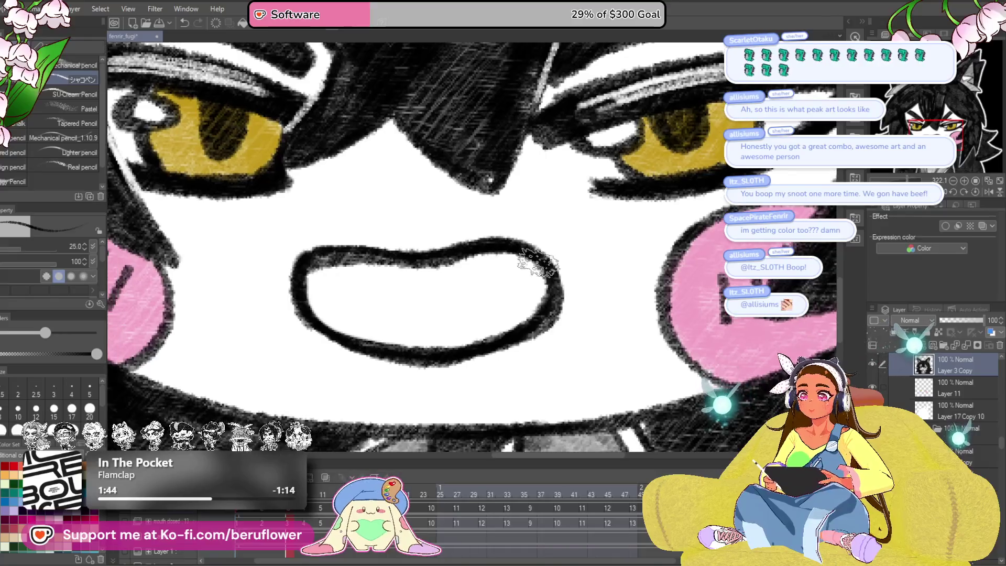
mouse_move(496, 264)
mouse_down()
mouse_move(502, 304)
mouse_move(537, 272)
mouse_up()
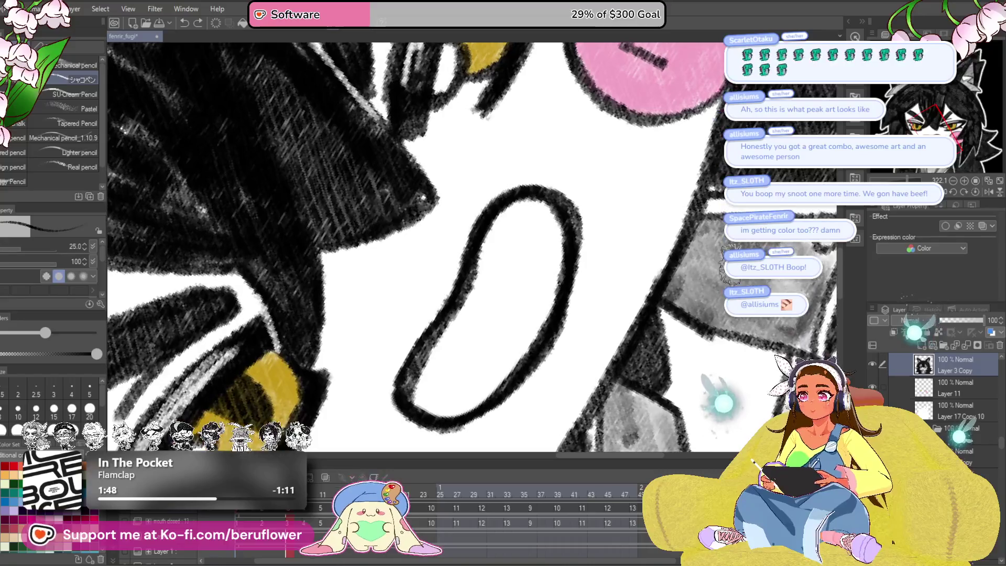
mouse_move(461, 285)
mouse_down()
mouse_move(422, 348)
mouse_move(518, 369)
mouse_move(557, 202)
mouse_move(460, 348)
mouse_up()
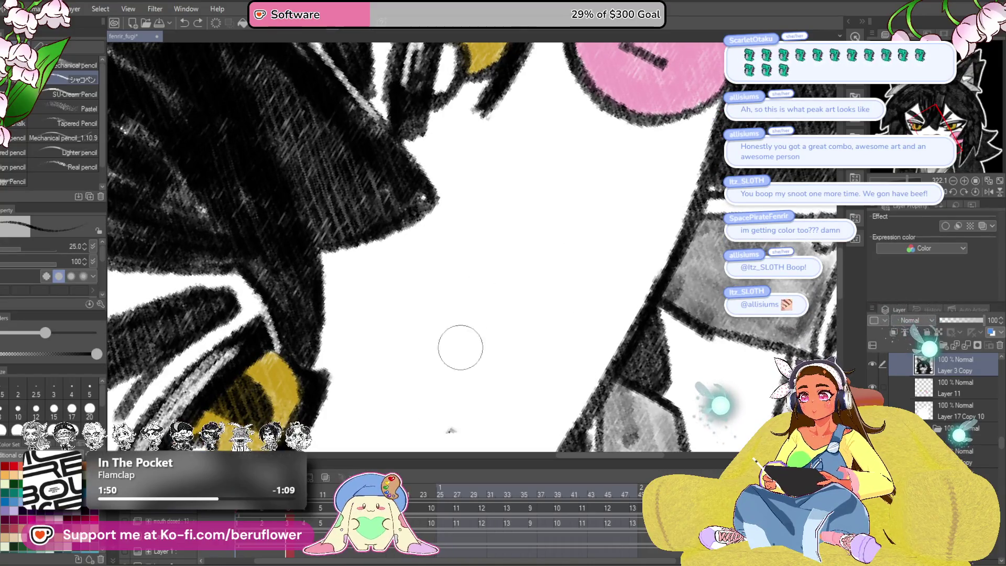
Step: Redraw the right side of the wide mouth outline after two discarded trial strokes
click(975, 191)
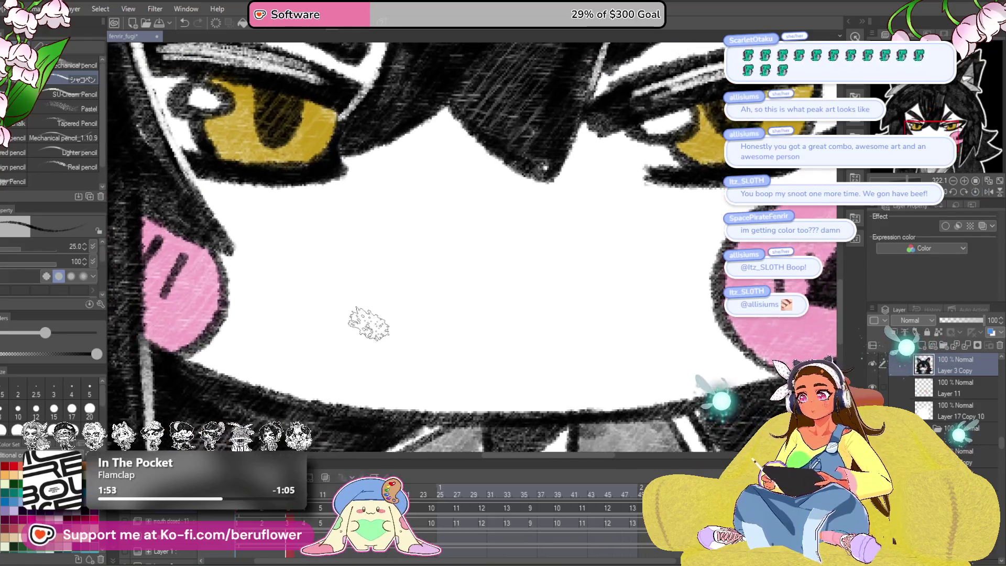
mouse_move(364, 330)
mouse_down()
mouse_move(359, 265)
mouse_move(358, 336)
mouse_up()
key(ctrl+z)
mouse_move(347, 260)
mouse_down()
mouse_move(472, 271)
mouse_move(533, 243)
mouse_move(582, 252)
mouse_move(595, 304)
mouse_up()
key(ctrl+z)
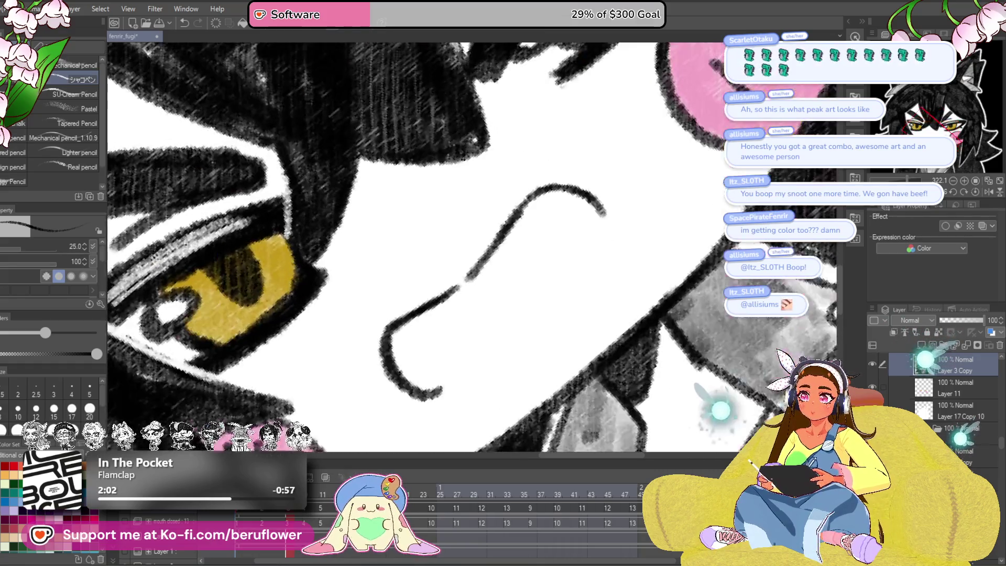
mouse_move(552, 176)
mouse_down()
mouse_move(584, 209)
mouse_move(528, 303)
mouse_move(404, 385)
mouse_up()
scroll(566, 246, down, 5)
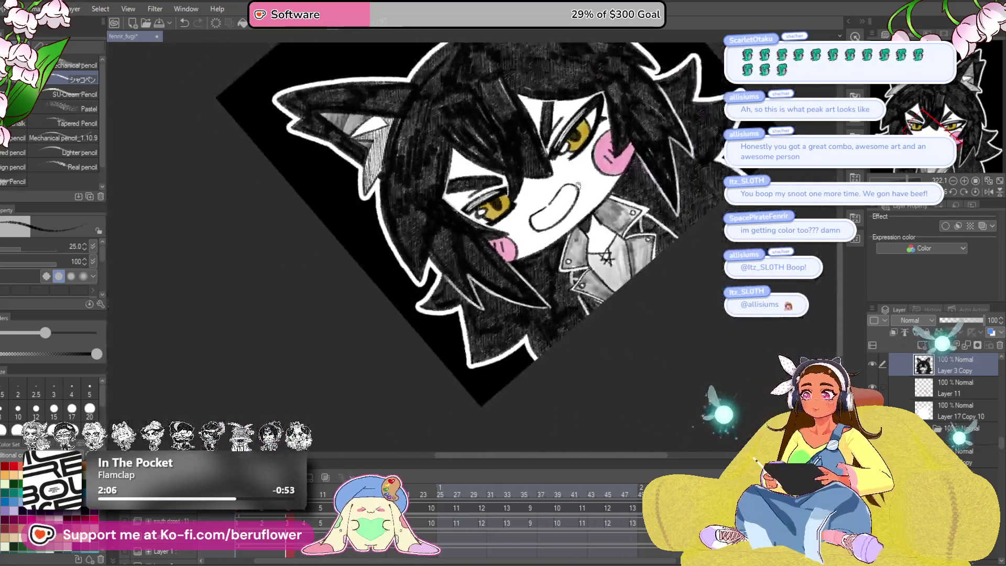
scroll(566, 246, up, 4)
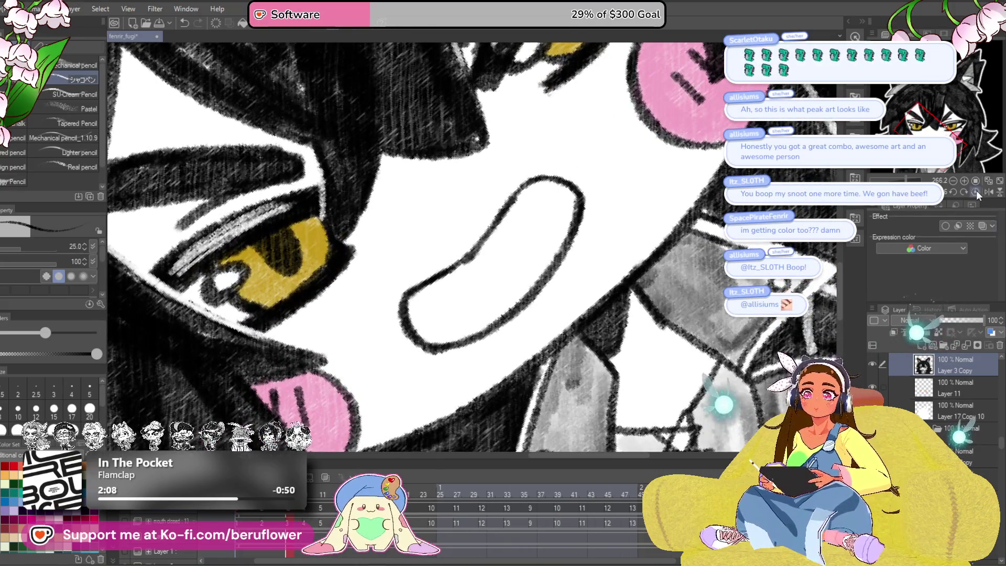
click(976, 192)
Step: Lasso the mouth and scale it larger and wider with Ctrl+T
key(m)
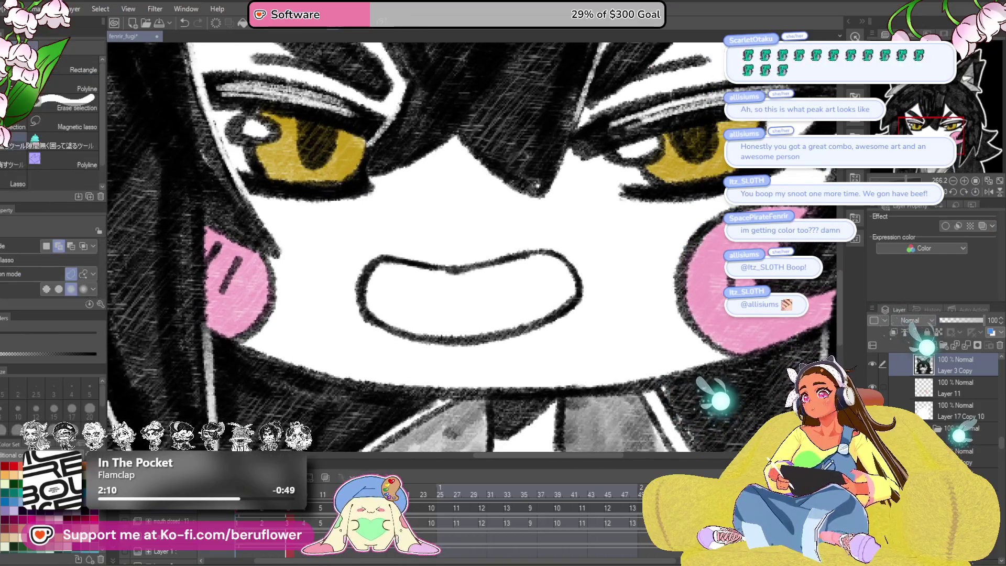
drag(367, 333, 556, 237)
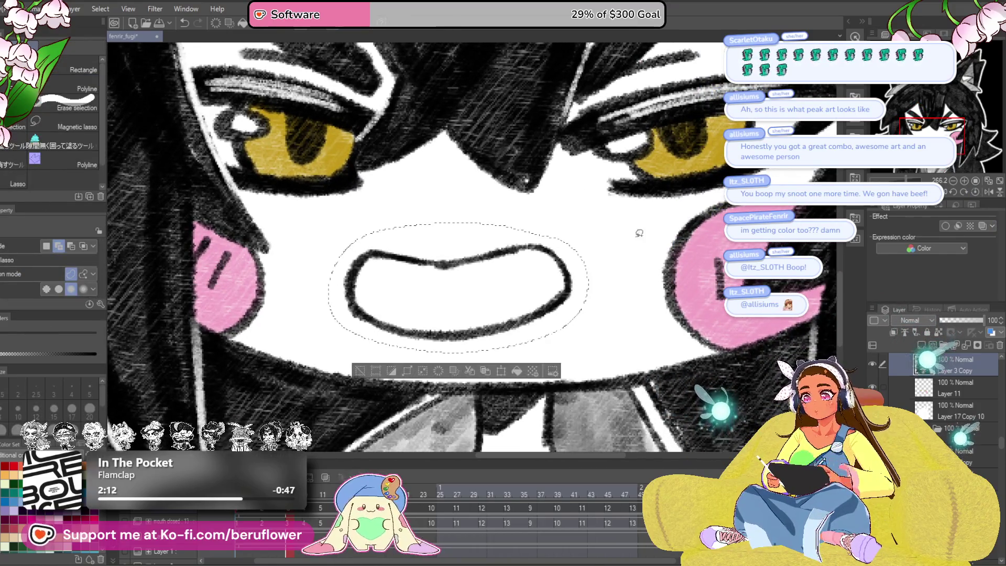
key(ctrl+t)
drag(593, 358, 600, 367)
mouse_move(596, 294)
mouse_down()
mouse_move(614, 302)
mouse_move(609, 313)
mouse_up()
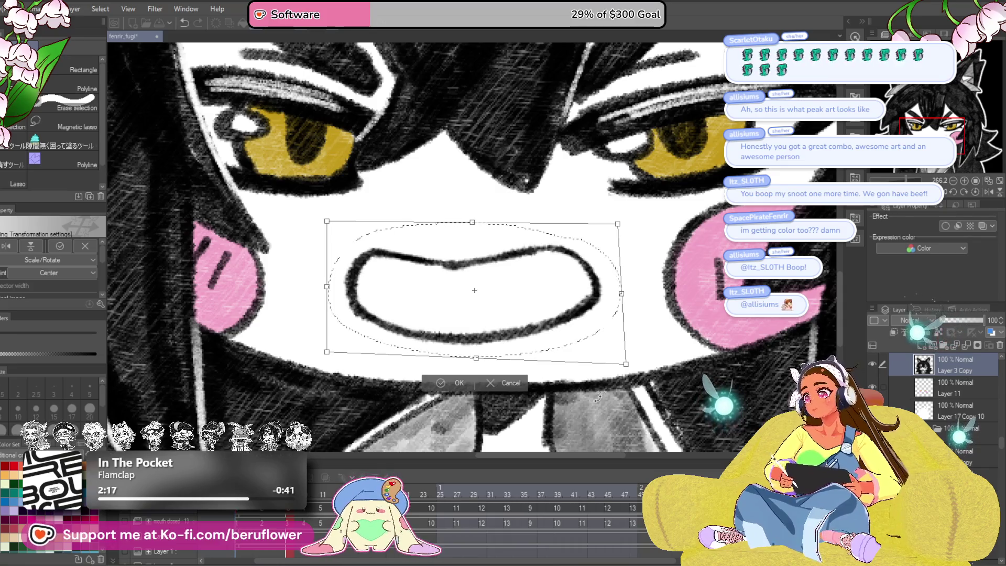
key(Return)
key(ctrl+d)
Step: Pencil the upper right fang and a lower fang, thickening the inner left edge
key(p)
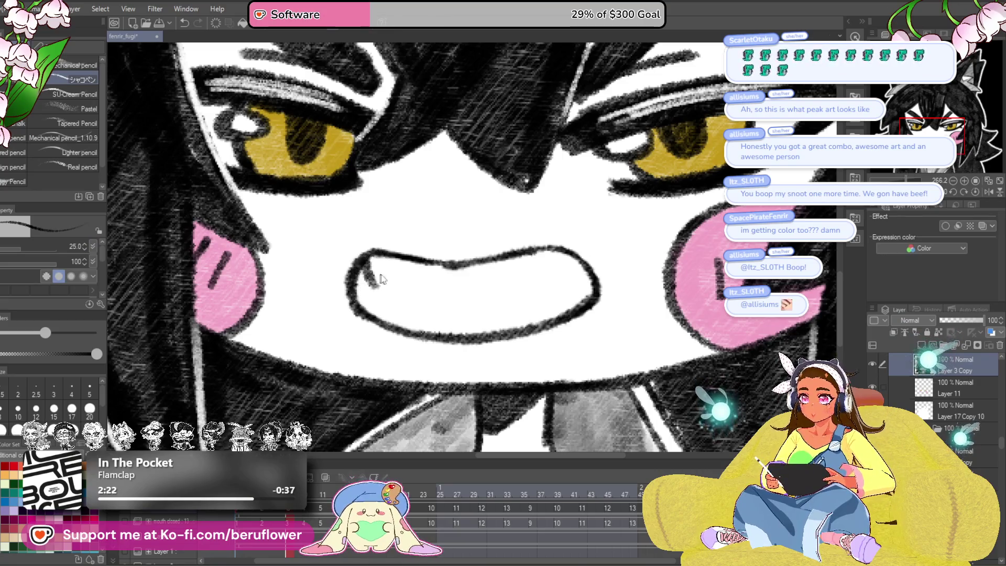
mouse_move(369, 266)
mouse_down()
mouse_move(381, 291)
mouse_move(398, 256)
mouse_up()
drag(537, 256, 547, 284)
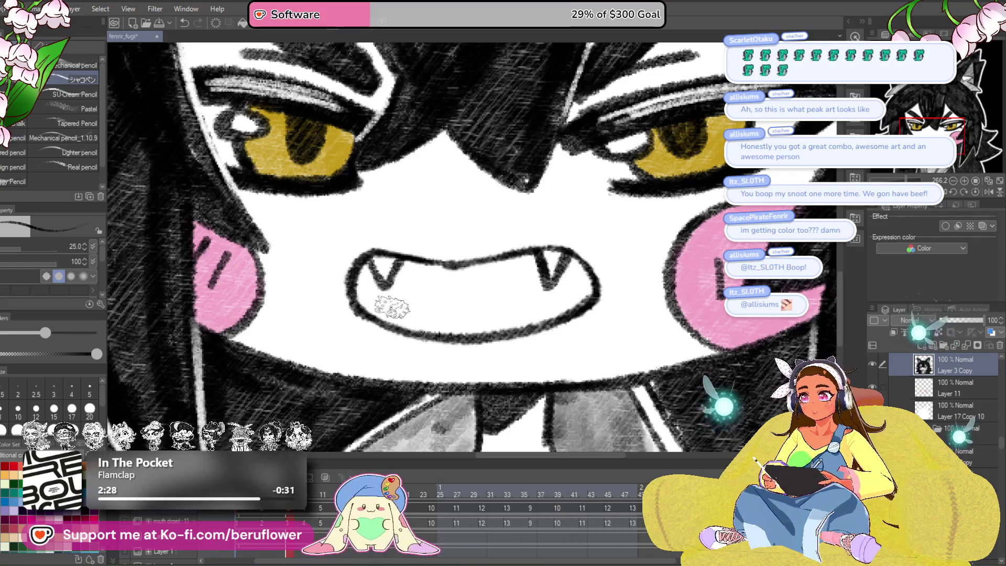
mouse_move(547, 283)
mouse_down()
mouse_move(516, 225)
mouse_move(443, 313)
mouse_up()
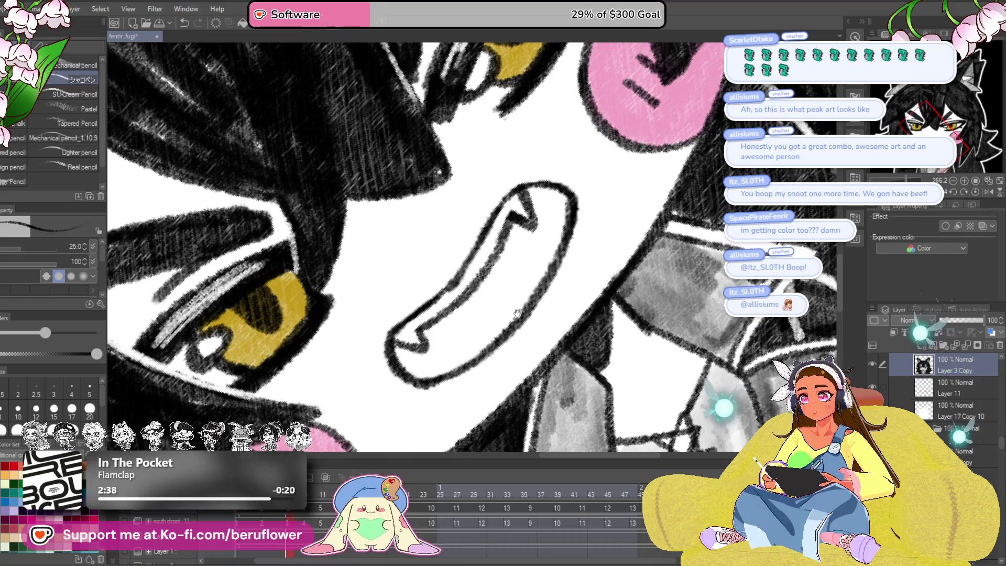
drag(517, 312, 496, 274)
click(975, 192)
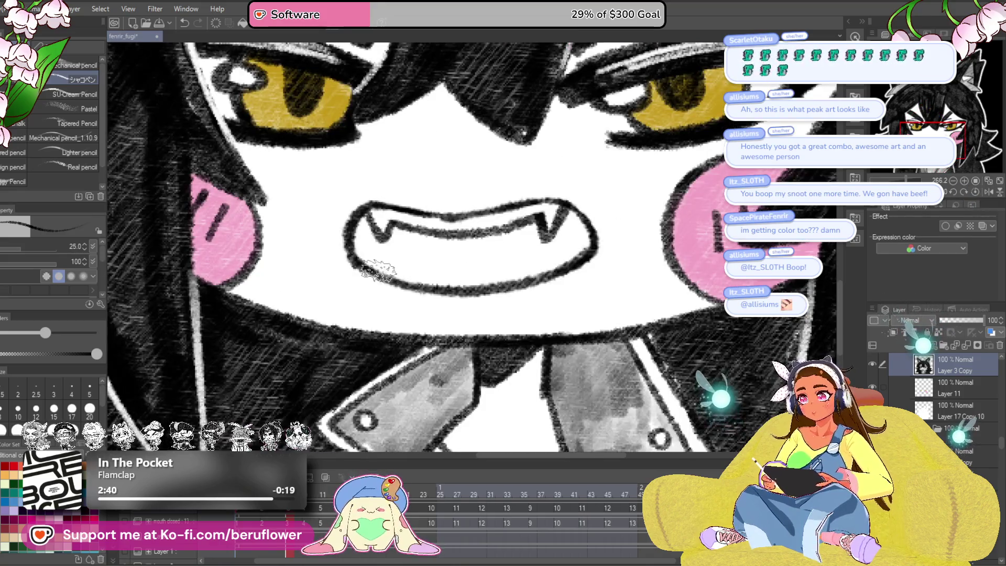
mouse_move(384, 255)
mouse_down()
mouse_move(400, 272)
mouse_move(518, 271)
mouse_up()
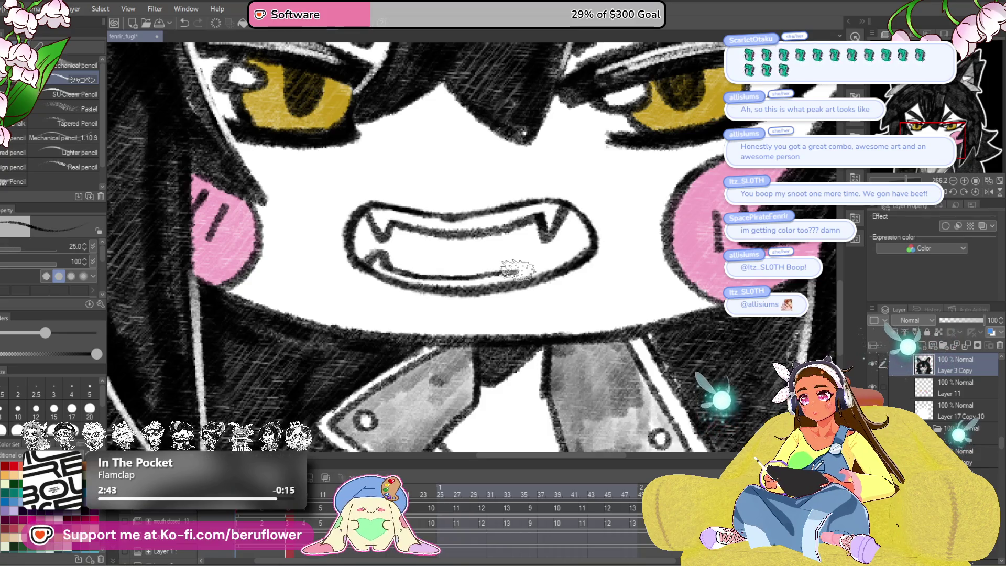
Step: Hatch the mouth interior with diagonal pencil strokes, including near the right fang
drag(600, 256, 607, 274)
drag(406, 289, 492, 254)
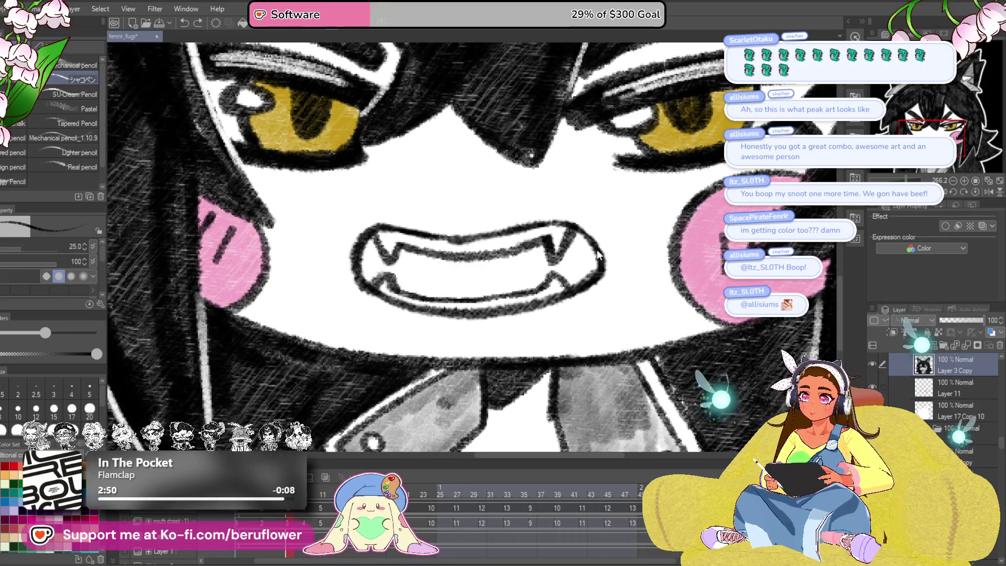
drag(393, 285, 539, 250)
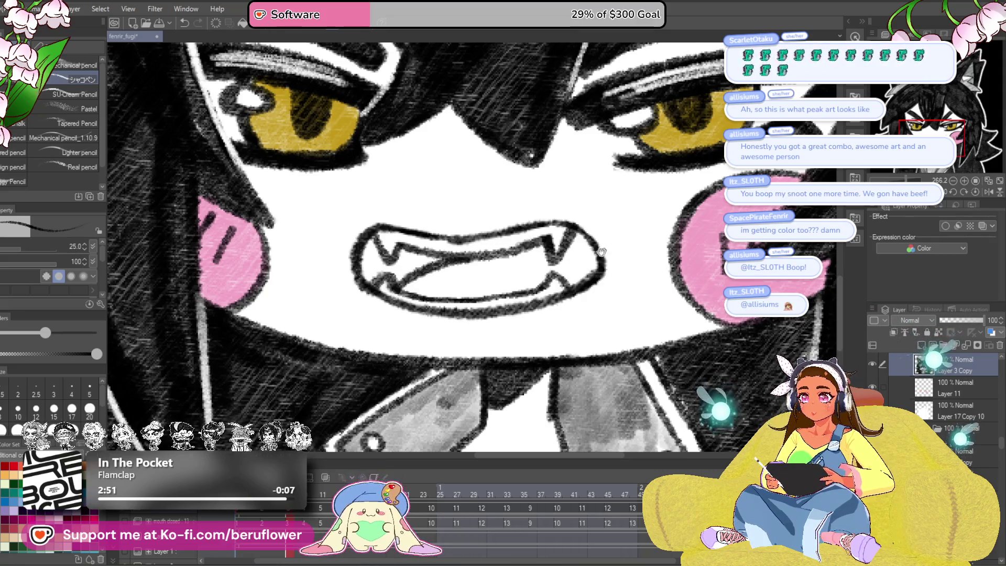
drag(390, 290, 535, 270)
drag(602, 275, 637, 228)
drag(612, 277, 606, 279)
mouse_move(448, 274)
mouse_down()
mouse_move(524, 270)
mouse_move(442, 272)
mouse_move(417, 259)
mouse_move(414, 283)
mouse_move(438, 283)
mouse_move(367, 307)
mouse_up()
mouse_move(440, 293)
mouse_down()
mouse_move(529, 302)
mouse_move(555, 273)
mouse_move(569, 304)
mouse_move(560, 312)
mouse_move(556, 291)
mouse_up()
scroll(557, 290, down, 5)
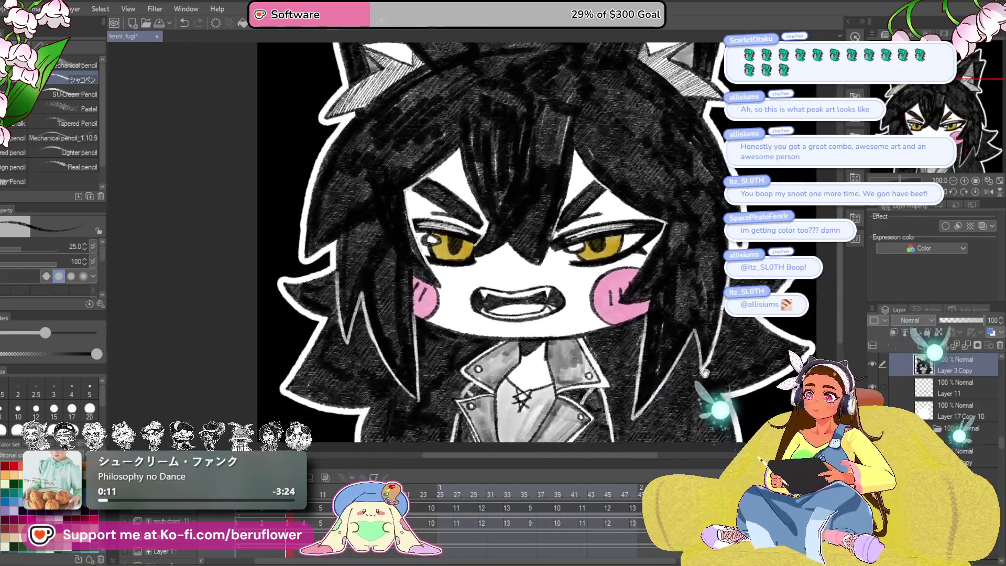
Step: Scrub through the frames, erase this frame's smile, and advance to the next closed-eyes cel
drag(697, 393, 618, 401)
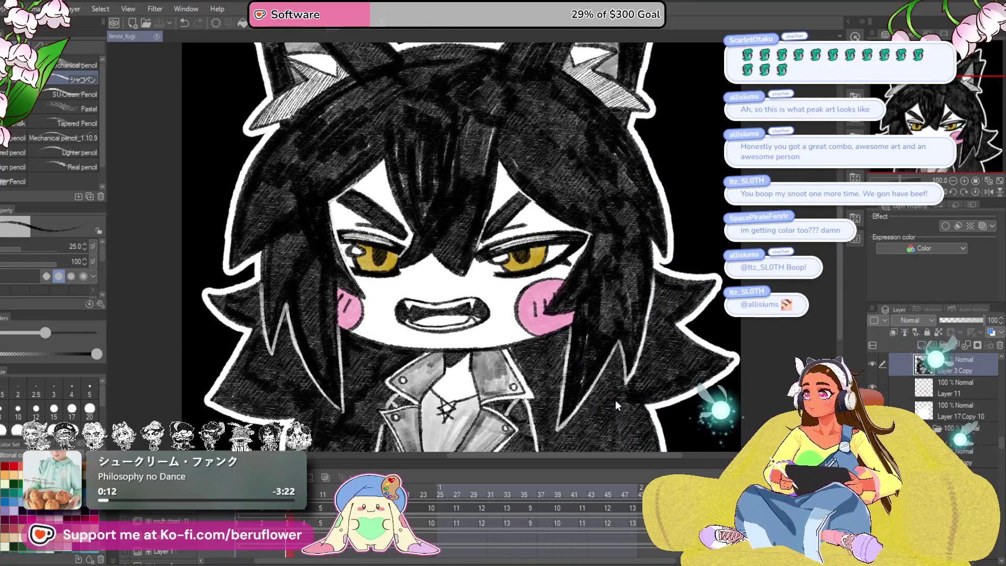
mouse_move(290, 508)
mouse_down()
mouse_move(329, 509)
mouse_move(243, 518)
mouse_move(397, 508)
mouse_move(321, 492)
mouse_move(288, 500)
mouse_move(338, 495)
mouse_up()
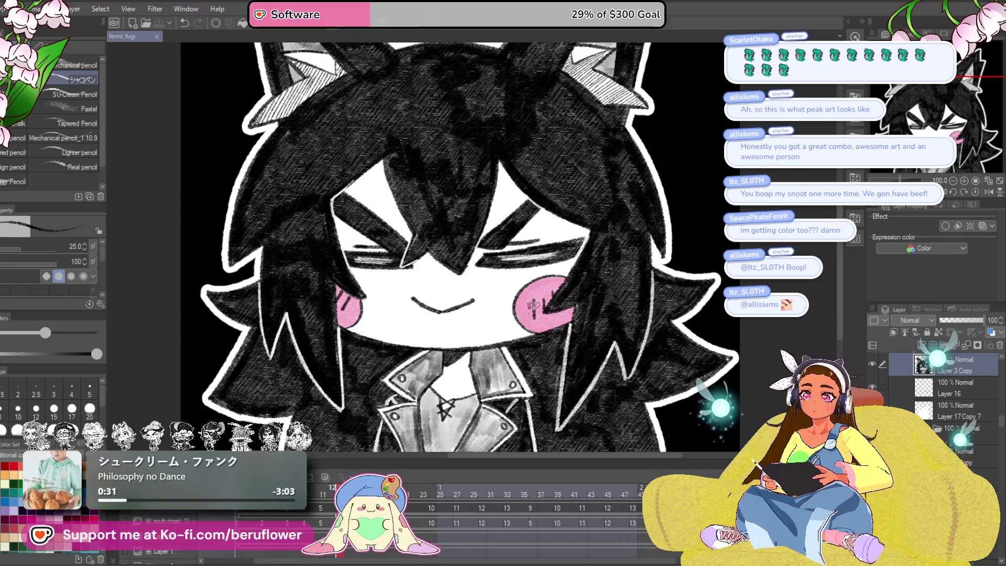
scroll(446, 346, up, 1)
scroll(446, 346, up, 2)
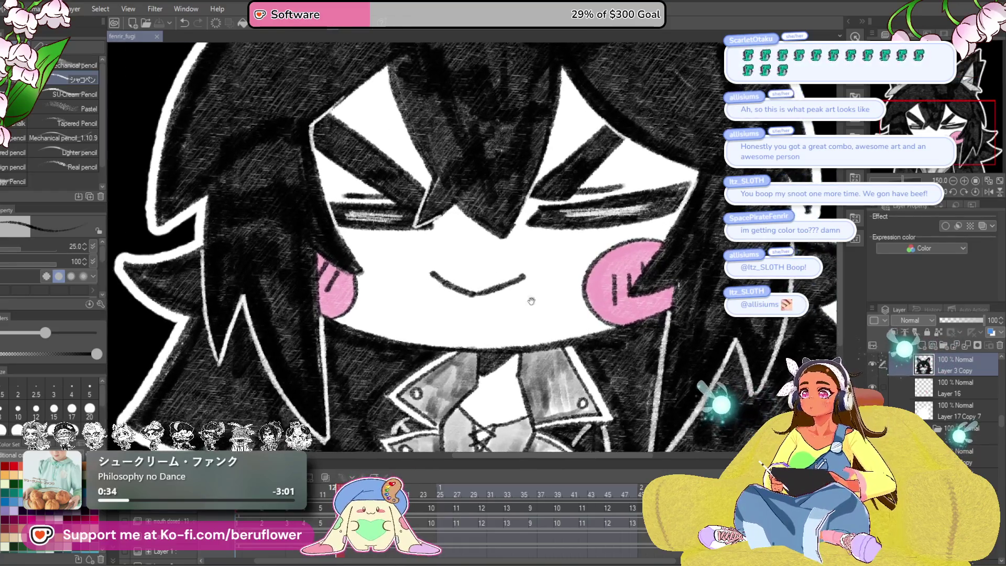
drag(525, 286, 440, 285)
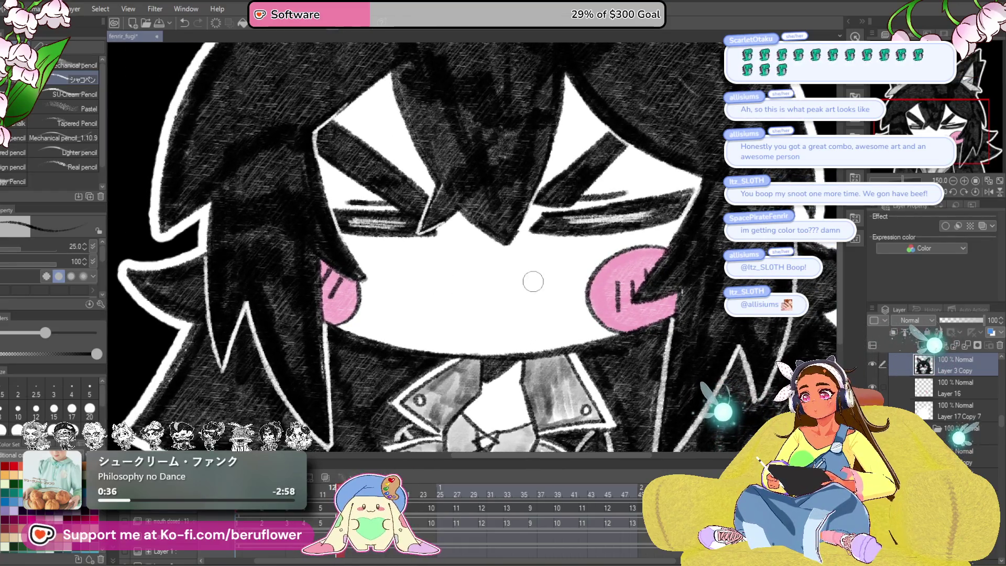
drag(528, 321, 508, 322)
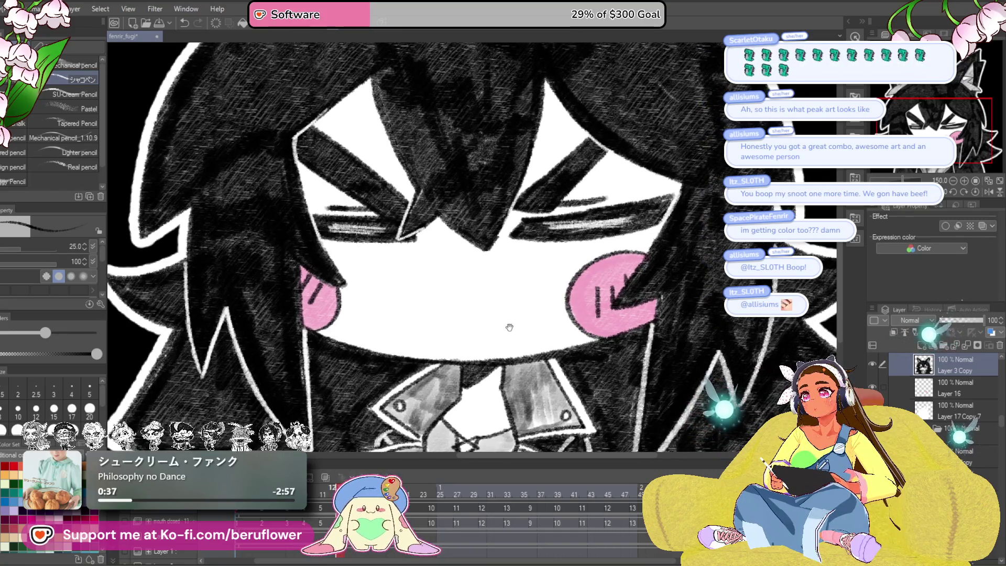
mouse_move(330, 516)
mouse_down()
mouse_move(248, 519)
mouse_move(294, 521)
mouse_up()
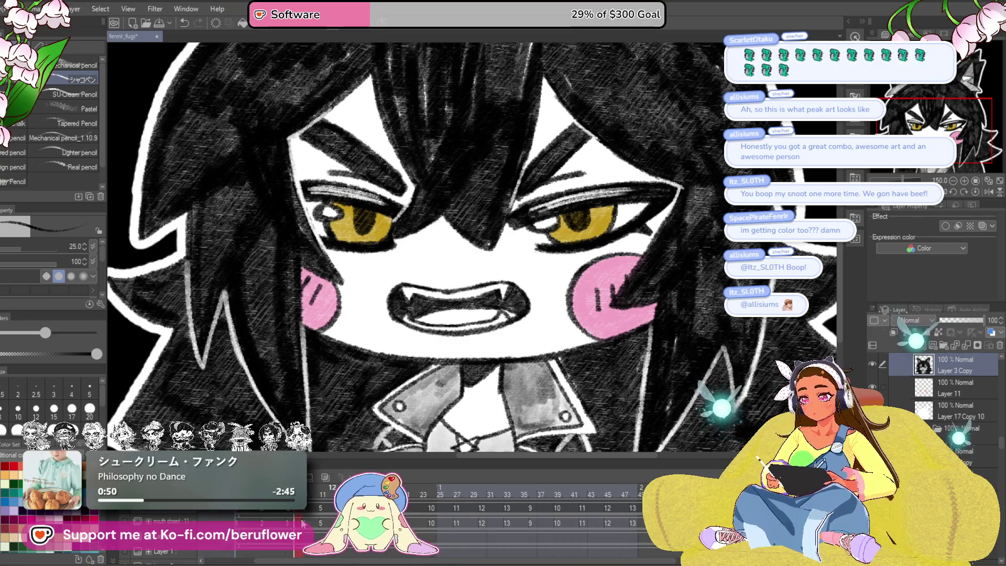
click(307, 523)
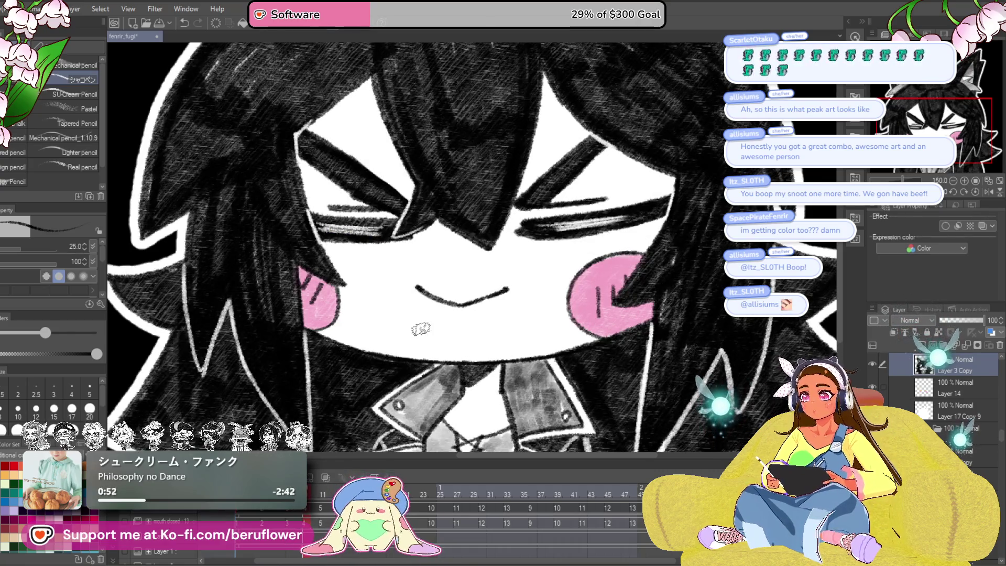
Step: Erase the smile and draw a wide open laughing mouth, redoing the top curve
scroll(421, 328, up, 5)
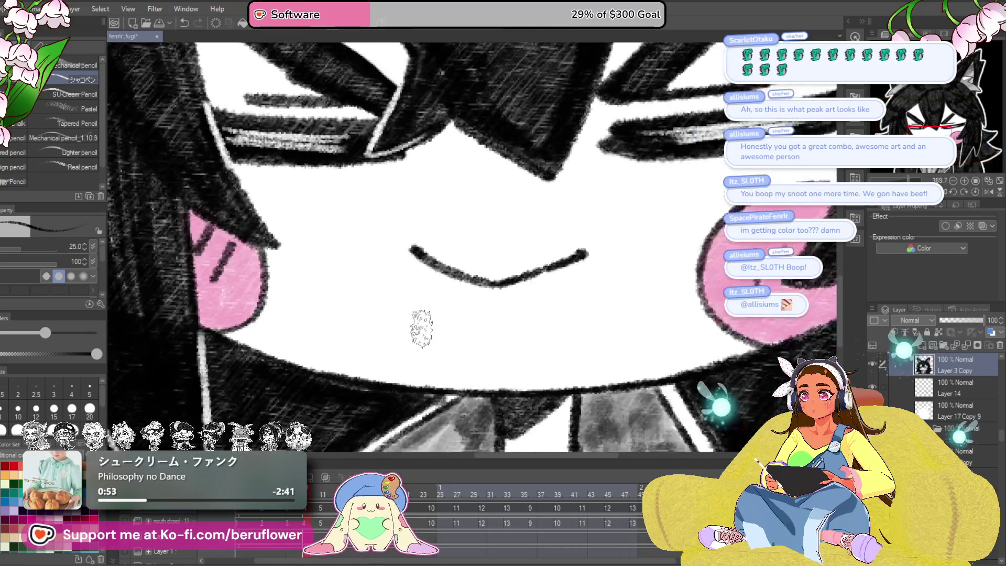
drag(538, 277, 393, 246)
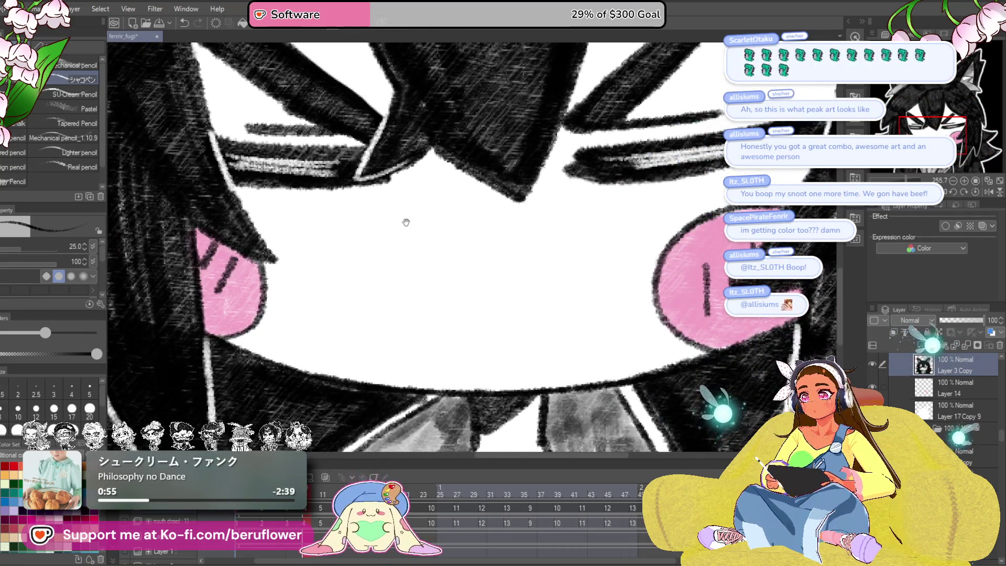
mouse_move(436, 283)
mouse_down()
mouse_move(474, 314)
mouse_move(430, 290)
mouse_up()
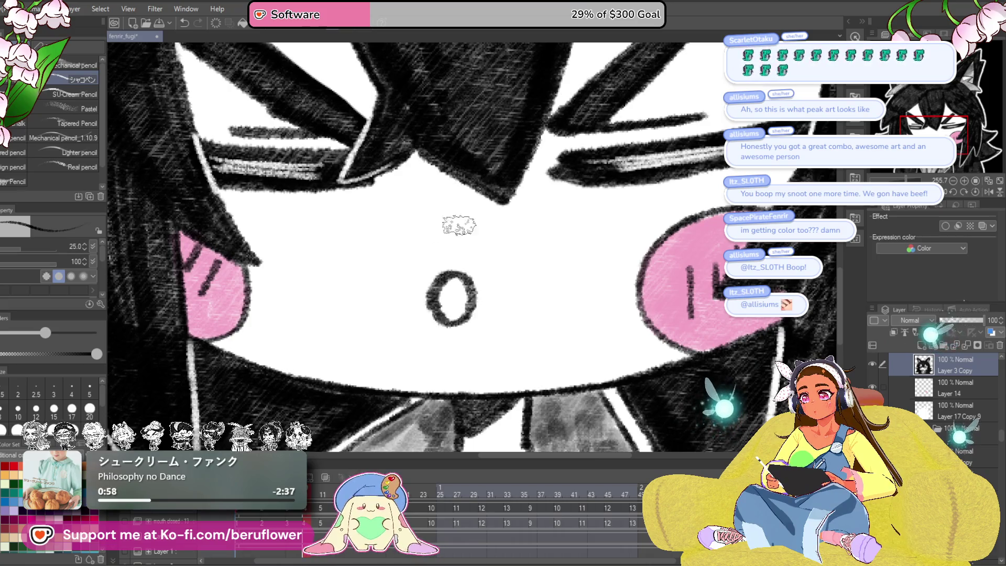
key(ctrl+z)
mouse_move(492, 313)
mouse_down()
mouse_move(440, 288)
mouse_move(435, 310)
mouse_move(501, 307)
mouse_move(503, 317)
mouse_up()
mouse_move(413, 257)
mouse_down()
mouse_move(376, 288)
mouse_move(353, 235)
mouse_move(519, 188)
mouse_up()
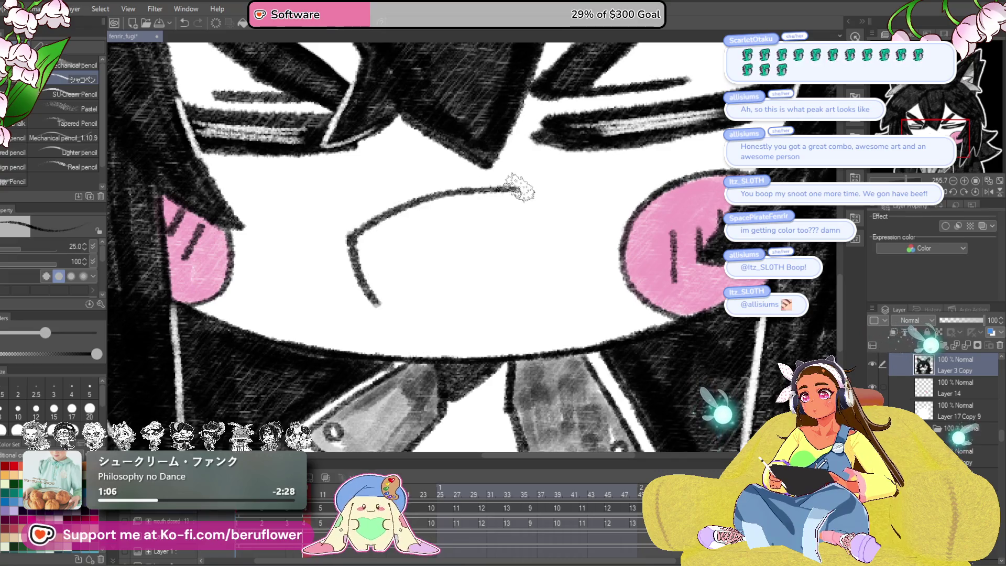
key(ctrl+z)
mouse_move(378, 304)
mouse_down()
mouse_move(409, 207)
mouse_move(547, 194)
mouse_up()
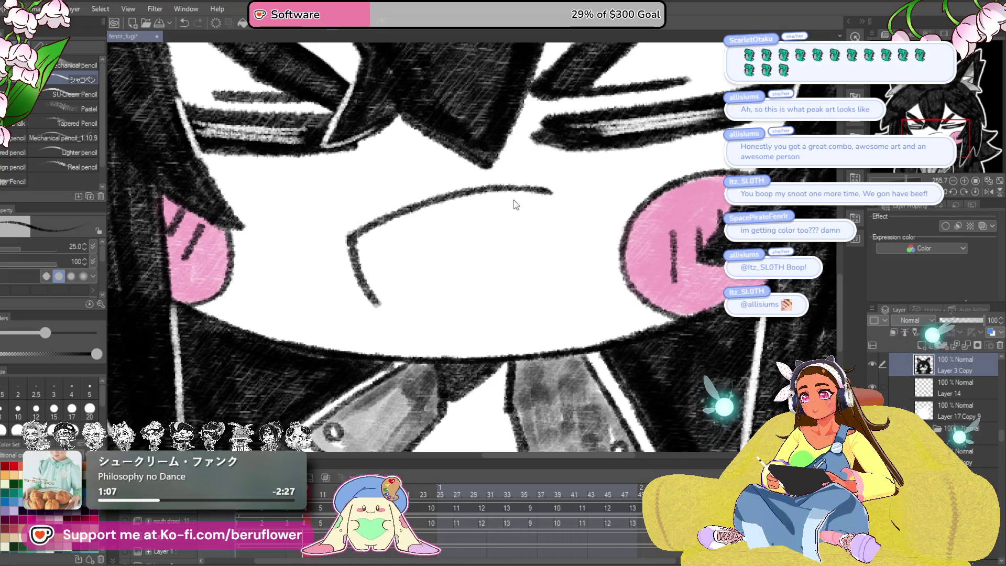
key(ctrl+z)
mouse_move(350, 237)
mouse_down()
mouse_move(460, 191)
mouse_move(557, 191)
mouse_move(558, 241)
mouse_move(502, 337)
mouse_up()
mouse_move(352, 232)
mouse_down()
mouse_move(393, 314)
mouse_move(467, 336)
mouse_move(545, 254)
mouse_up()
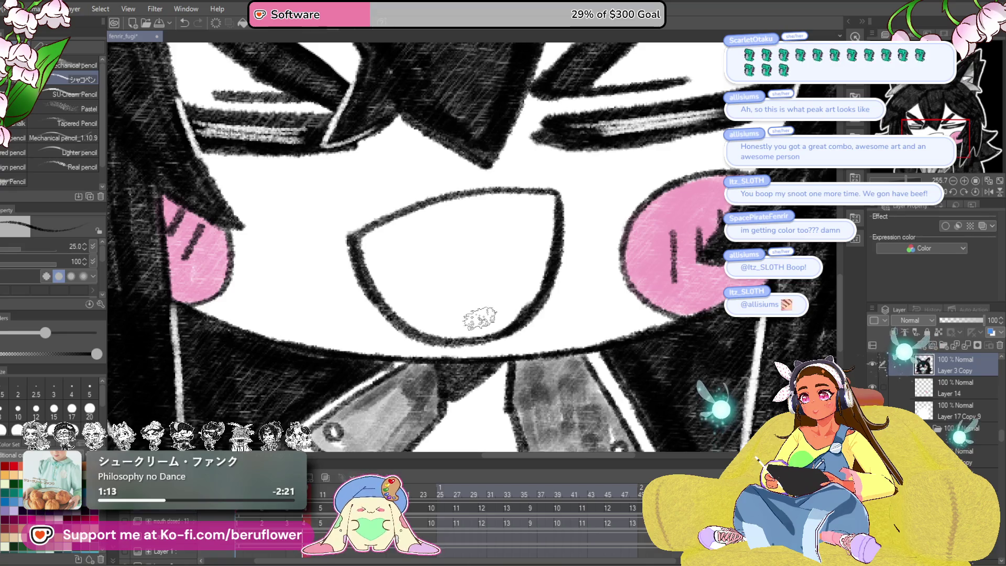
Step: Try a dark hatching stroke along the face edge, undo it, and reframe the face upright
scroll(478, 316, down, 2)
scroll(481, 308, up, 1)
scroll(481, 309, up, 1)
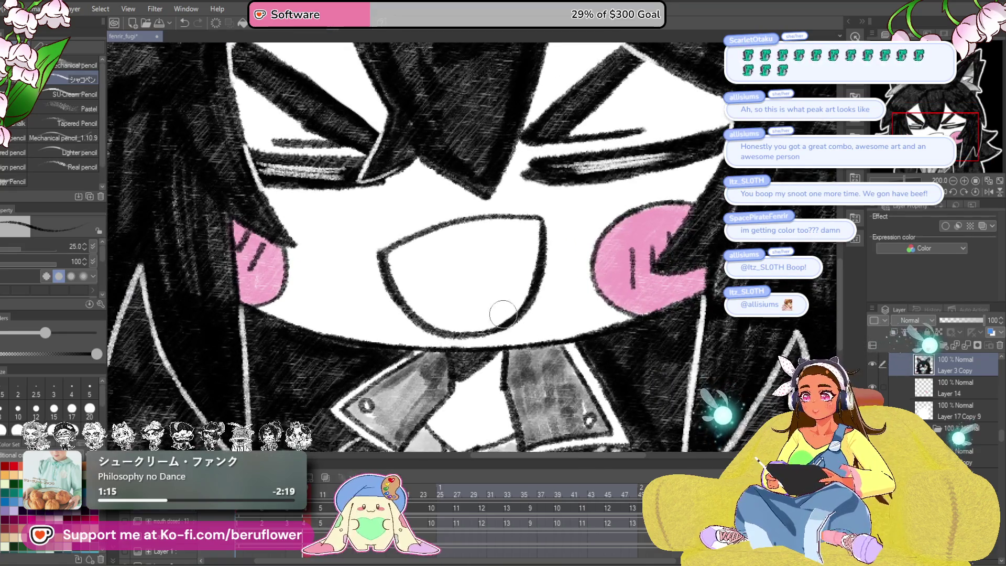
scroll(522, 270, down, 3)
scroll(522, 269, up, 1)
scroll(521, 270, up, 1)
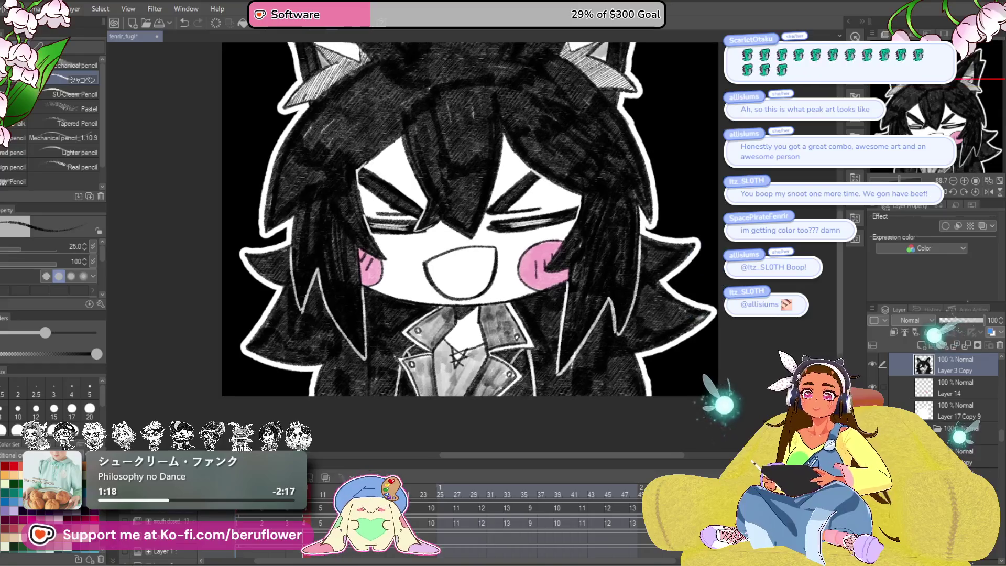
scroll(522, 270, down, 2)
drag(498, 220, 530, 184)
scroll(529, 184, up, 4)
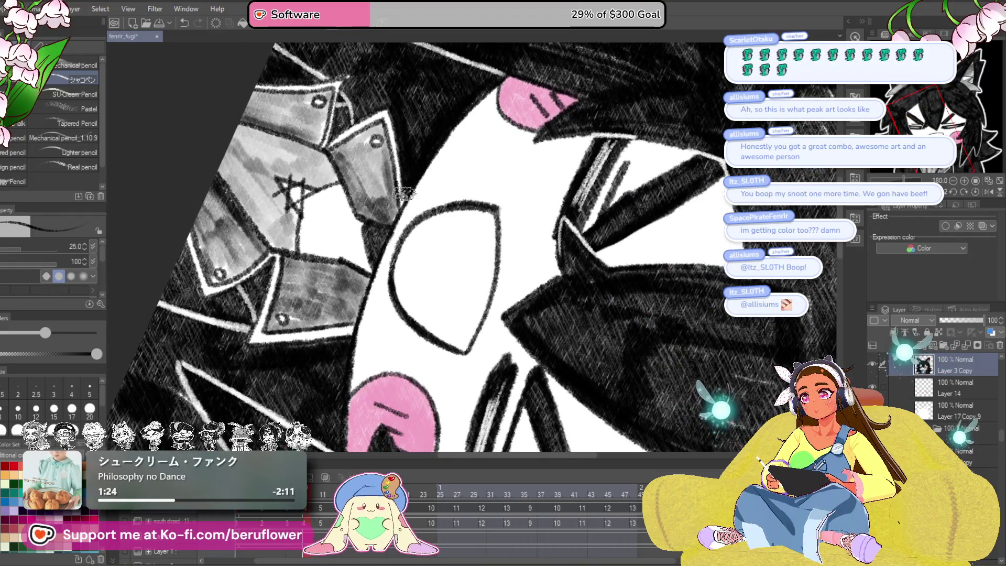
drag(393, 211, 378, 243)
mouse_move(342, 418)
mouse_down()
mouse_move(349, 345)
mouse_move(362, 388)
mouse_up()
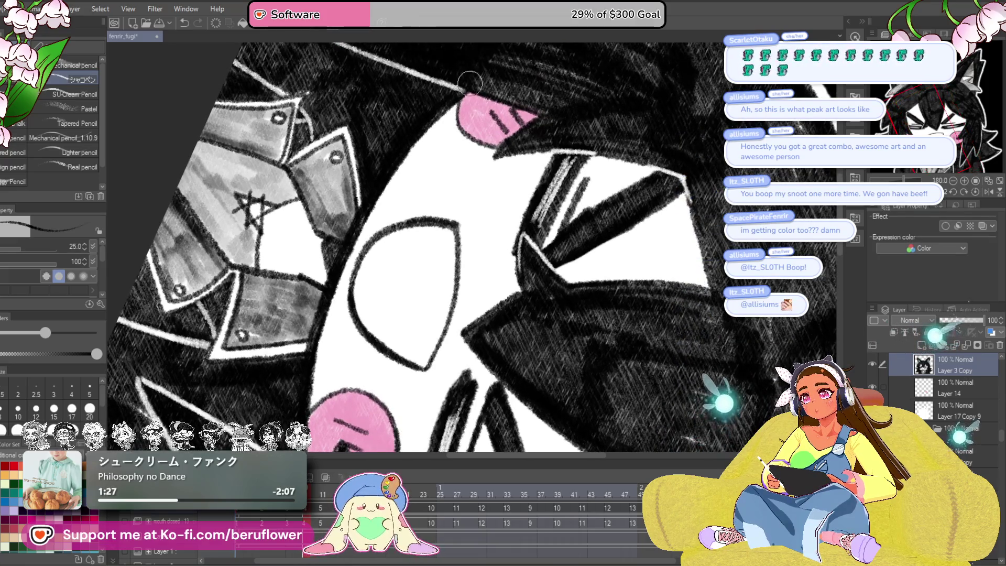
key(ctrl+z)
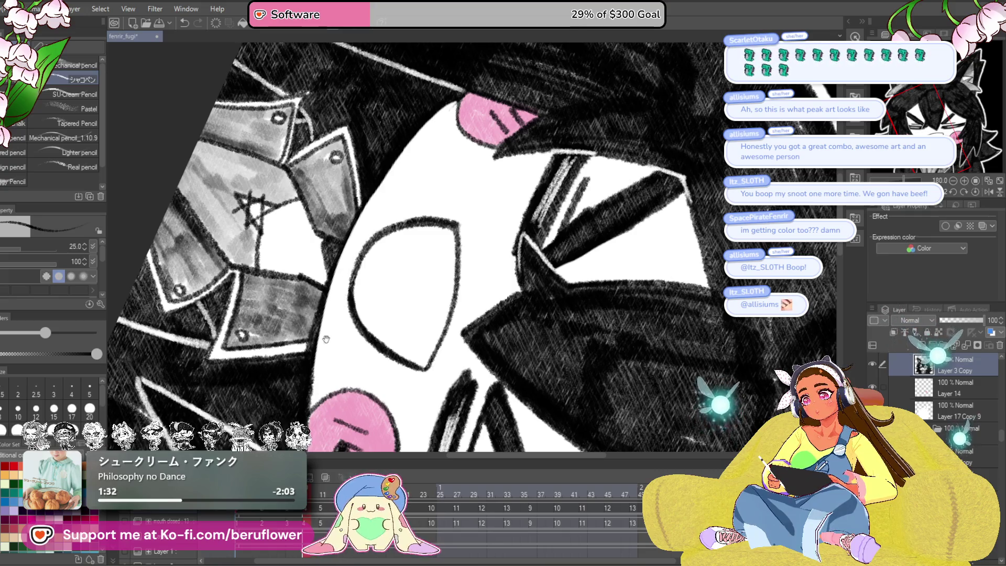
drag(313, 397, 392, 261)
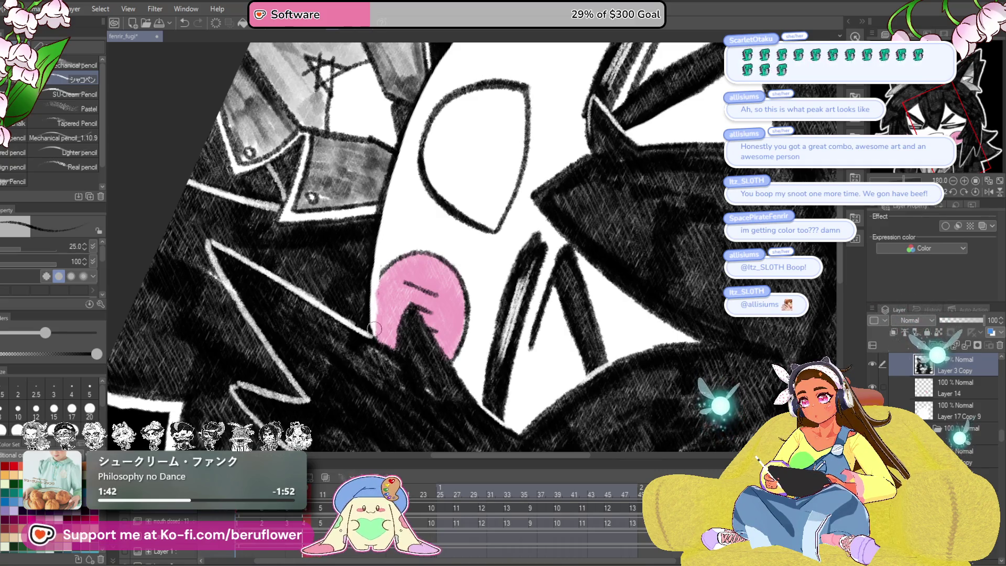
key(ctrl+0)
scroll(445, 300, up, 5)
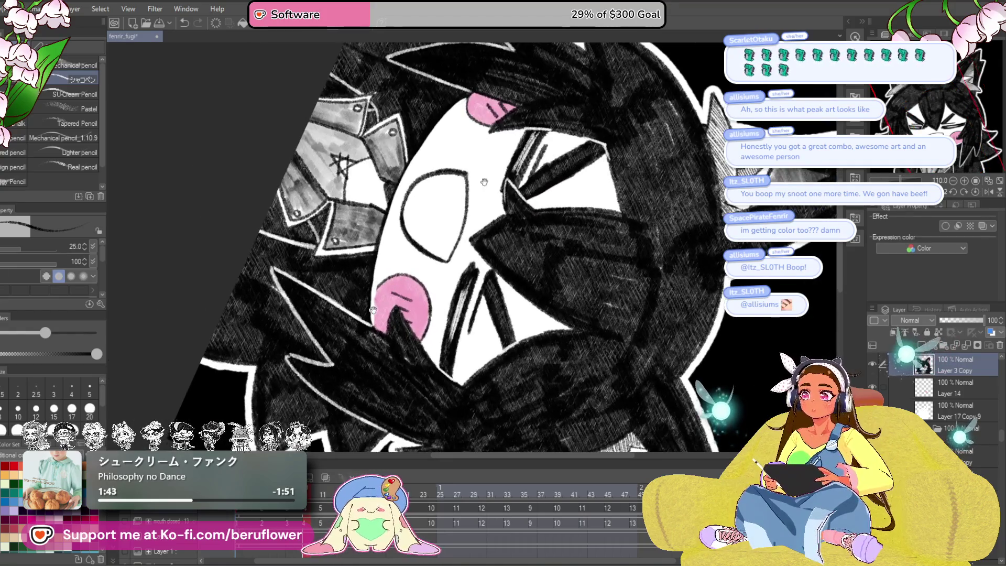
scroll(444, 300, up, 3)
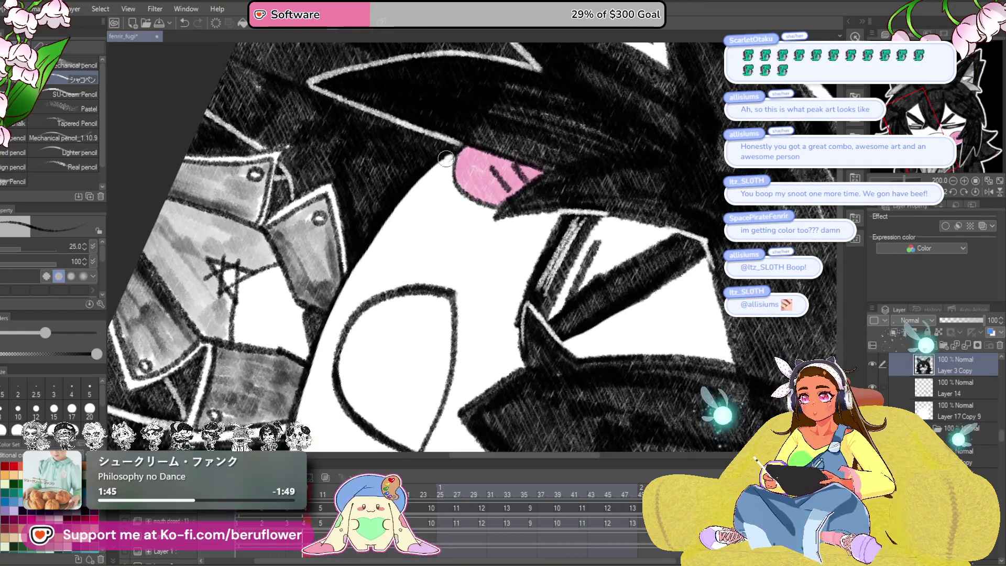
mouse_move(343, 300)
mouse_down()
mouse_move(367, 273)
mouse_move(429, 236)
mouse_up()
drag(674, 358, 539, 344)
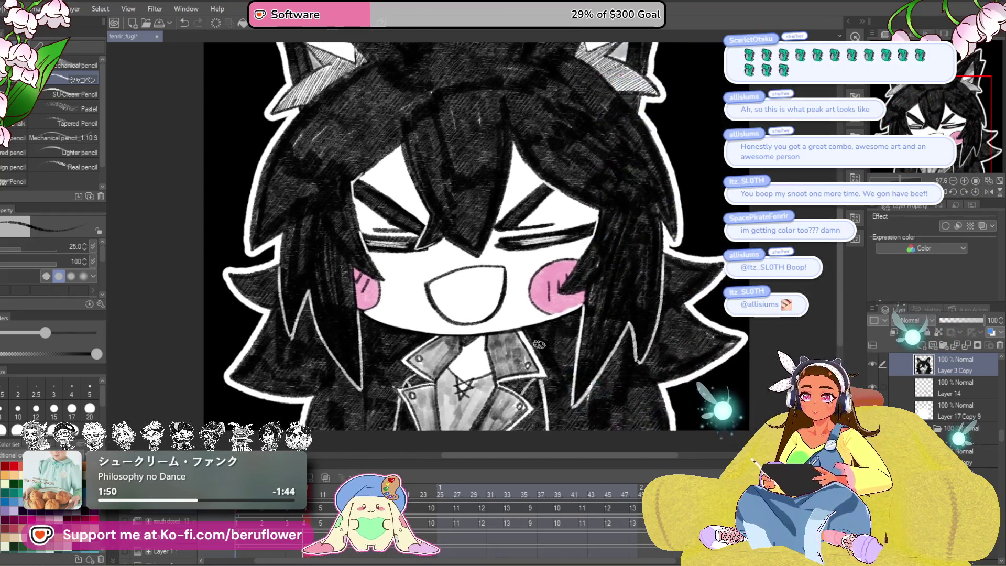
scroll(558, 303, up, 5)
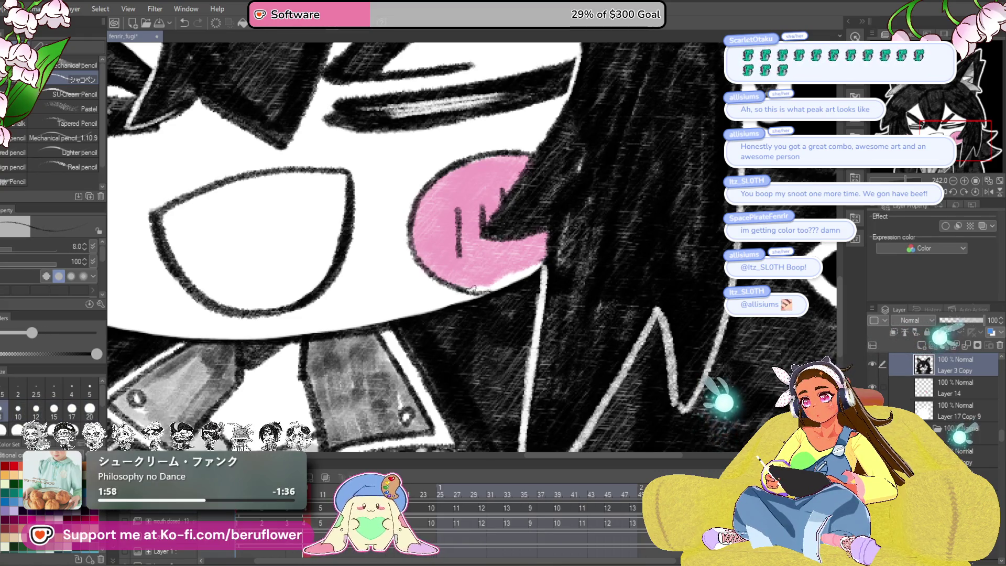
mouse_move(606, 245)
mouse_down()
mouse_move(608, 263)
mouse_move(524, 293)
mouse_up()
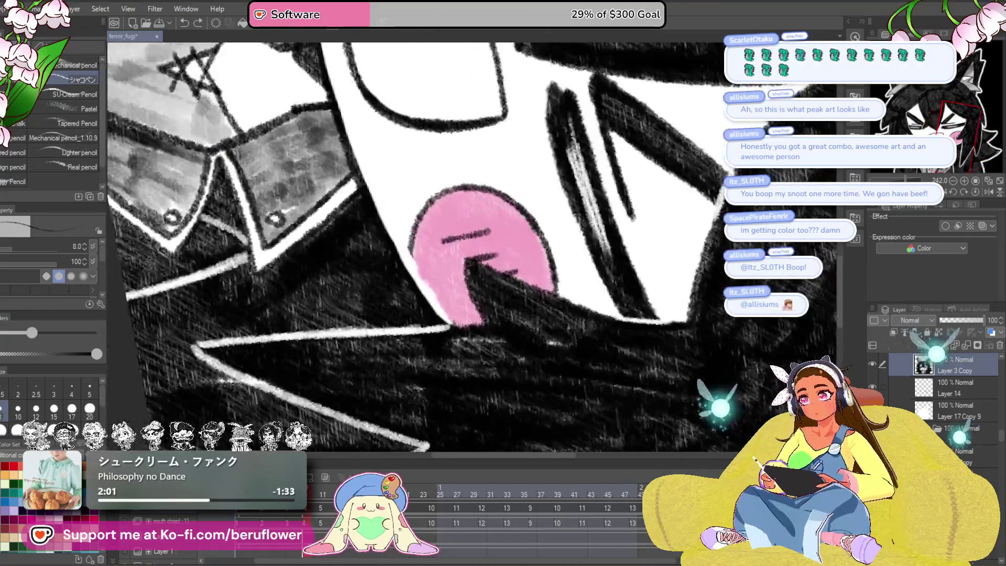
scroll(430, 246, up, 5)
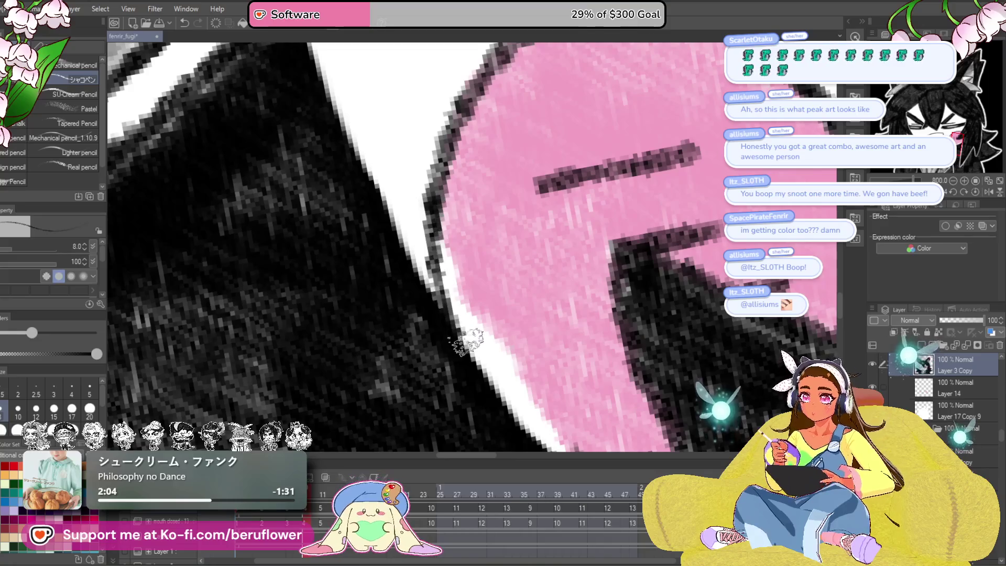
scroll(482, 367, down, 5)
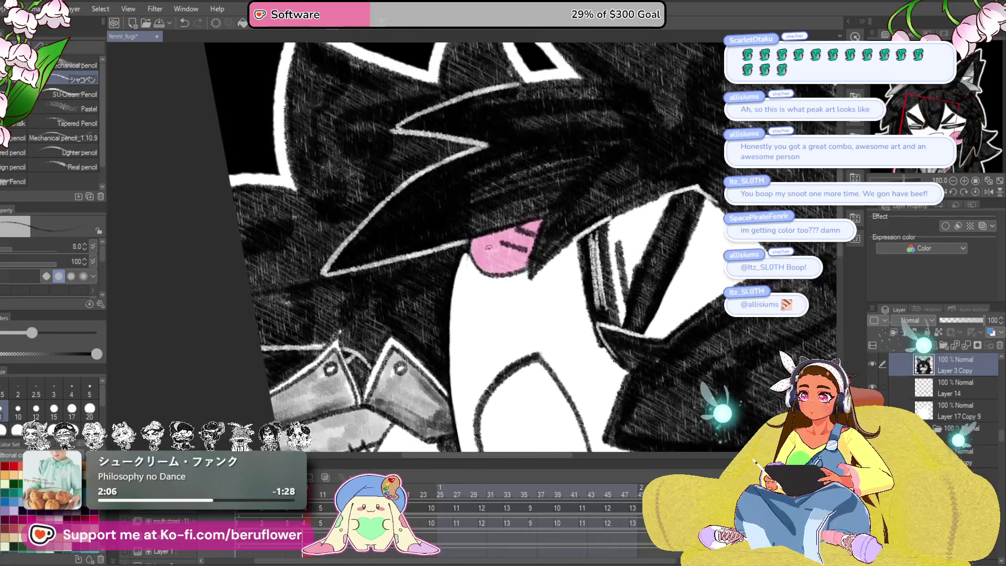
scroll(556, 393, up, 3)
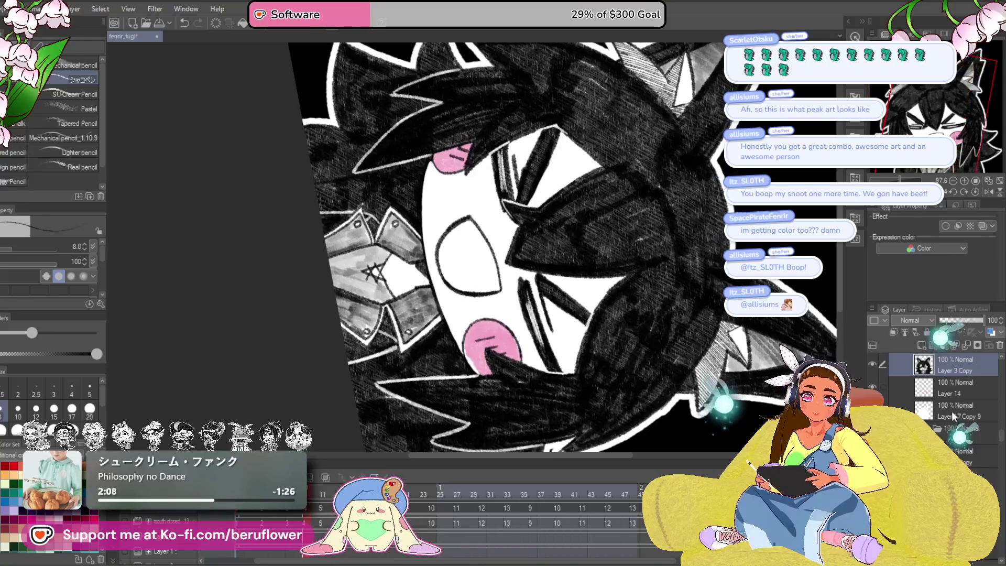
Step: On Layer 14, darken the lower-left edge of the pink blush
click(955, 415)
click(951, 387)
scroll(514, 285, up, 3)
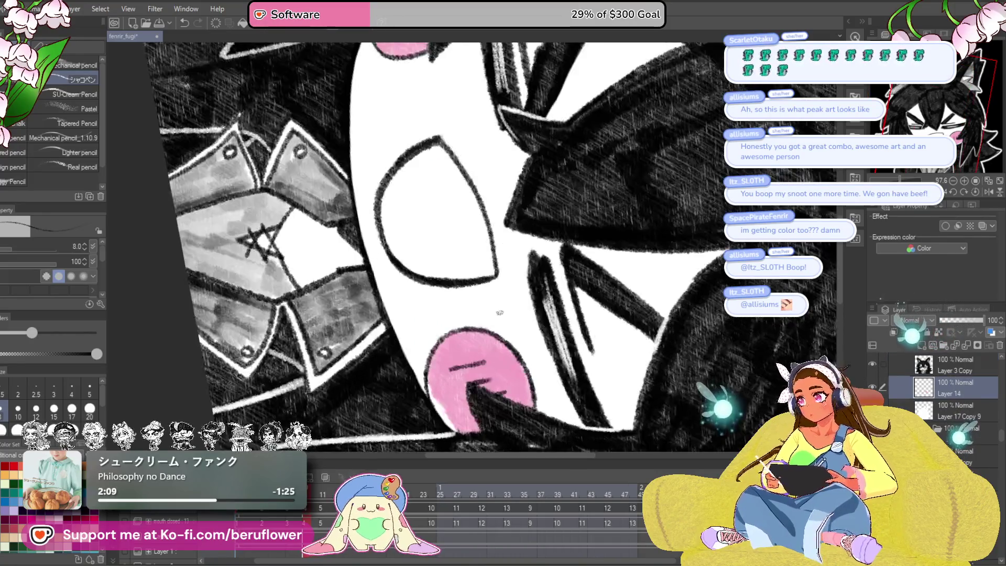
scroll(454, 343, up, 3)
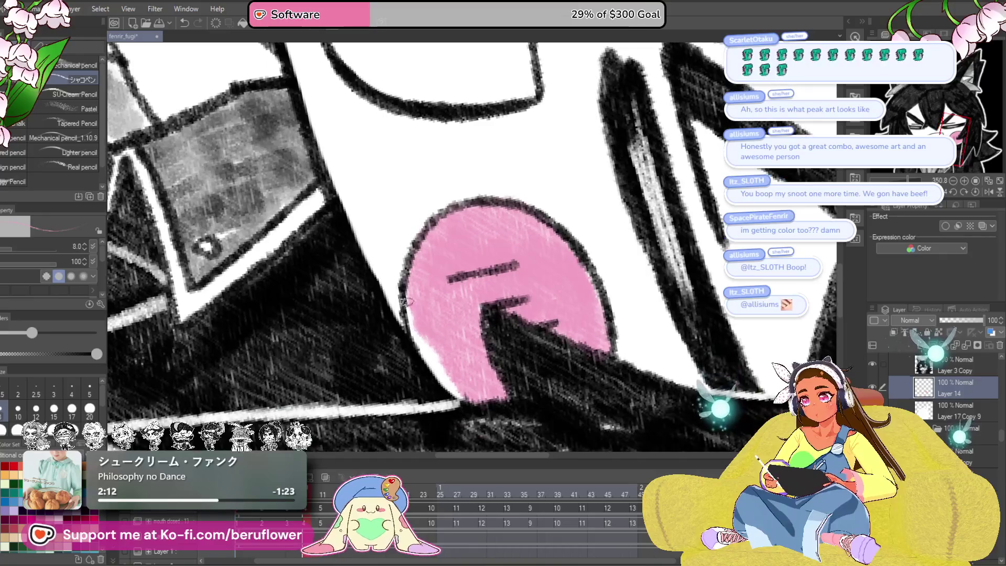
drag(412, 317, 452, 396)
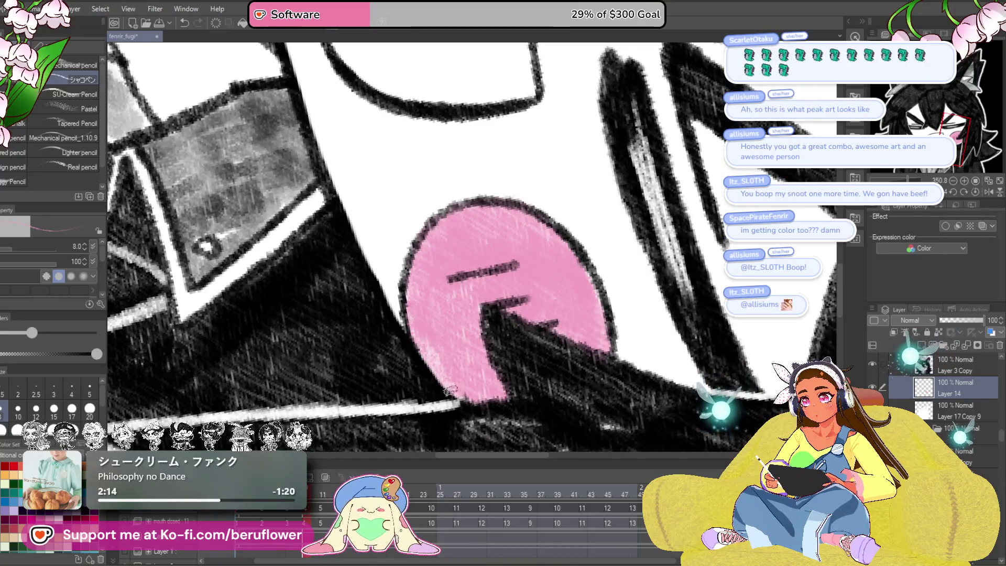
scroll(408, 319, down, 5)
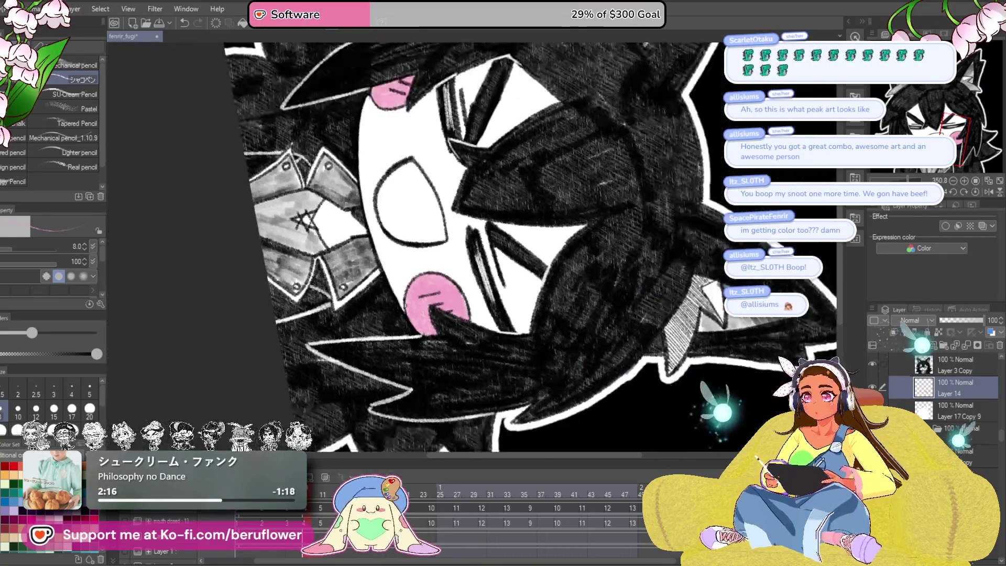
click(975, 192)
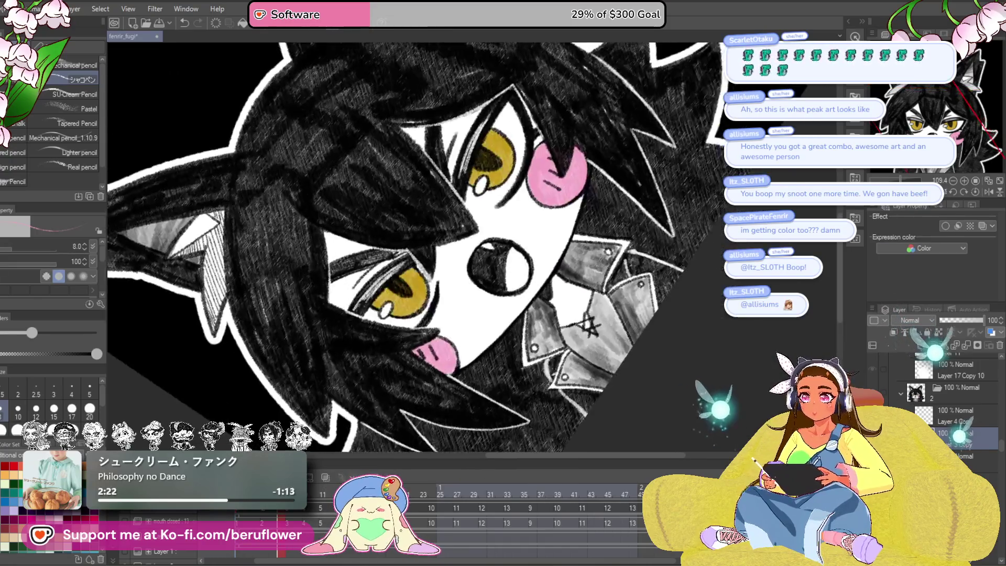
scroll(557, 262, up, 3)
scroll(501, 340, up, 2)
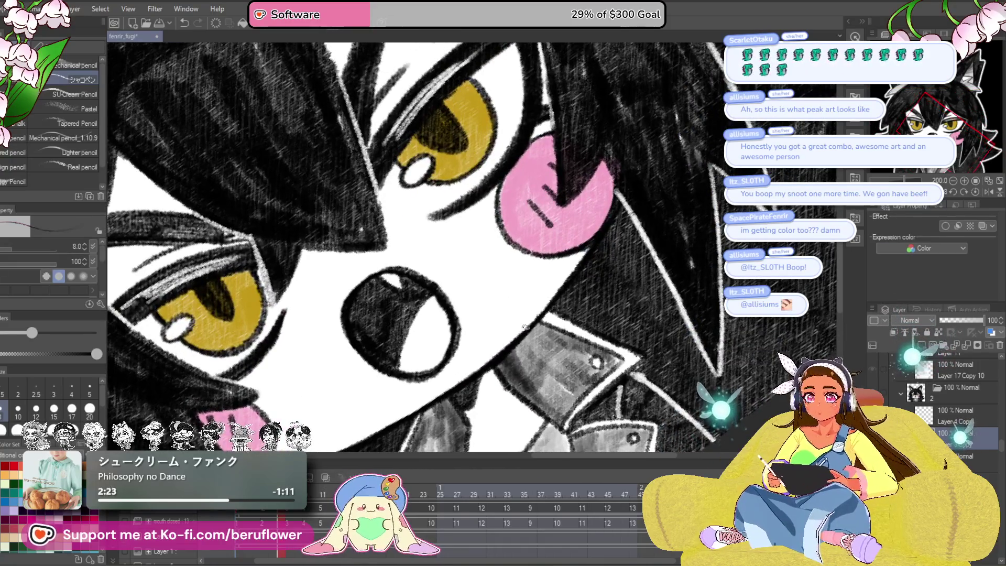
drag(525, 326, 512, 320)
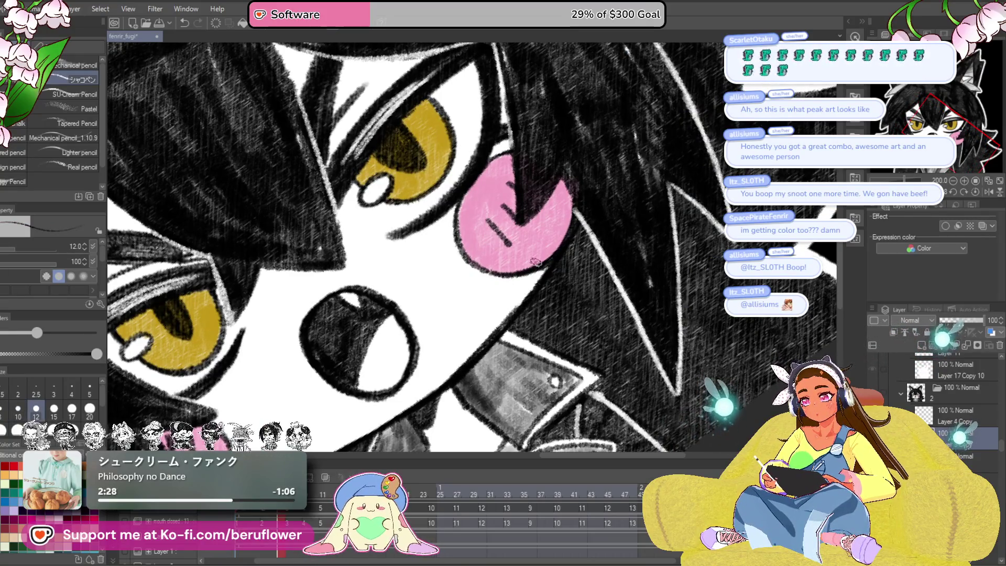
scroll(535, 262, down, 5)
scroll(536, 262, up, 4)
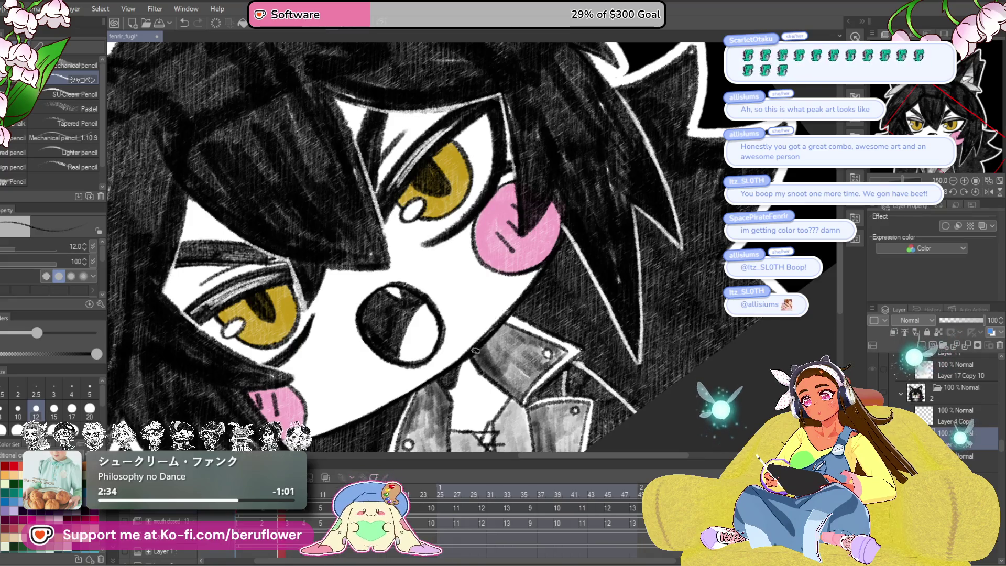
scroll(440, 375, down, 5)
scroll(389, 412, up, 2)
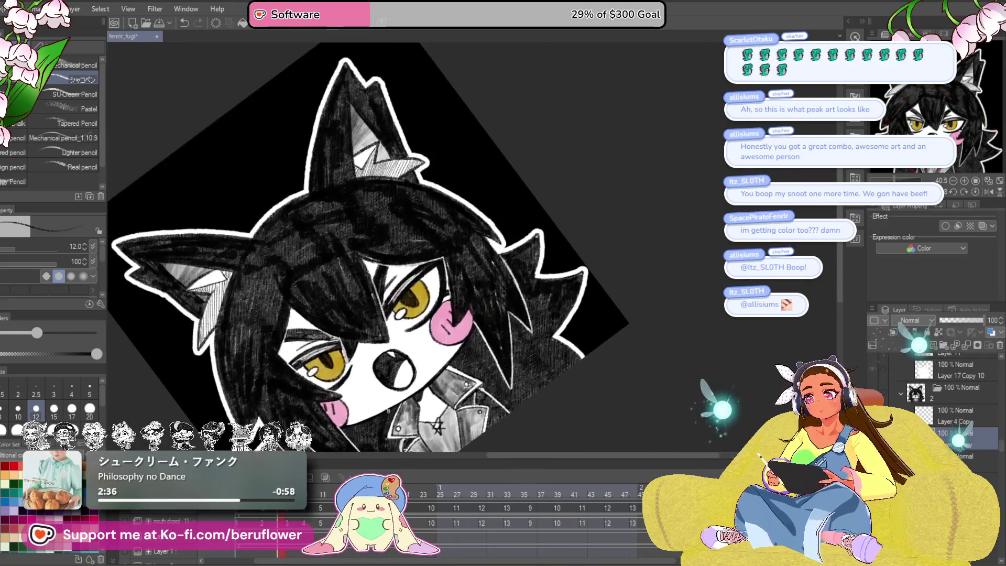
click(974, 193)
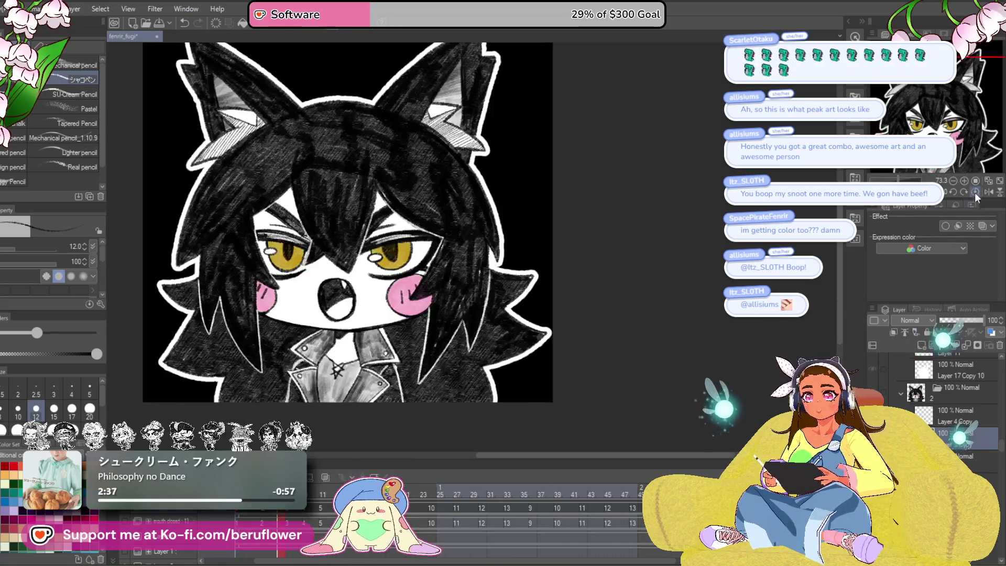
drag(672, 309, 675, 312)
scroll(551, 263, up, 4)
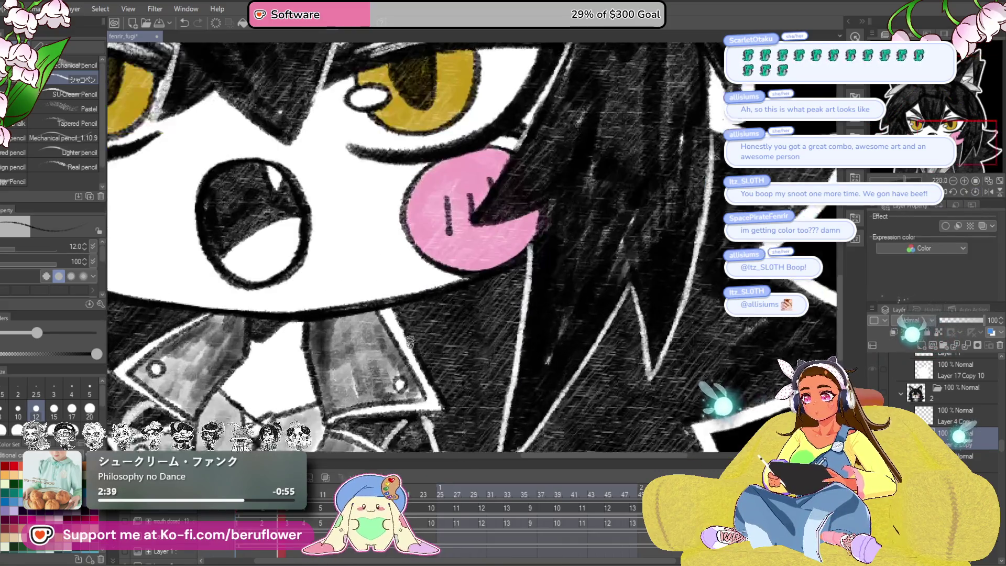
mouse_move(524, 209)
mouse_down()
mouse_move(555, 272)
mouse_move(524, 230)
mouse_move(510, 273)
mouse_up()
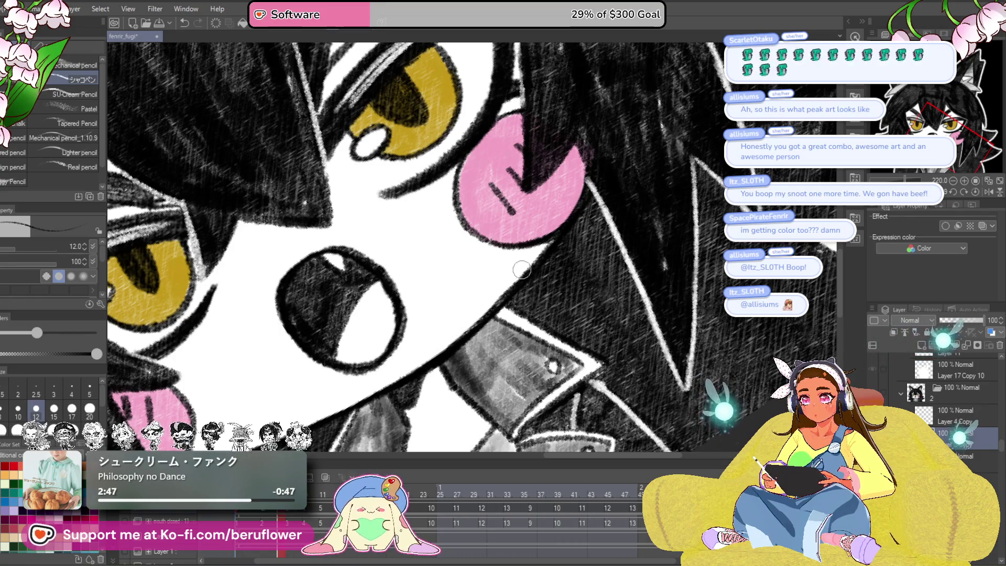
scroll(468, 322, down, 5)
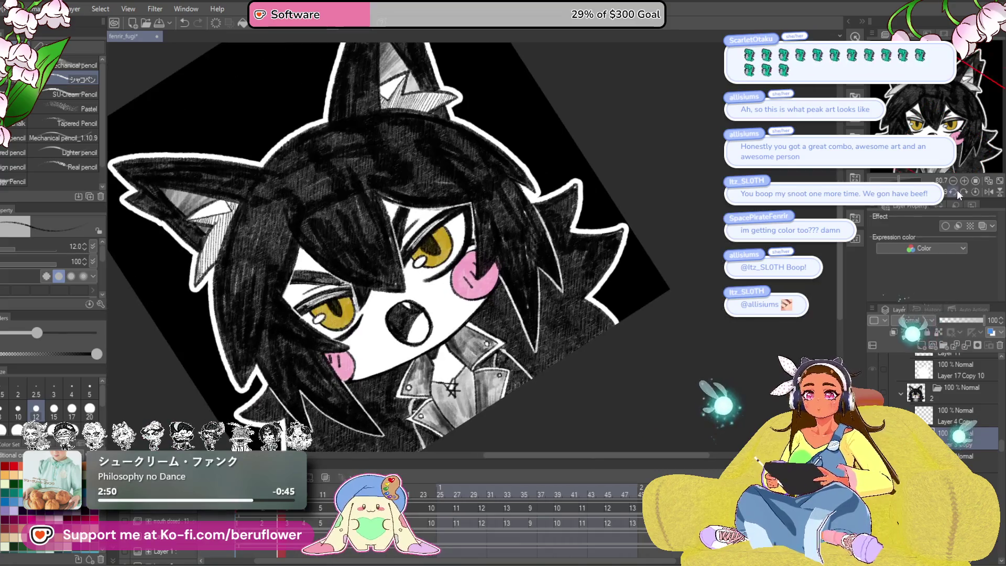
click(975, 190)
drag(529, 389, 536, 399)
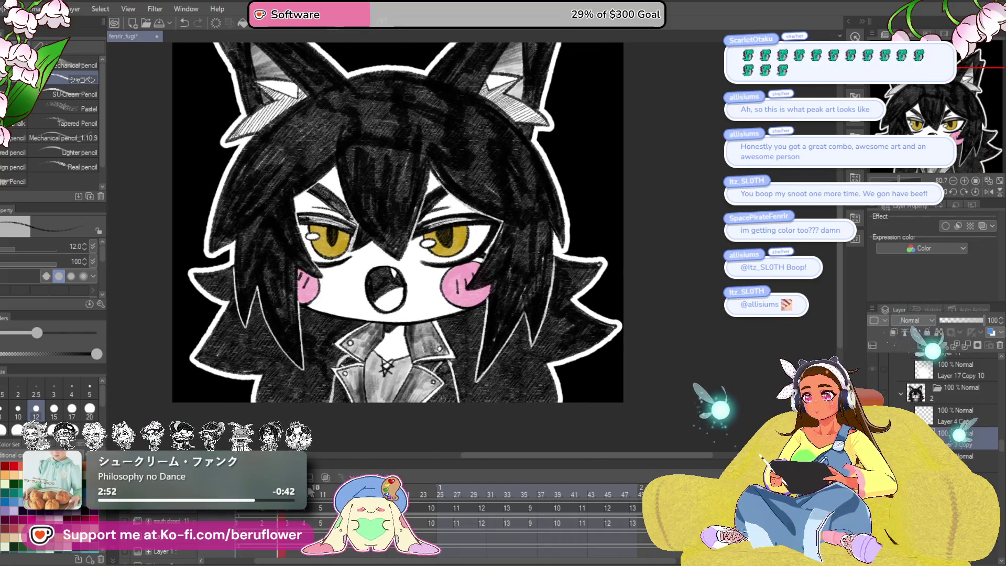
key(Right)
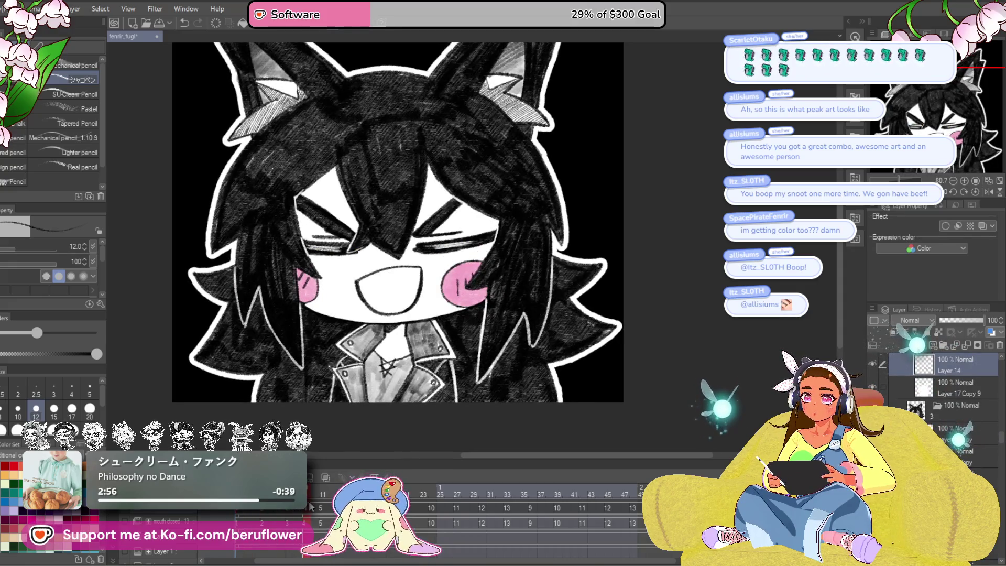
Step: Zoom onto the mouth, undo the fang's last stroke and redraw a curved tongue line
scroll(409, 297, up, 5)
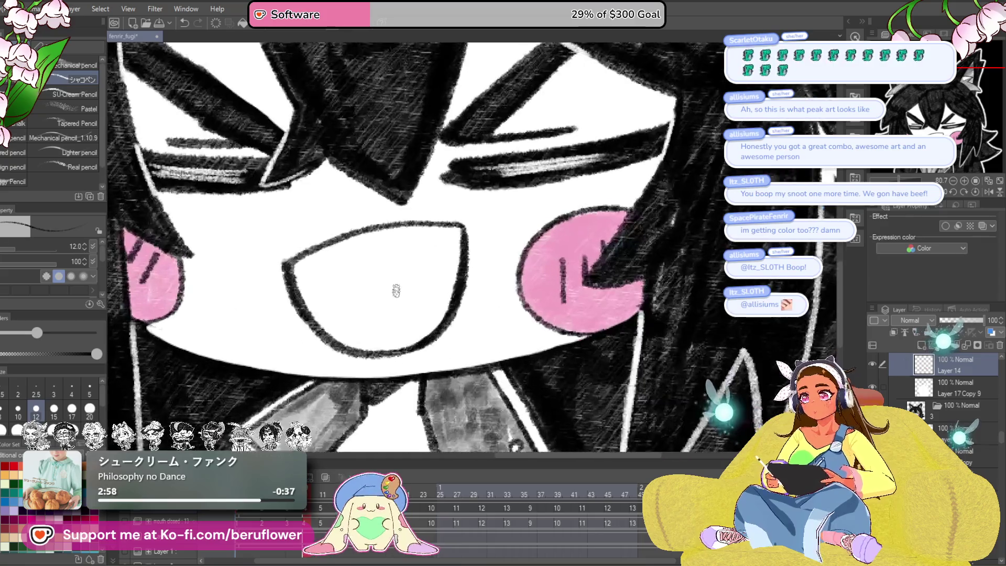
drag(425, 244, 478, 257)
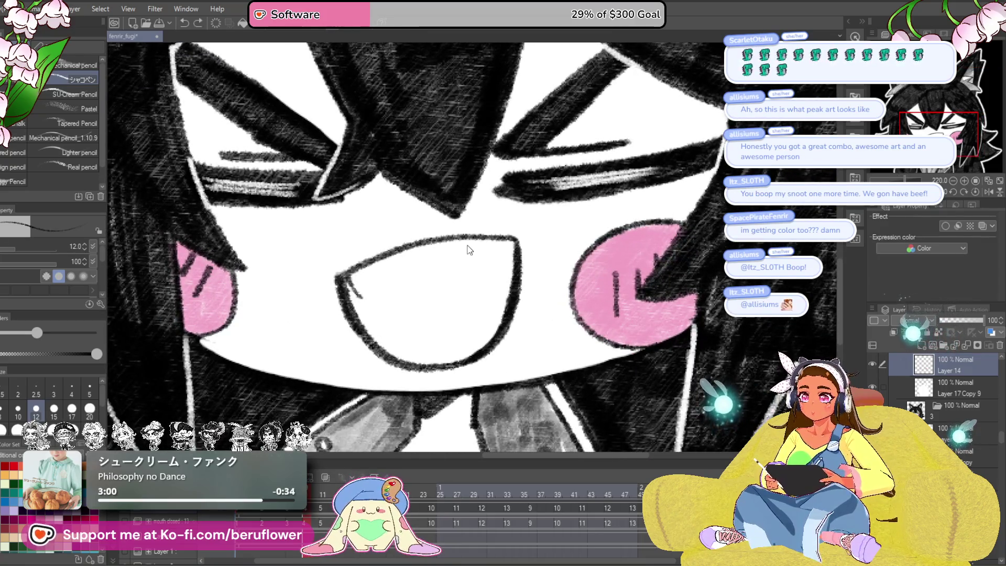
key(ctrl+z)
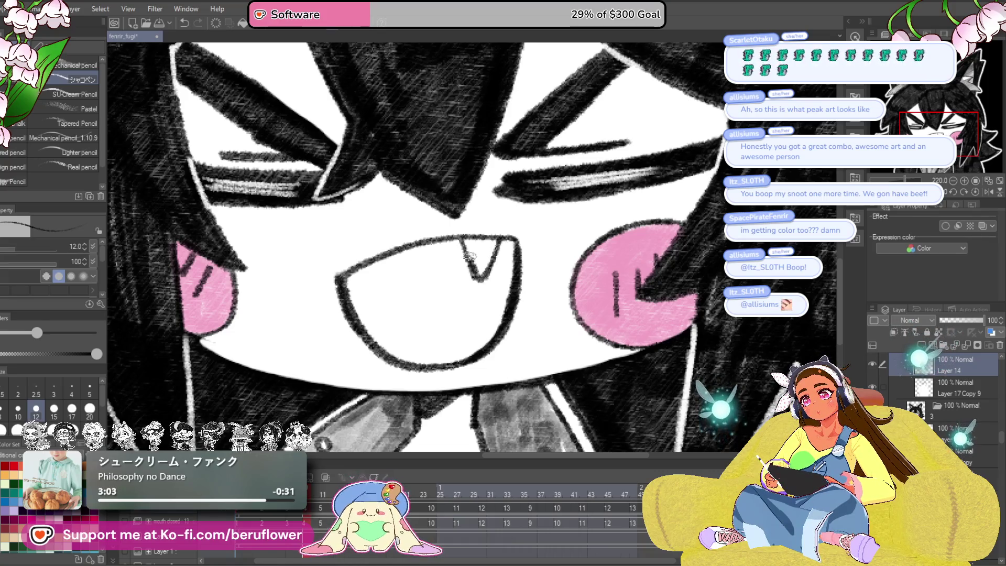
drag(502, 240, 554, 232)
drag(425, 333, 554, 282)
key(ctrl+z)
drag(432, 338, 562, 284)
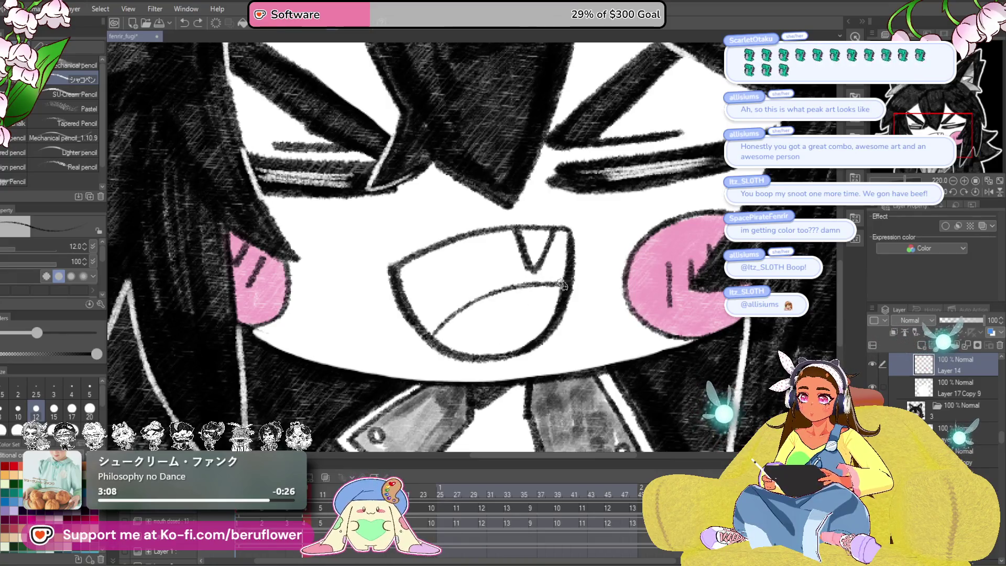
Step: Ink the mouth interior beside the fang dark and thicken the mouth outline
mouse_move(525, 315)
mouse_down()
mouse_move(521, 338)
mouse_move(489, 323)
mouse_move(469, 286)
mouse_move(485, 309)
mouse_move(498, 306)
mouse_move(515, 266)
mouse_move(498, 315)
mouse_move(503, 285)
mouse_move(516, 270)
mouse_move(524, 278)
mouse_up()
drag(472, 312, 655, 225)
mouse_move(555, 231)
mouse_down()
mouse_move(534, 209)
mouse_move(522, 213)
mouse_move(448, 290)
mouse_move(519, 331)
mouse_up()
mouse_move(574, 234)
mouse_down()
mouse_move(513, 314)
mouse_move(493, 251)
mouse_move(461, 293)
mouse_move(518, 230)
mouse_move(563, 230)
mouse_up()
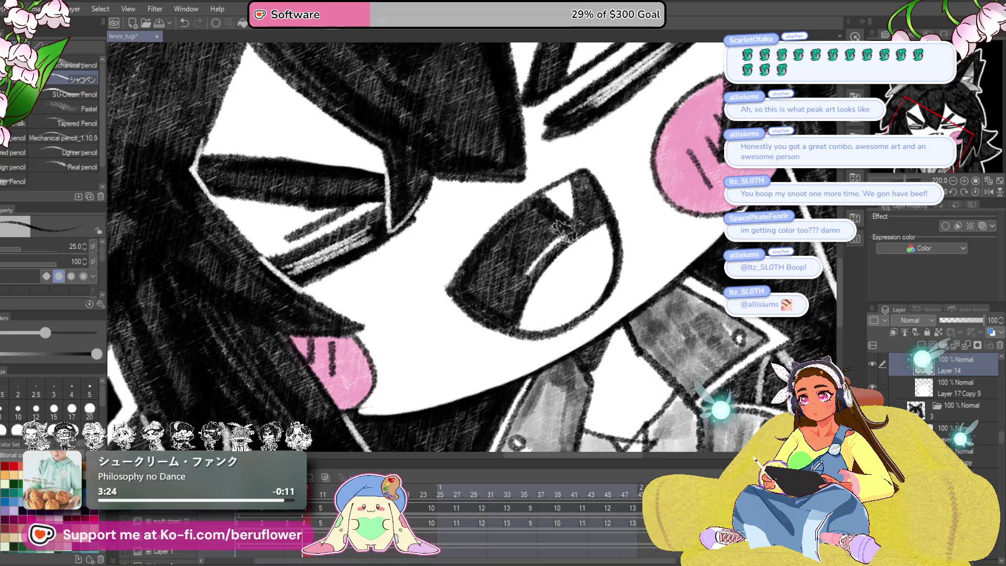
Step: Reset the canvas rotation upright and scrub the timeline to the closed-eye smiling frame
key(minus)
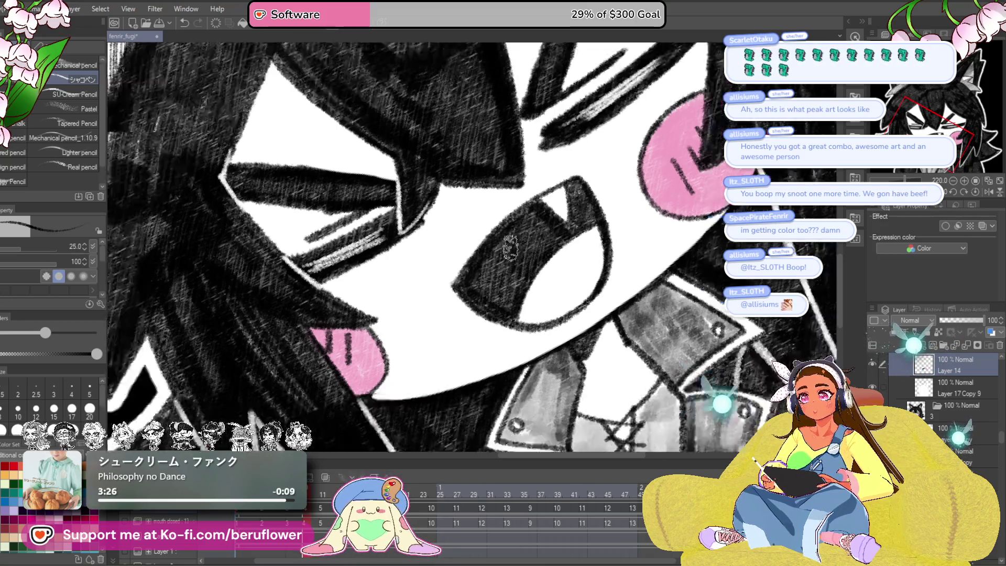
scroll(510, 247, down, 5)
scroll(510, 246, up, 5)
scroll(658, 352, down, 5)
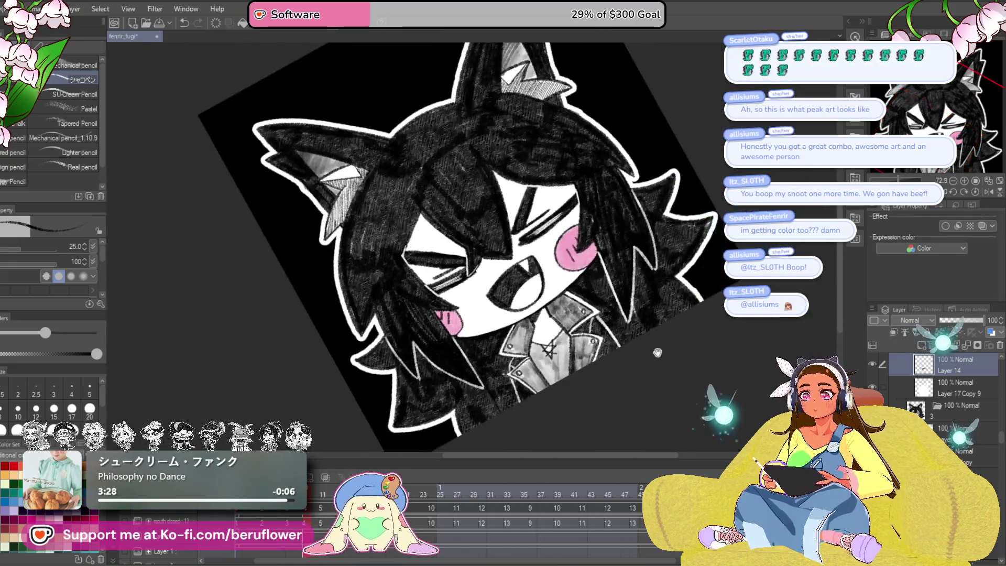
key(asciicircum)
key(asciicircum)
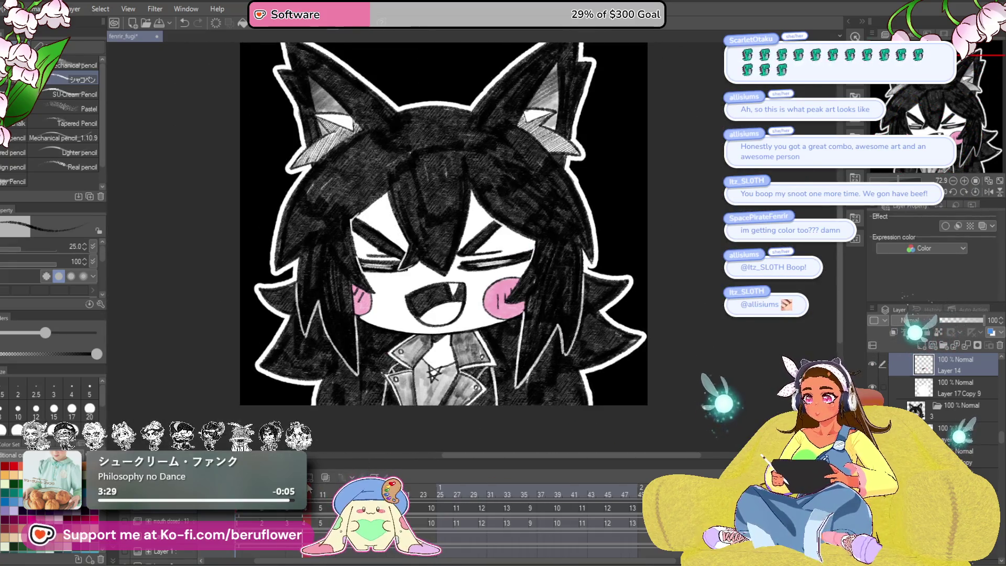
key(Right)
drag(269, 502, 324, 500)
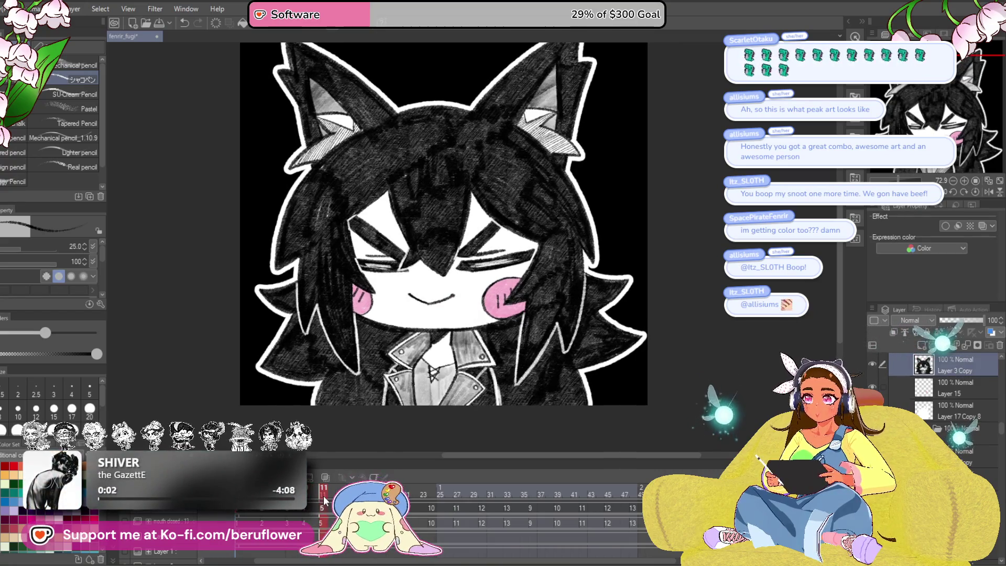
Step: Select this frame's mouth layer and erase the smile line
click(330, 478)
click(329, 476)
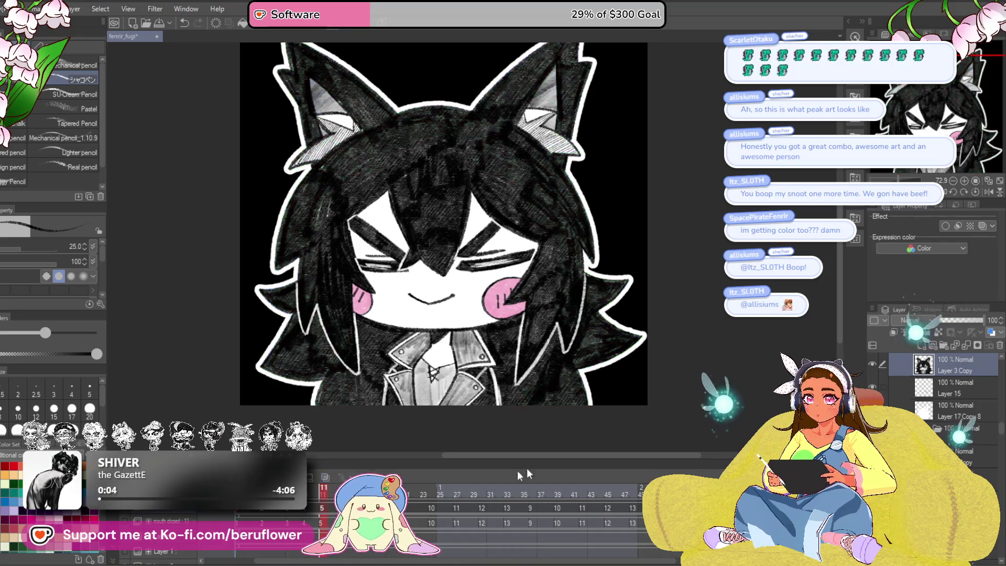
ctrl+shift+click(440, 318)
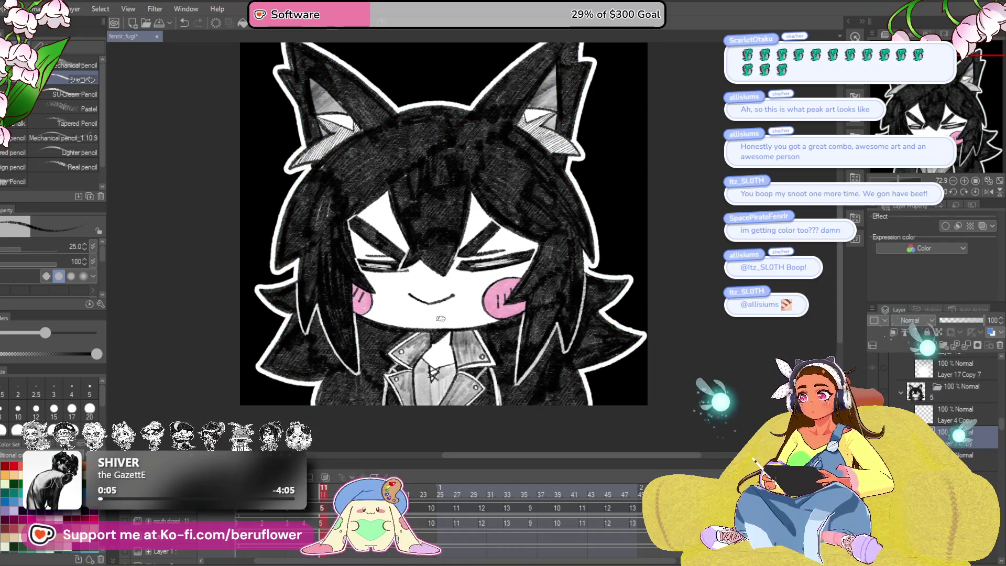
scroll(383, 437, up, 3)
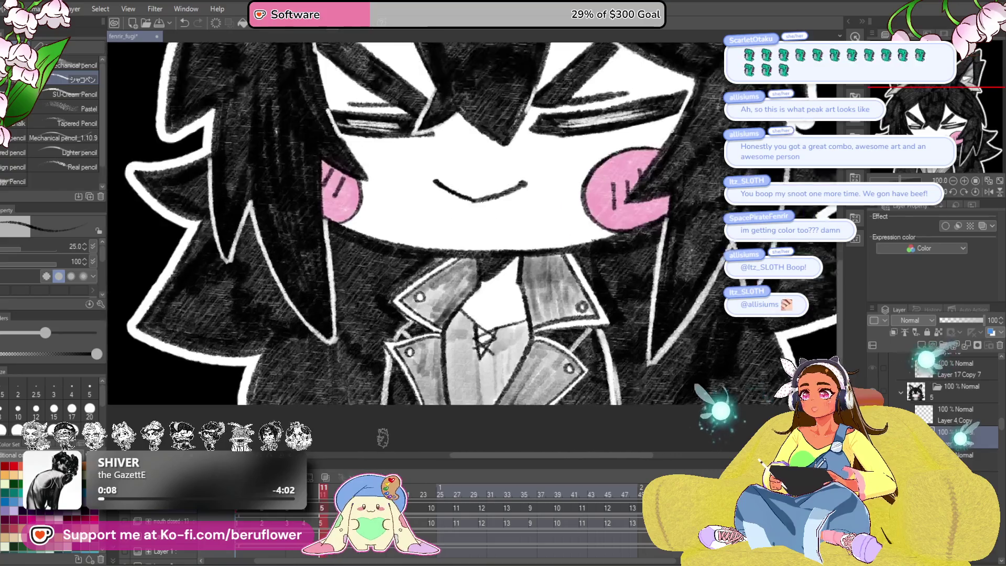
scroll(383, 437, up, 3)
mouse_move(561, 240)
mouse_down()
mouse_move(488, 259)
mouse_move(457, 246)
mouse_move(432, 270)
mouse_move(432, 296)
mouse_up()
Step: Draw a small round O mouth below the nose, then play back the talking animation
drag(452, 258, 445, 309)
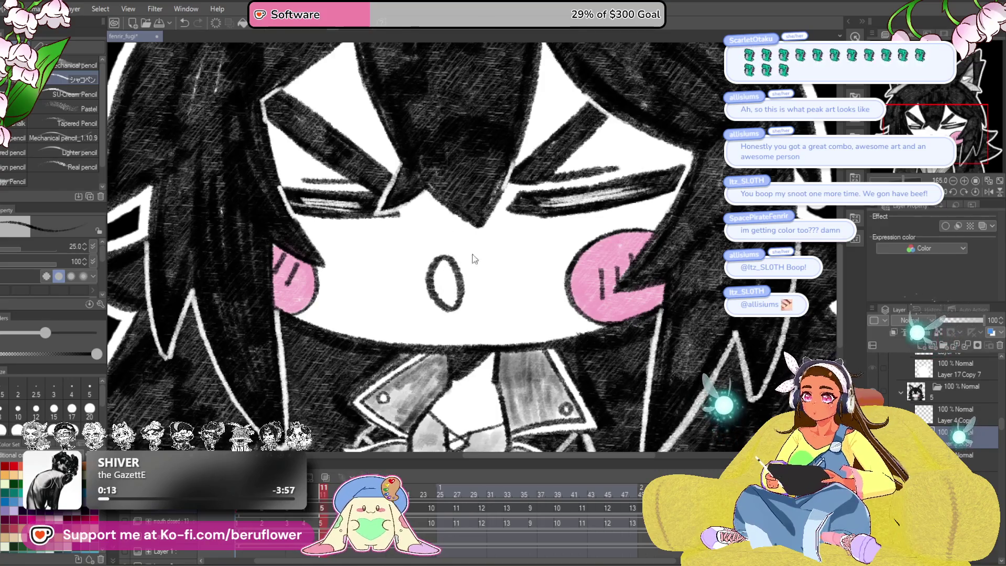
key(ctrl+z)
key(ctrl+z)
mouse_move(449, 261)
mouse_down()
mouse_move(436, 293)
mouse_move(463, 270)
mouse_move(454, 305)
mouse_up()
key(ctrl+z)
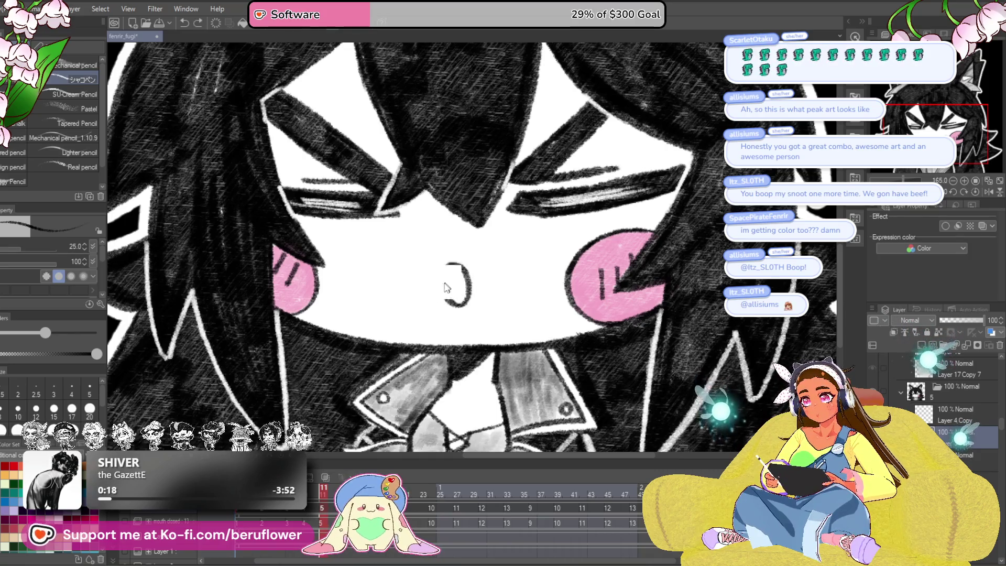
drag(449, 266, 451, 307)
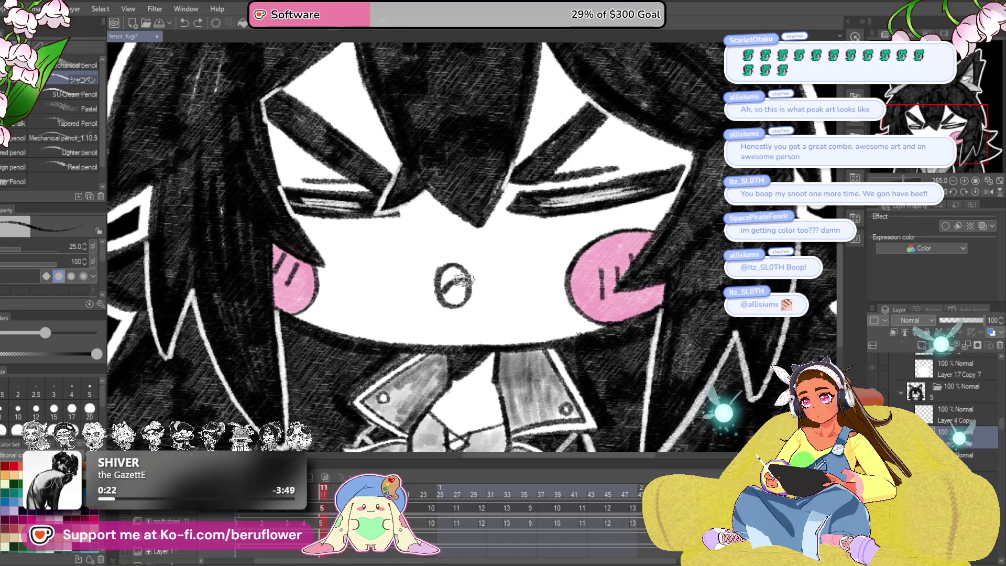
scroll(463, 280, down, 3)
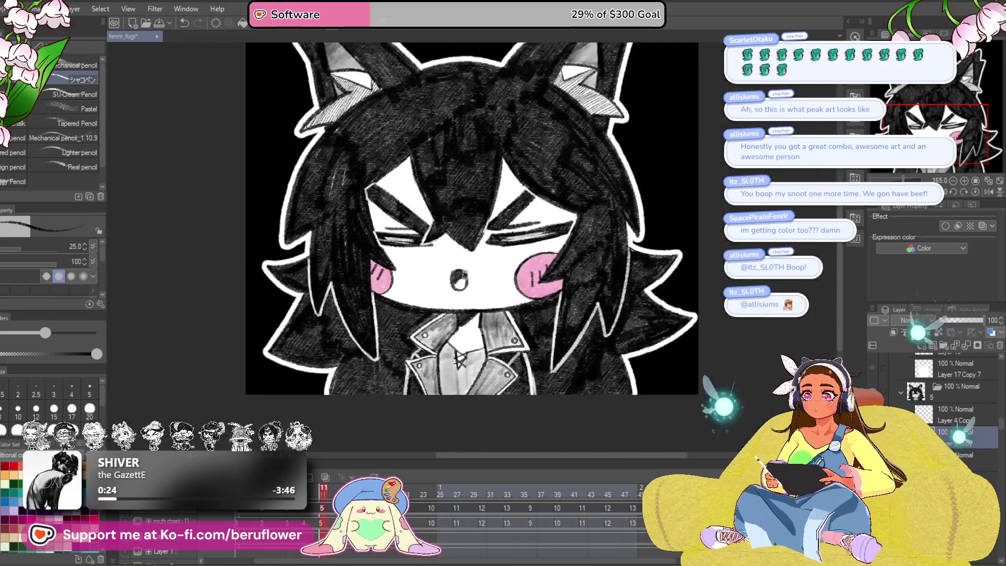
scroll(461, 275, down, 2)
scroll(461, 275, up, 4)
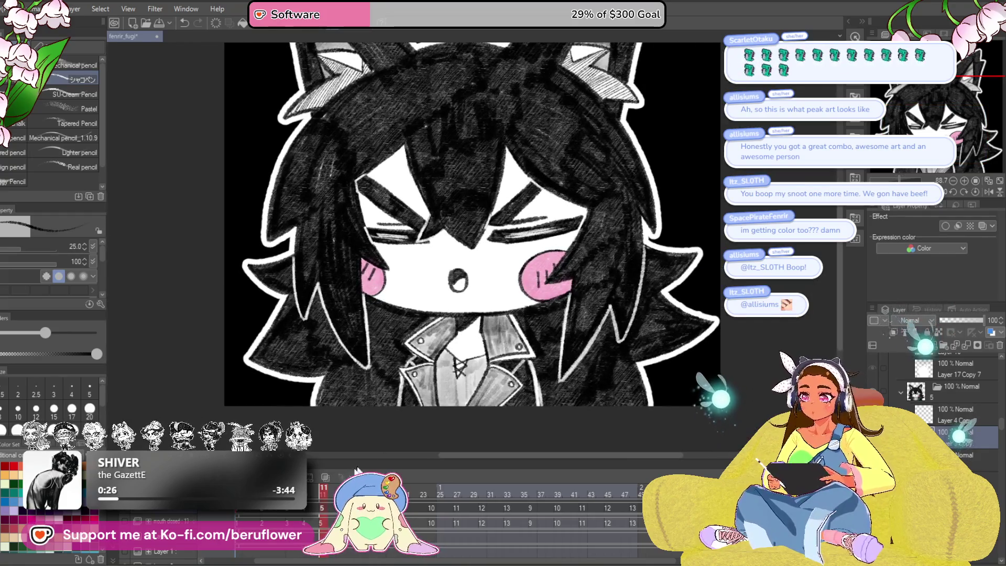
click(356, 471)
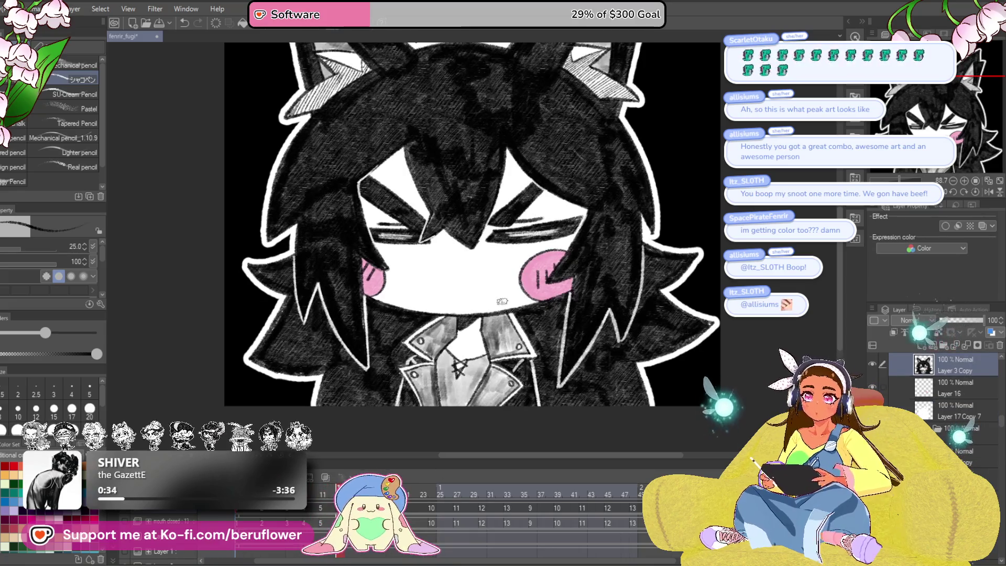
key(ctrl+plus)
key(ctrl+plus)
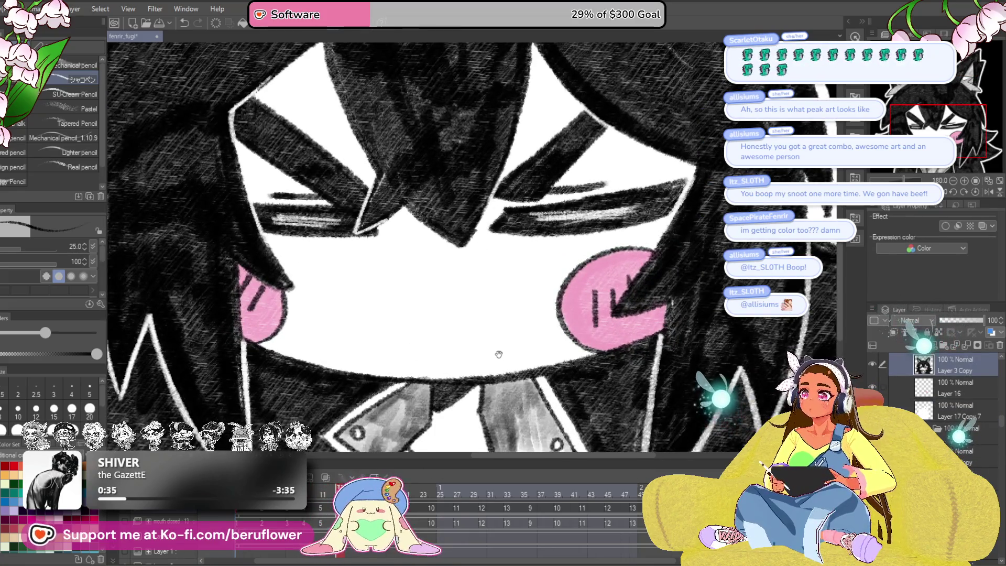
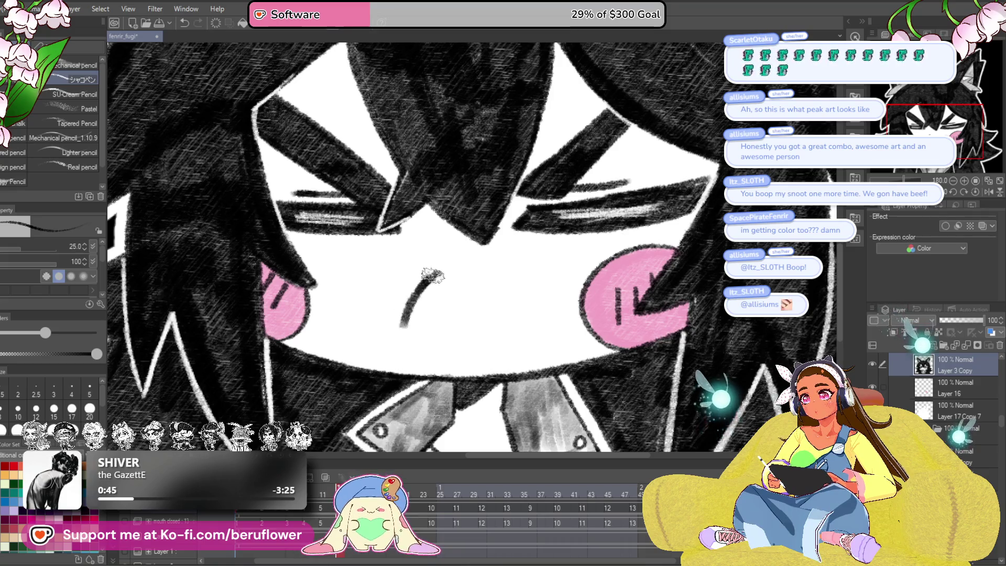
Step: Sketch a first mouth shape in pencil, undoing the overlong side and bottom strokes
drag(484, 289, 505, 342)
drag(419, 301, 402, 360)
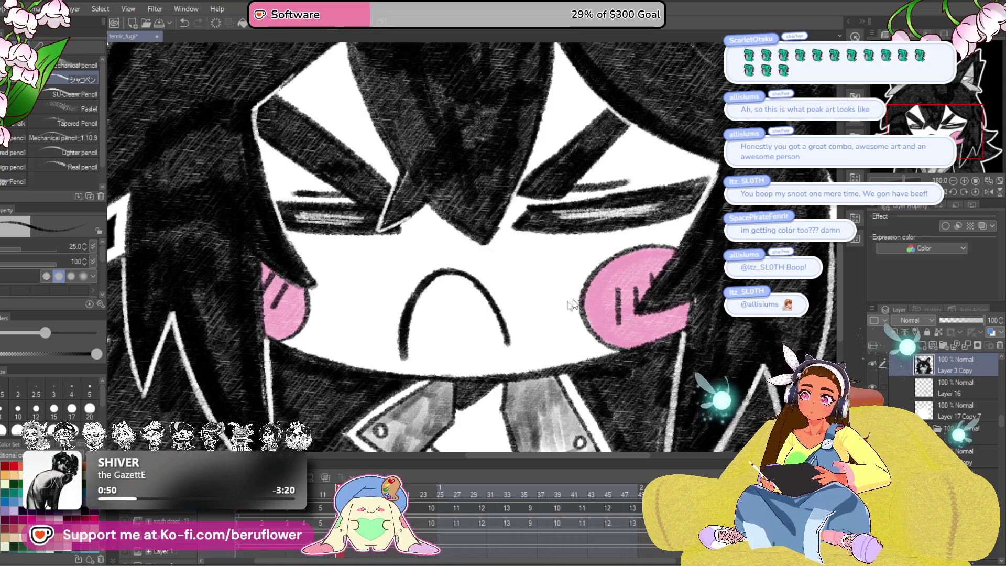
key(ctrl+z)
mouse_move(616, 299)
mouse_down()
mouse_move(641, 264)
mouse_move(560, 297)
mouse_up()
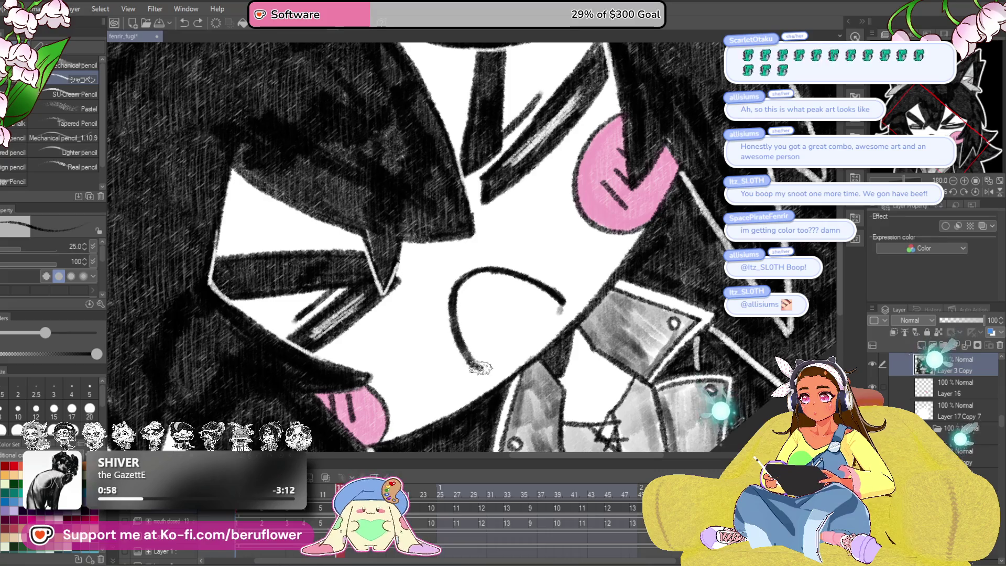
drag(523, 354, 560, 310)
key(ctrl+z)
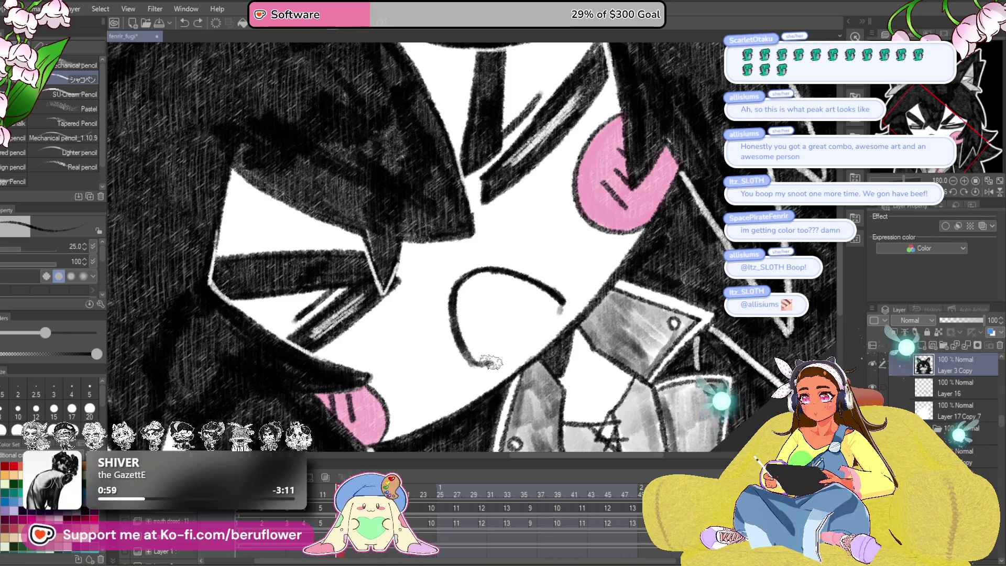
drag(491, 361, 553, 313)
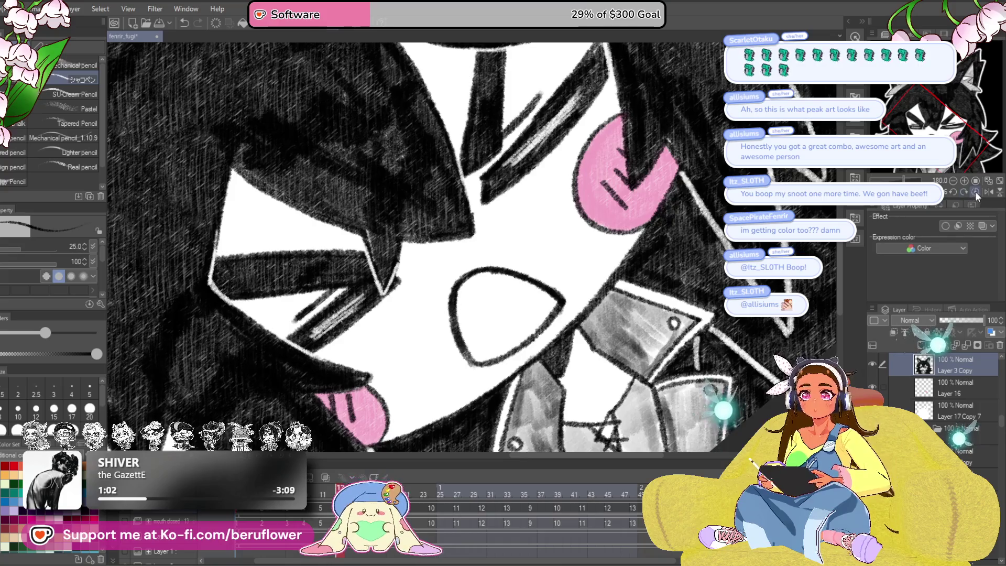
Step: Level the view and undo the remaining mouth strokes to clear the face
click(975, 191)
key(ctrl+z)
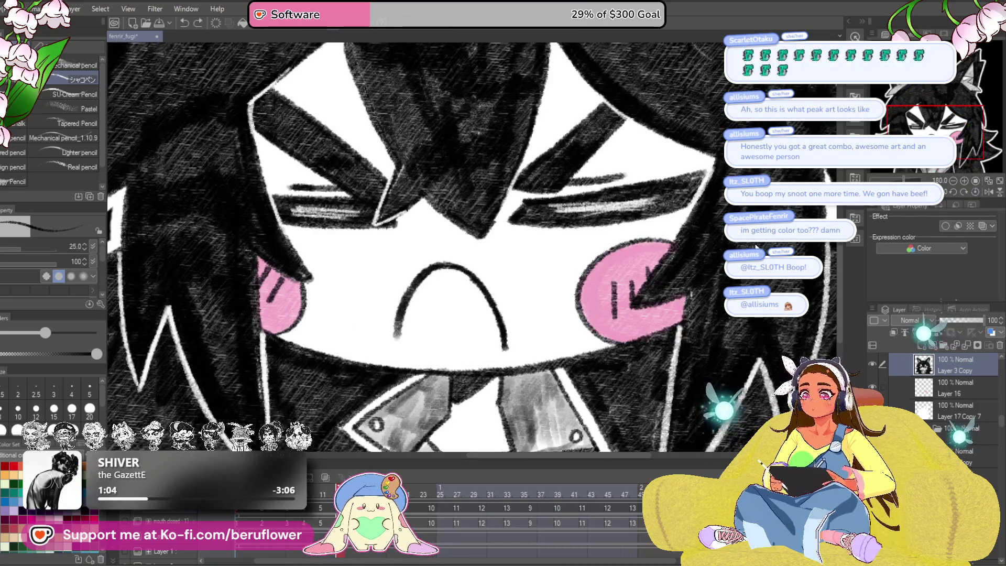
key(ctrl+z)
key(ctrl+z)
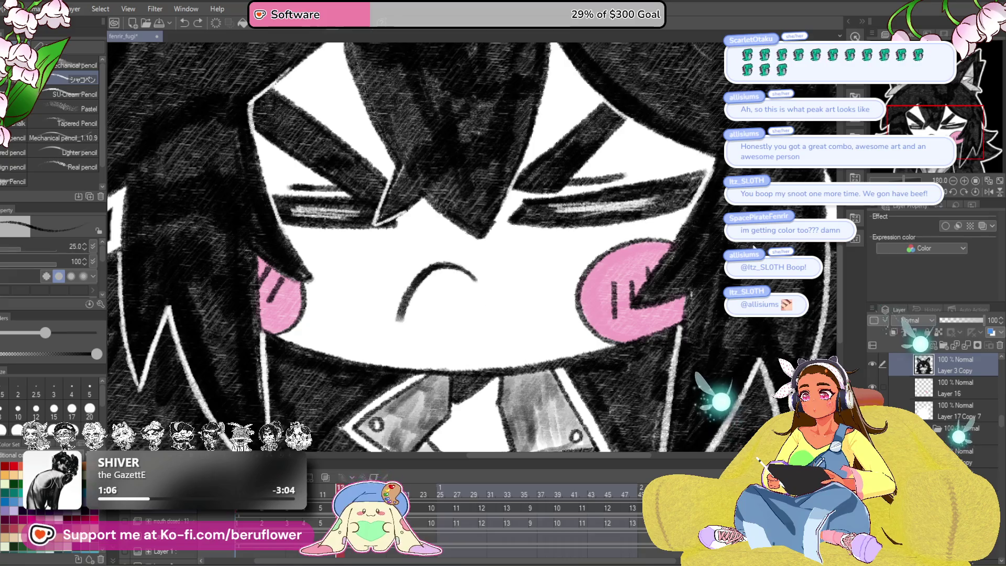
key(ctrl+z)
key(ctrl+z)
drag(476, 319, 471, 314)
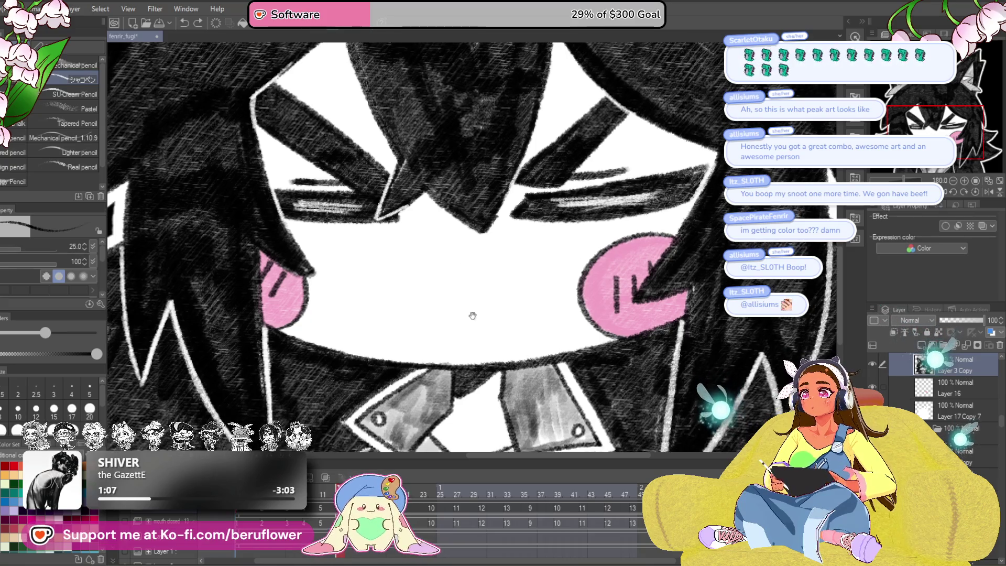
Step: Draw a frown-shaped mouth arc between the cheeks and darken its left side
mouse_move(414, 294)
mouse_down()
mouse_move(504, 300)
mouse_move(507, 338)
mouse_up()
drag(406, 324, 413, 306)
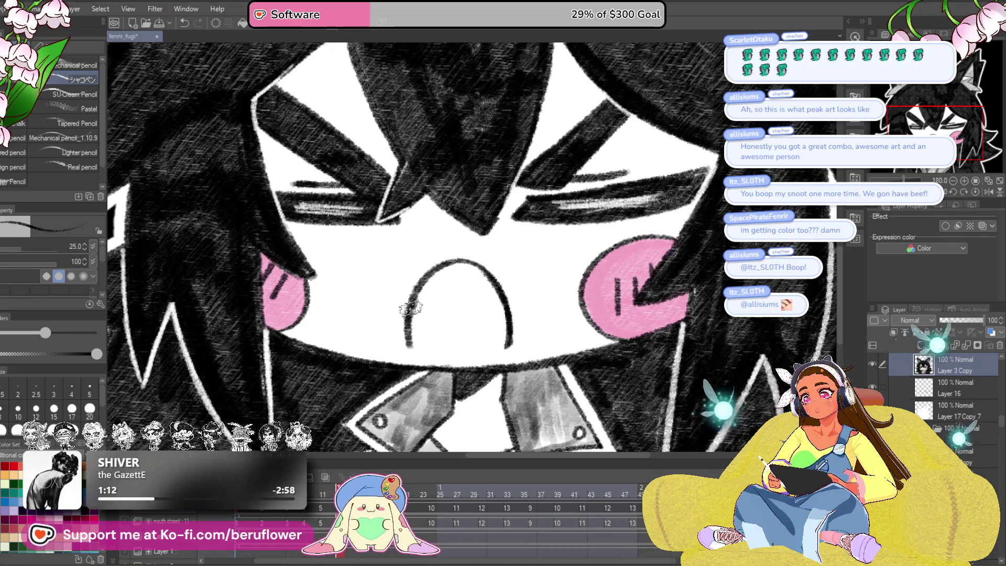
mouse_move(472, 314)
mouse_down()
mouse_move(503, 273)
mouse_move(503, 209)
mouse_move(456, 118)
mouse_up()
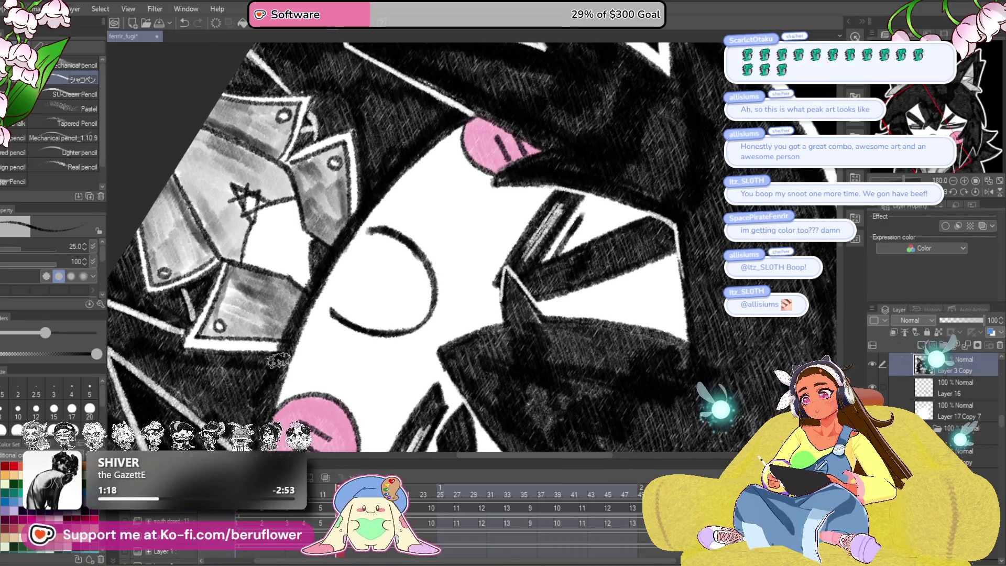
Step: Reframe the view on the pink blush and return to the pencil brushes
mouse_move(258, 423)
mouse_down()
mouse_move(444, 141)
mouse_move(369, 208)
mouse_move(280, 359)
mouse_move(298, 272)
mouse_up()
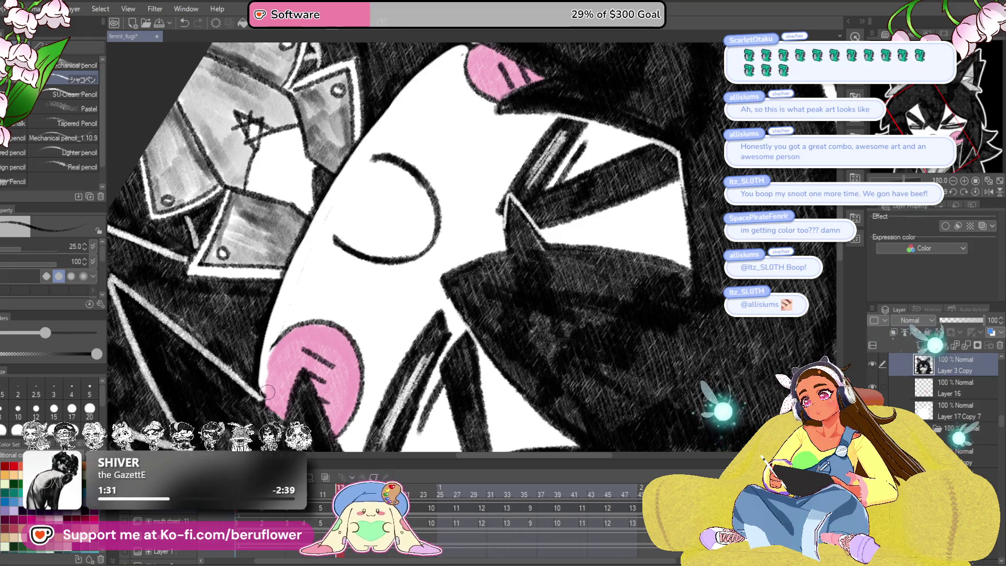
mouse_move(422, 74)
mouse_down()
mouse_move(386, 179)
mouse_move(495, 101)
mouse_move(398, 189)
mouse_up()
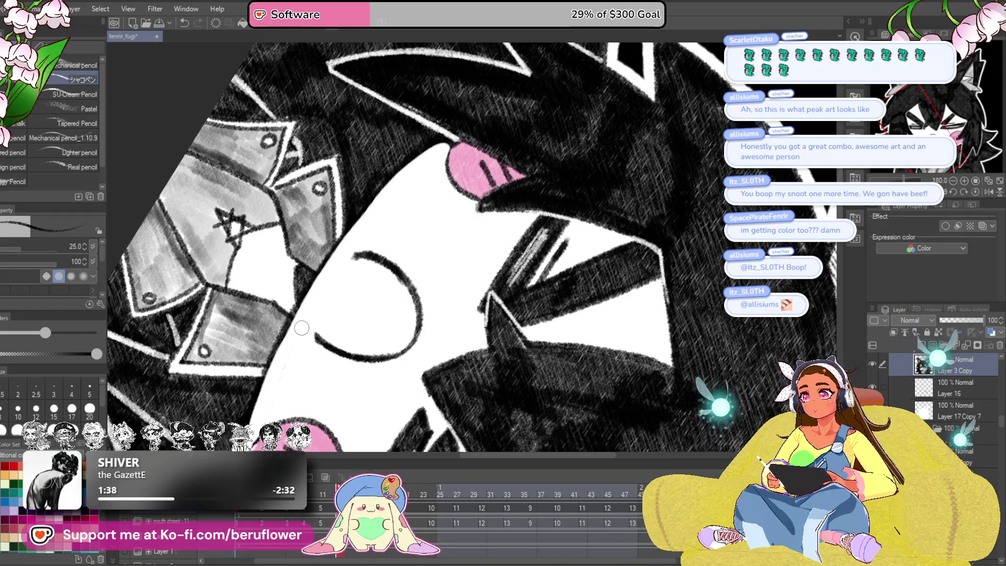
drag(440, 220, 466, 259)
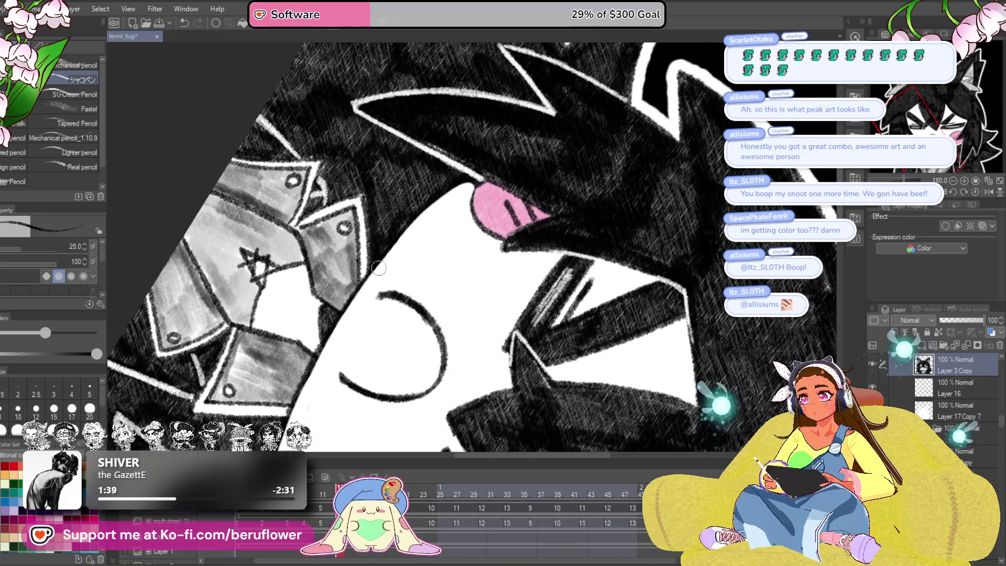
drag(477, 173, 540, 272)
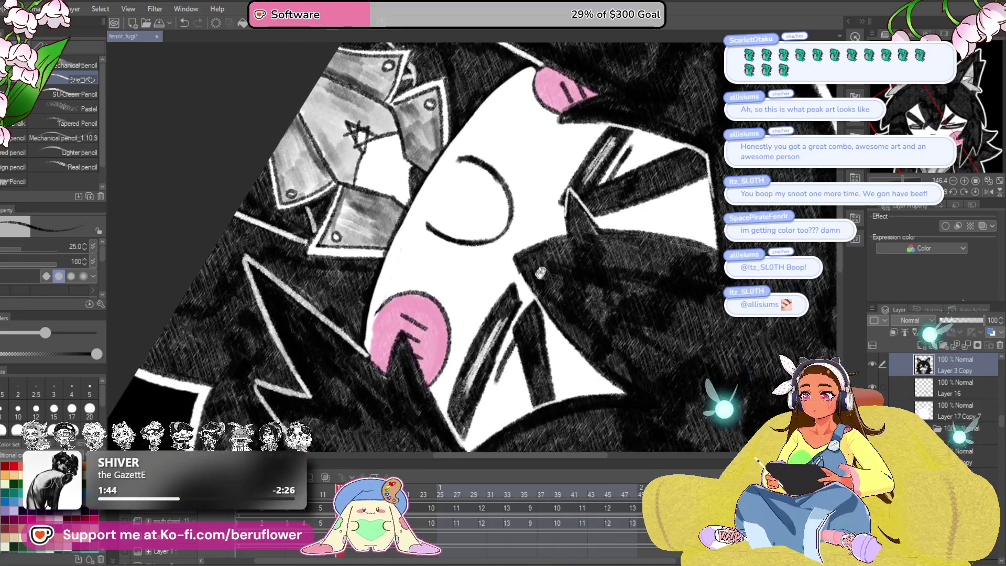
scroll(540, 272, up, 5)
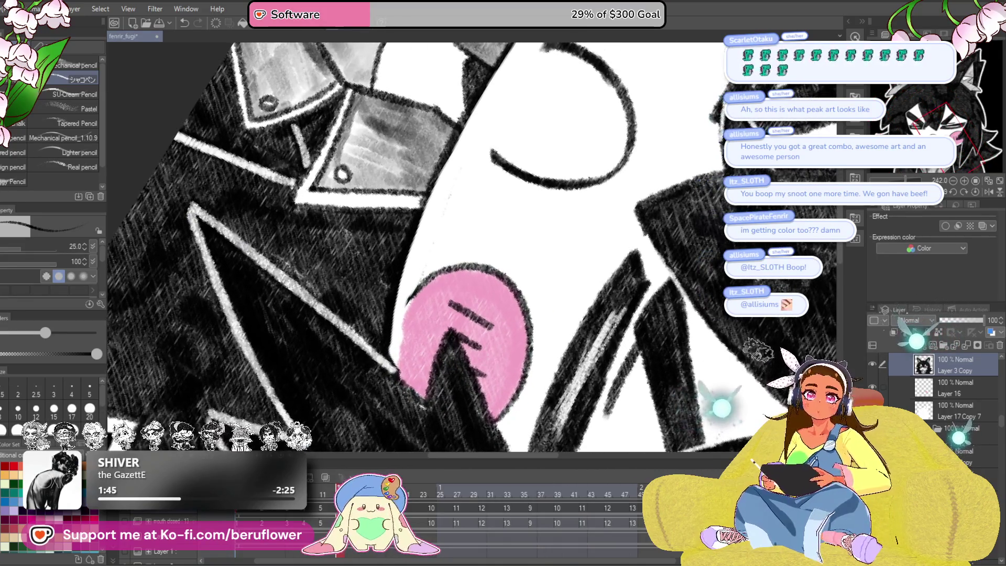
drag(411, 295, 478, 296)
key(p)
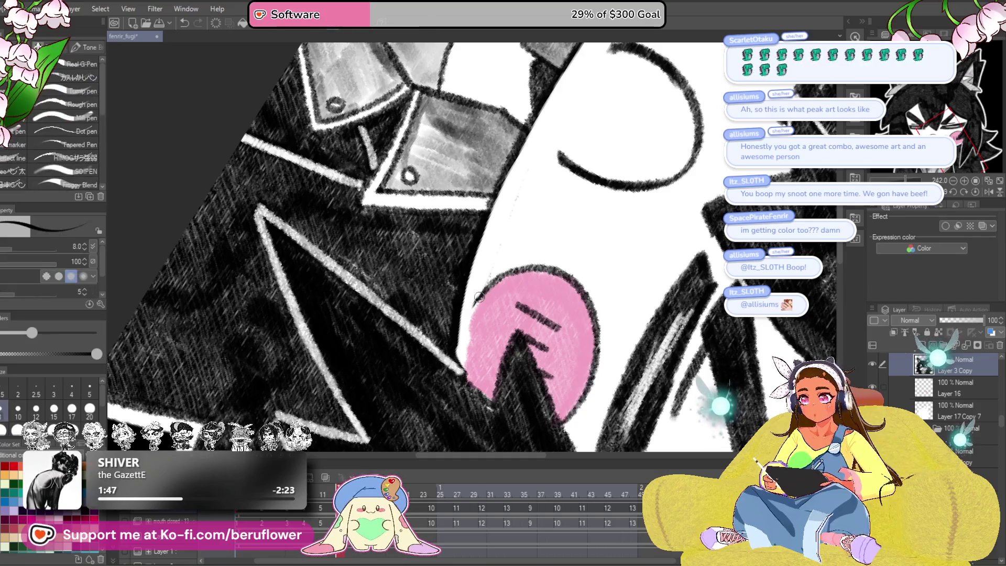
key(p)
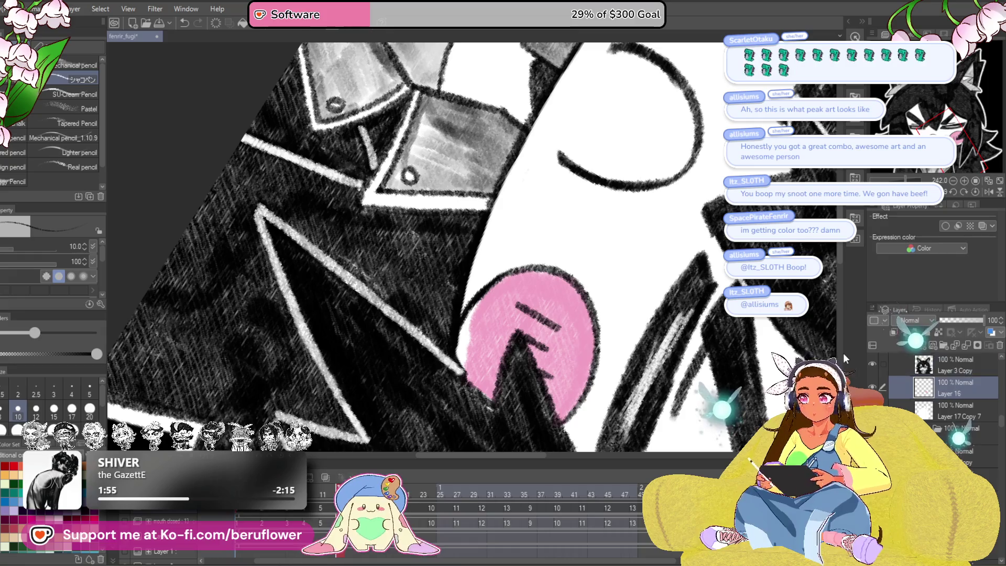
Step: Make Layer 16 the working layer and touch up the left edge of the blush
ctrl+shift+click(459, 318)
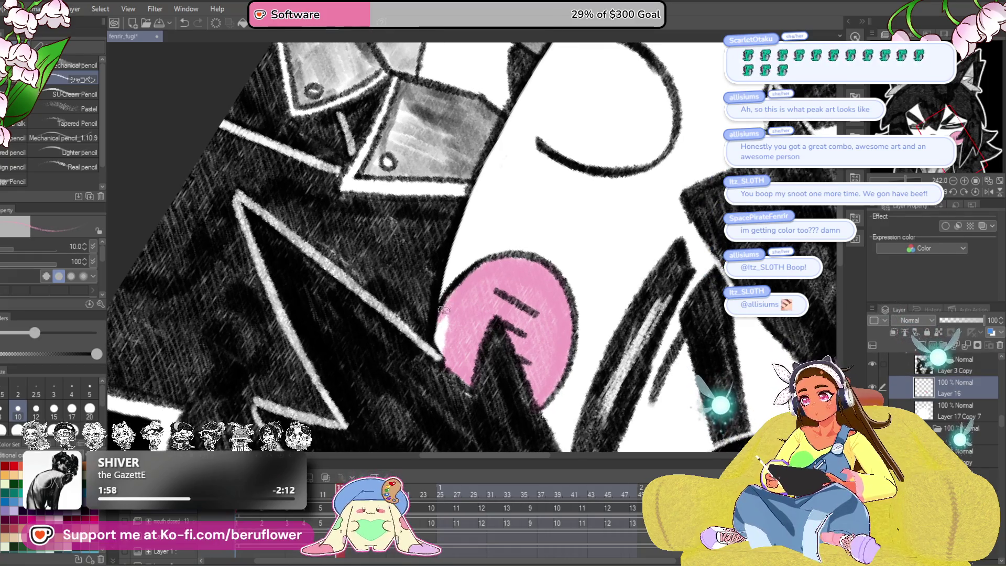
drag(444, 308, 445, 355)
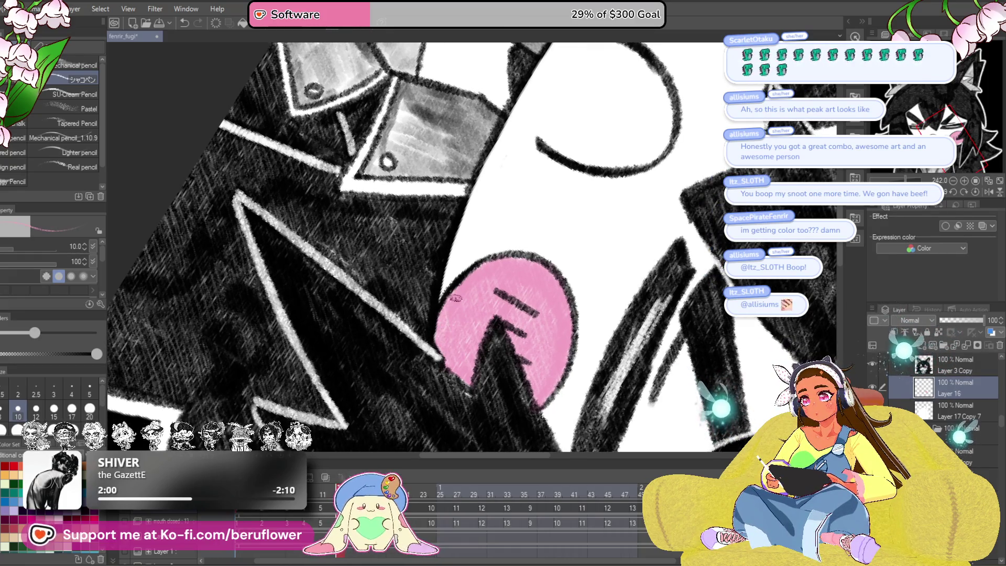
scroll(446, 348, down, 3)
mouse_move(545, 270)
mouse_down()
mouse_move(527, 283)
mouse_move(526, 349)
mouse_up()
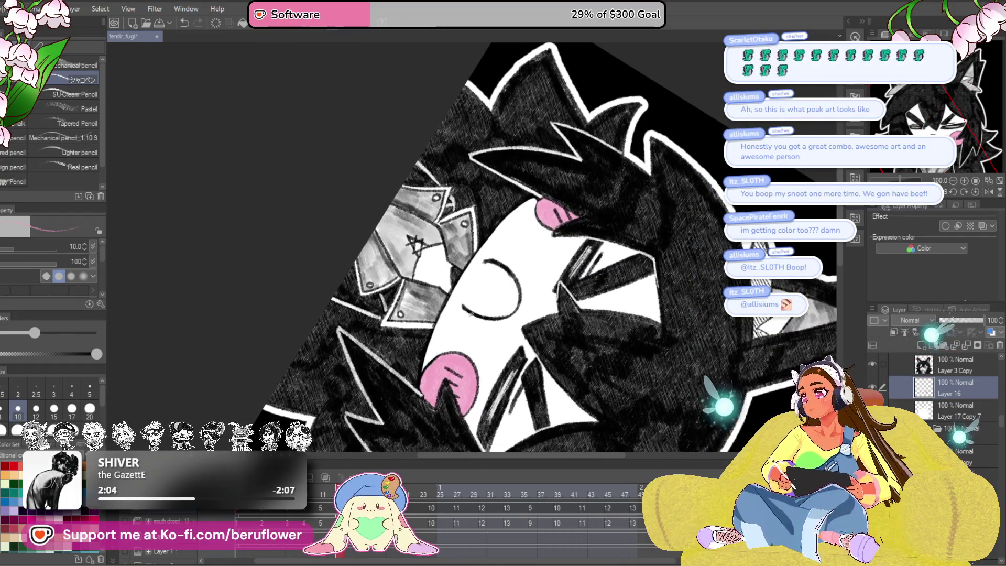
scroll(479, 257, up, 4)
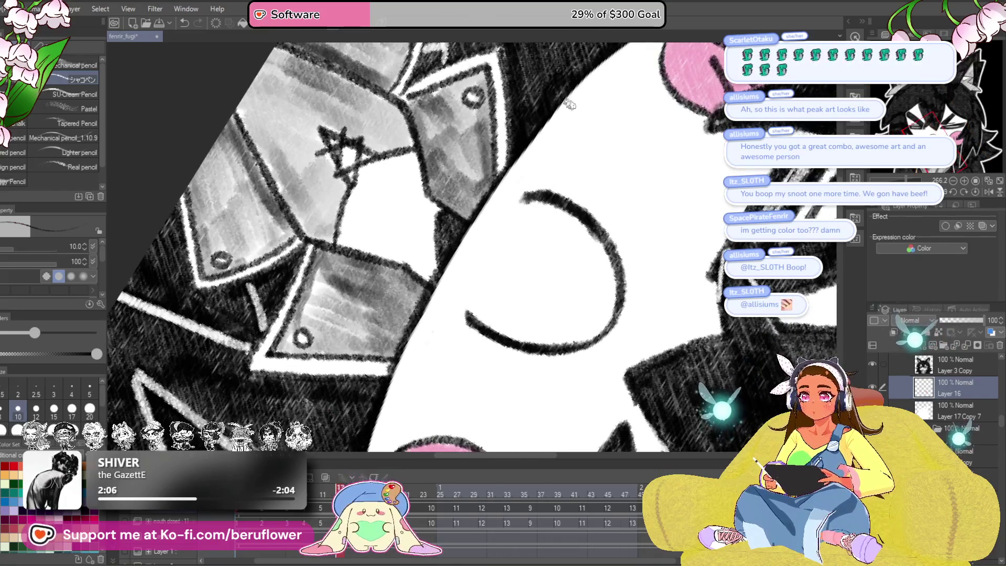
mouse_move(531, 197)
mouse_down()
mouse_move(474, 231)
mouse_move(455, 319)
mouse_move(449, 299)
mouse_move(512, 196)
mouse_up()
scroll(515, 195, down, 4)
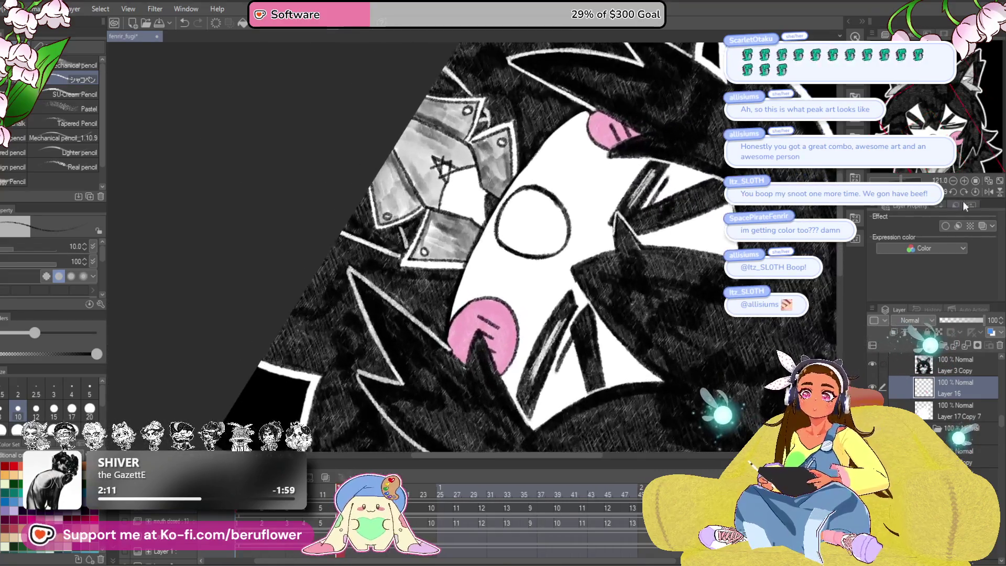
Step: Straighten the view over the mouth and shade the open mouth's interior dark
click(976, 192)
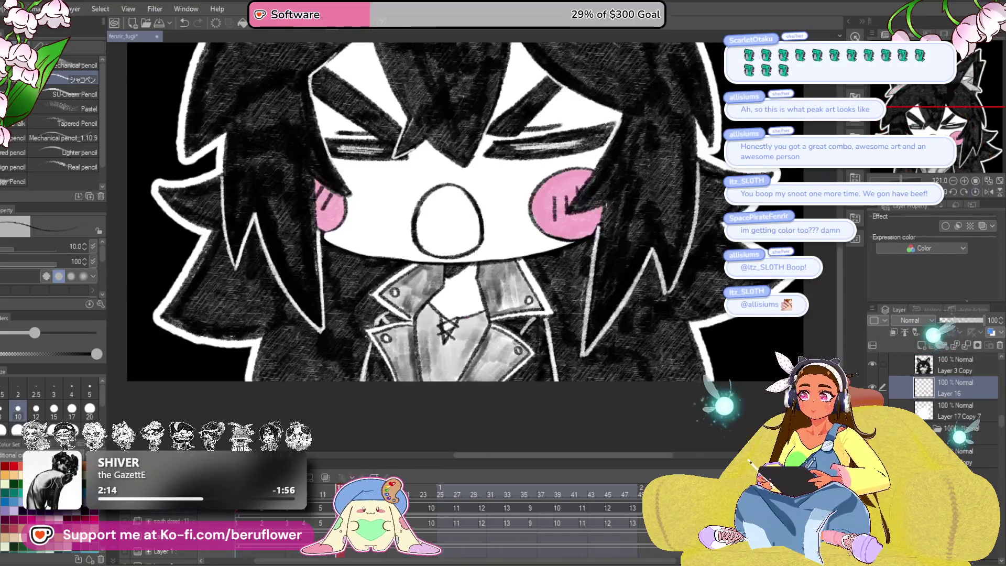
scroll(528, 293, up, 3)
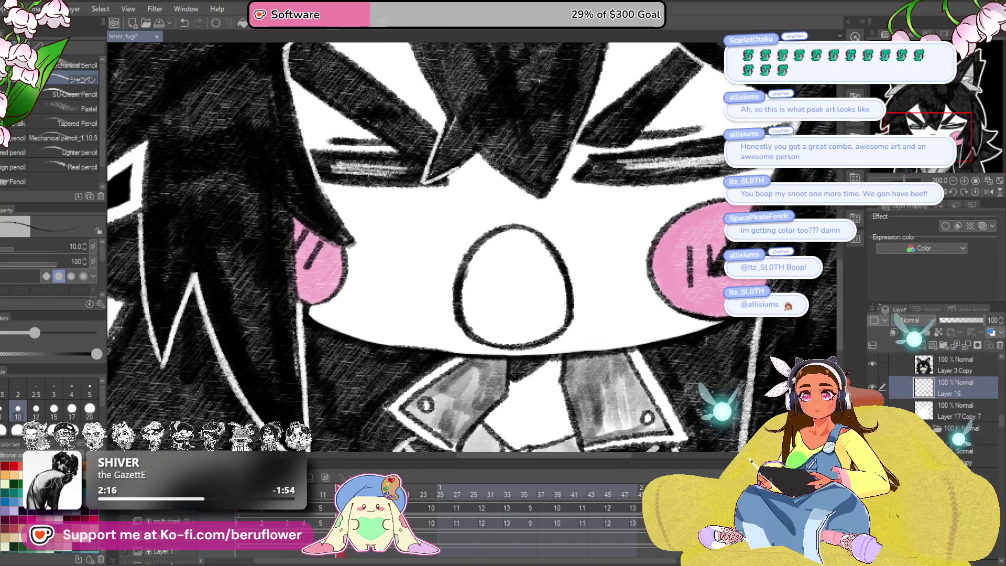
drag(681, 235, 776, 178)
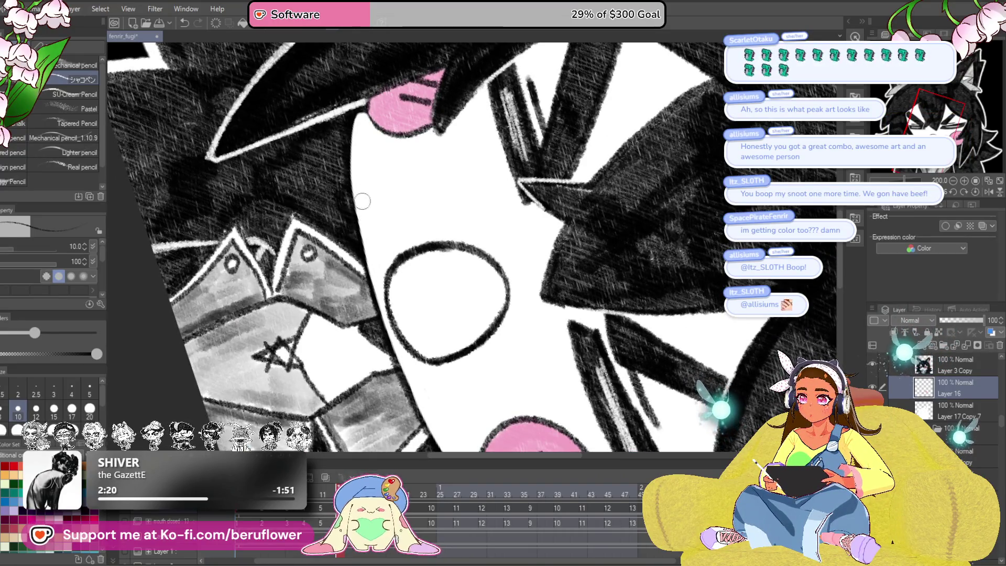
scroll(372, 263, down, 3)
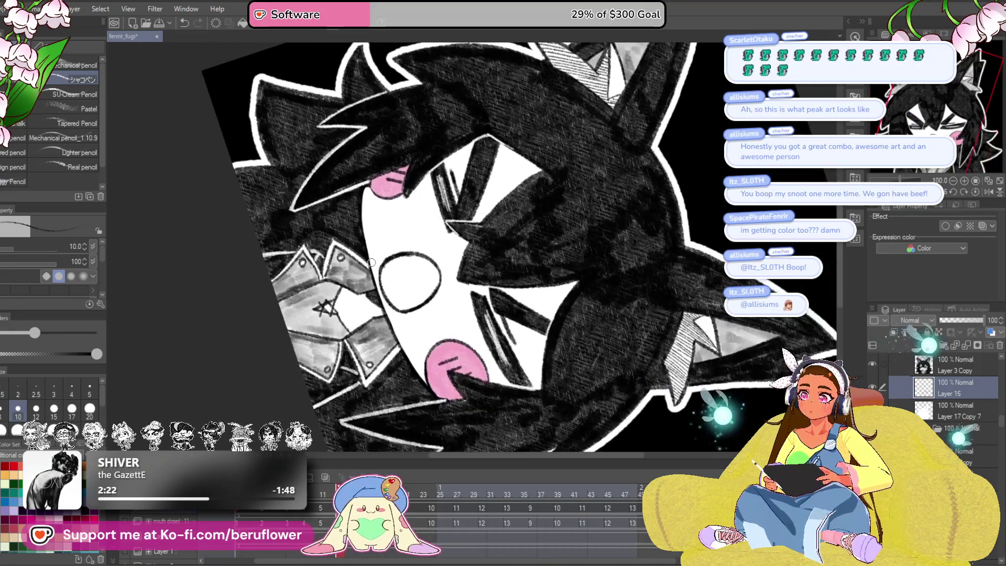
click(975, 193)
scroll(509, 325, up, 4)
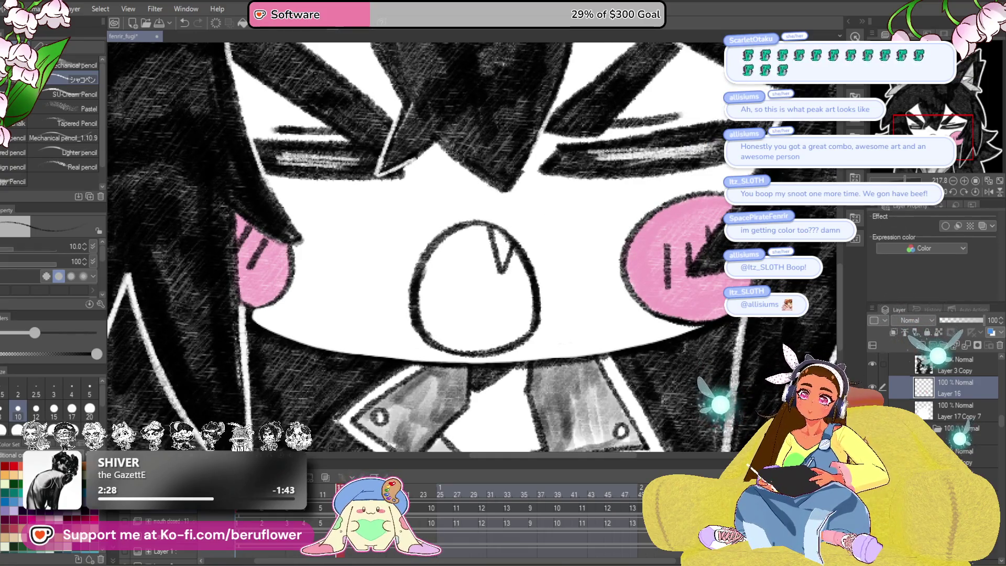
key(minus)
key(minus)
key(minus)
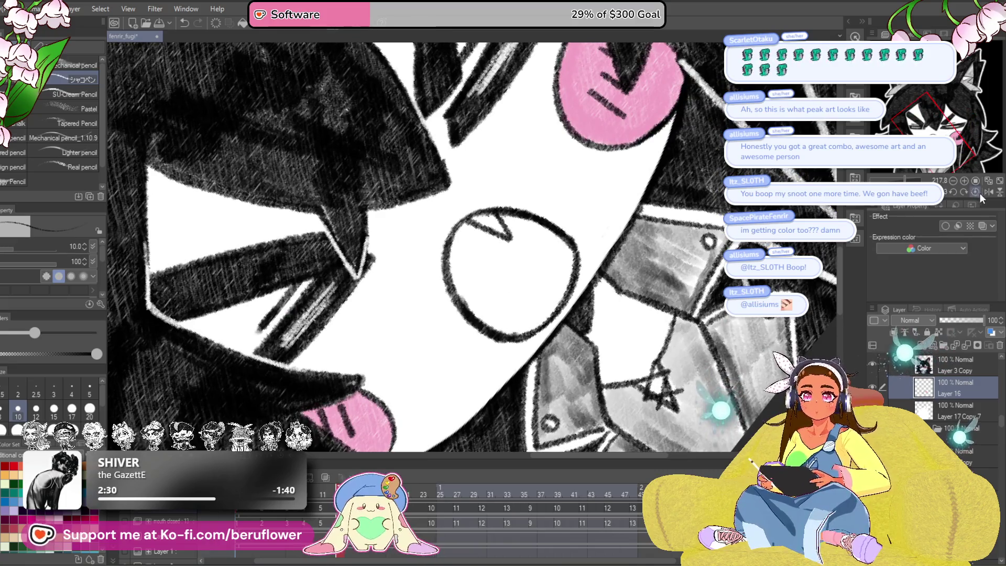
click(976, 193)
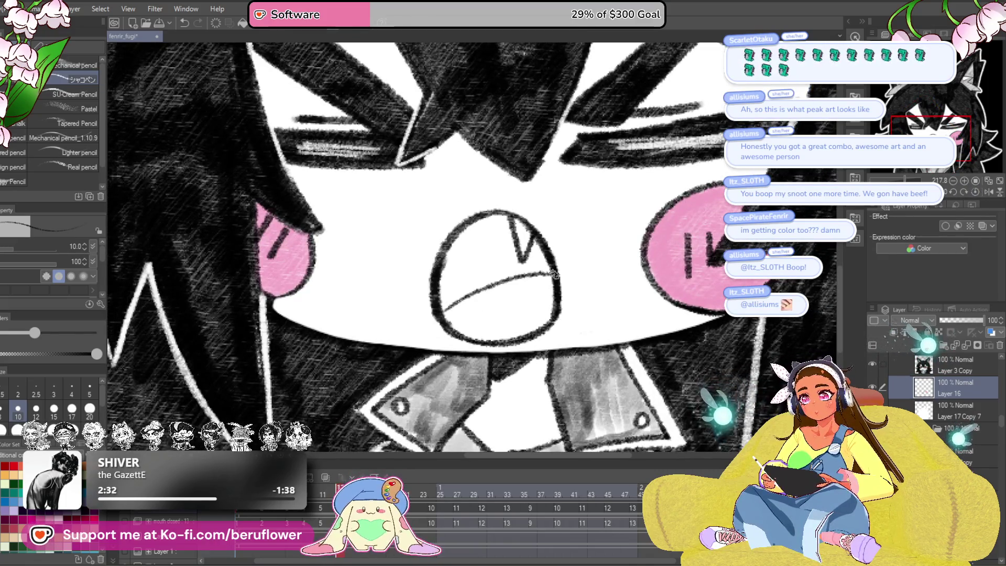
drag(538, 283, 546, 305)
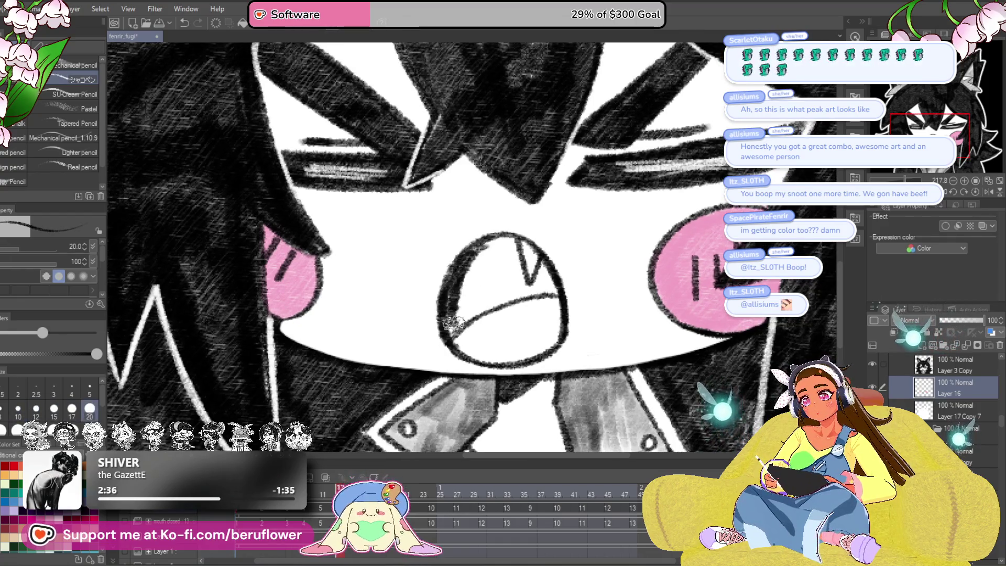
mouse_move(468, 312)
mouse_down()
mouse_move(519, 299)
mouse_move(545, 267)
mouse_move(555, 291)
mouse_move(514, 272)
mouse_move(527, 277)
mouse_move(516, 243)
mouse_move(456, 293)
mouse_move(487, 272)
mouse_move(505, 287)
mouse_move(516, 265)
mouse_move(487, 246)
mouse_move(503, 283)
mouse_move(455, 286)
mouse_up()
scroll(506, 284, down, 5)
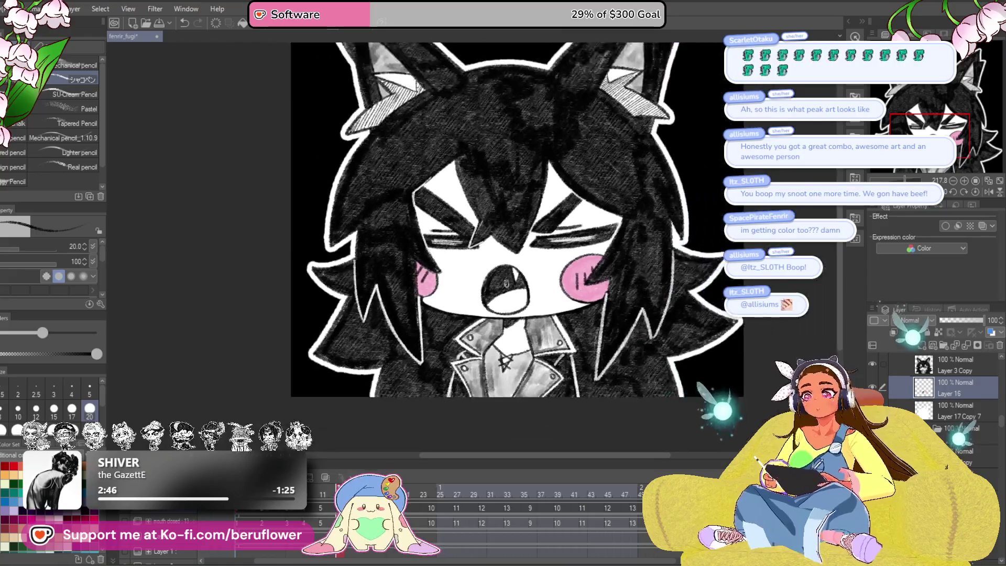
Step: Jump to frame 11, play the talking animation, and move to the yellow-eyed smiling frame
scroll(506, 284, up, 2)
click(318, 497)
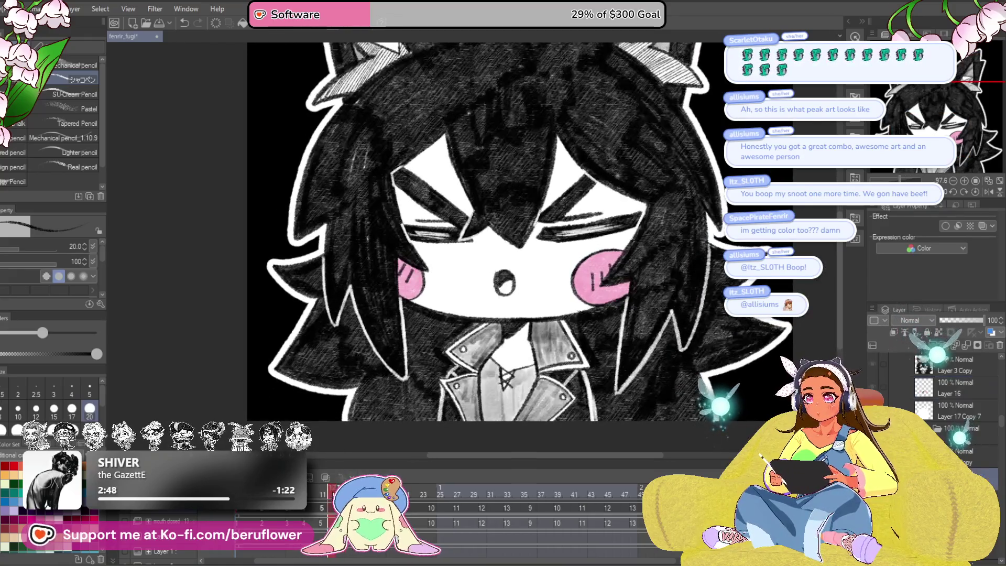
key(Return)
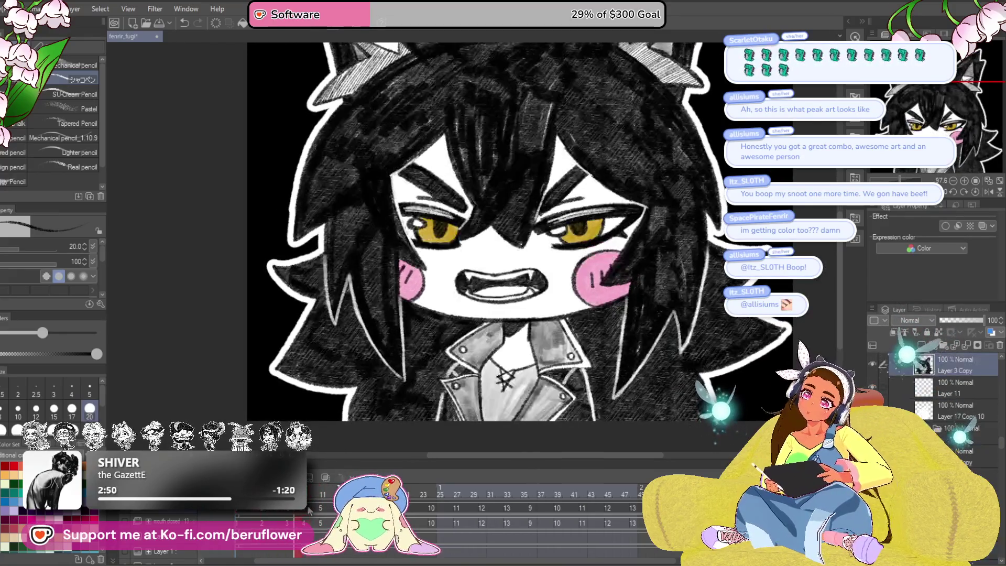
mouse_move(420, 488)
mouse_down()
mouse_move(524, 478)
mouse_move(419, 498)
mouse_move(238, 490)
mouse_up()
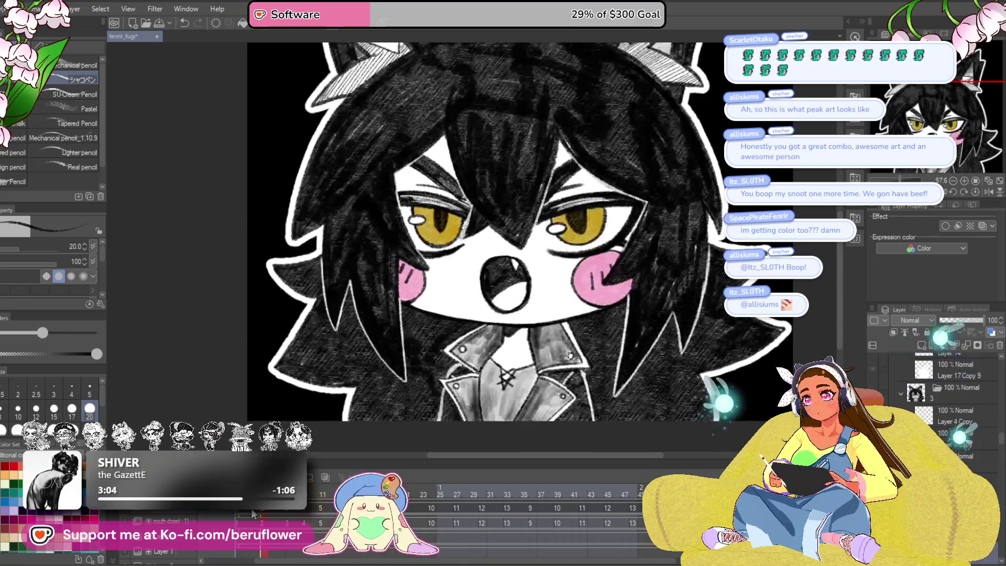
scroll(523, 299, down, 3)
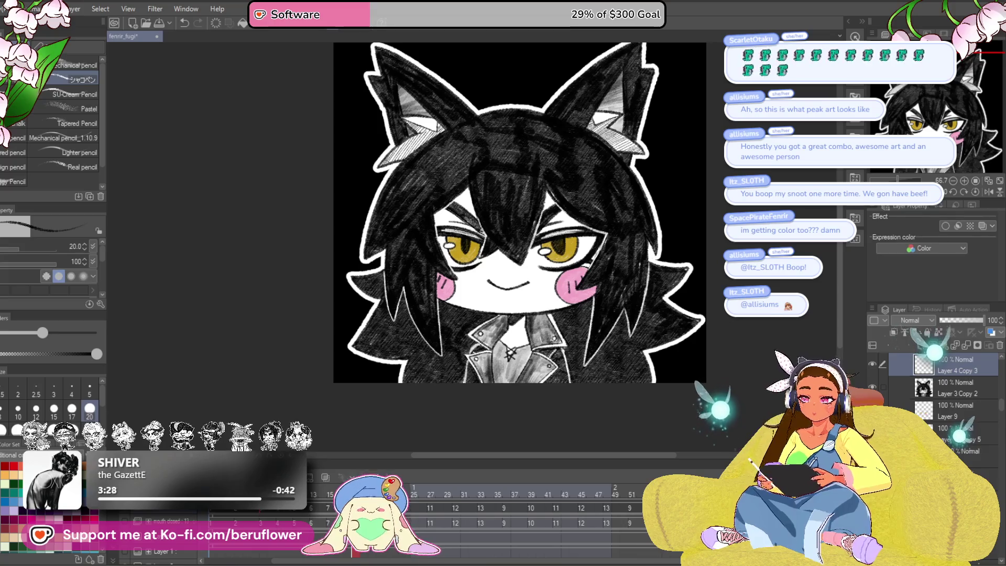
Step: Select Layer 3 Copy 2 and center the face in view
click(950, 393)
scroll(599, 330, up, 5)
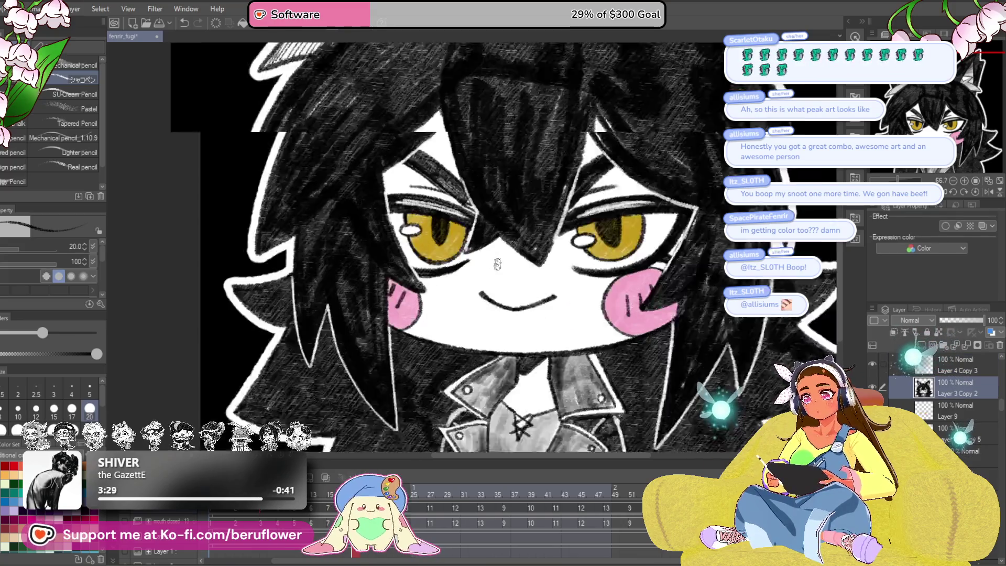
mouse_move(600, 331)
mouse_down()
mouse_move(568, 287)
mouse_move(567, 308)
mouse_move(530, 296)
mouse_move(476, 304)
mouse_move(442, 272)
mouse_up()
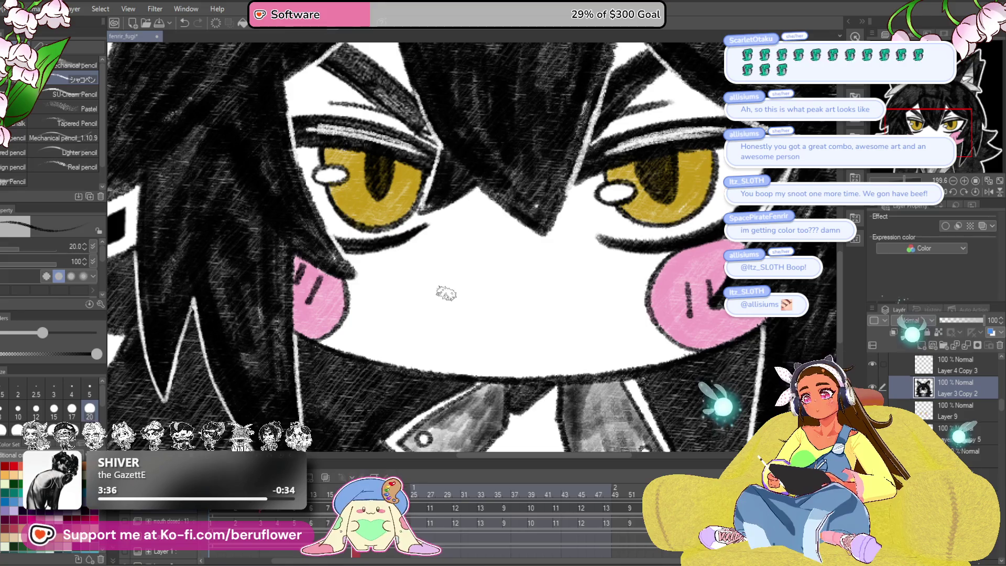
Step: Pencil the new open mouth's upper curve, longer right curve and downward outline
mouse_move(437, 319)
mouse_down()
mouse_move(469, 265)
mouse_move(586, 262)
mouse_move(592, 295)
mouse_up()
key(ctrl+z)
mouse_move(603, 255)
mouse_down()
mouse_move(601, 276)
mouse_move(535, 330)
mouse_up()
drag(901, 208, 696, 187)
mouse_move(414, 211)
mouse_down()
mouse_move(399, 216)
mouse_move(379, 279)
mouse_up()
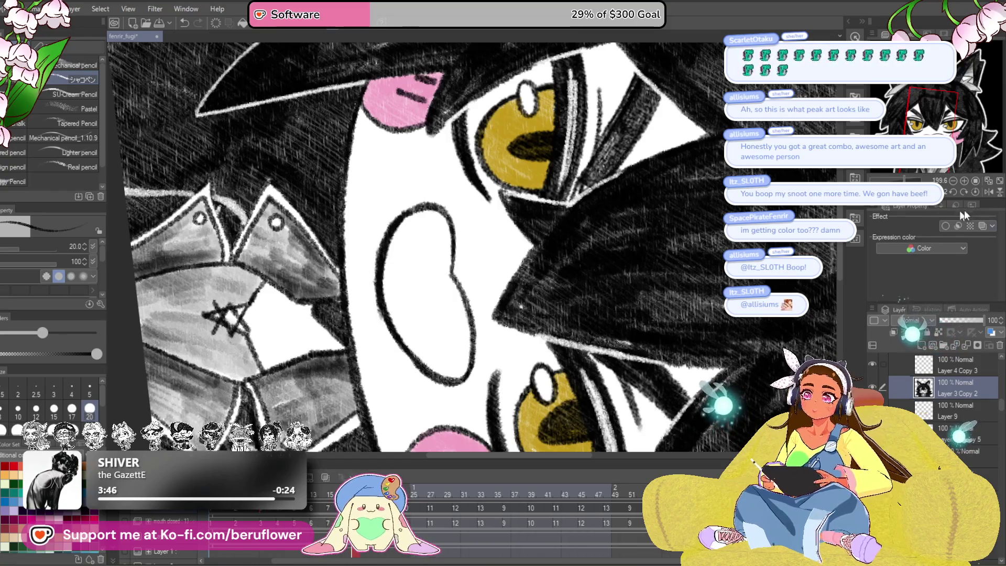
click(985, 193)
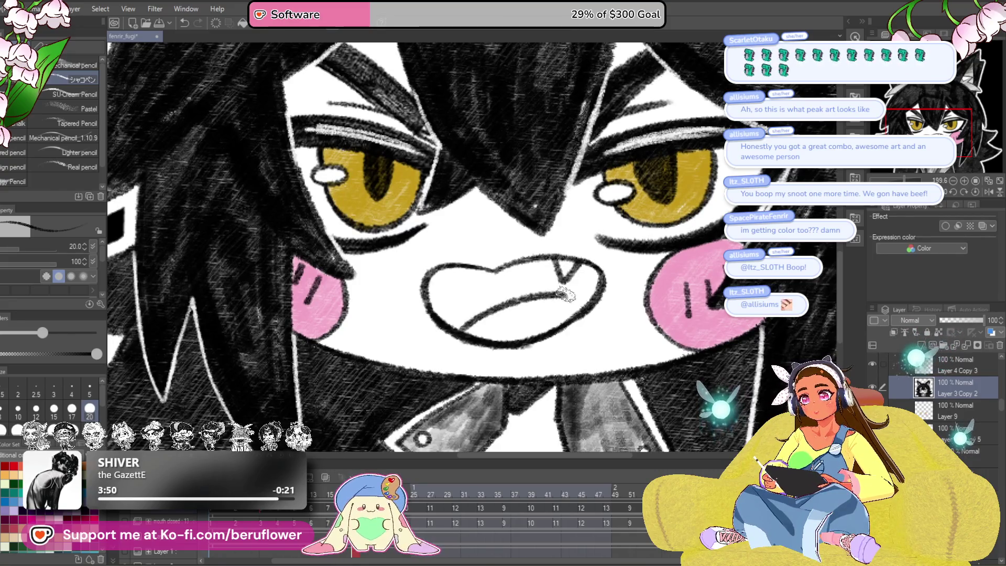
scroll(599, 285, down, 3)
scroll(579, 271, up, 3)
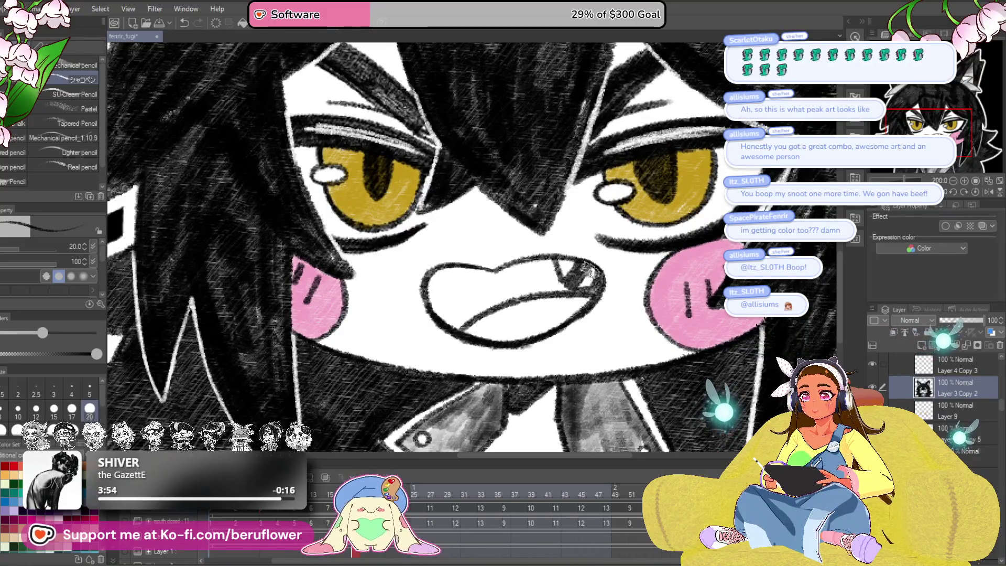
drag(589, 285, 574, 191)
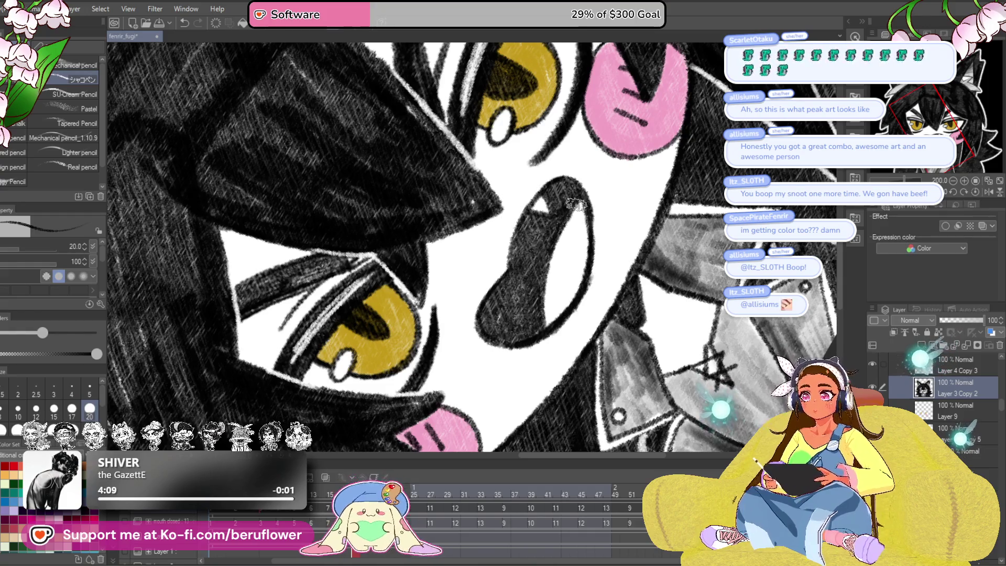
key(ctrl+0)
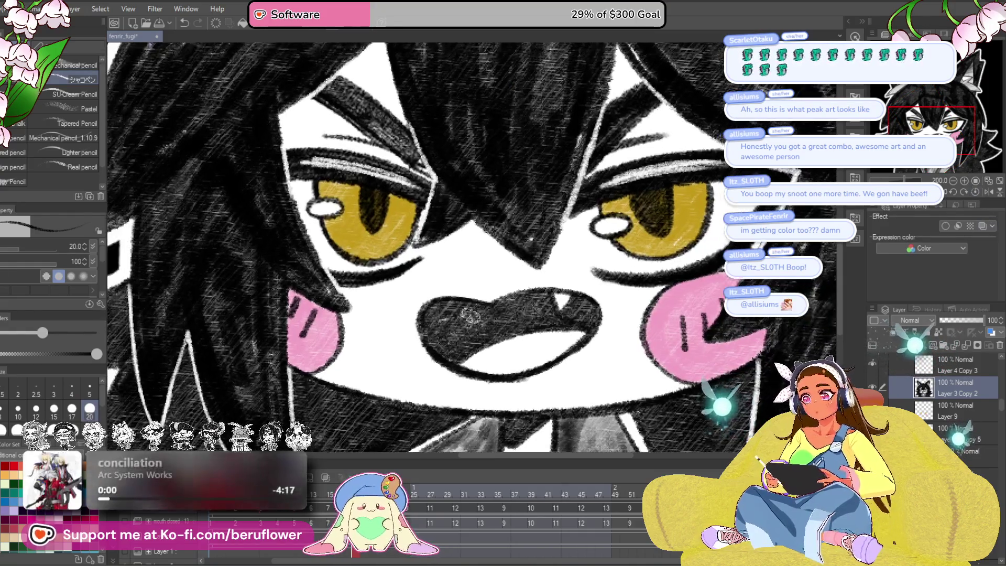
Step: Lasso-select the whole open mouth area
scroll(452, 315, down, 5)
scroll(623, 324, up, 3)
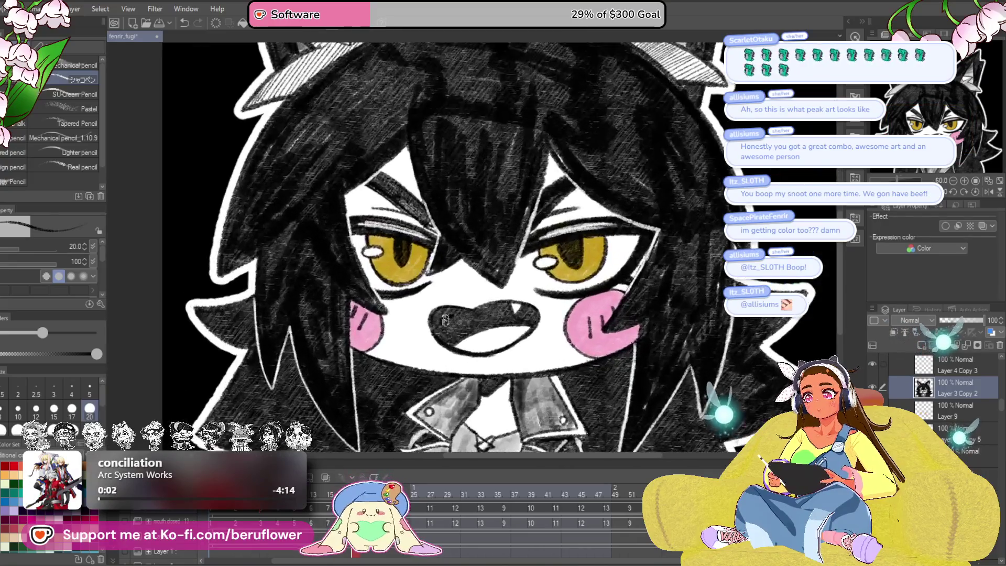
drag(622, 323, 621, 332)
key(m)
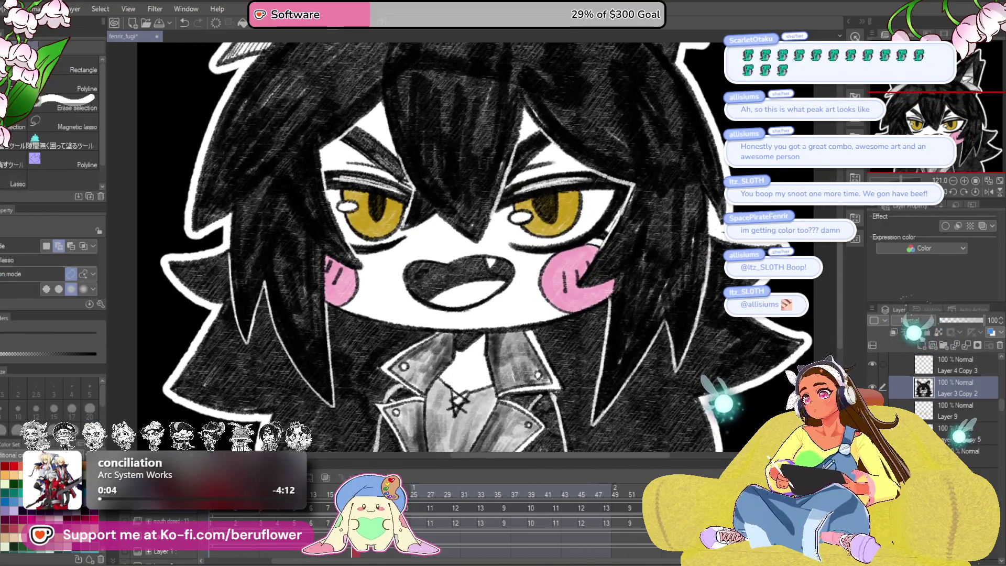
scroll(496, 274, up, 3)
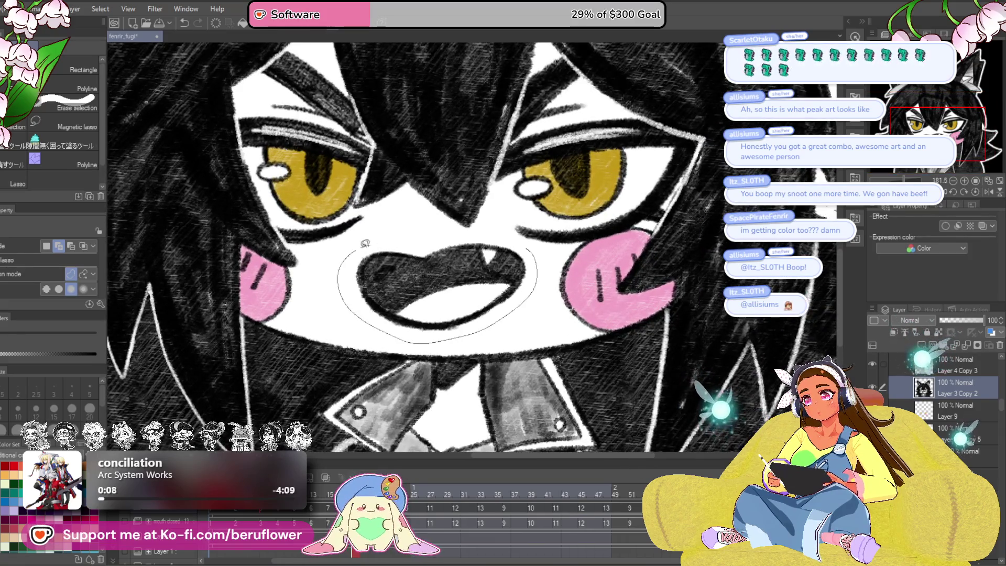
drag(466, 231, 474, 234)
Step: Scale the selected mouth slightly larger, confirm, deselect, and return to the pencil
key(ctrl+t)
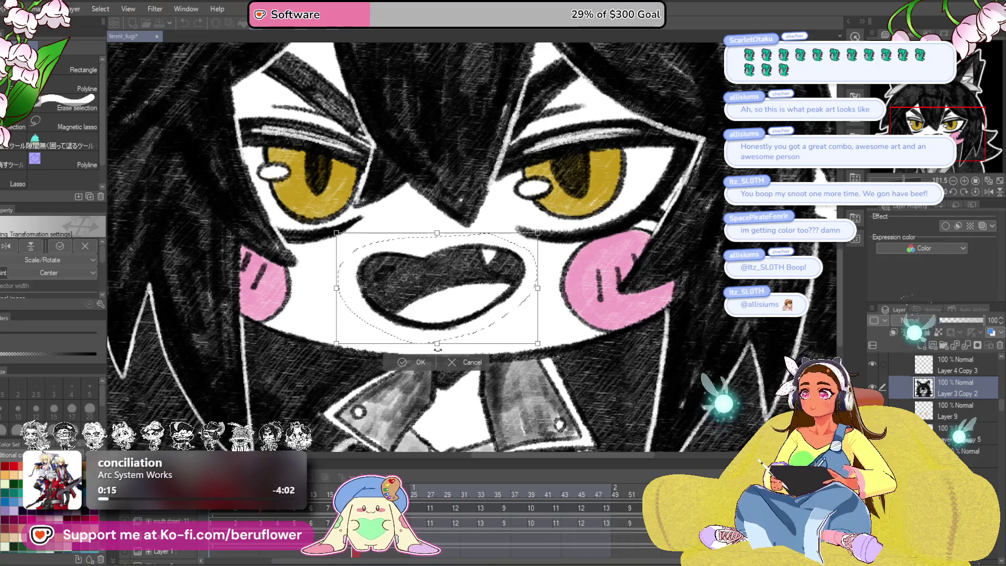
drag(437, 344, 437, 351)
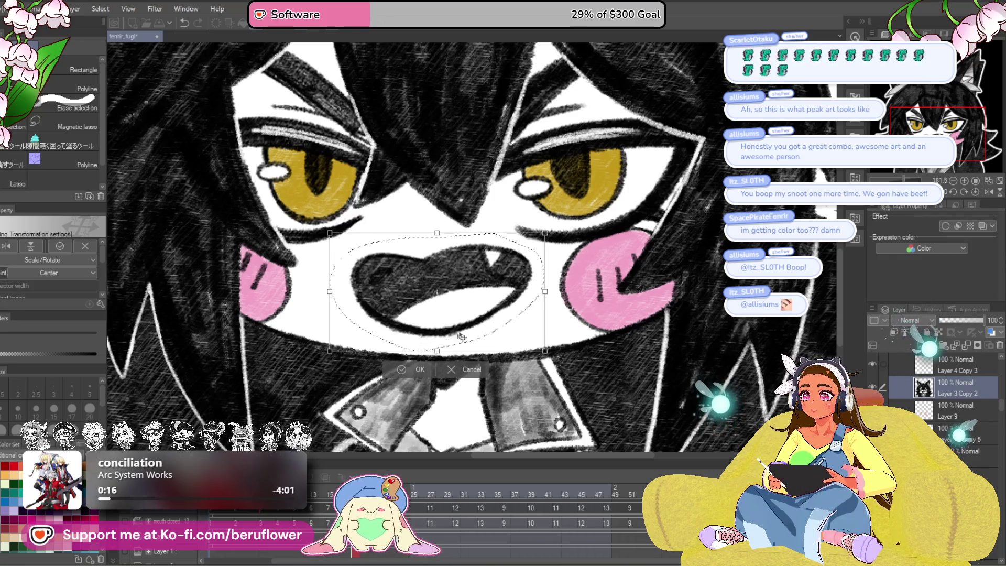
key(Return)
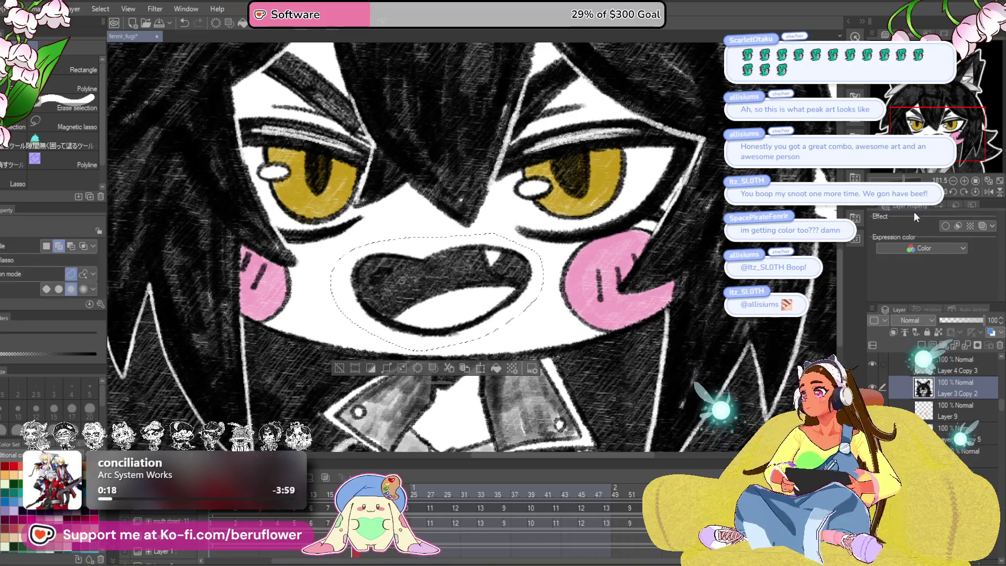
key(ctrl+d)
mouse_move(399, 157)
mouse_down()
mouse_move(335, 199)
mouse_move(341, 246)
mouse_move(362, 282)
mouse_up()
key(p)
drag(560, 120, 612, 146)
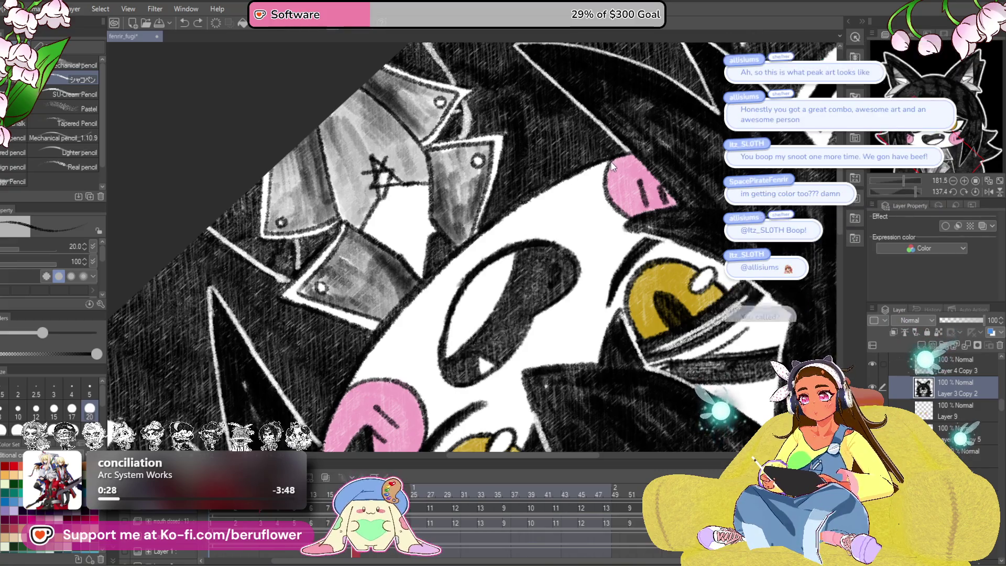
mouse_move(548, 223)
mouse_down()
mouse_move(558, 220)
mouse_move(553, 262)
mouse_up()
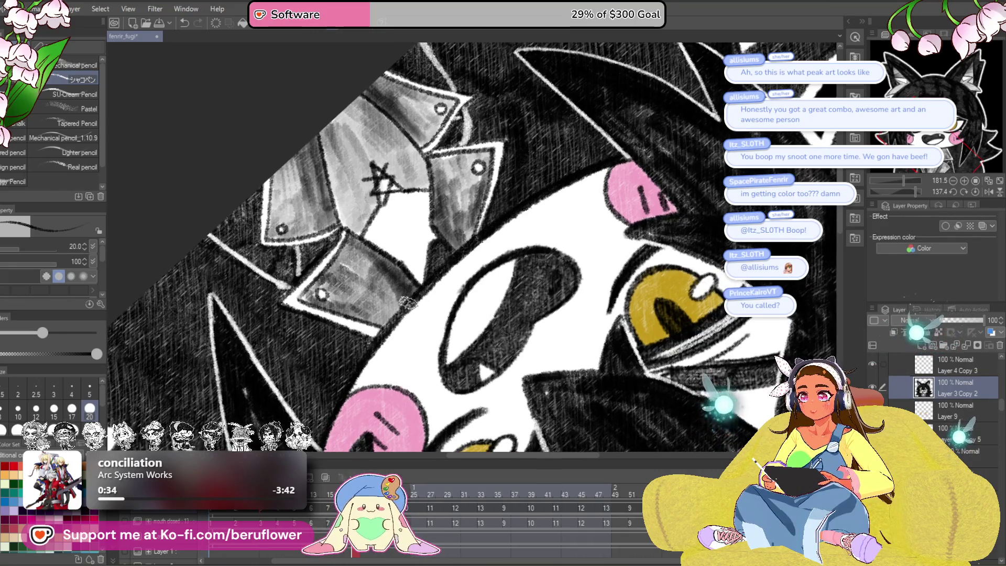
drag(323, 411, 400, 271)
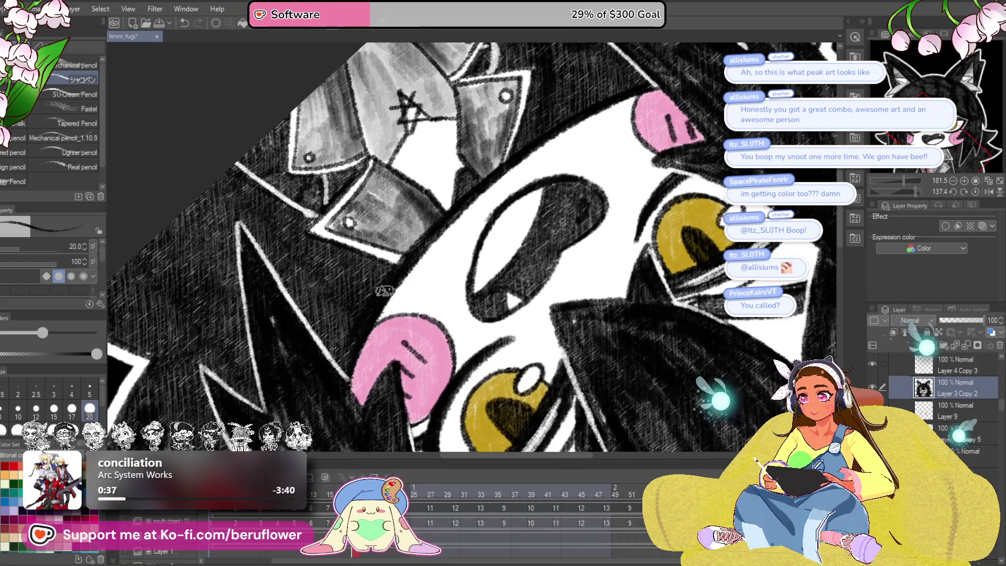
drag(584, 99, 519, 183)
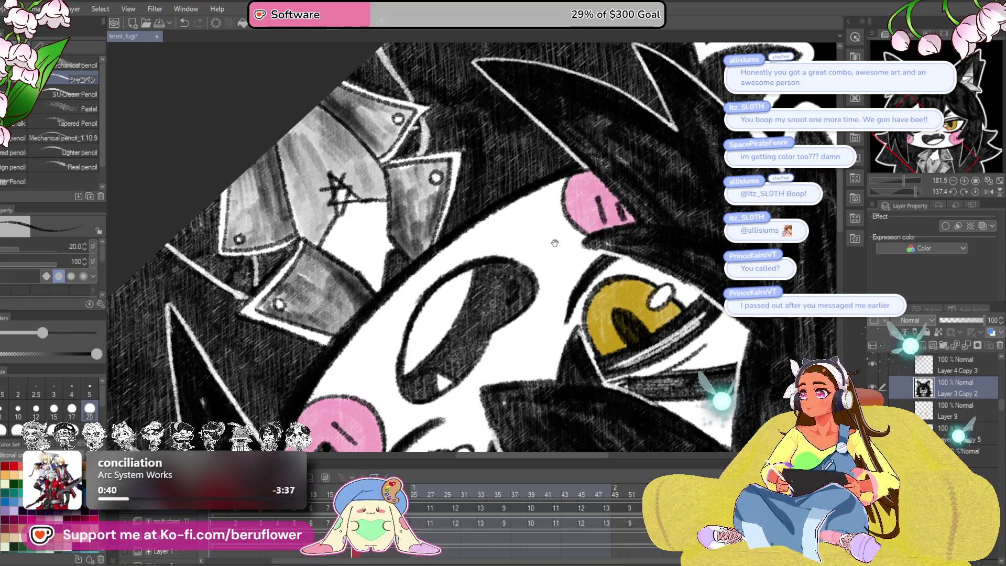
drag(539, 238, 597, 245)
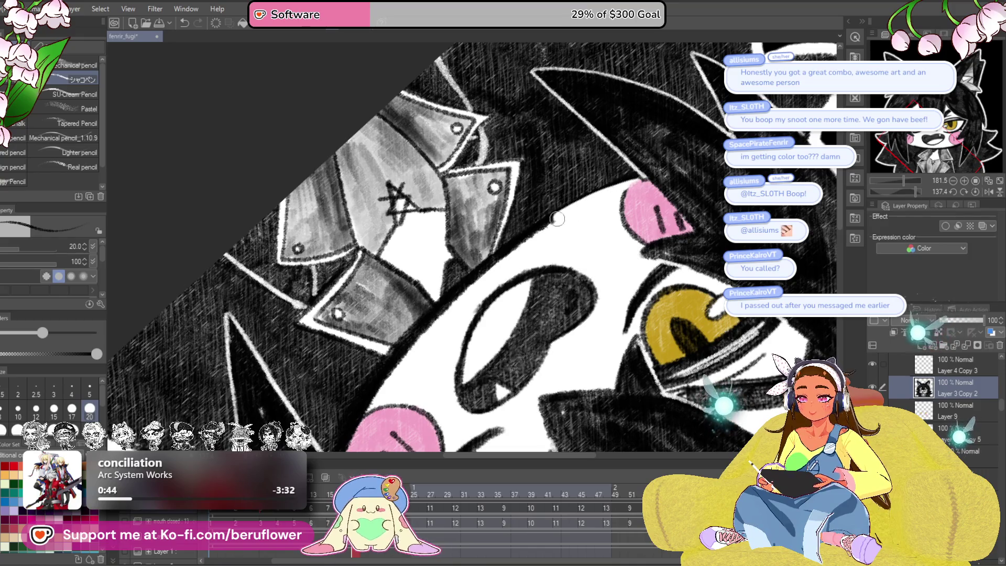
drag(433, 324, 638, 191)
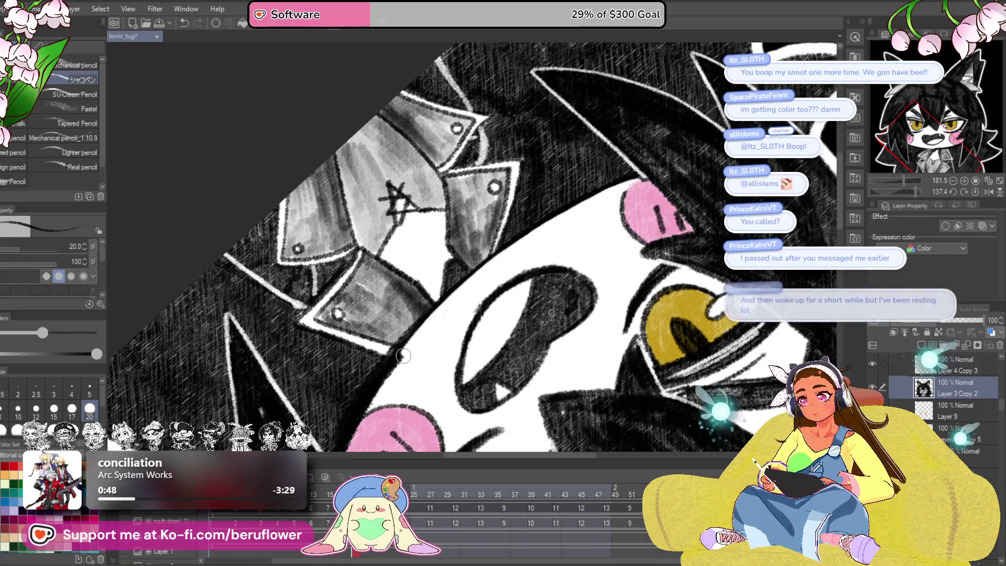
drag(428, 322, 470, 228)
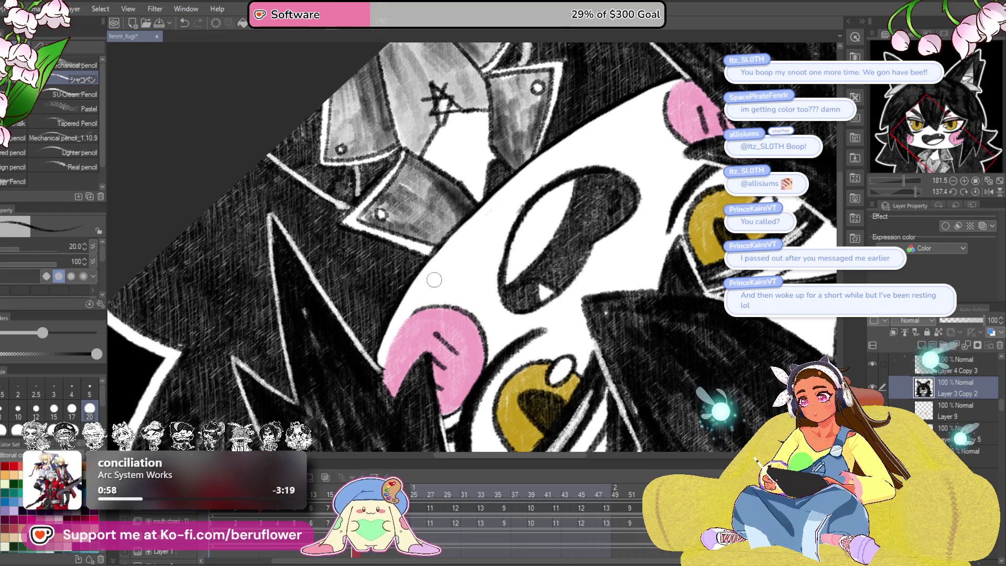
scroll(604, 285, up, 5)
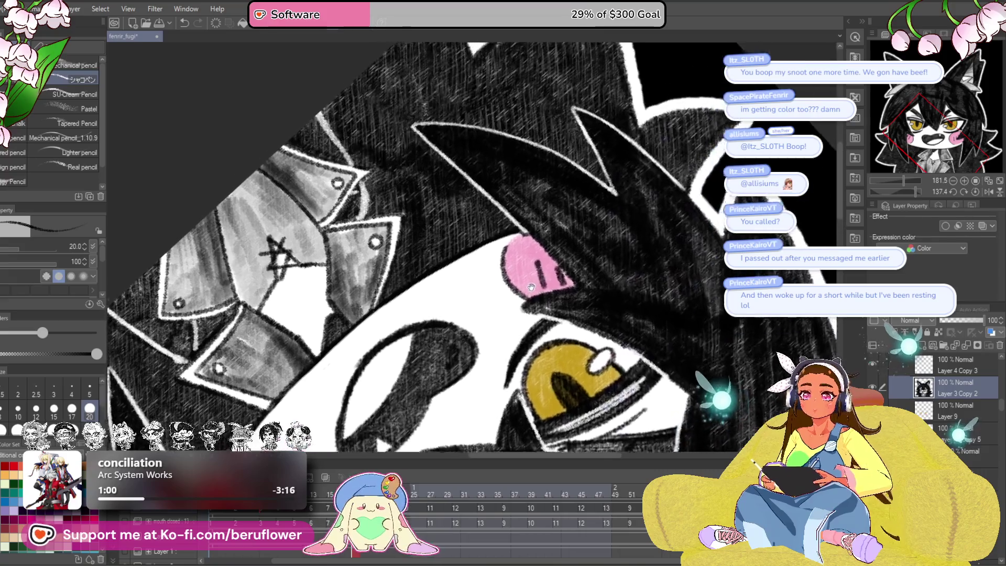
scroll(538, 209, up, 4)
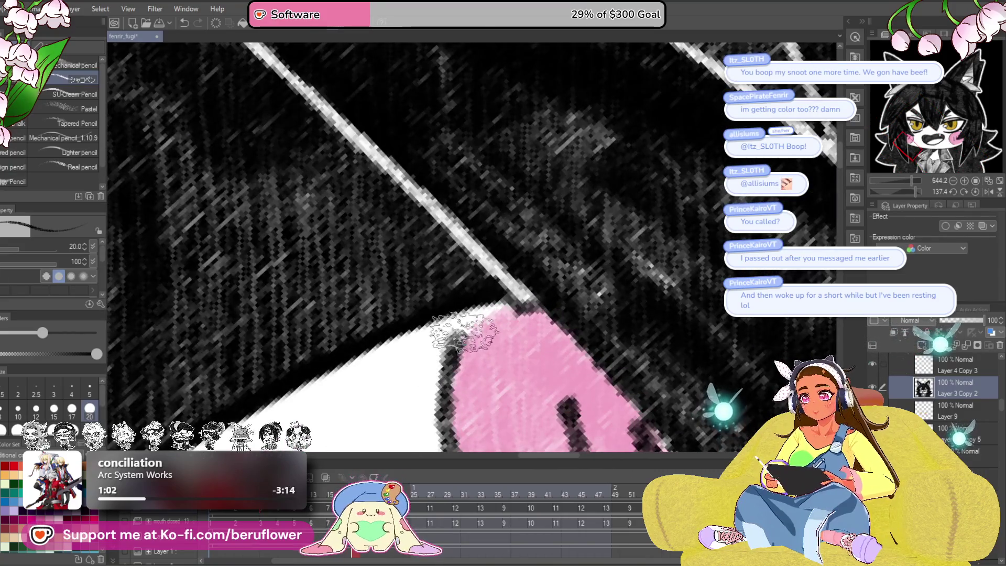
scroll(524, 293, down, 5)
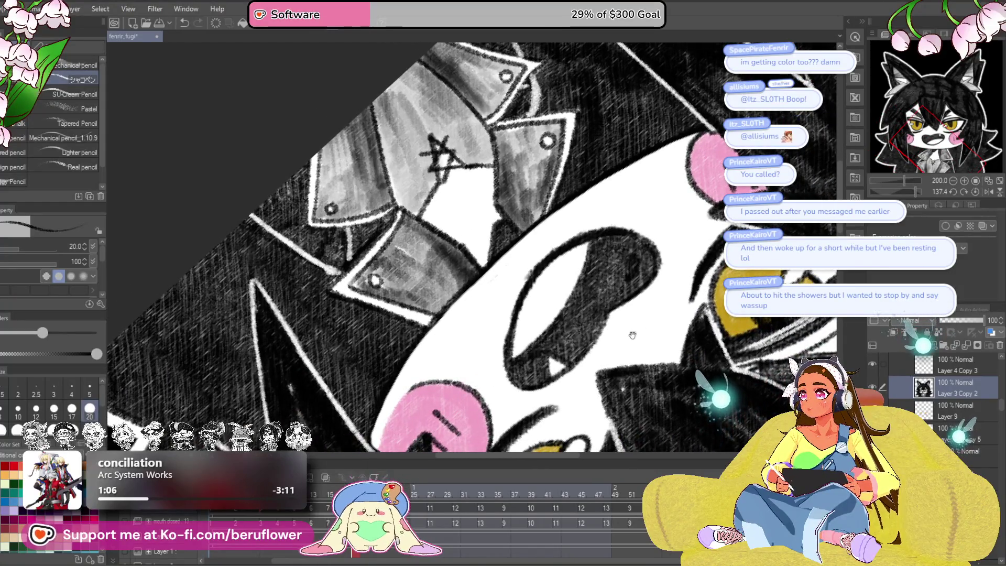
drag(633, 335, 659, 327)
drag(487, 402, 495, 262)
scroll(484, 262, up, 4)
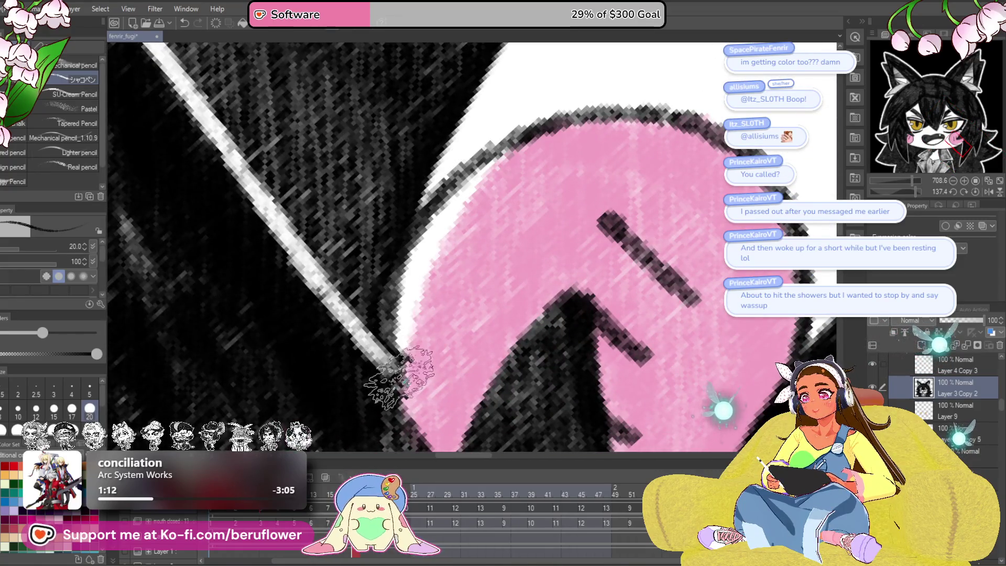
scroll(392, 283, down, 3)
scroll(392, 283, down, 1)
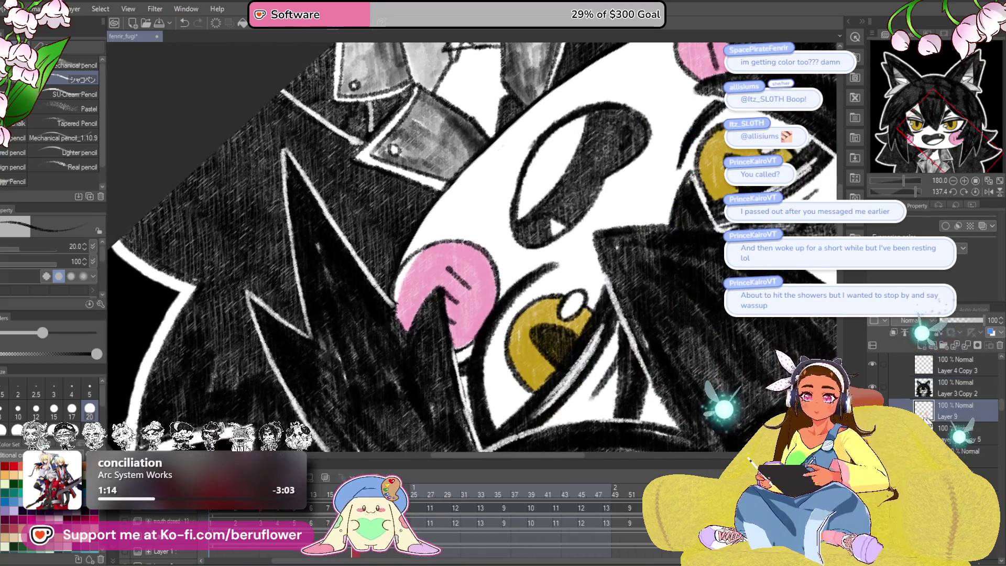
scroll(457, 271, up, 2)
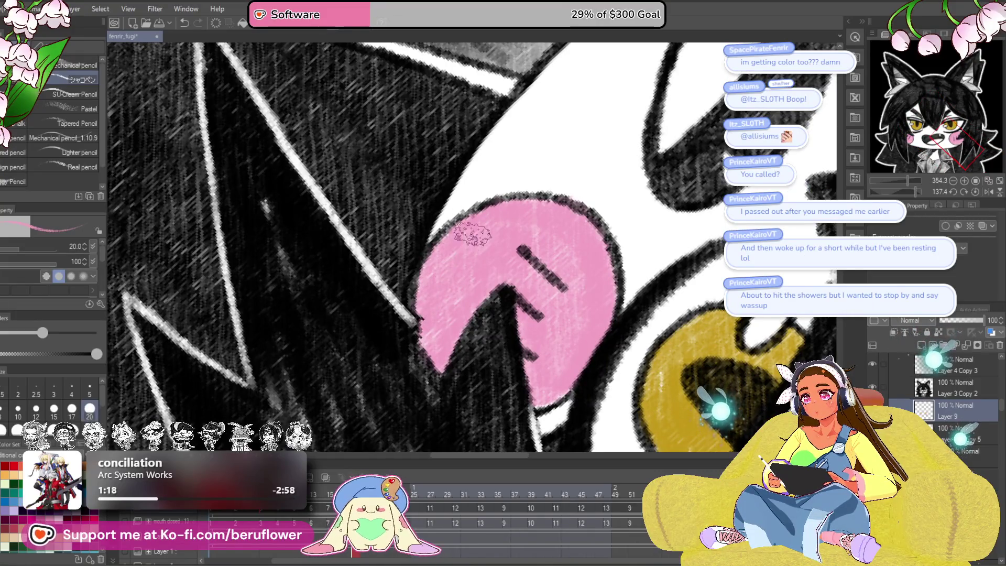
scroll(459, 236, down, 3)
drag(619, 356, 569, 419)
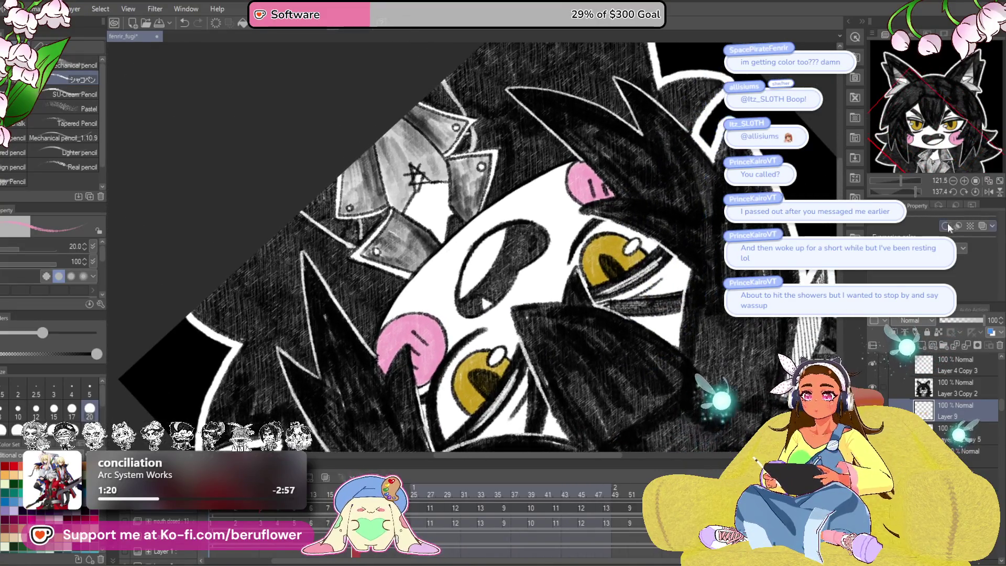
click(976, 191)
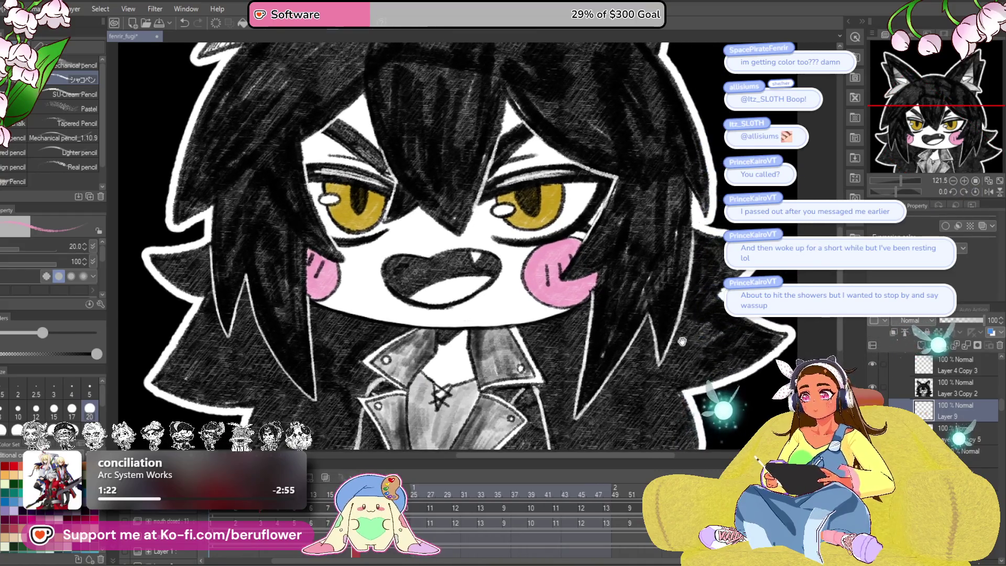
Step: Fit the drawing to the window and settle on an upright view of the face
key(ctrl+0)
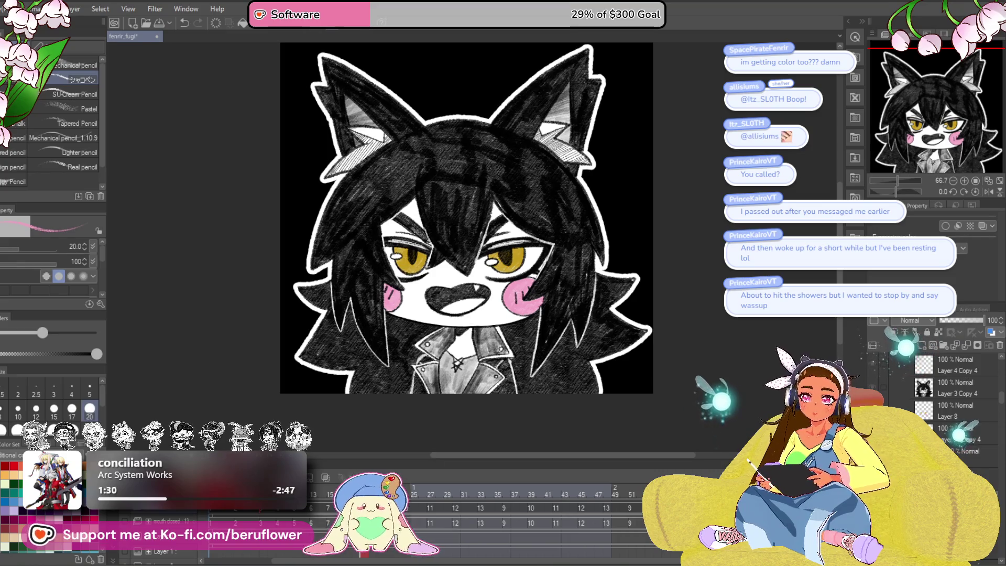
drag(909, 191, 915, 193)
scroll(915, 194, up, 5)
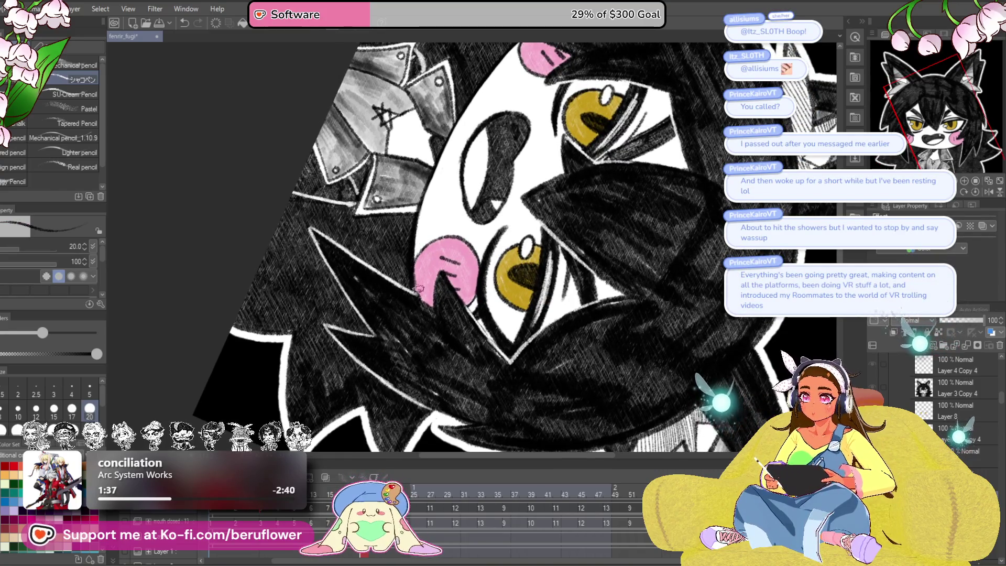
click(985, 193)
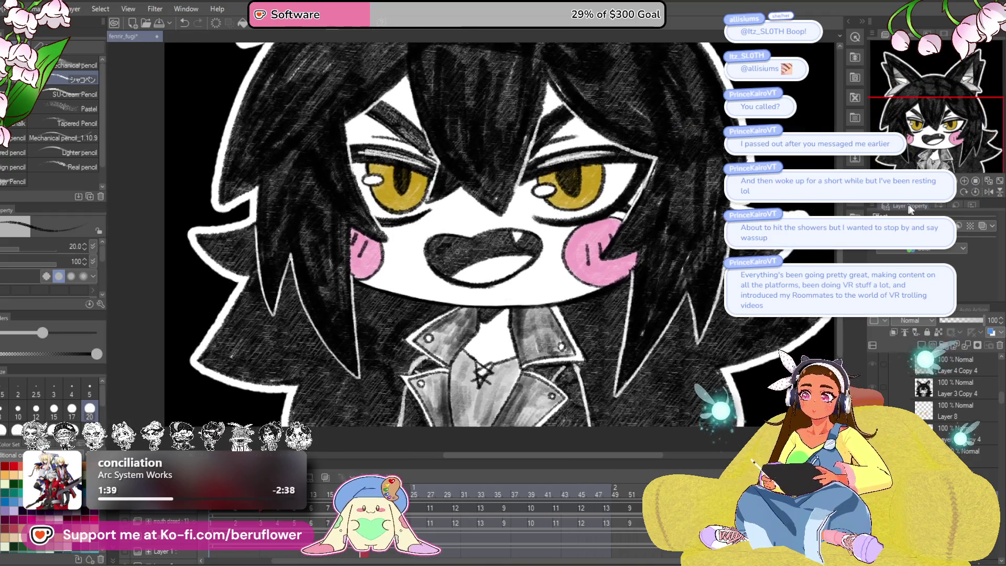
drag(554, 321, 518, 362)
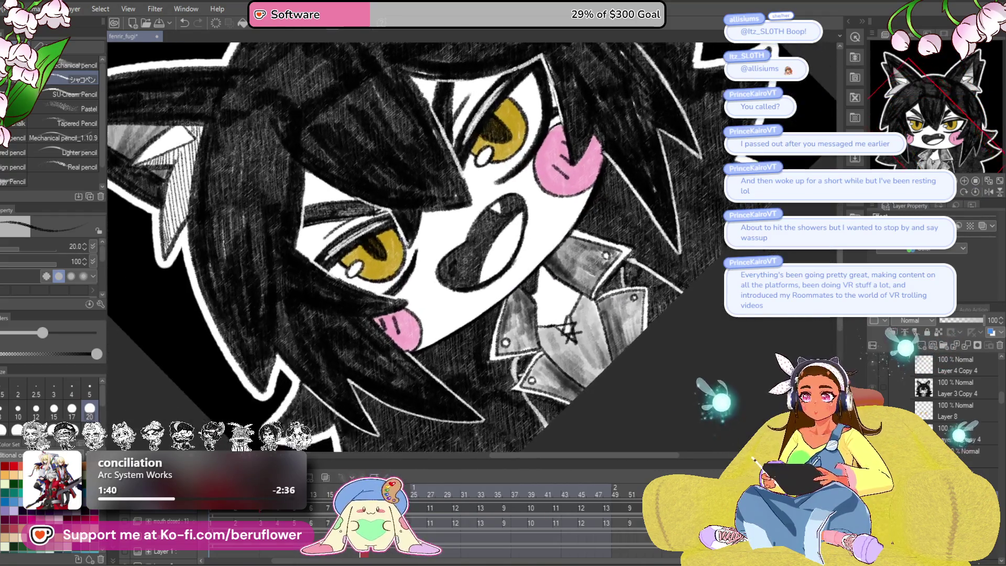
scroll(576, 231, up, 3)
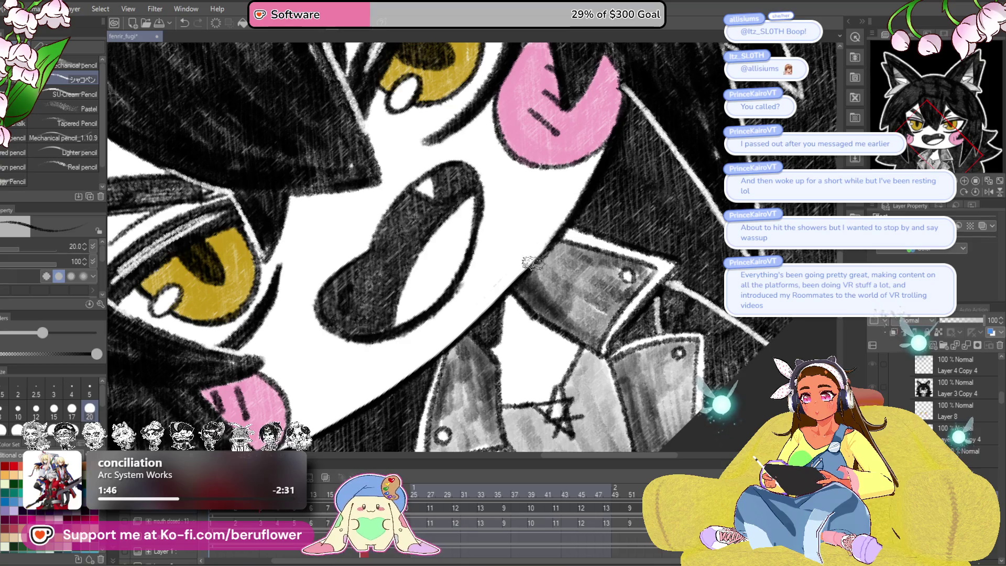
scroll(467, 323, down, 5)
scroll(467, 323, up, 2)
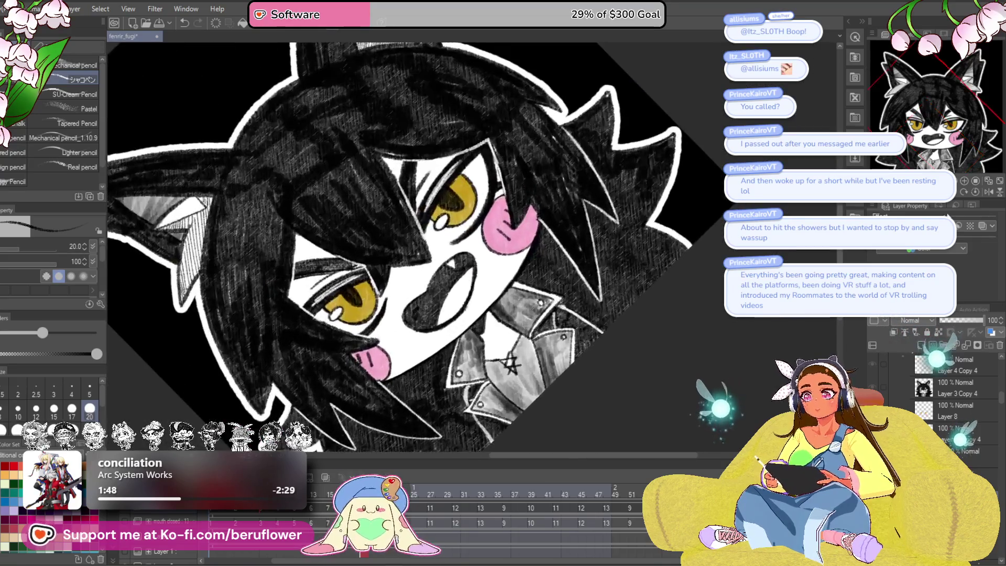
click(976, 192)
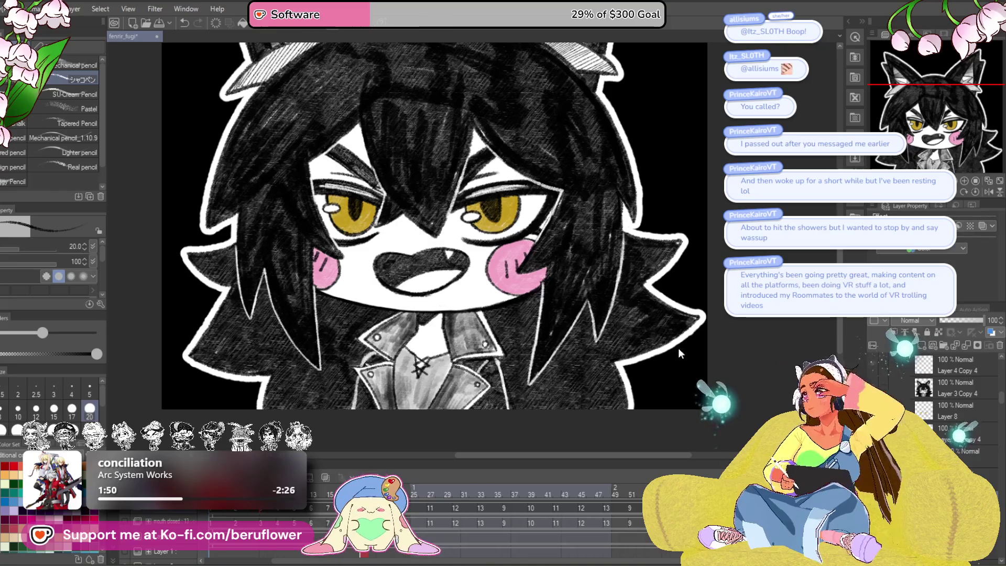
drag(679, 358, 592, 400)
Step: Scrub the timeline and select the smiling-mouth cel at frame 35
click(414, 490)
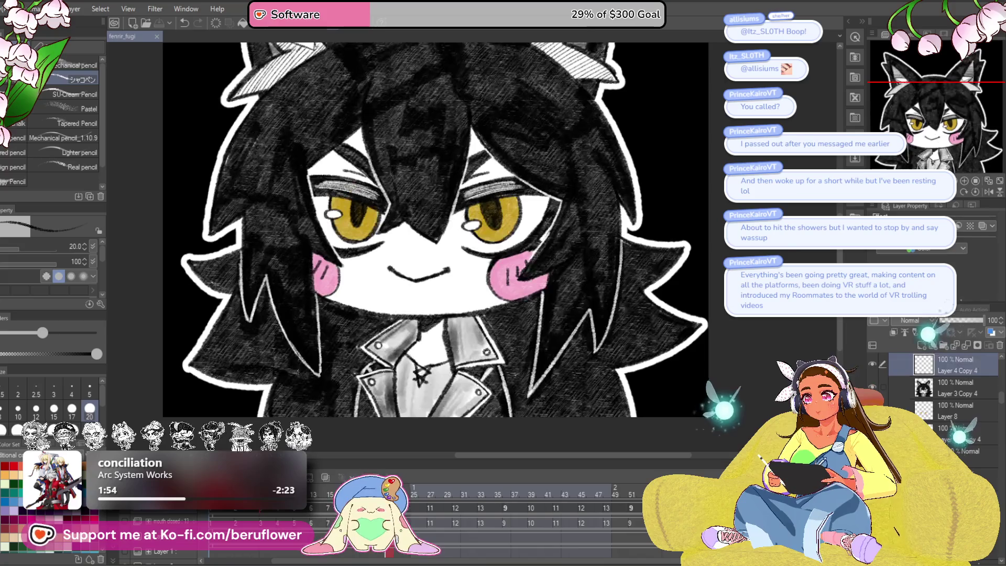
drag(424, 486, 215, 489)
key(space)
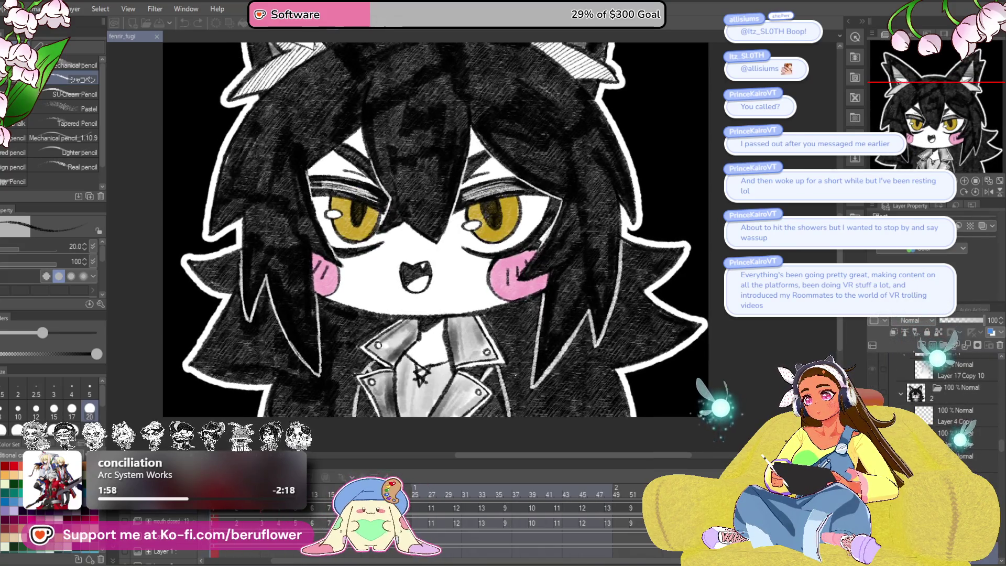
click(500, 491)
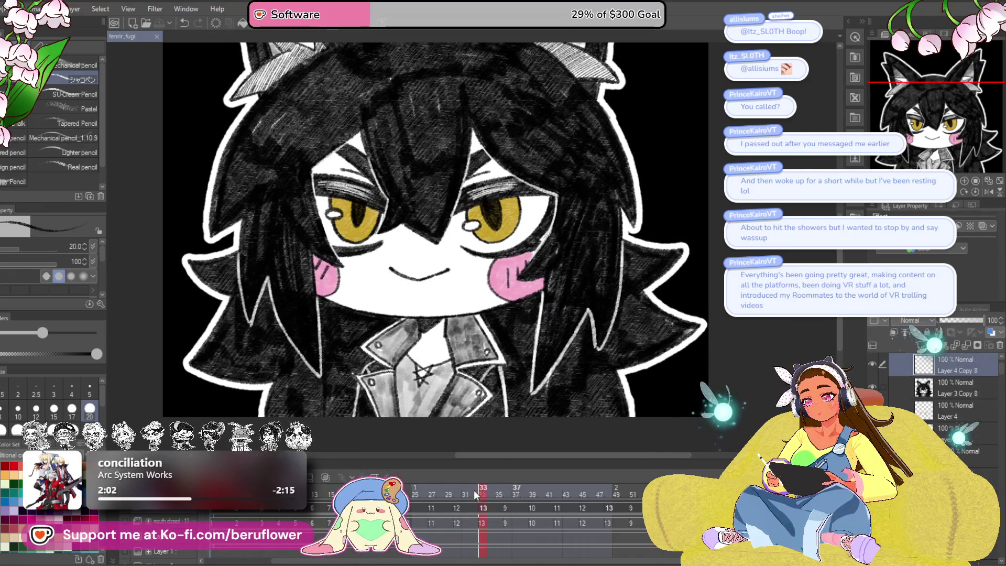
Step: Play the animation, then switch to Layer 3 Copy 4 with the face in view
key(space)
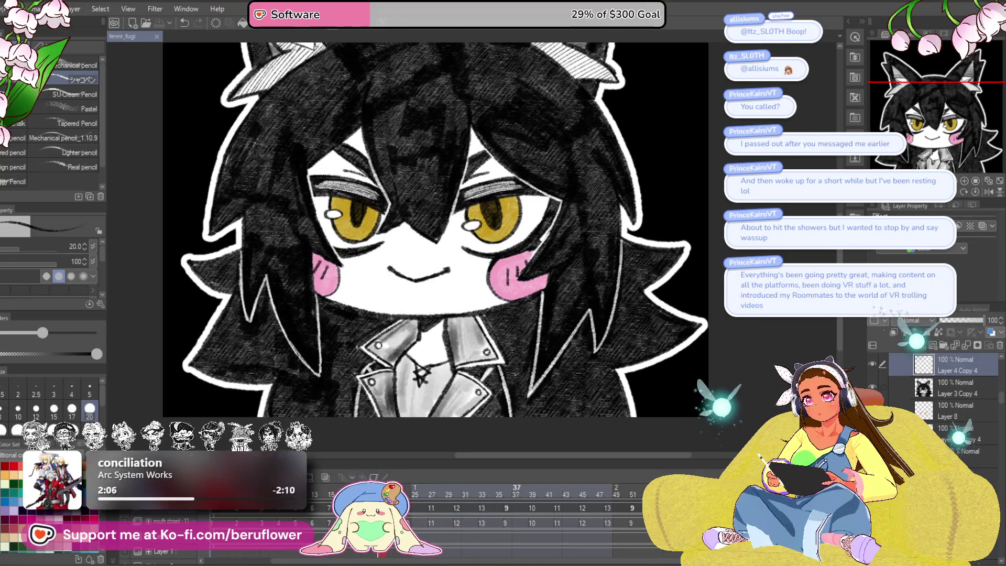
click(945, 396)
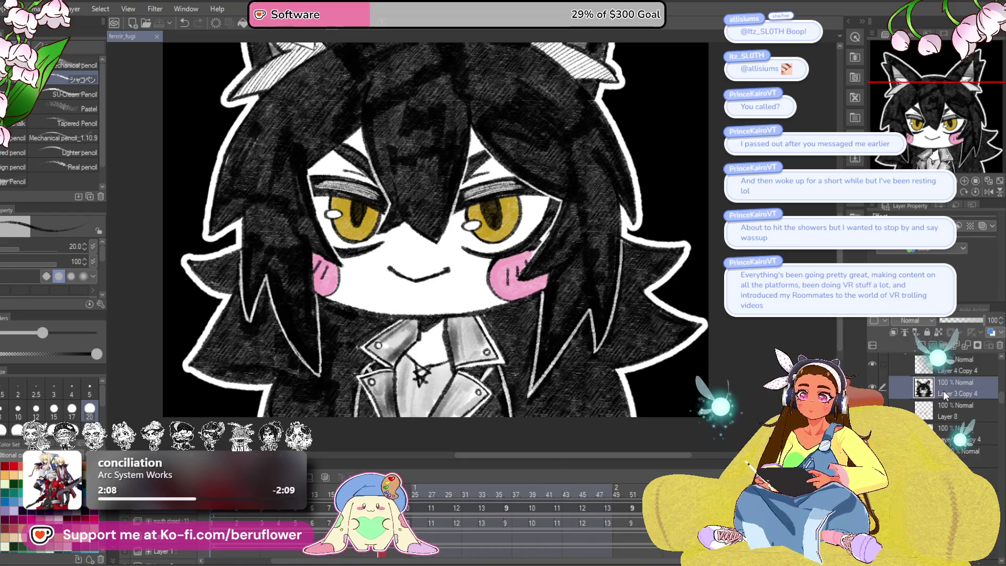
scroll(428, 289, up, 2)
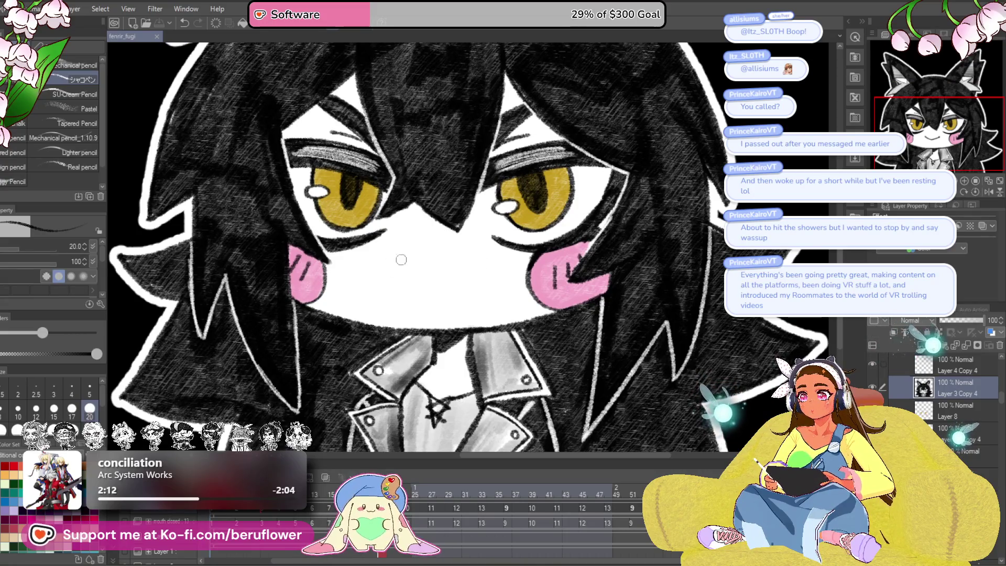
scroll(415, 269, up, 1)
mouse_move(418, 282)
mouse_down()
mouse_move(420, 265)
mouse_move(437, 278)
mouse_move(404, 259)
mouse_move(383, 272)
mouse_move(440, 256)
mouse_move(412, 309)
mouse_up()
Step: Redraw the open mouth's top curve, right side and bottom, thickening the left corner
key(ctrl+z)
mouse_move(409, 260)
mouse_down()
mouse_move(464, 256)
mouse_move(485, 281)
mouse_move(422, 307)
mouse_move(391, 296)
mouse_up()
mouse_move(373, 256)
mouse_down()
mouse_move(381, 290)
mouse_move(377, 259)
mouse_move(453, 255)
mouse_move(474, 294)
mouse_move(422, 311)
mouse_up()
drag(369, 261, 398, 310)
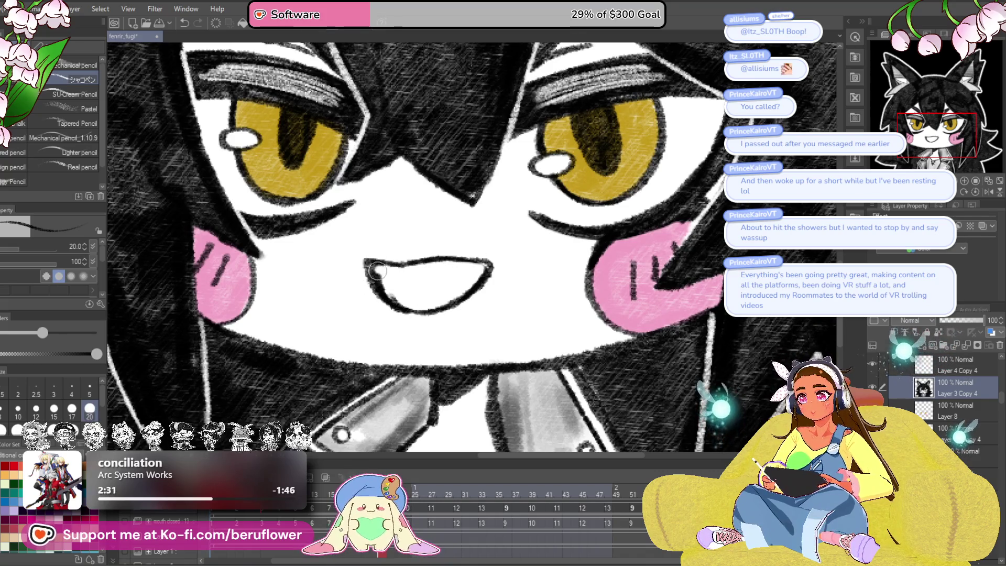
Step: Ink a small fang on the mouth's upper line
drag(513, 279, 482, 293)
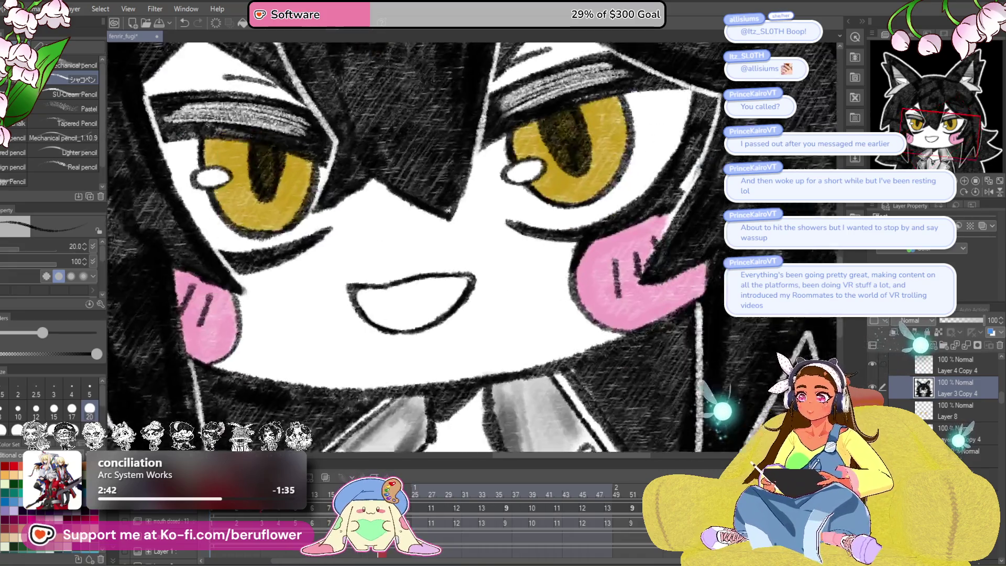
drag(322, 445, 581, 242)
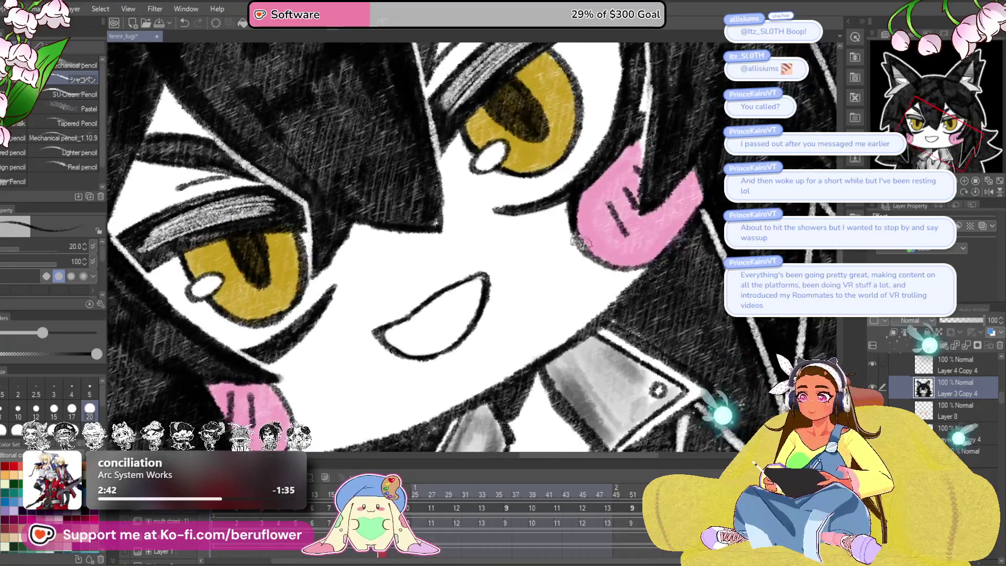
scroll(435, 318, up, 4)
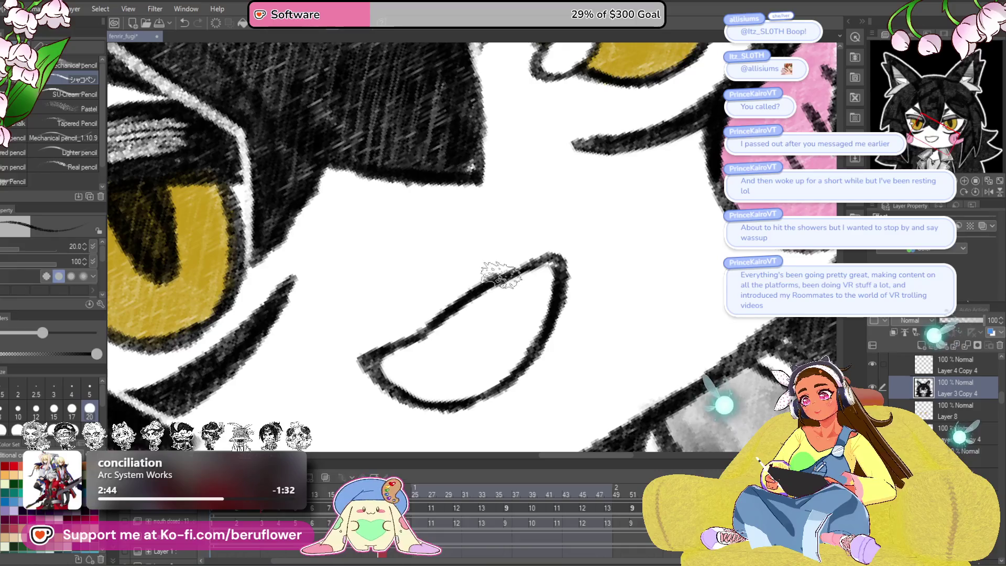
drag(552, 257, 557, 264)
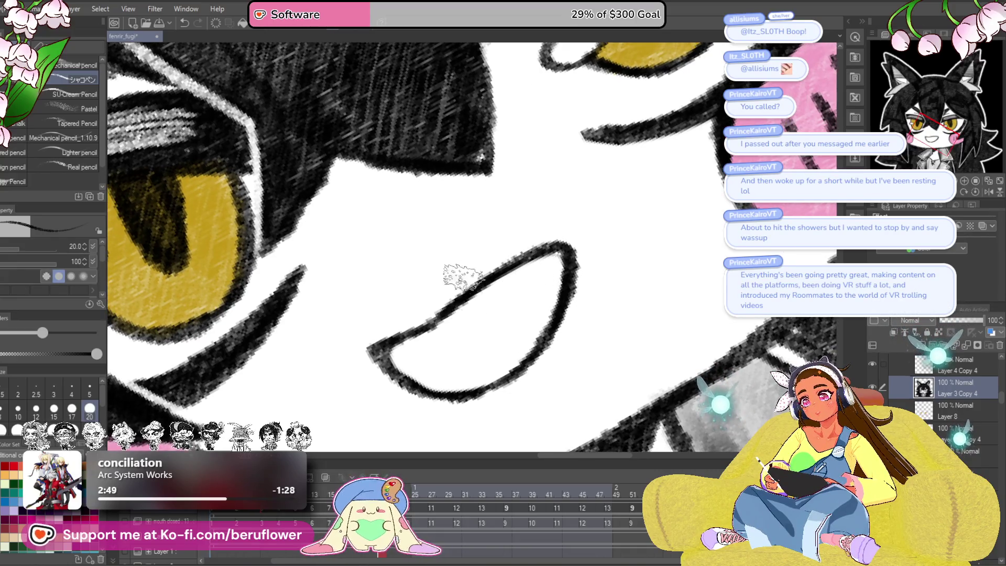
mouse_move(526, 264)
mouse_down()
mouse_move(529, 294)
mouse_move(545, 268)
mouse_up()
Step: Draw the inner mouth line up to the fang, redo it, and shade the inner corner
scroll(493, 307, down, 4)
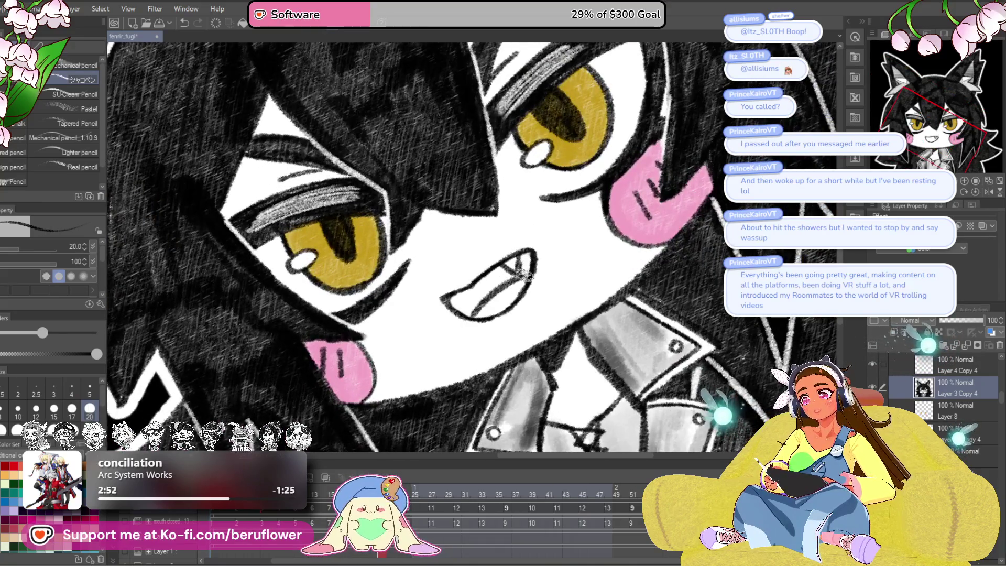
scroll(543, 235, up, 3)
mouse_move(430, 373)
mouse_down()
mouse_move(516, 283)
mouse_move(445, 356)
mouse_move(518, 298)
mouse_move(510, 265)
mouse_move(503, 298)
mouse_move(485, 307)
mouse_move(500, 304)
mouse_move(510, 280)
mouse_up()
key(ctrl+z)
mouse_move(509, 280)
mouse_down()
mouse_move(505, 270)
mouse_move(498, 311)
mouse_move(455, 352)
mouse_move(427, 327)
mouse_move(461, 304)
mouse_move(482, 320)
mouse_move(494, 310)
mouse_up()
scroll(493, 309, down, 5)
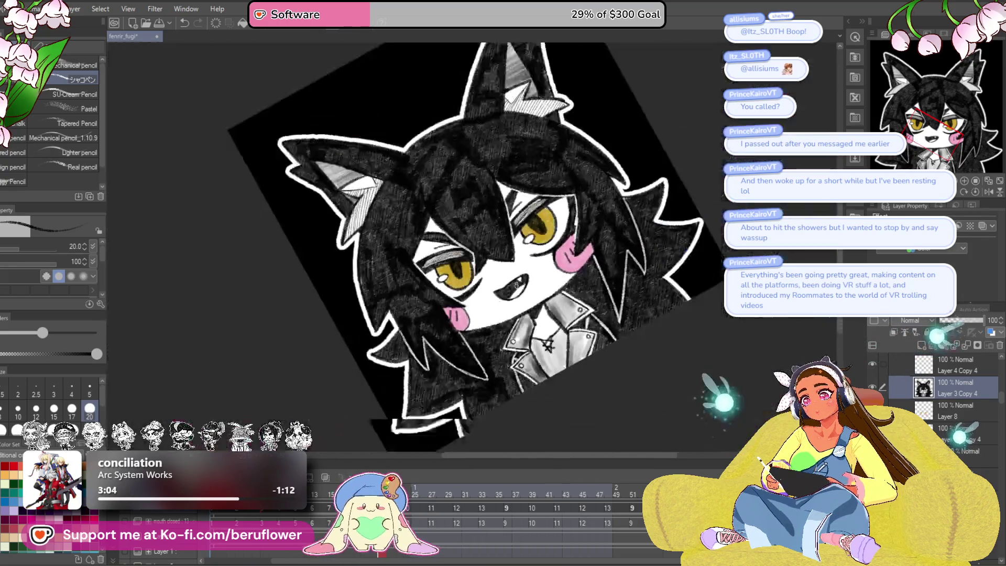
scroll(471, 235, up, 3)
click(975, 192)
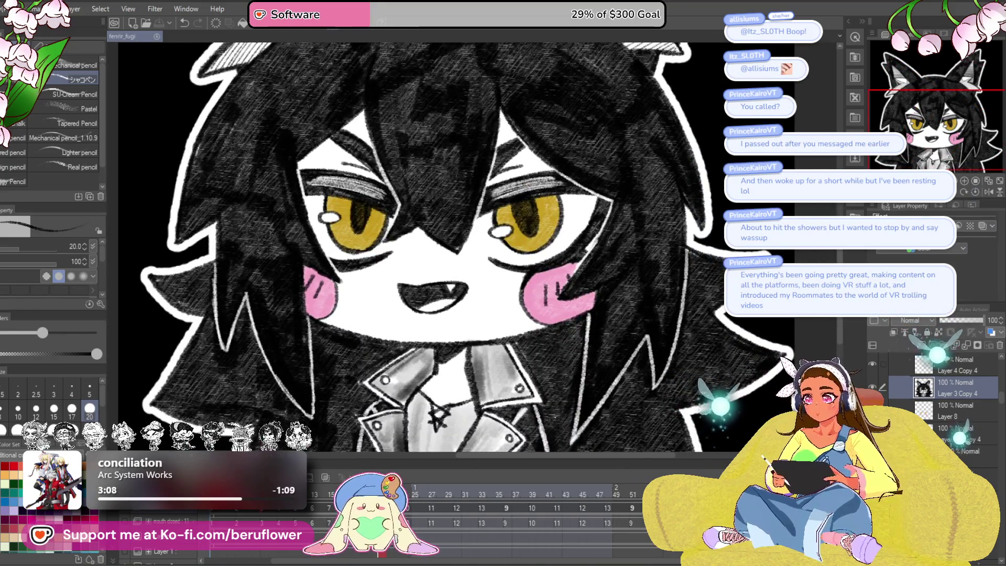
Step: Select the closed-smile frame and the layer below Layer 4 Copy 5, erasing the smile's left half
click(409, 488)
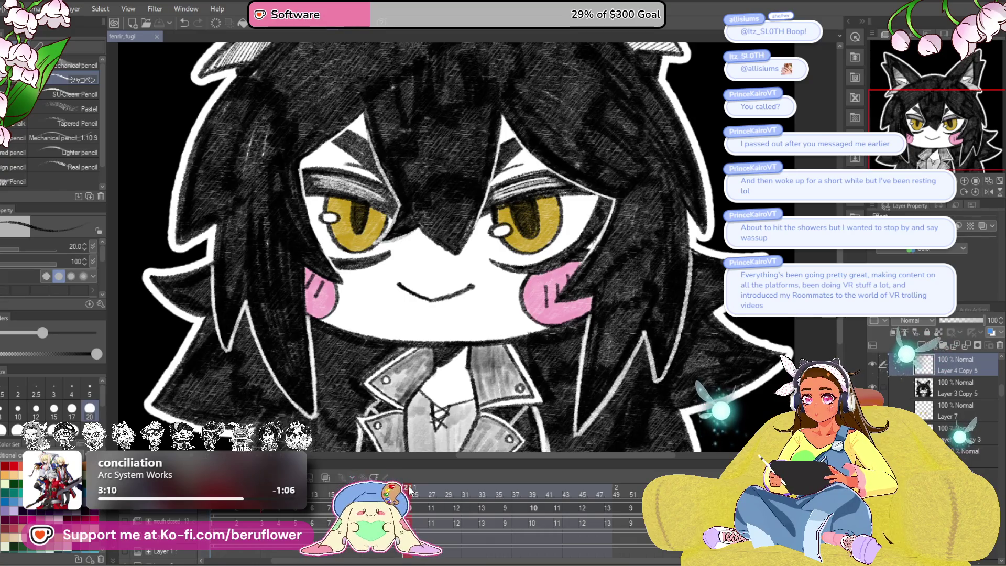
mouse_move(409, 488)
mouse_down()
mouse_move(433, 488)
mouse_move(409, 491)
mouse_up()
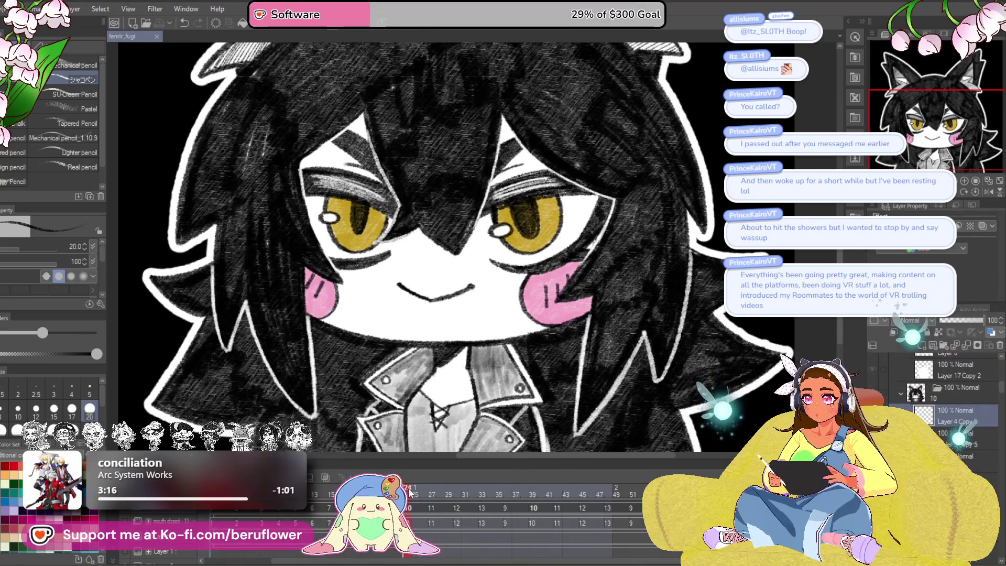
click(943, 433)
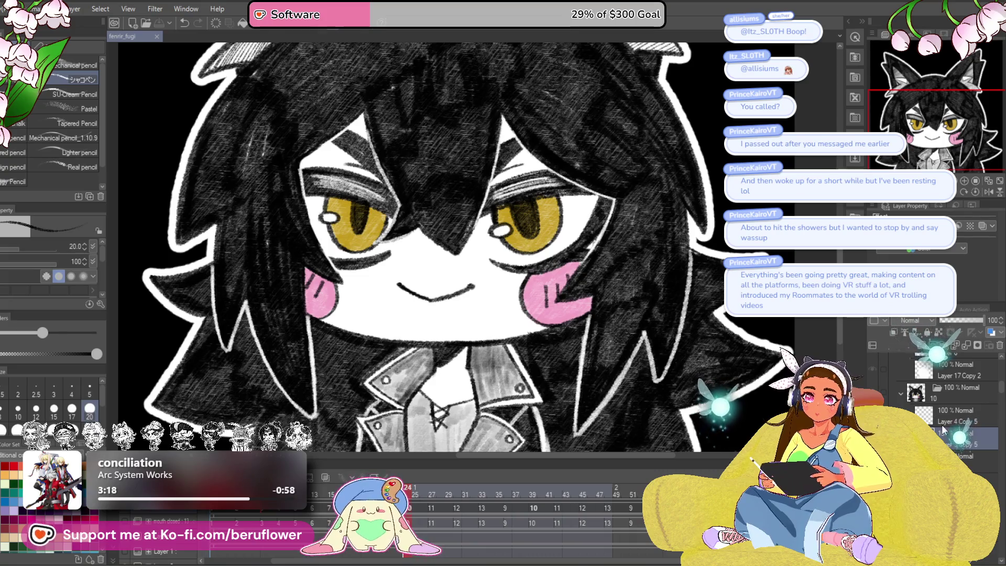
scroll(522, 376, up, 1)
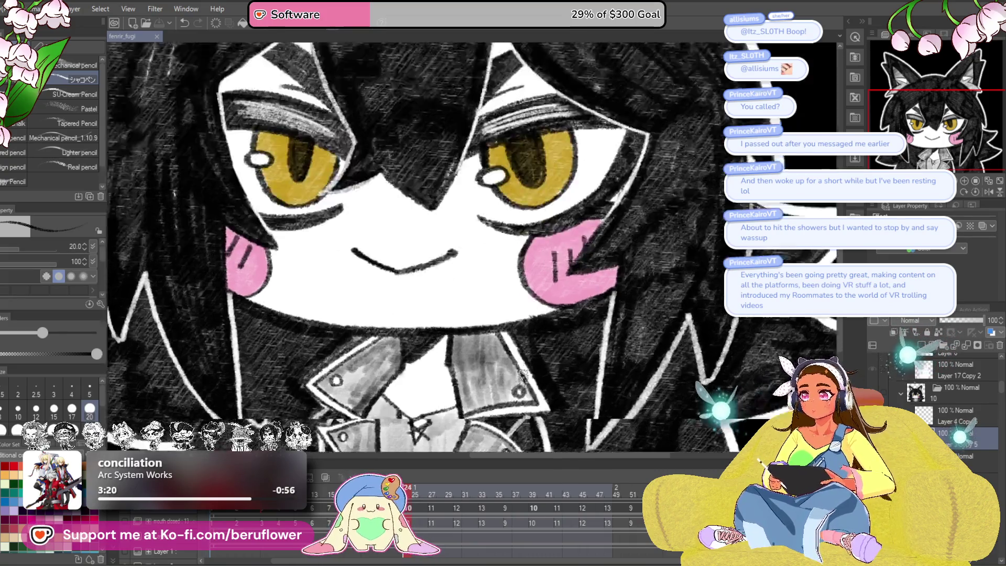
scroll(398, 272, up, 2)
mouse_move(343, 278)
mouse_down()
mouse_move(407, 301)
mouse_move(453, 293)
mouse_up()
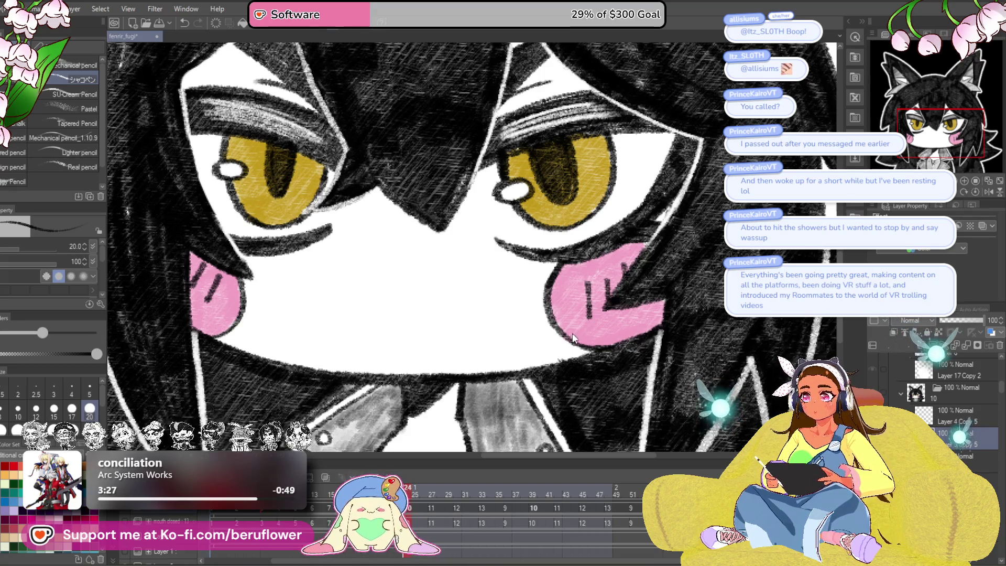
Step: Pencil the open mouth's left side and top edge, redoing the top stroke
drag(534, 351, 566, 367)
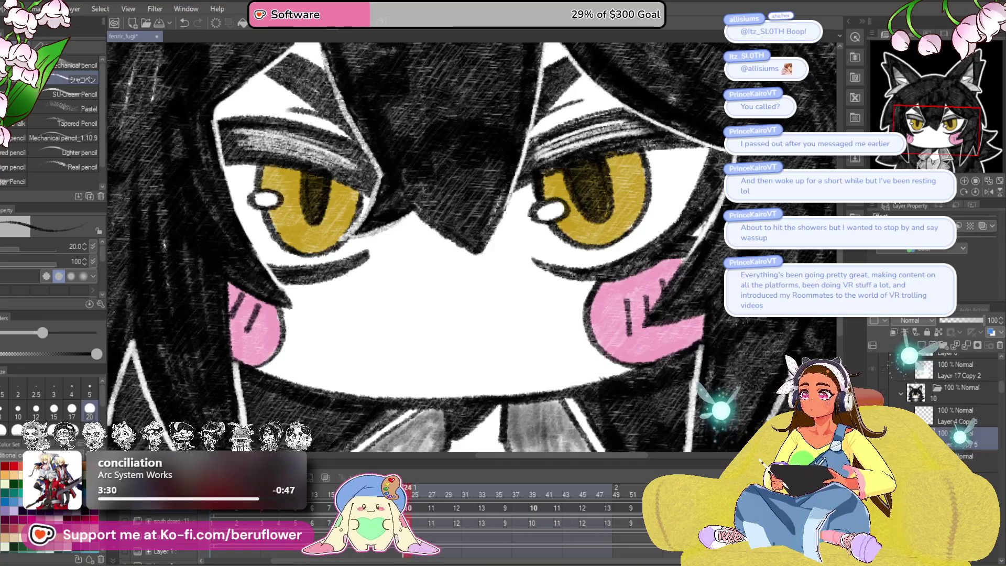
drag(644, 264, 642, 262)
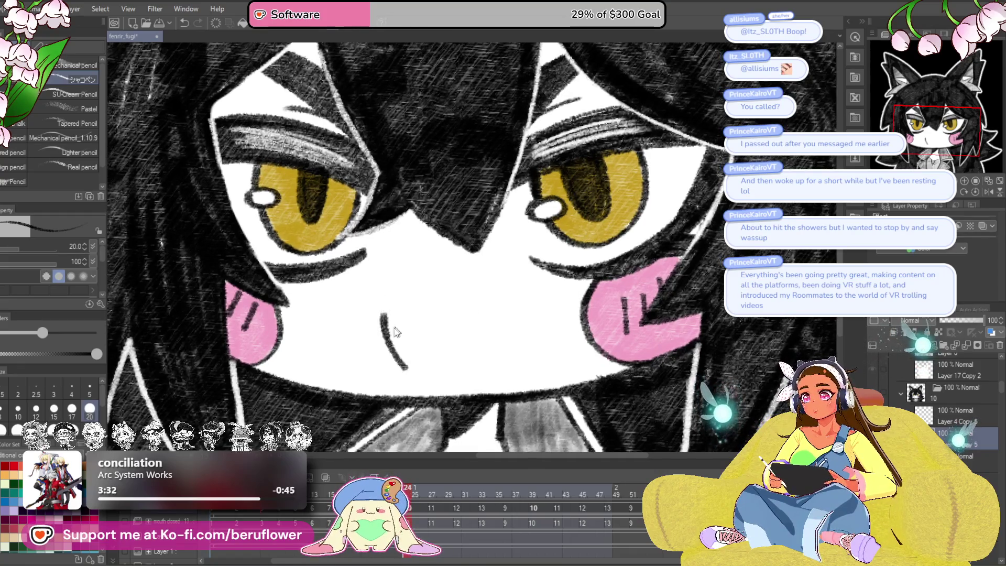
mouse_move(409, 375)
mouse_down()
mouse_move(379, 302)
mouse_move(445, 277)
mouse_up()
key(ctrl+z)
key(ctrl+z)
mouse_move(384, 328)
mouse_down()
mouse_move(384, 294)
mouse_move(464, 270)
mouse_up()
drag(409, 287, 527, 267)
Step: Redraw the mouth's top edge and add the right side to close the outline
key(ctrl+z)
key(ctrl+z)
key(ctrl+z)
drag(379, 309, 483, 273)
mouse_move(420, 278)
mouse_down()
mouse_move(502, 274)
mouse_move(504, 351)
mouse_move(474, 382)
mouse_up()
key(ctrl+z)
key(ctrl+z)
mouse_move(508, 276)
mouse_down()
mouse_move(513, 291)
mouse_move(474, 385)
mouse_up()
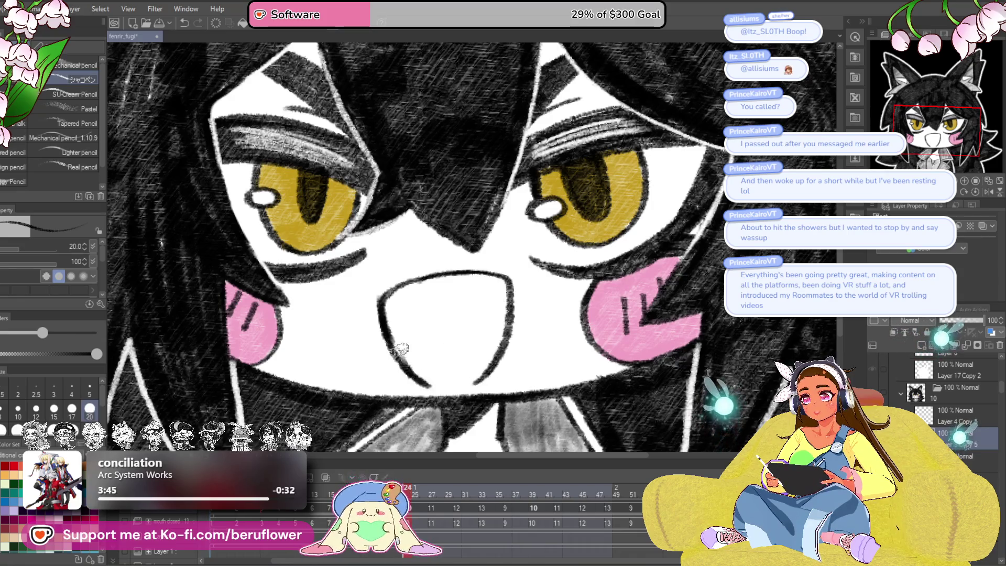
scroll(455, 359, down, 3)
Step: Rotate the canvas upright and paint white over the dark line along the face's edge
scroll(458, 363, down, 2)
mouse_move(458, 363)
mouse_down()
mouse_move(503, 299)
mouse_move(451, 304)
mouse_up()
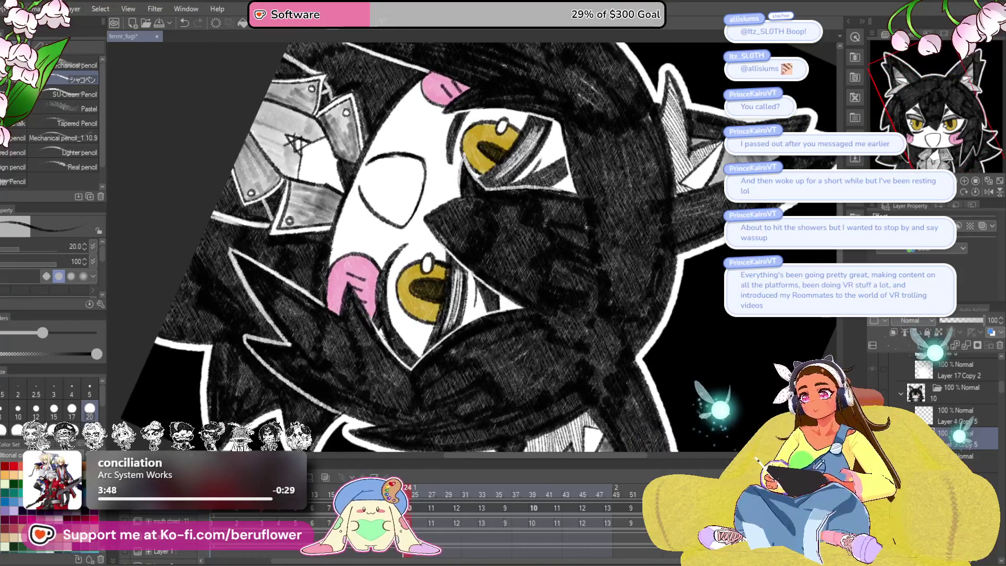
scroll(397, 117, up, 3)
drag(409, 117, 440, 118)
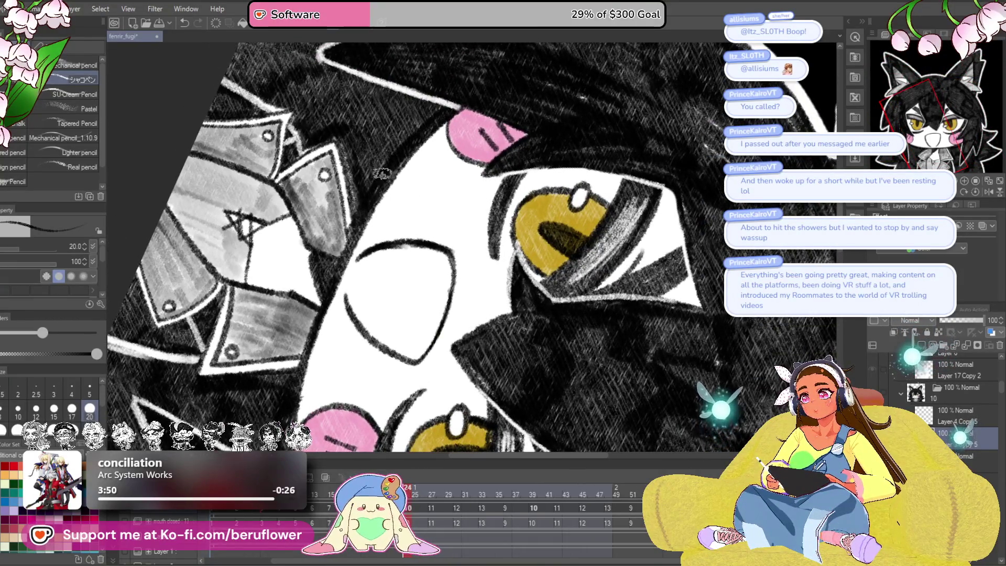
drag(382, 174, 398, 116)
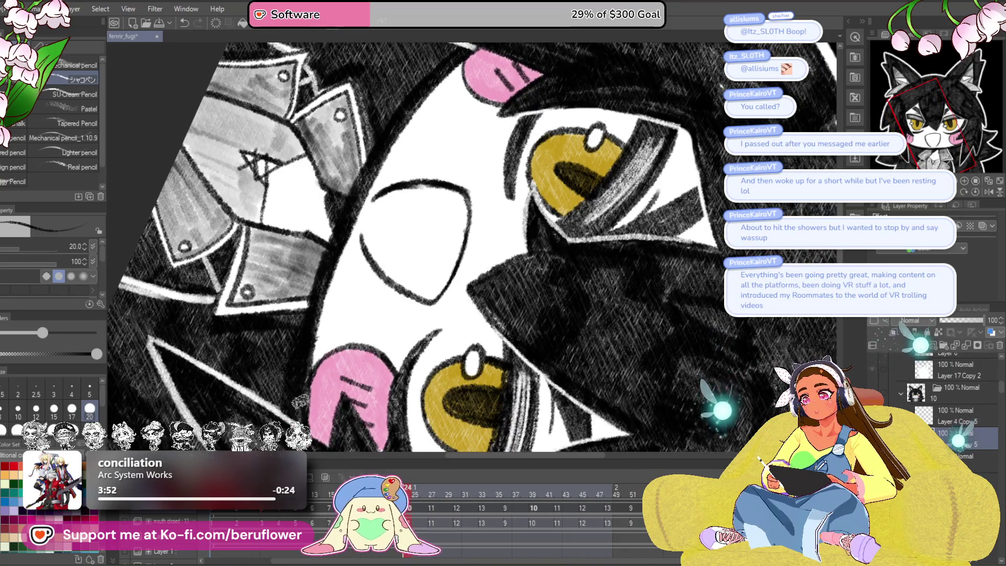
drag(296, 360, 295, 433)
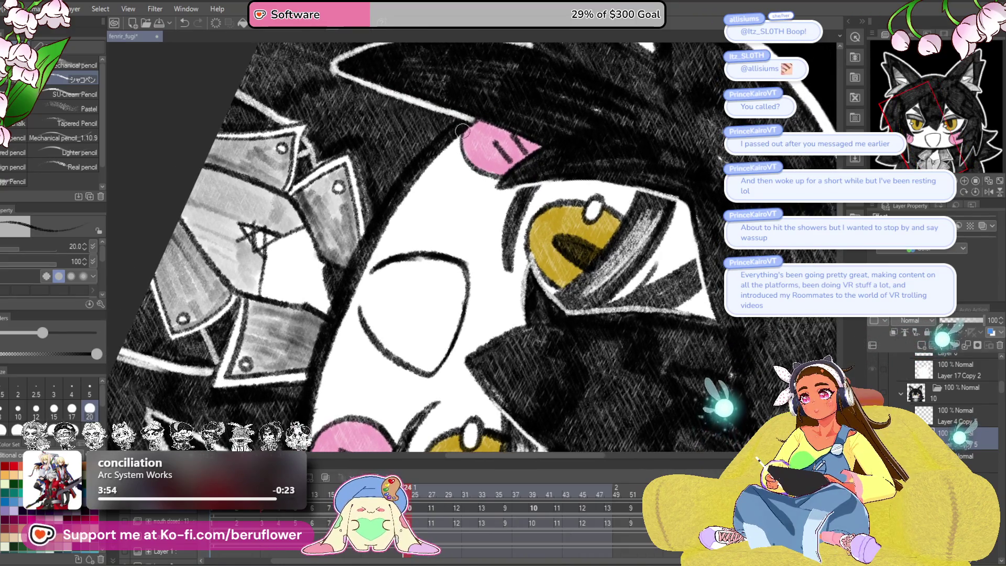
drag(361, 267, 321, 376)
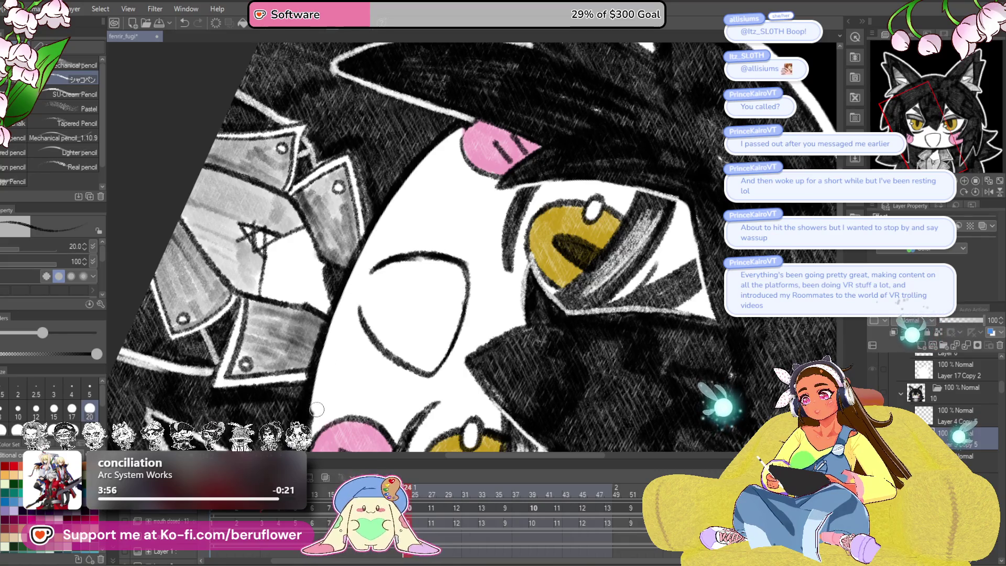
mouse_move(339, 338)
mouse_down()
mouse_move(329, 355)
mouse_move(363, 234)
mouse_up()
drag(351, 286, 346, 311)
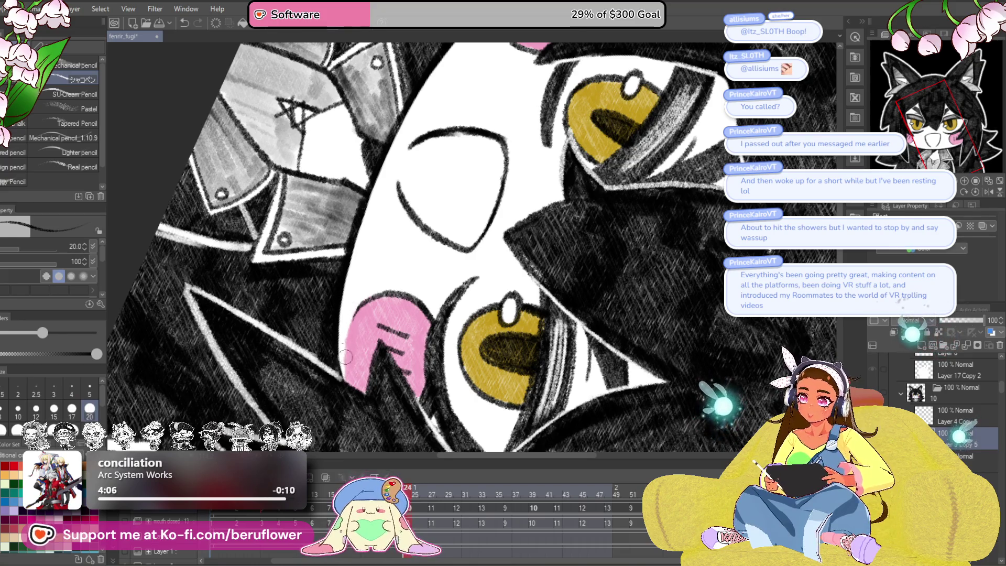
Step: Switch to pink and add pencil strokes along the blush's left edge
scroll(340, 345, down, 3)
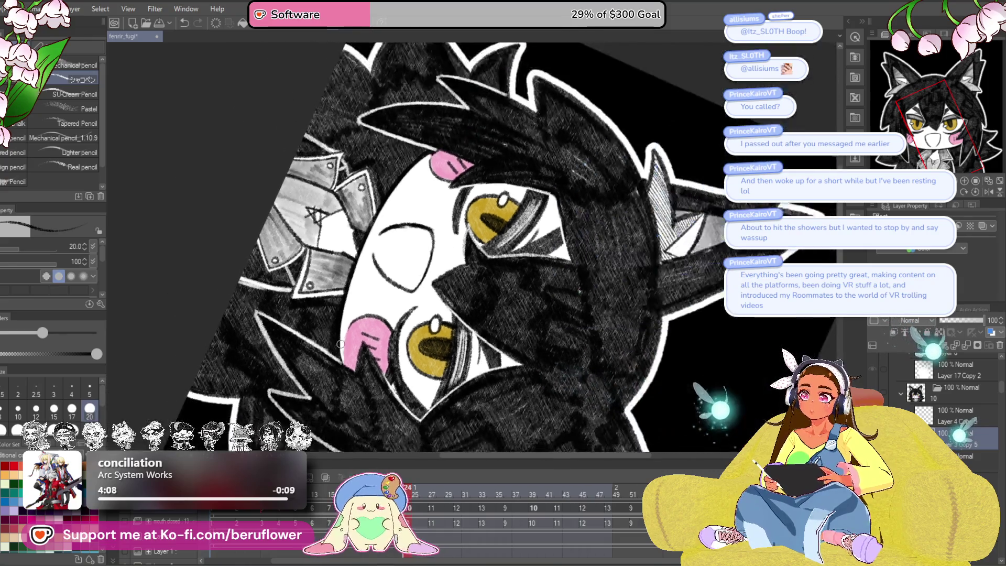
scroll(483, 331, up, 2)
scroll(452, 285, up, 3)
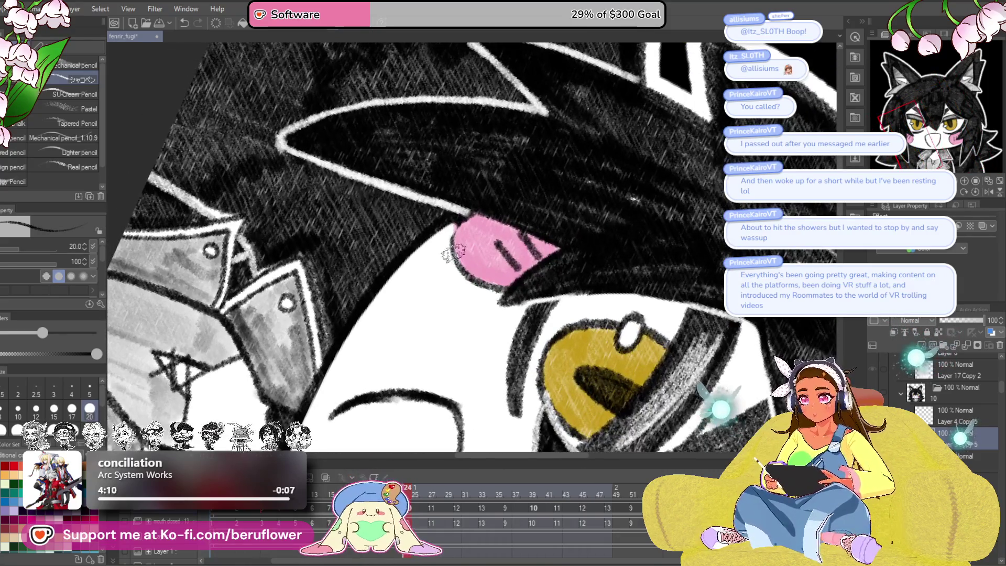
mouse_move(501, 273)
mouse_down()
mouse_move(511, 73)
mouse_move(498, 278)
mouse_move(431, 232)
mouse_up()
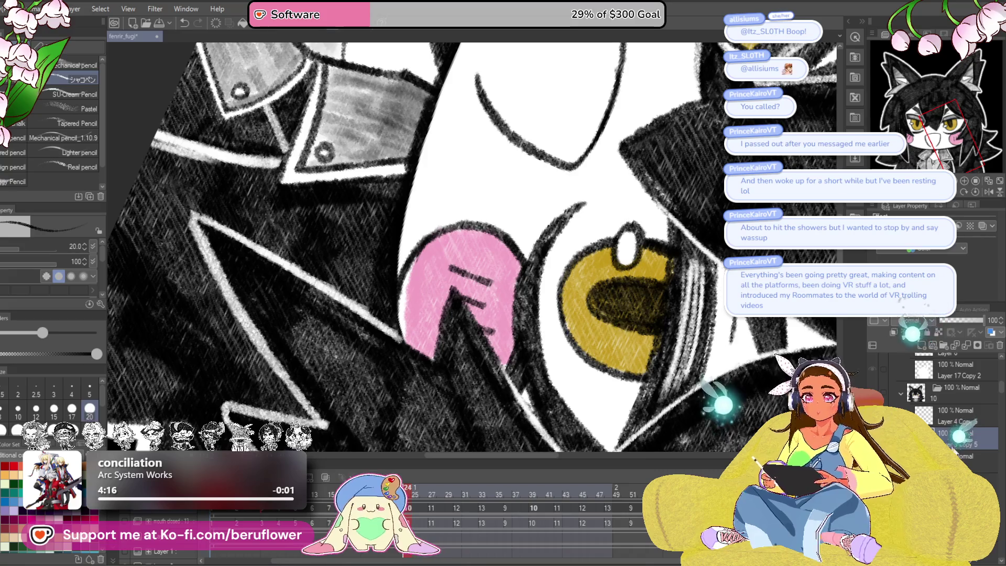
alt+click(480, 250)
mouse_move(479, 250)
mouse_down()
mouse_move(425, 254)
mouse_move(409, 336)
mouse_up()
scroll(408, 296, down, 5)
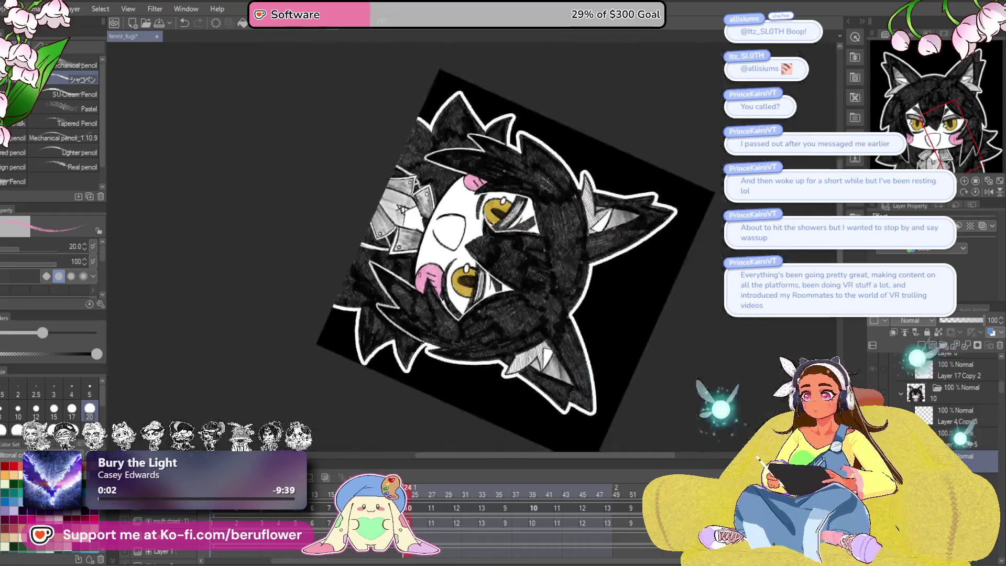
Step: On the Copy 5 layer with rotation reset, darken the open mouth's bottom outline
scroll(419, 275, up, 3)
click(980, 444)
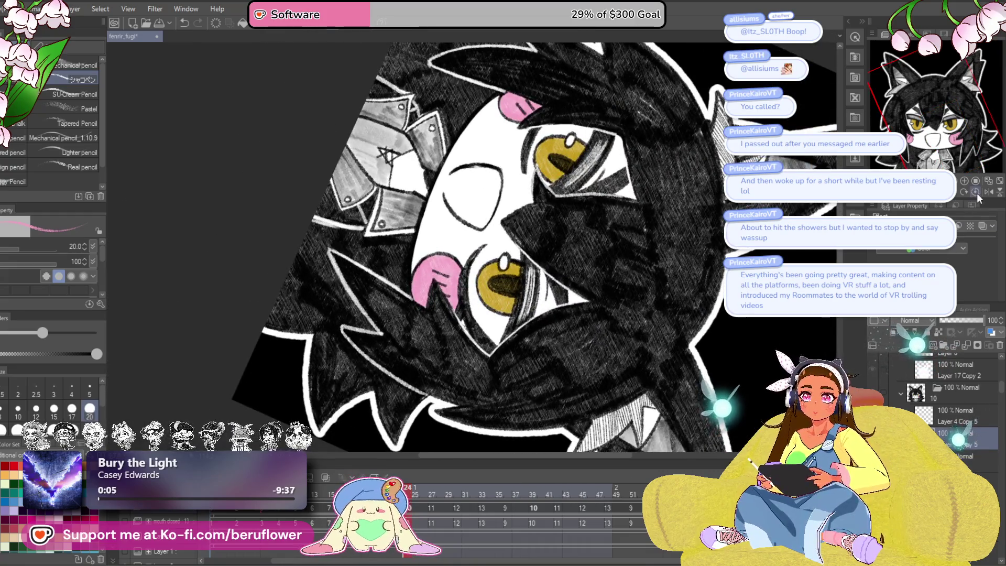
click(975, 192)
scroll(421, 276, up, 3)
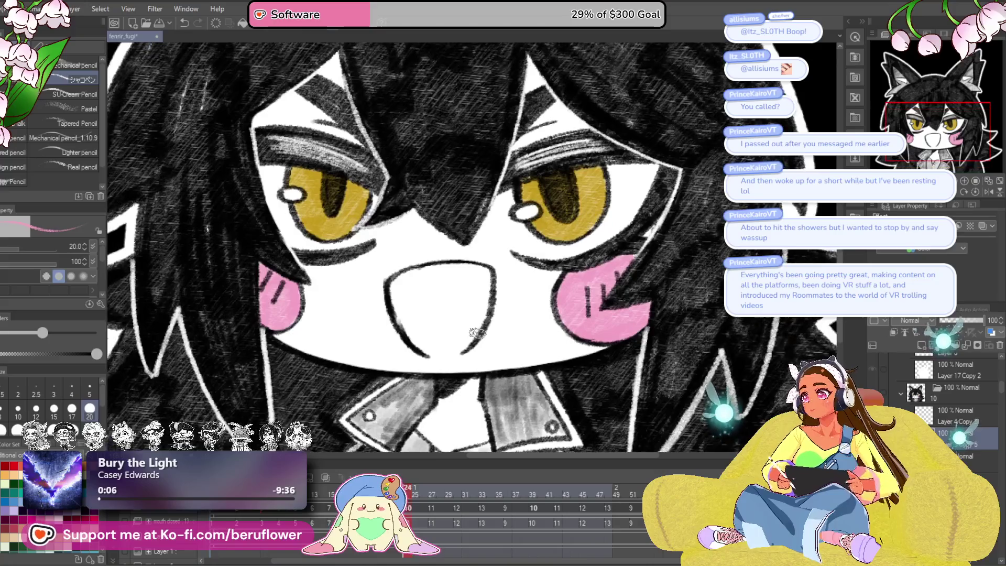
scroll(456, 361, up, 2)
mouse_move(408, 353)
mouse_down()
mouse_move(495, 322)
mouse_move(482, 332)
mouse_up()
mouse_move(414, 344)
mouse_down()
mouse_move(441, 353)
mouse_move(489, 335)
mouse_move(505, 348)
mouse_up()
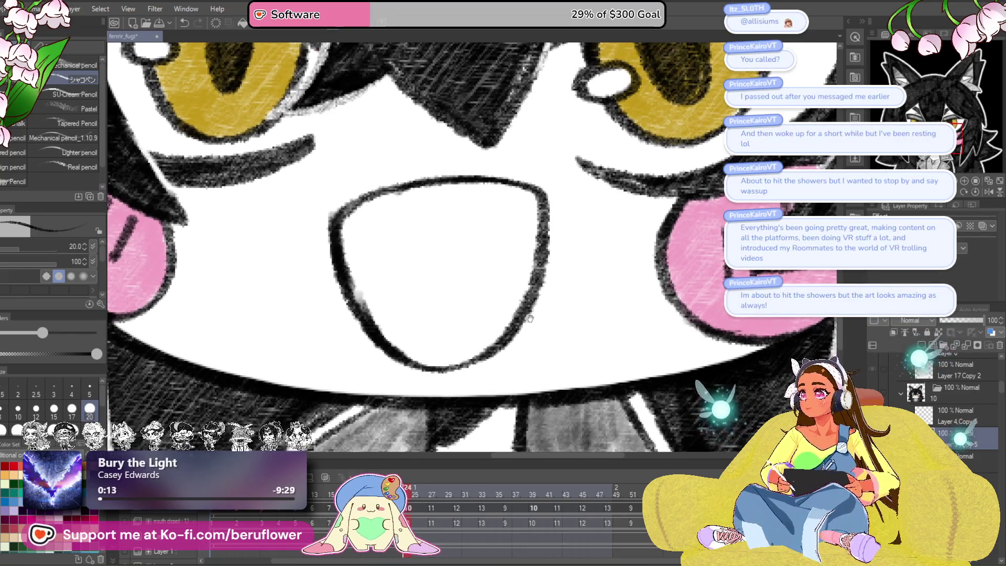
Step: Draw a small fang at the mouth's top and a curved tongue line inside
drag(549, 304, 516, 339)
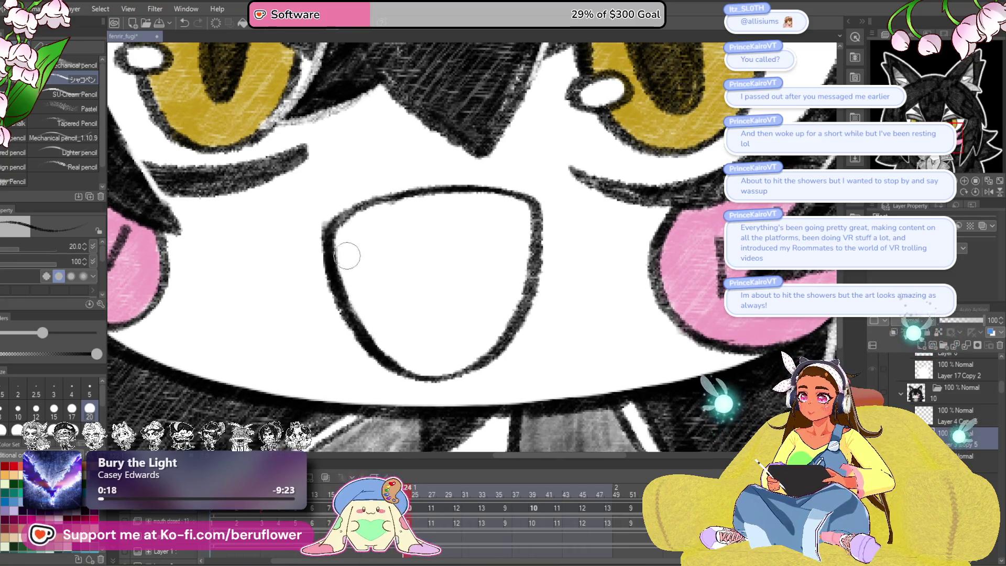
mouse_move(512, 212)
mouse_down()
mouse_move(493, 264)
mouse_move(471, 212)
mouse_up()
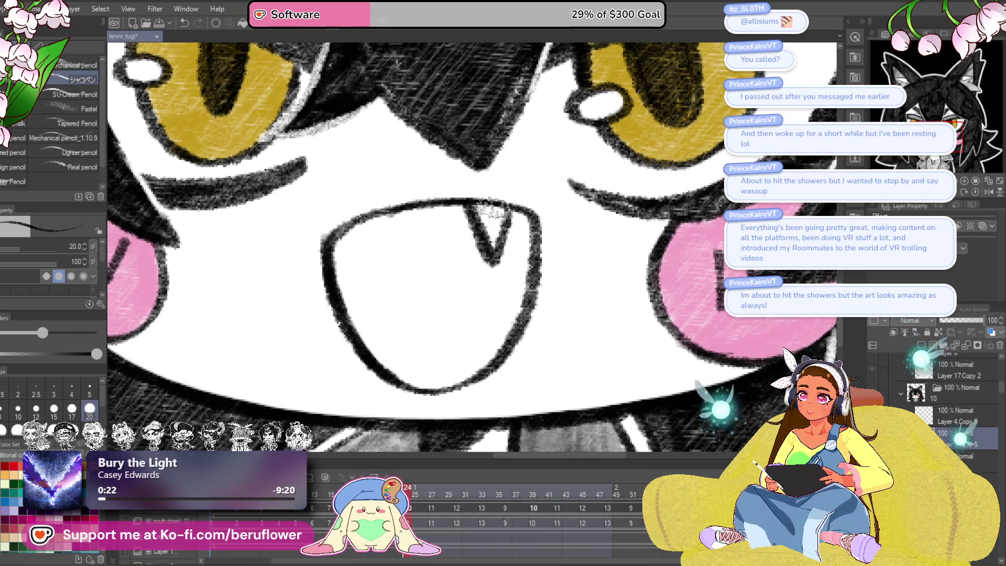
drag(472, 343, 474, 332)
mouse_move(373, 347)
mouse_down()
mouse_move(494, 281)
mouse_move(537, 283)
mouse_up()
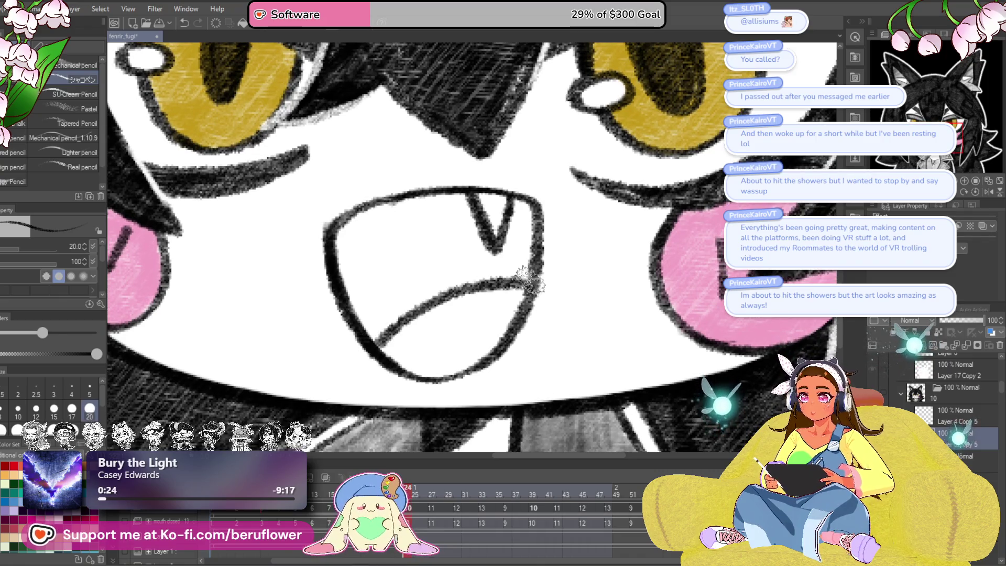